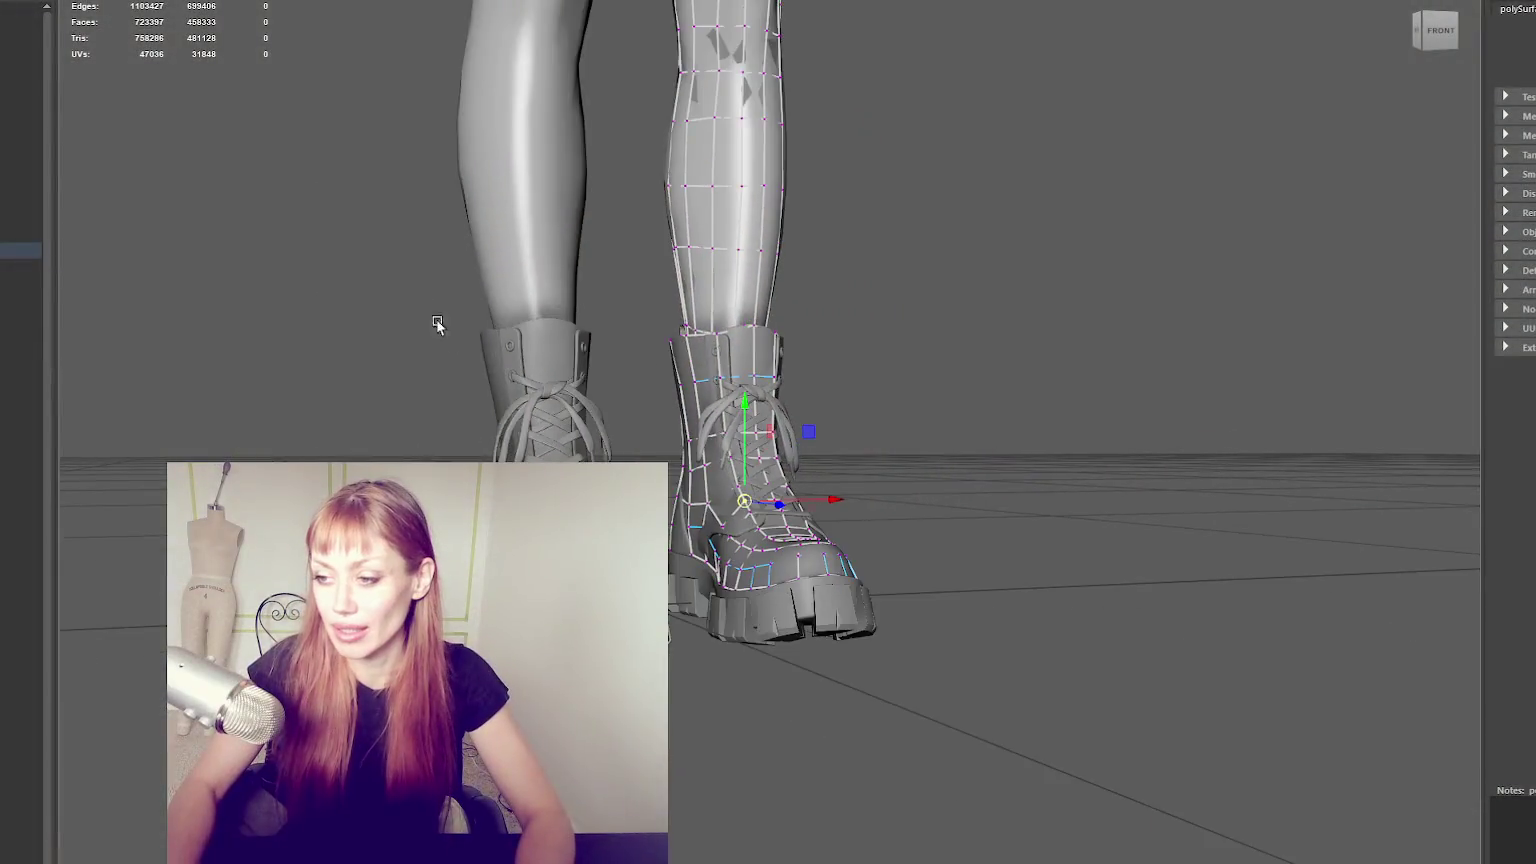
Orbit and zoom in on the boot heel from the side and a rear three-quarter view.
alt+drag(435, 326, 470, 343)
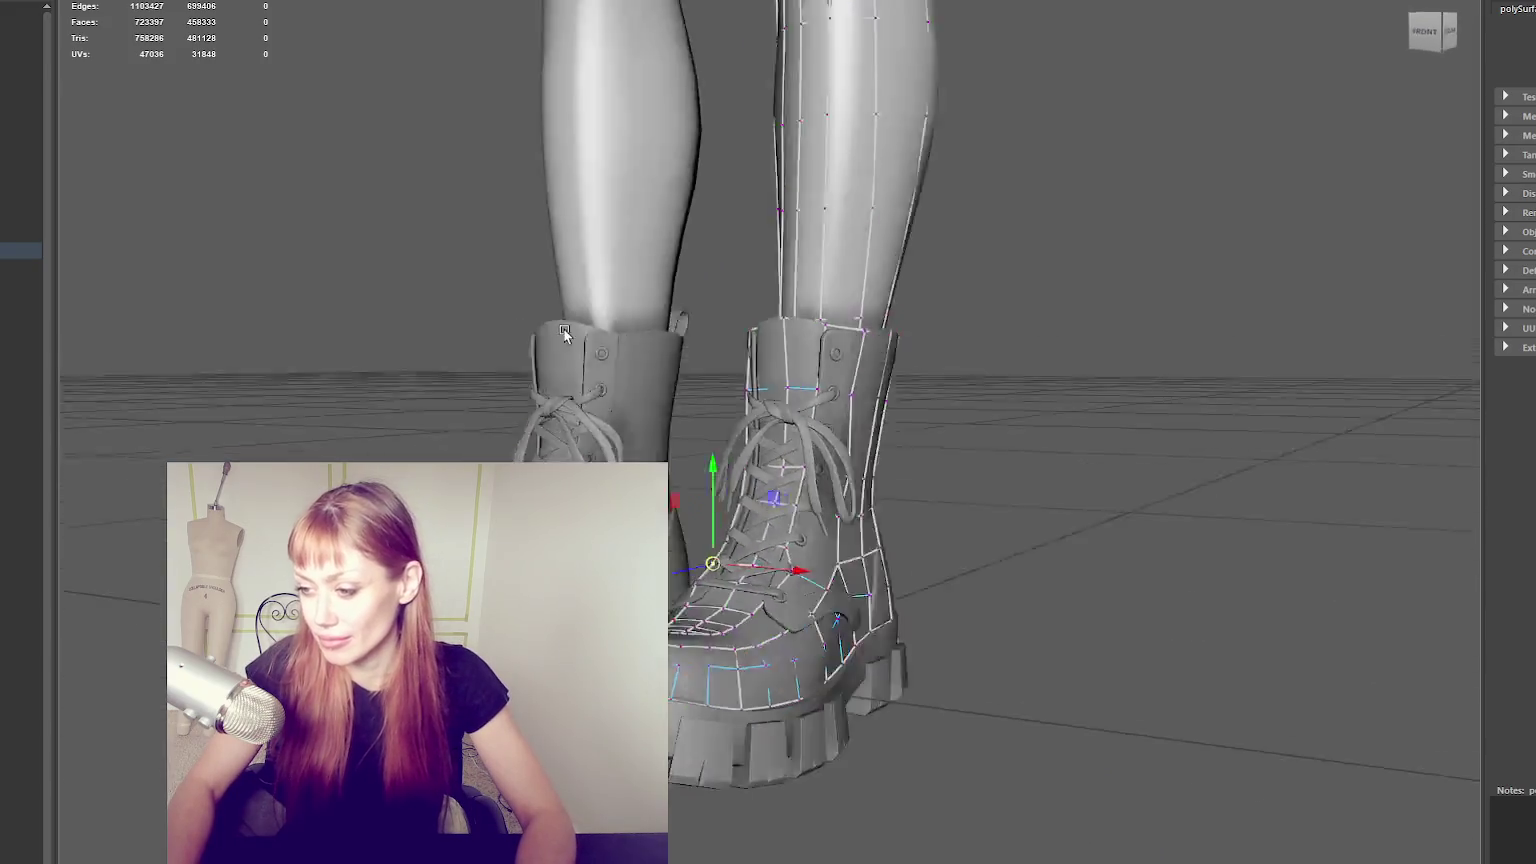
alt+right_drag(470, 343, 667, 453)
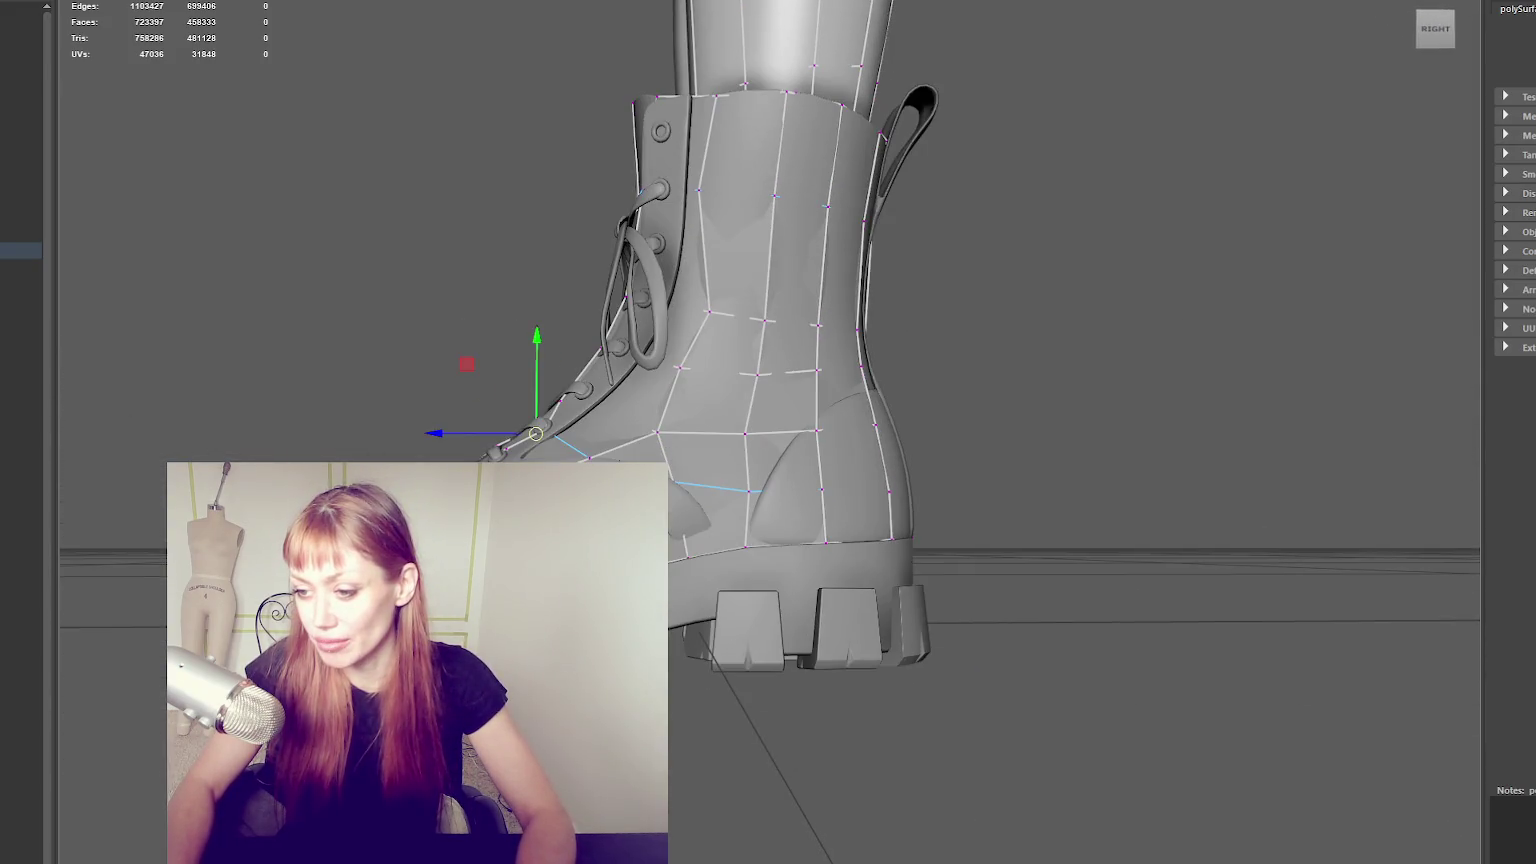
alt+drag(667, 453, 553, 155)
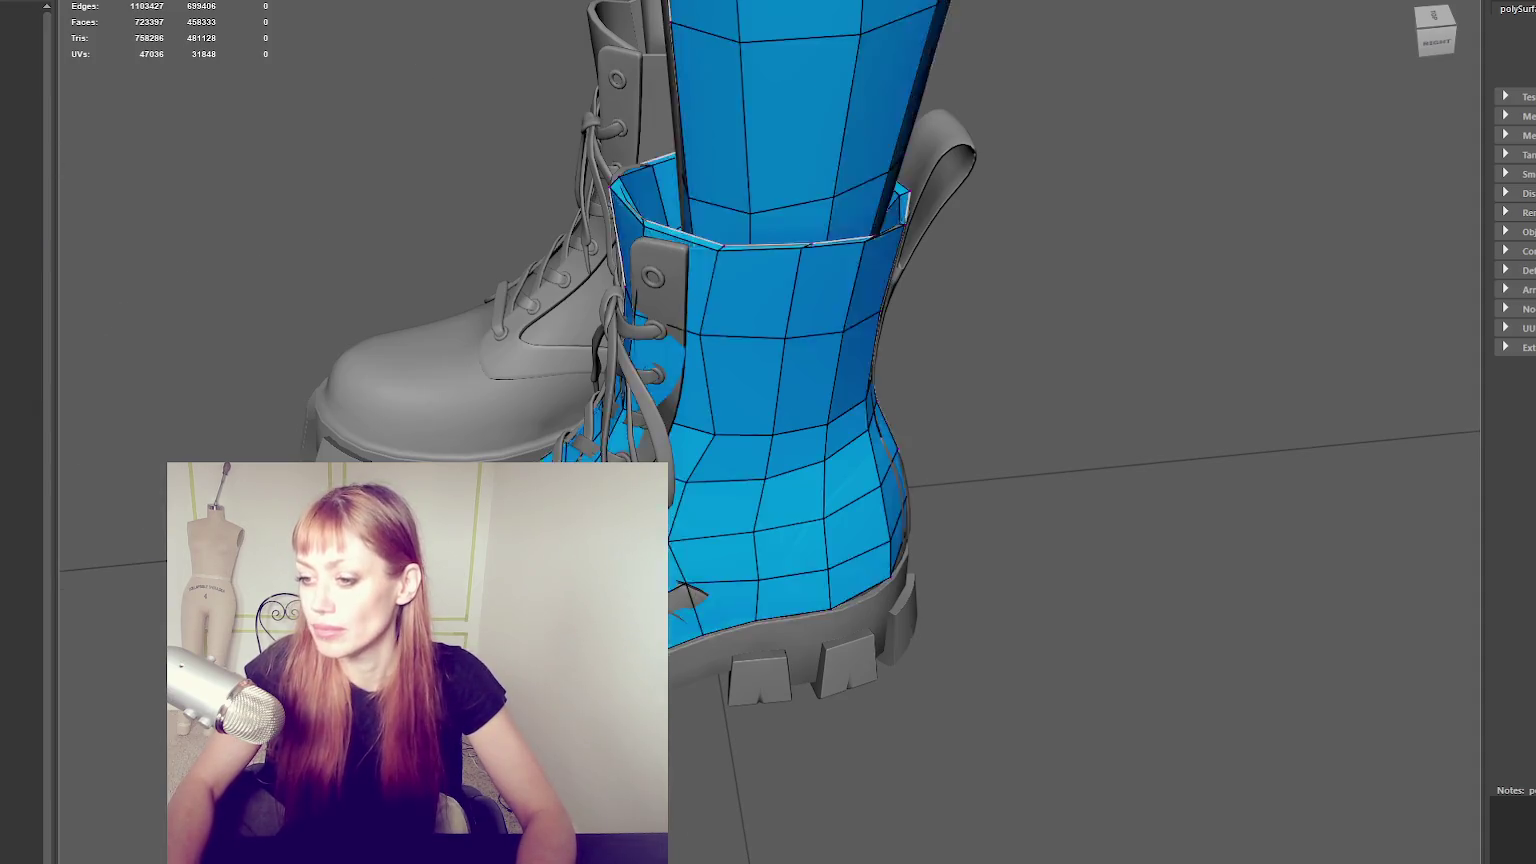
scroll(768, 432, up, 3)
scroll(768, 432, up, 3)
scroll(768, 432, down, 2)
scroll(805, 425, down, 1)
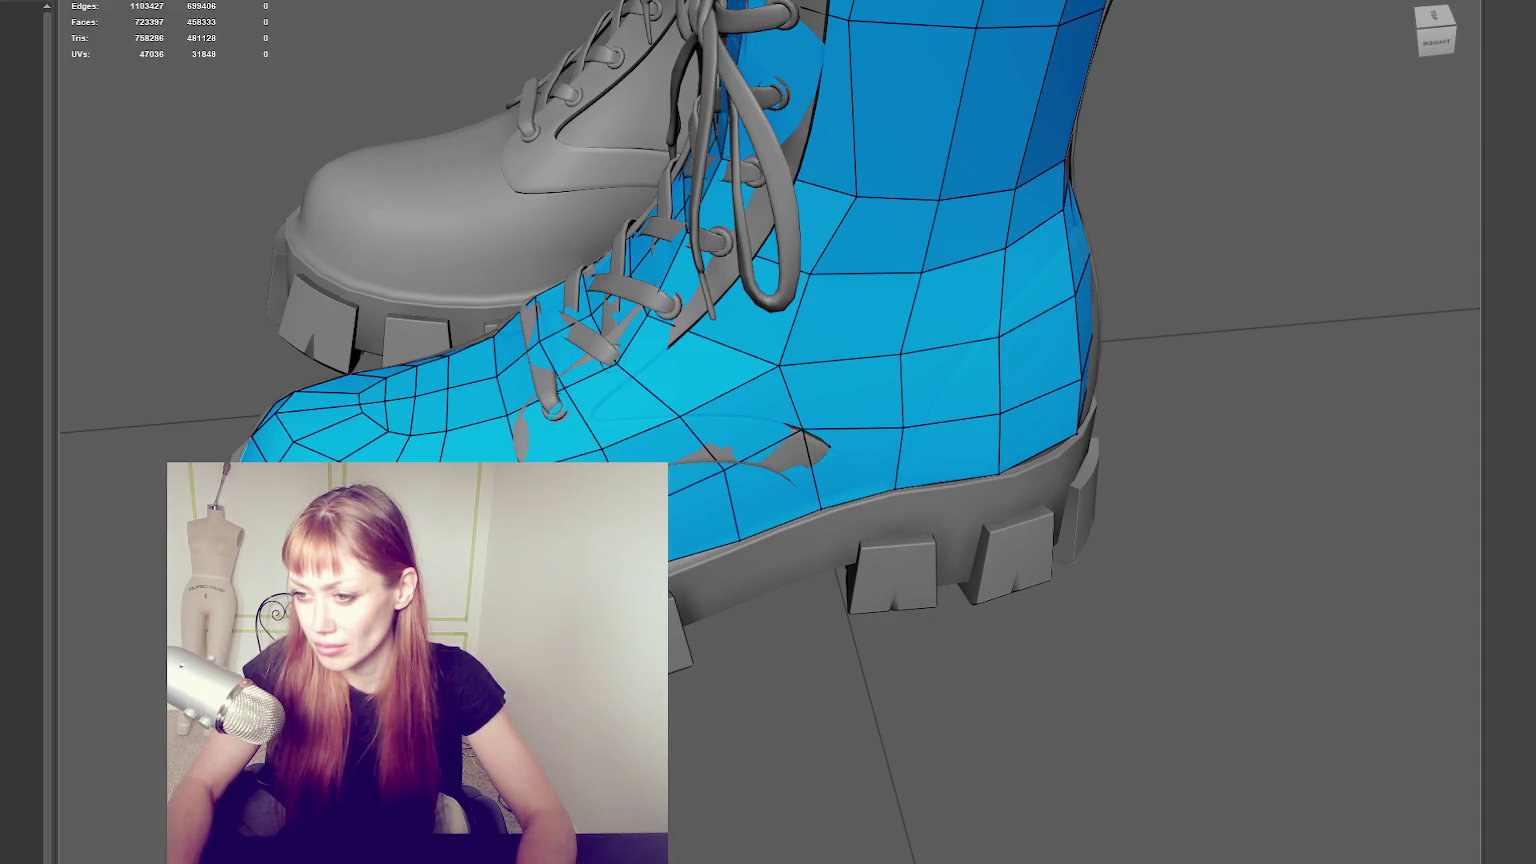
Orbit above the boot to look straight down on the retopo mesh at the toe.
alt+middle_drag(900, 400, 840, 470)
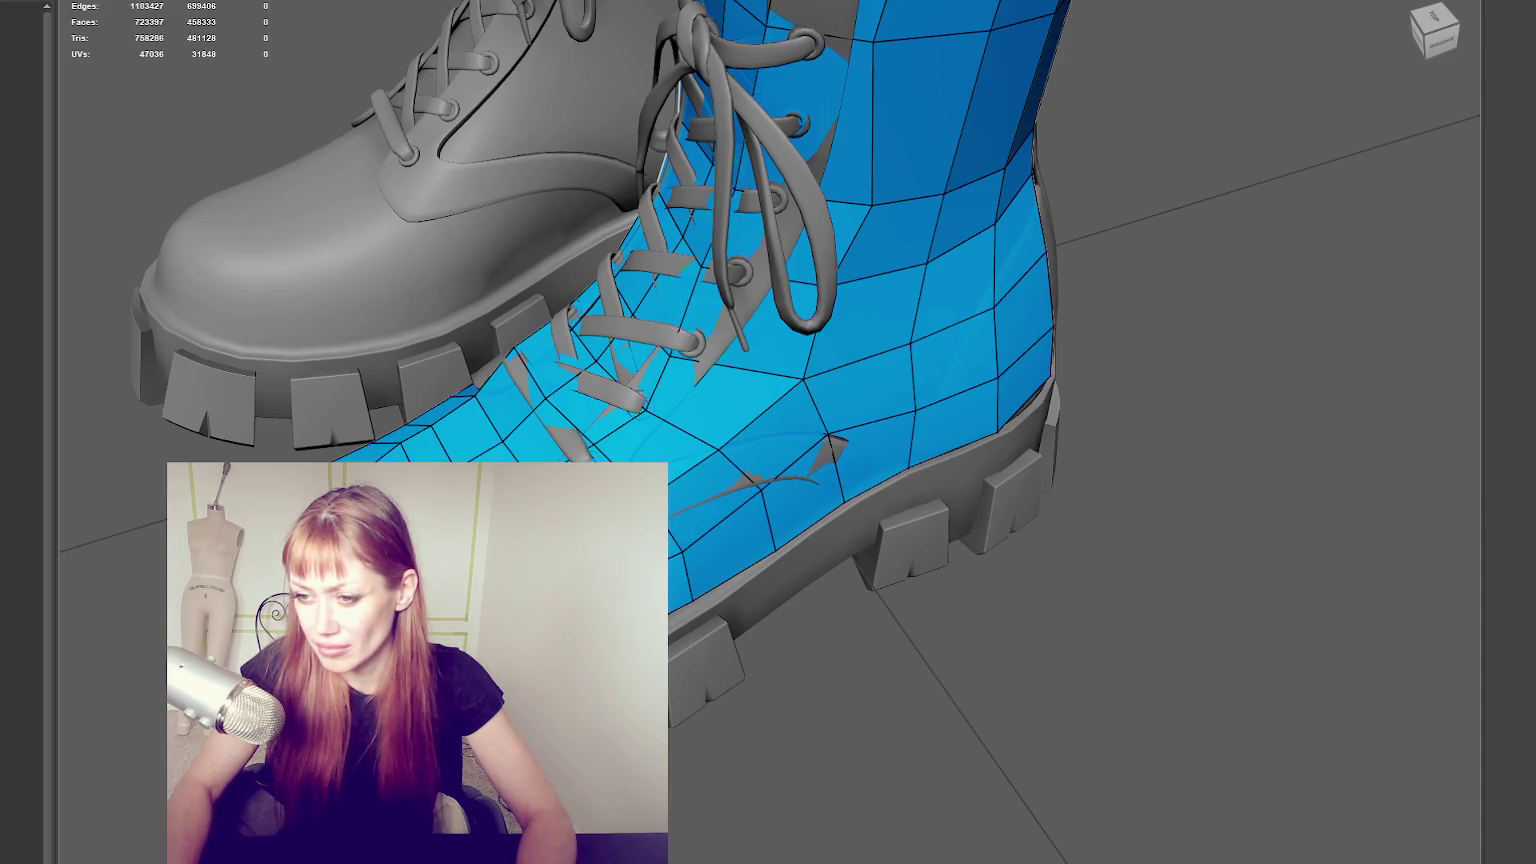
alt+drag(830, 445, 722, 653)
alt+middle_drag(722, 653, 703, 627)
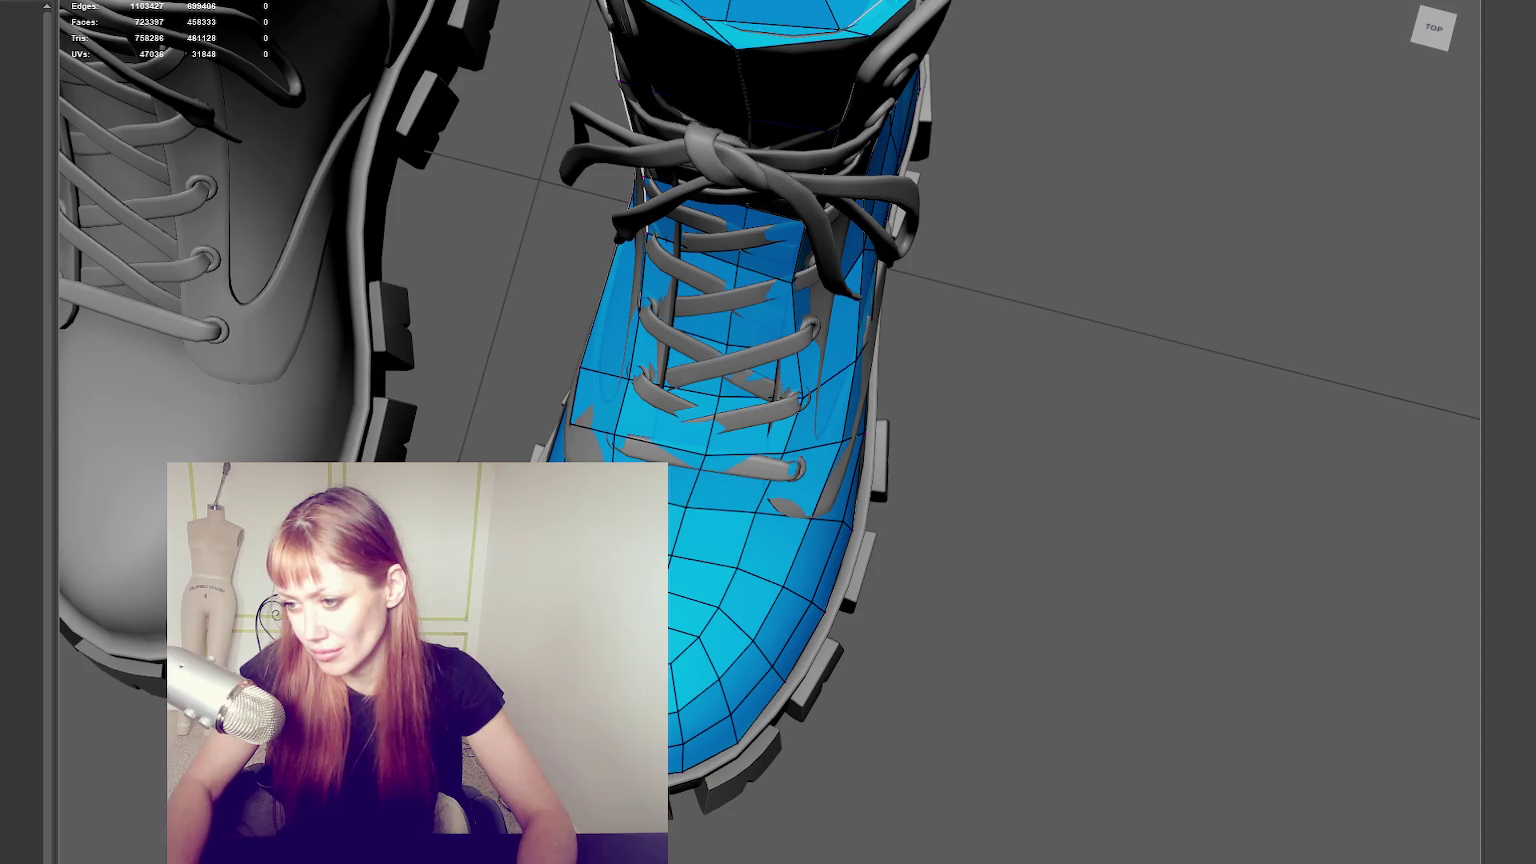
Pull the toe-tip vertices of the blue boot mesh down toward the sole.
alt+drag(720, 600, 771, 607)
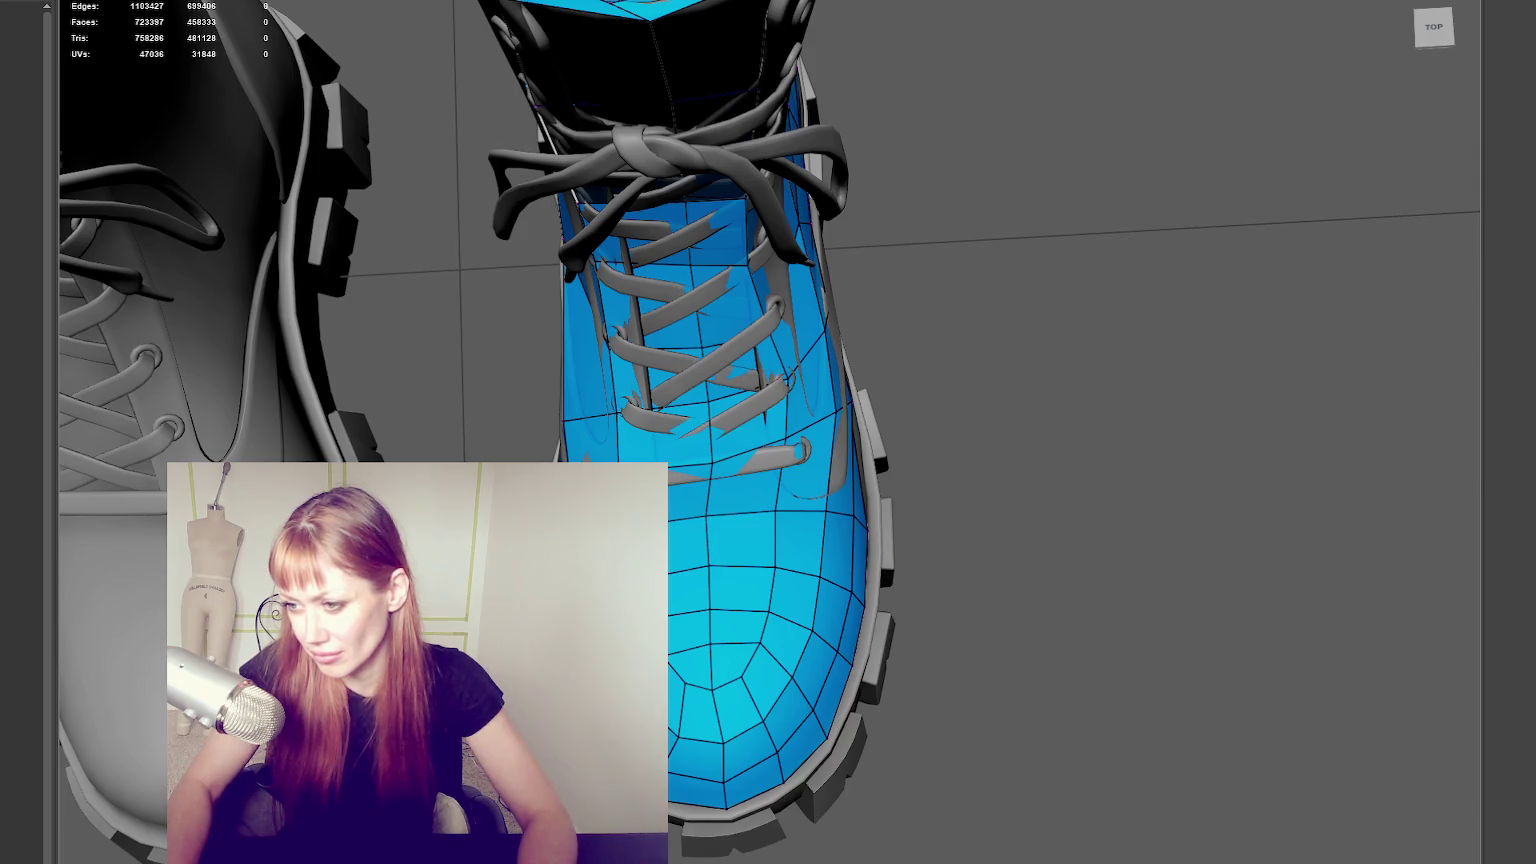
alt+drag(1000, 400, 1090, 370)
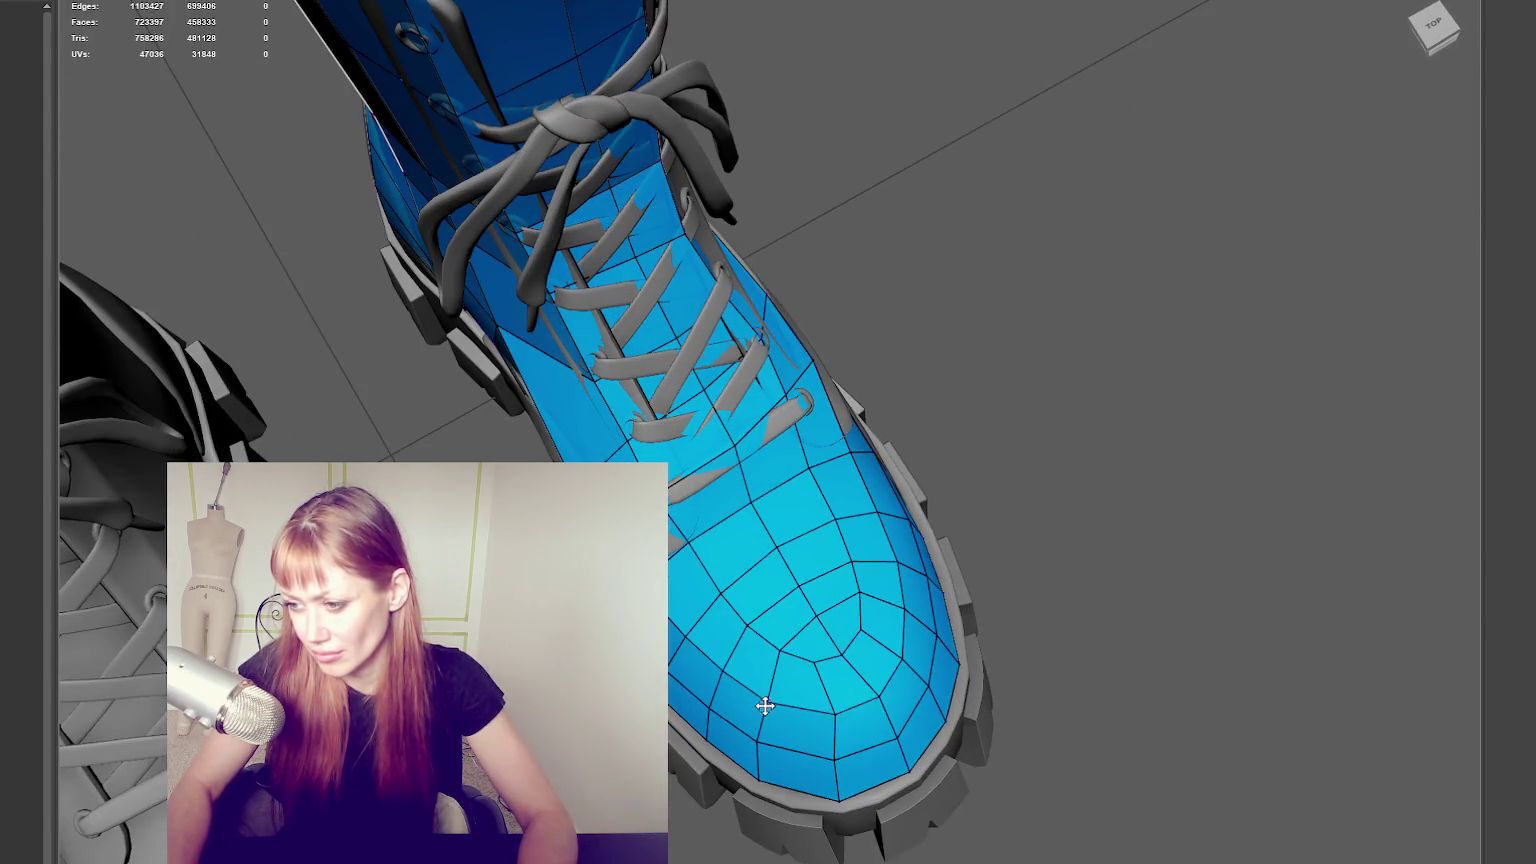
click(822, 712)
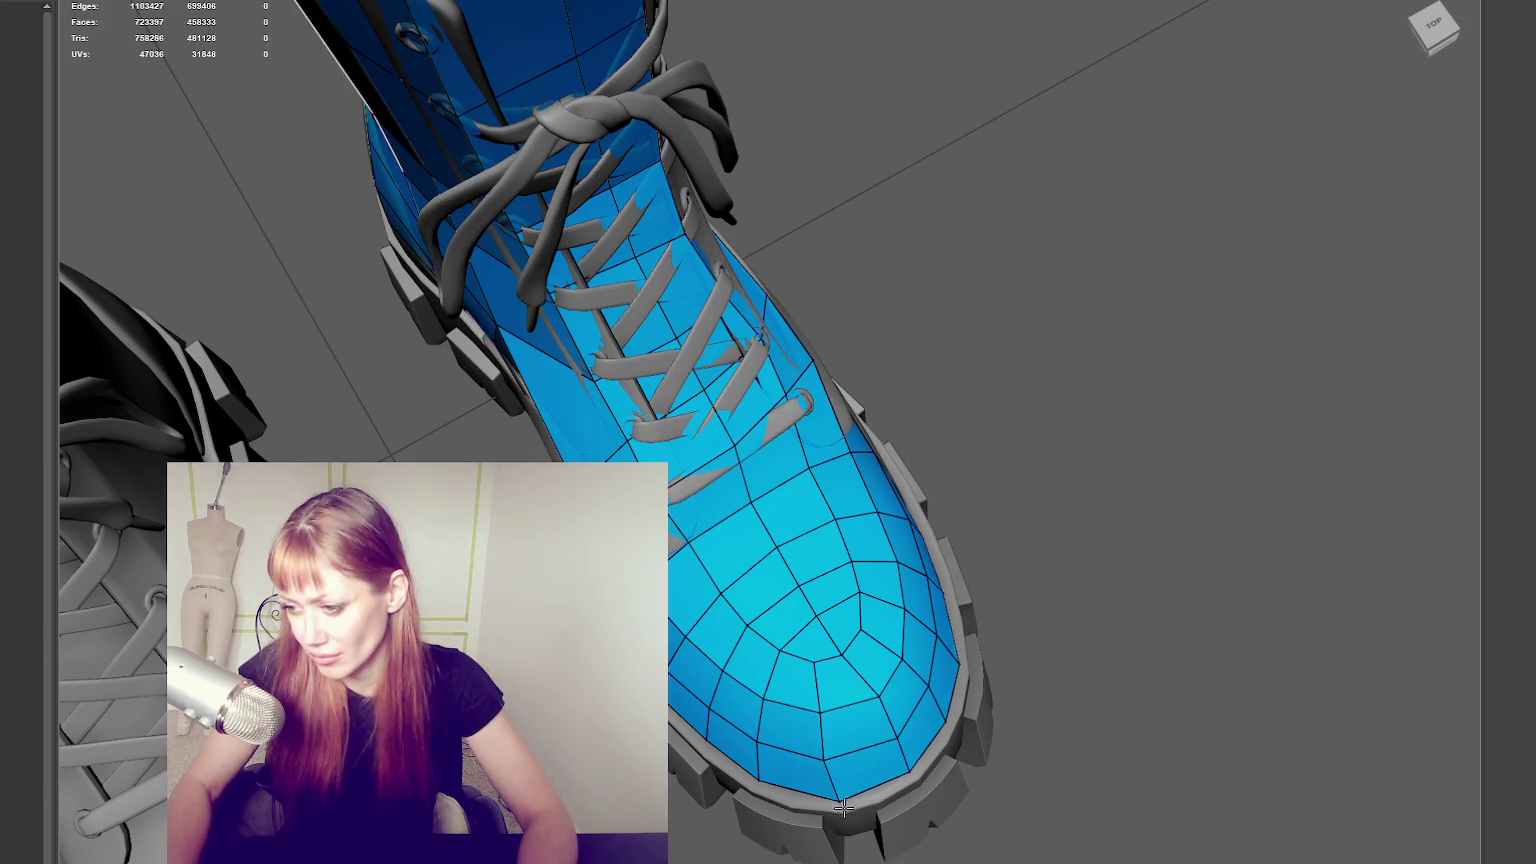
mouse_move(832, 754)
mouse_down()
mouse_move(829, 800)
mouse_move(785, 785)
mouse_up()
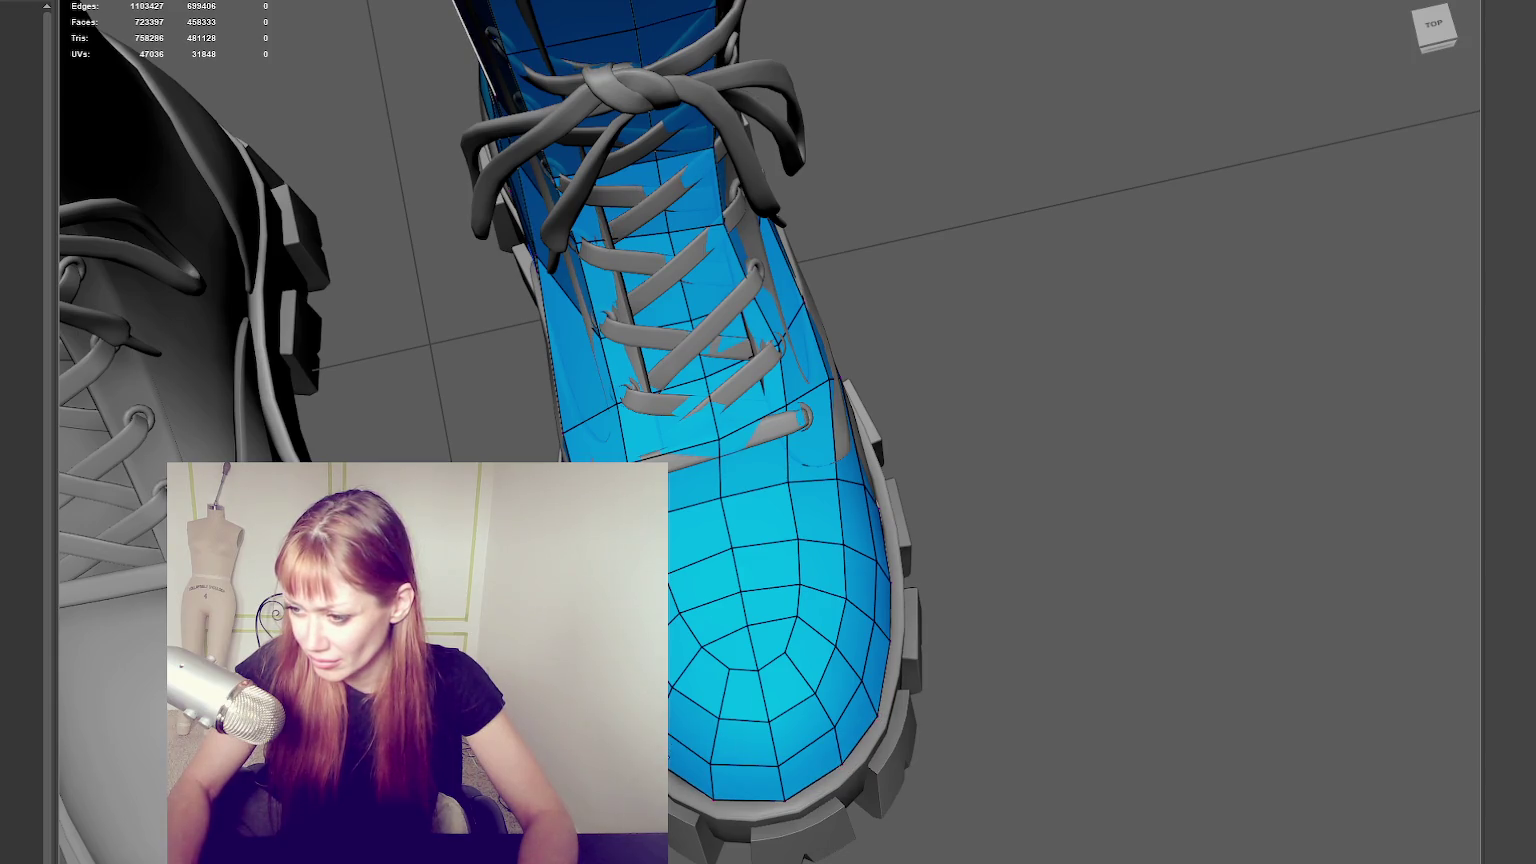
Orbit around the boot to check the lowered toe from the side and above.
mouse_move(768, 507)
alt+mouse_down()
mouse_move(737, 468)
mouse_move(718, 545)
mouse_move(688, 495)
alt+mouse_up()
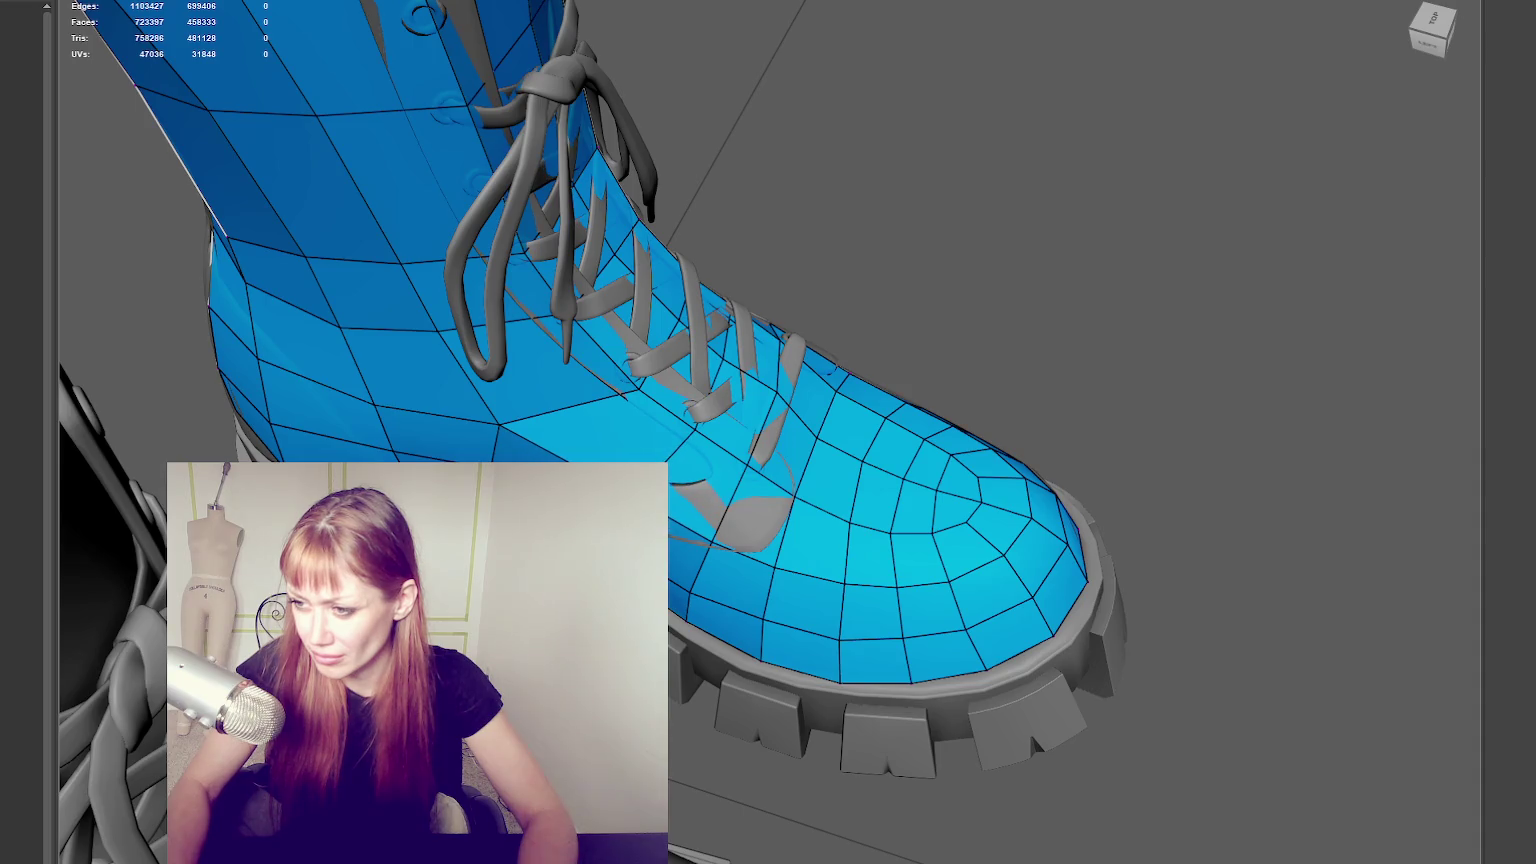
alt+drag(507, 421, 629, 438)
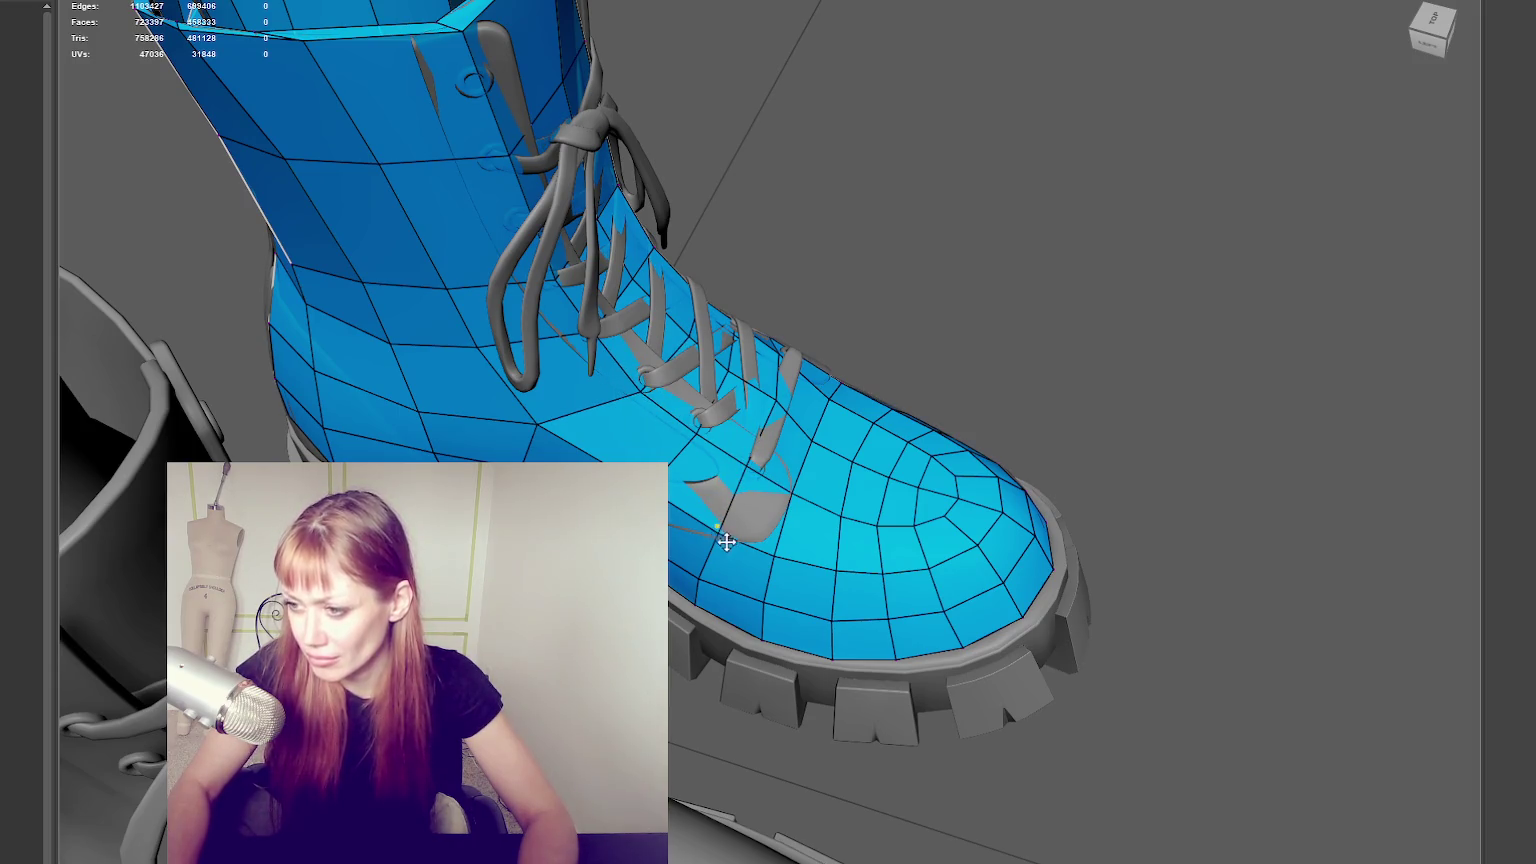
alt+drag(726, 540, 764, 542)
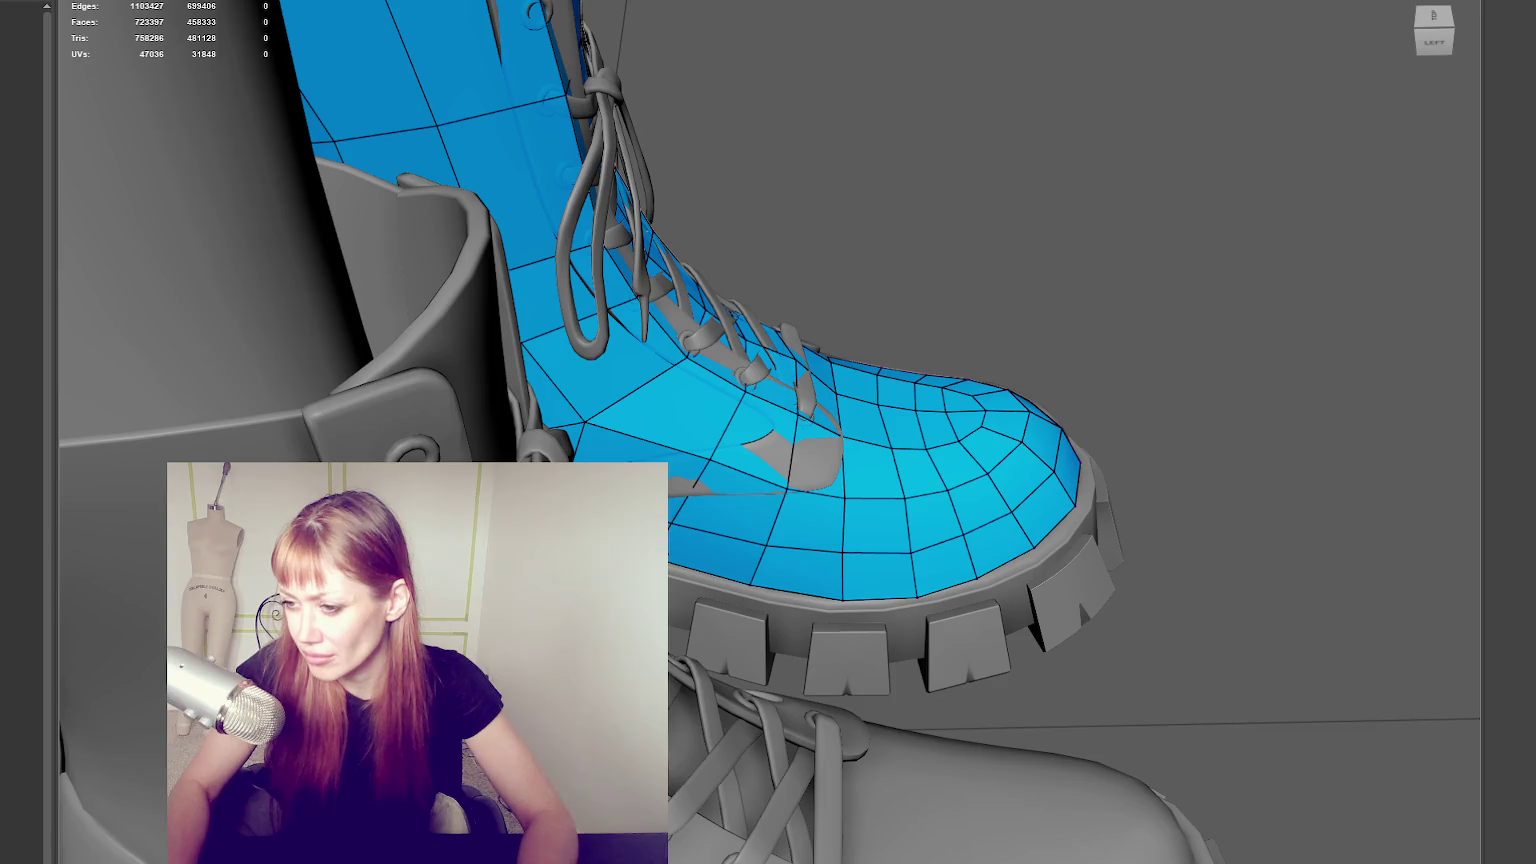
alt+drag(668, 553, 668, 545)
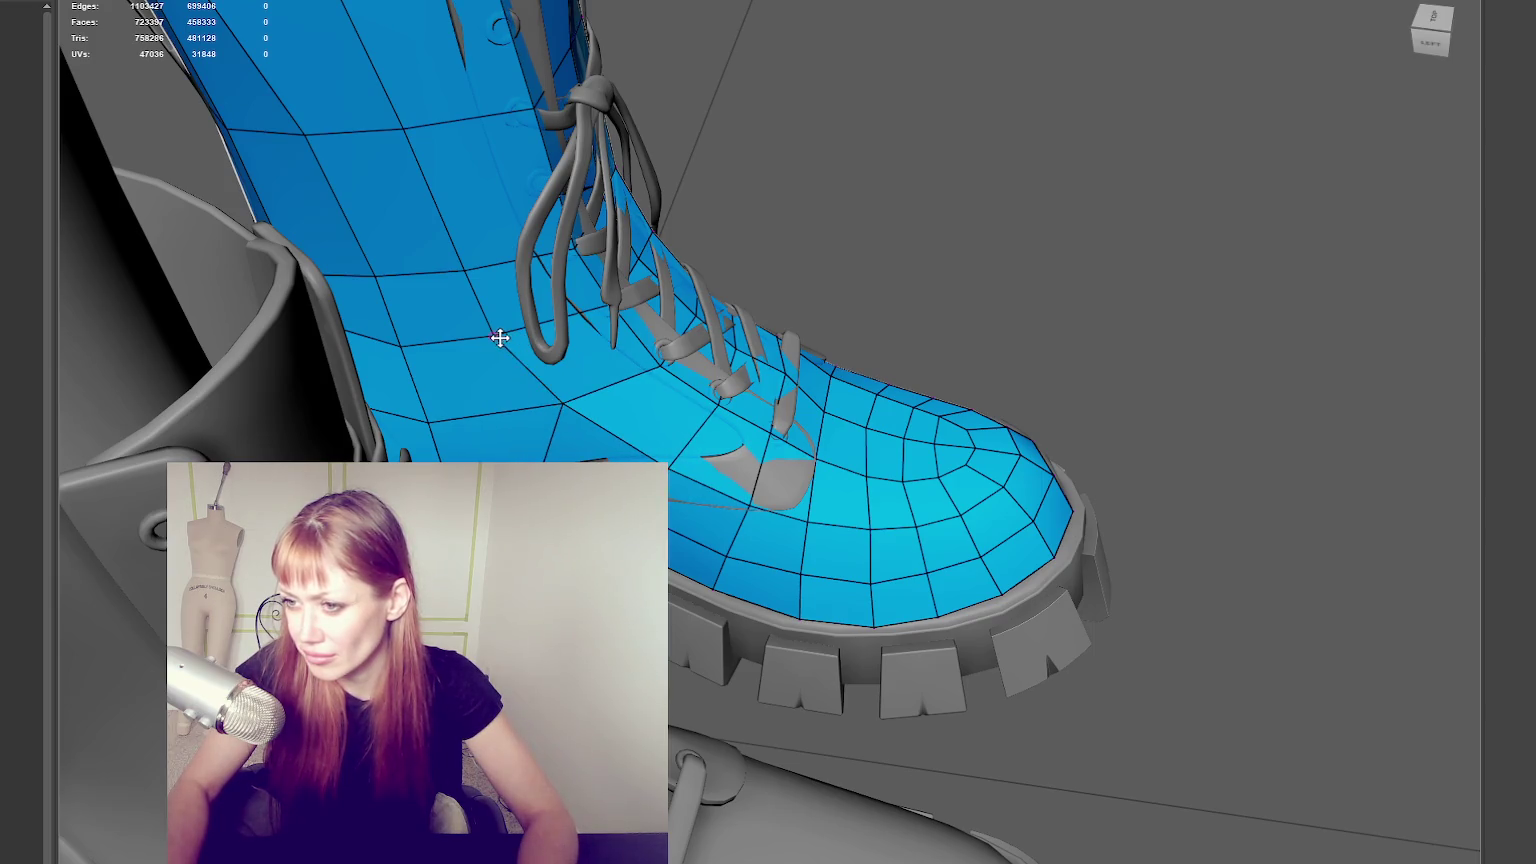
scroll(457, 263, down, 3)
mouse_move(497, 247)
alt+mouse_down()
mouse_move(377, 247)
mouse_move(967, 255)
alt+mouse_up()
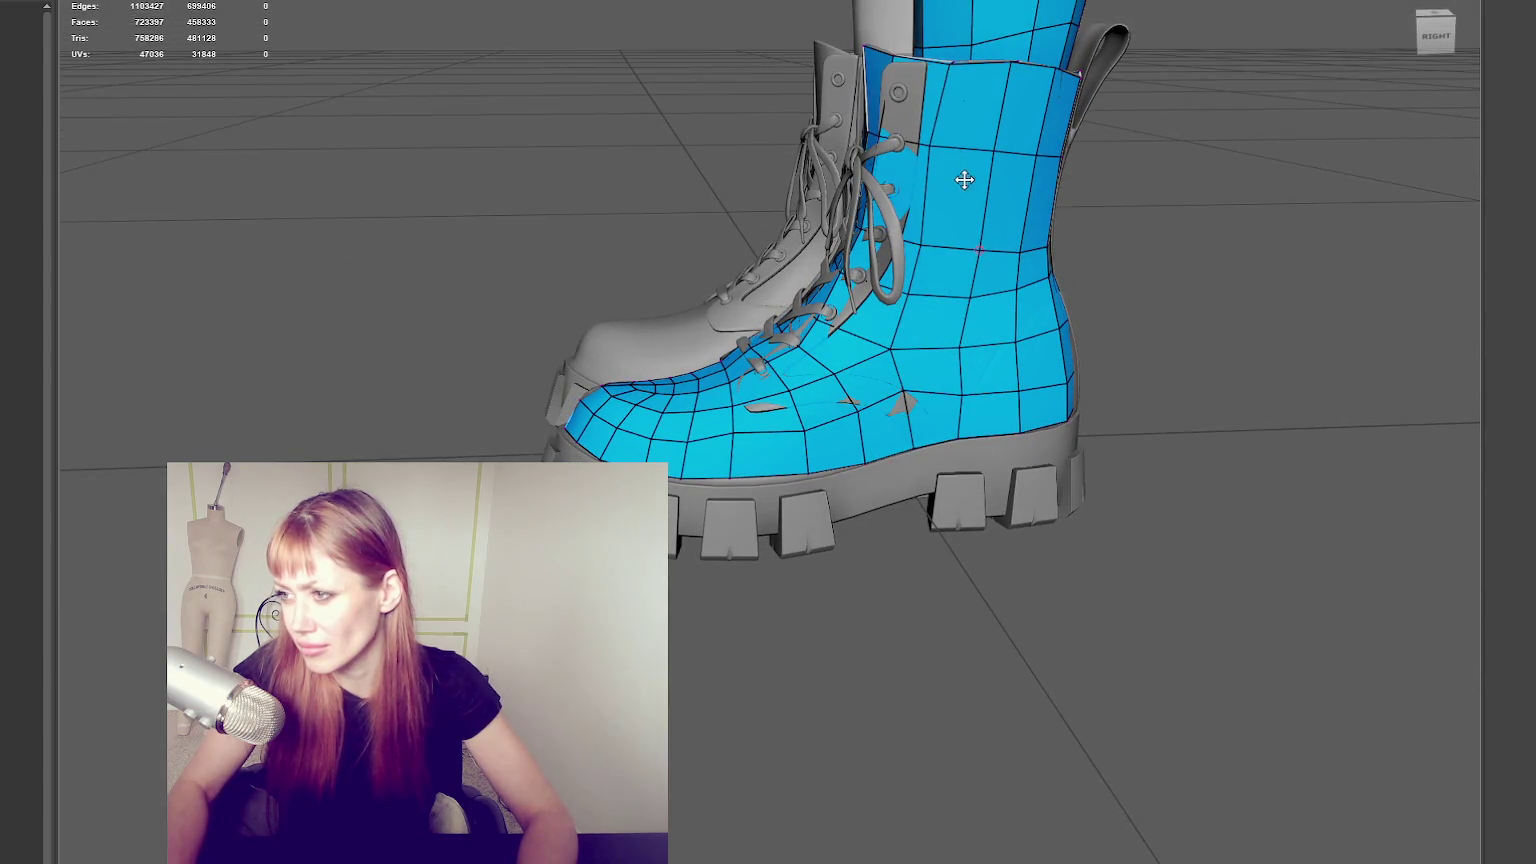
mouse_move(938, 150)
alt+mouse_down()
mouse_move(718, 387)
mouse_move(732, 477)
mouse_move(878, 453)
mouse_move(600, 446)
alt+mouse_up()
scroll(743, 470, down, 3)
scroll(657, 453, up, 3)
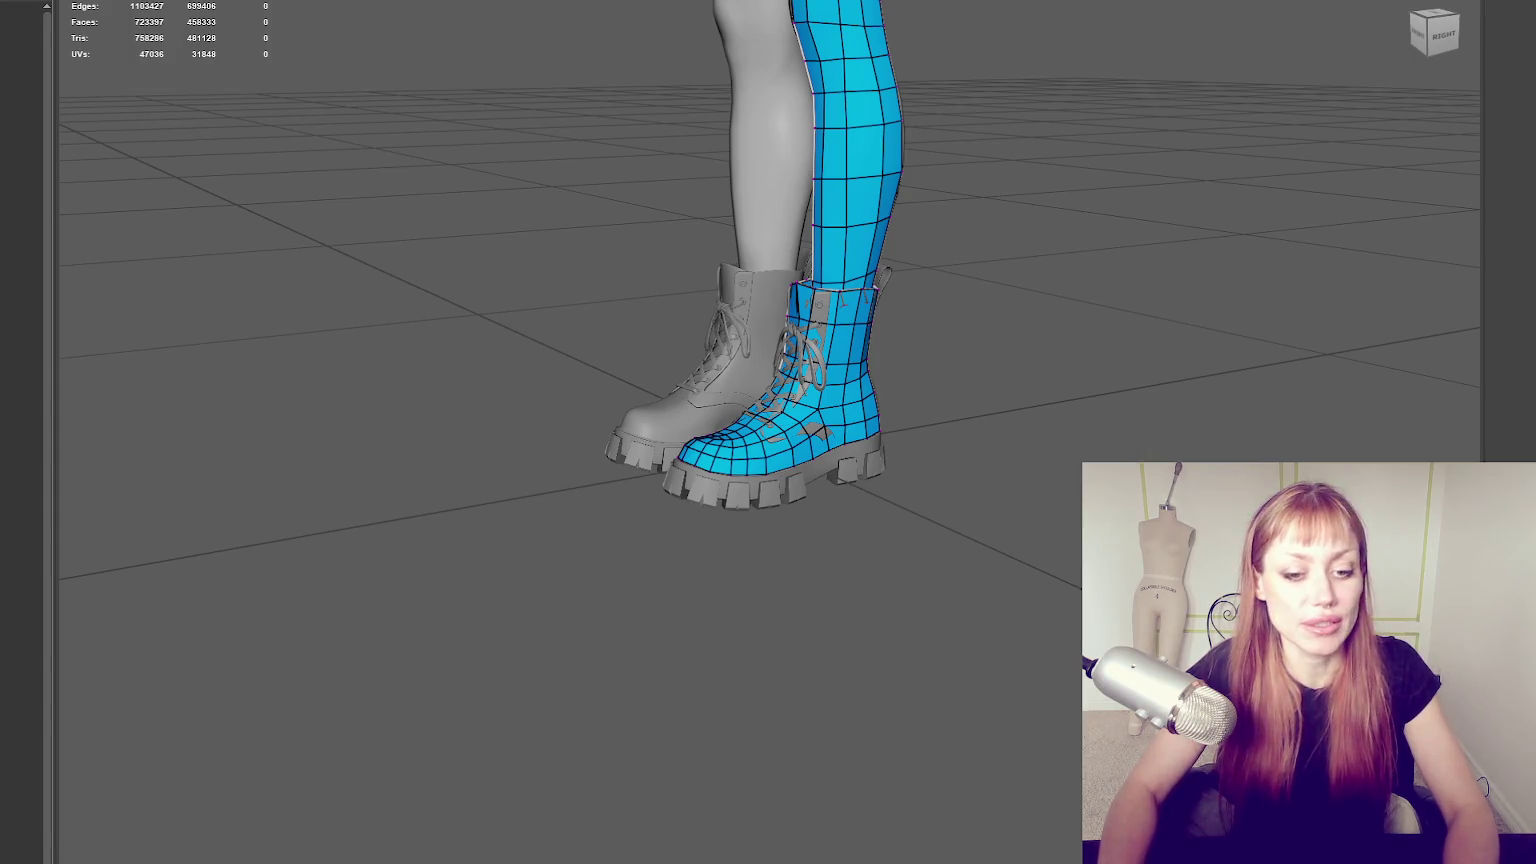
scroll(963, 435, up, 2)
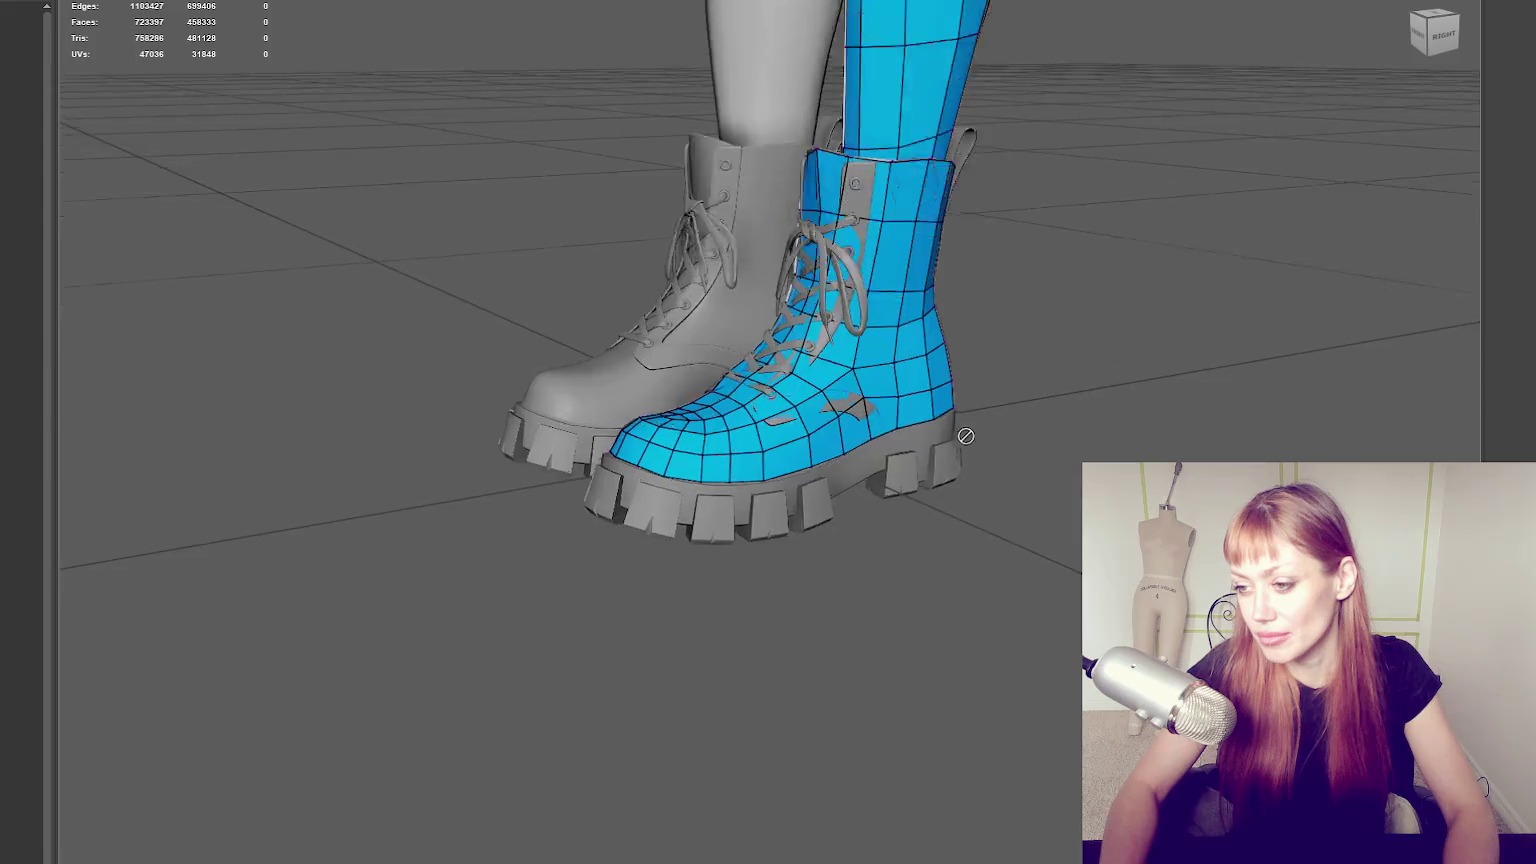
Slide three toe vertices down and outward to re-route the toe-cap edges.
scroll(391, 441, up, 5)
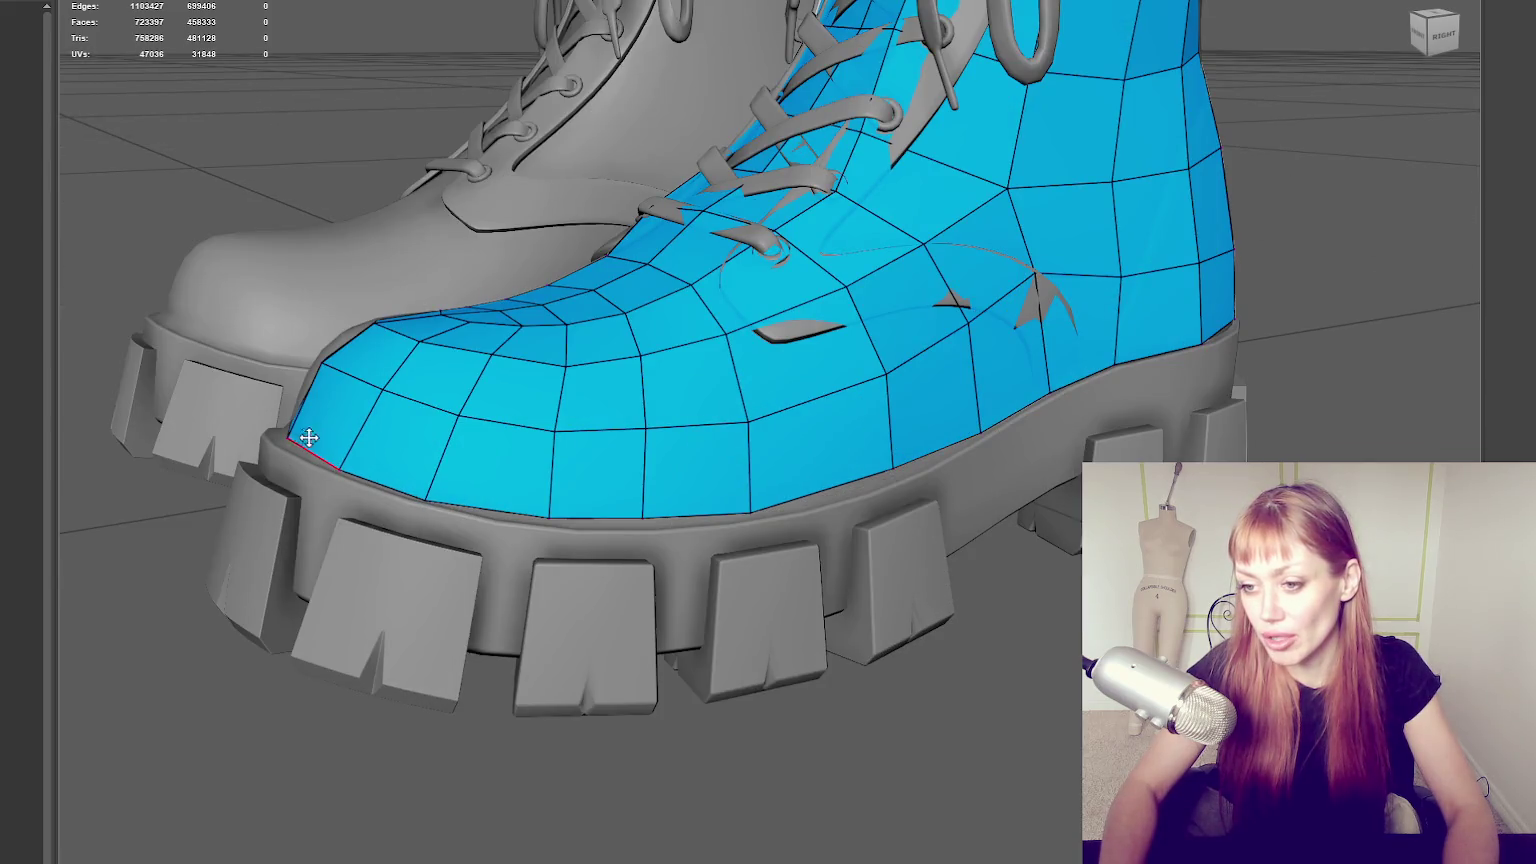
alt+drag(290, 441, 335, 425)
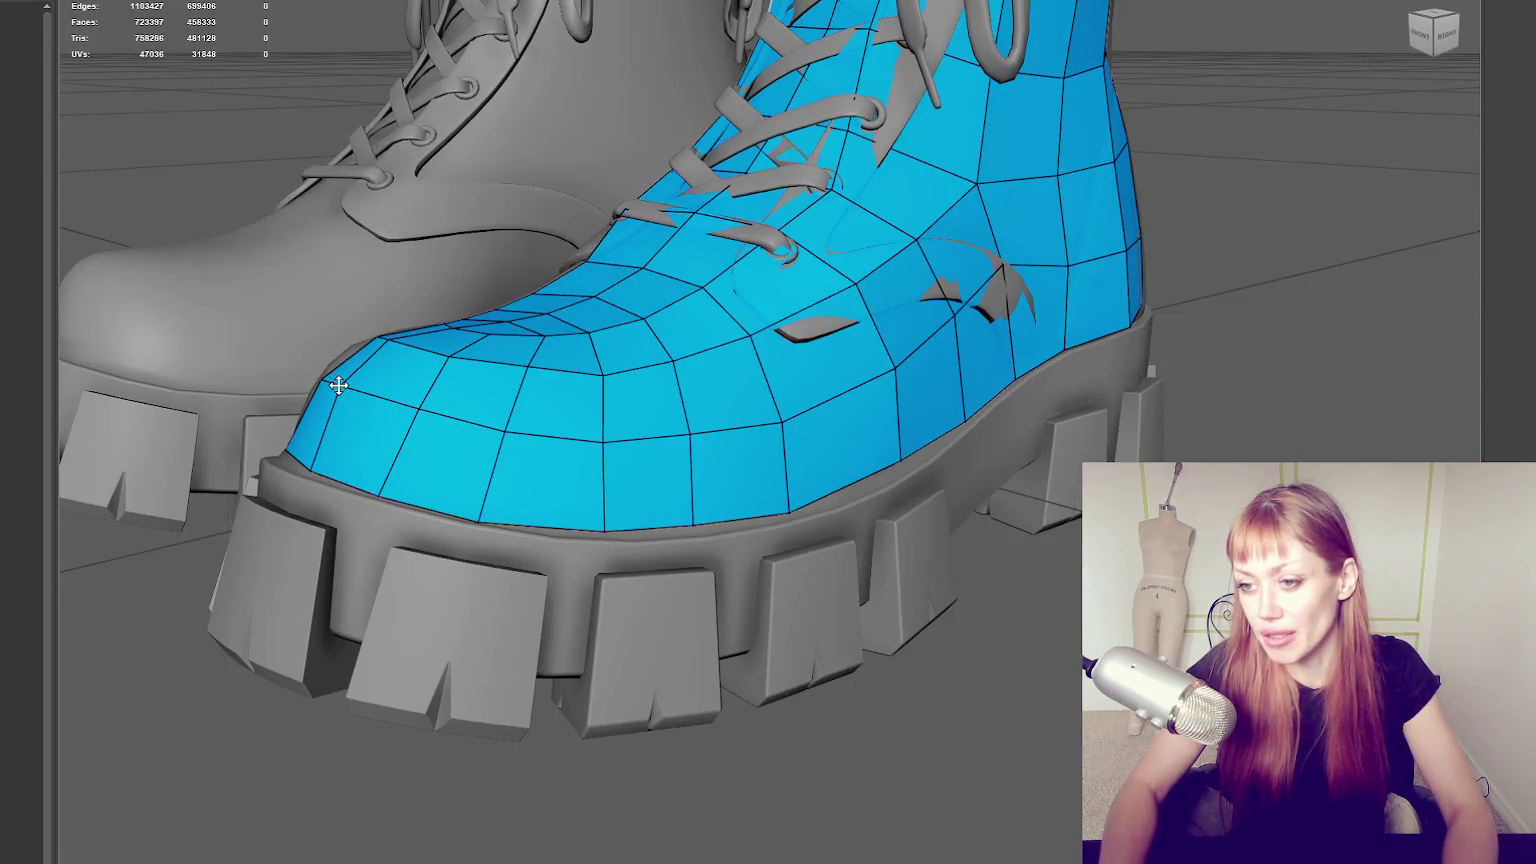
alt+drag(435, 394, 754, 398)
mouse_move(1100, 347)
alt+mouse_down()
mouse_move(1166, 353)
mouse_move(1104, 353)
mouse_move(1104, 398)
mouse_move(905, 627)
alt+mouse_up()
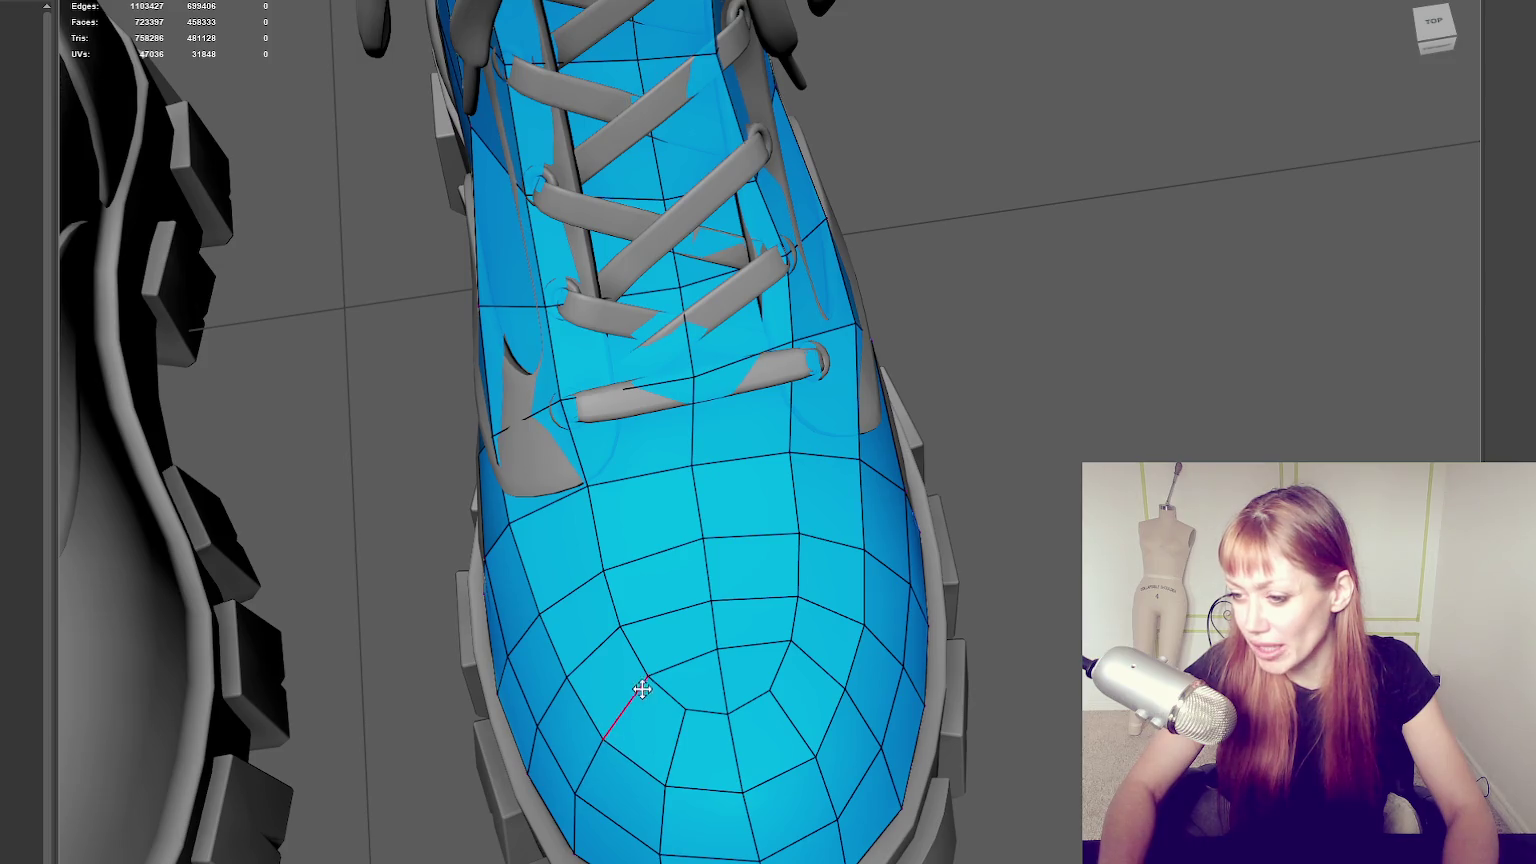
mouse_move(654, 683)
mouse_down()
mouse_move(688, 712)
mouse_move(773, 701)
mouse_move(731, 704)
mouse_up()
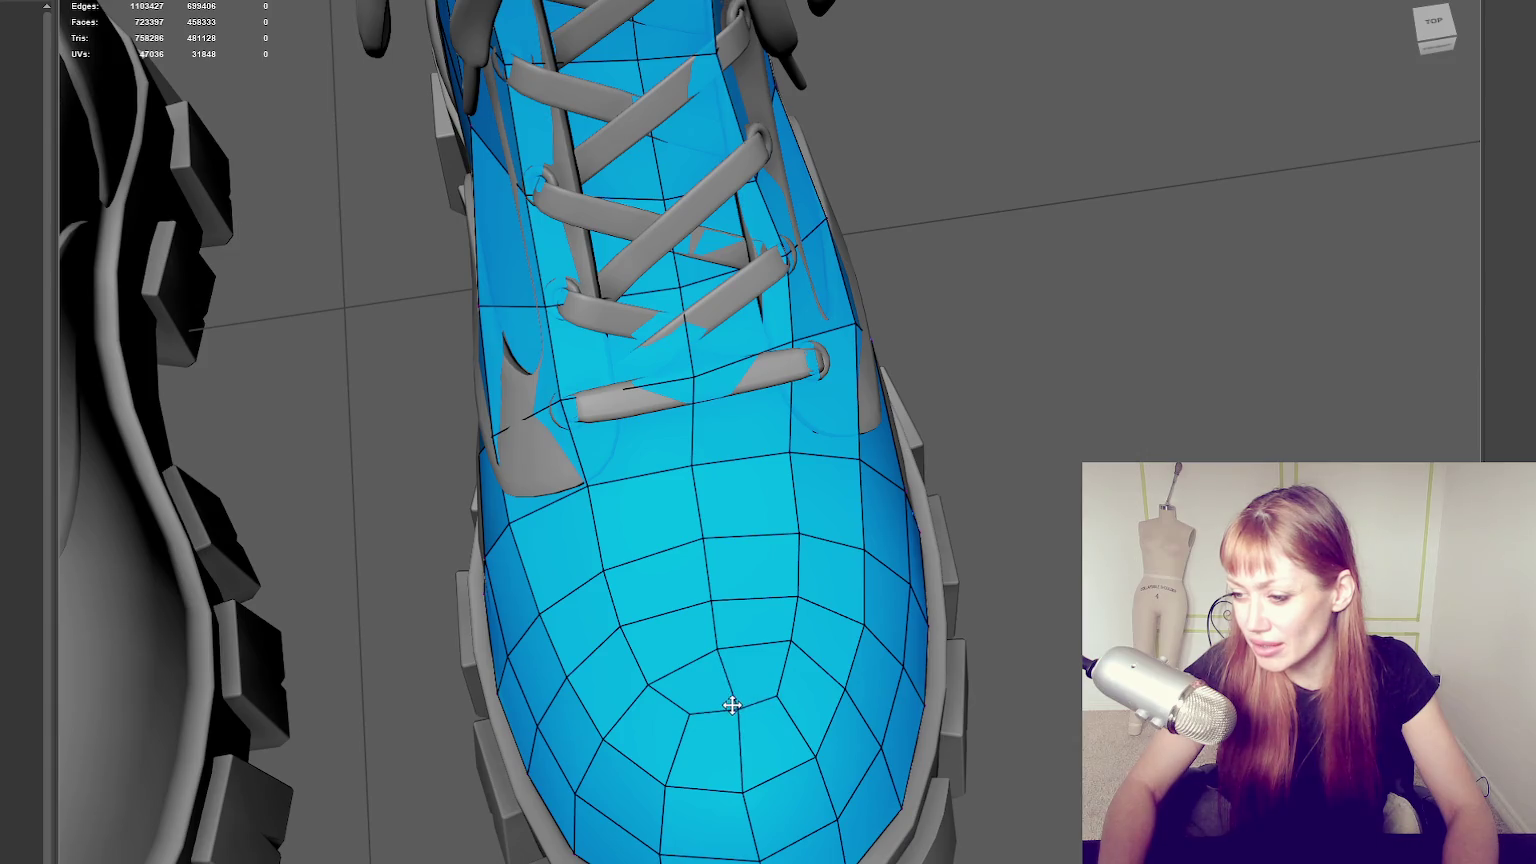
drag(788, 643, 792, 651)
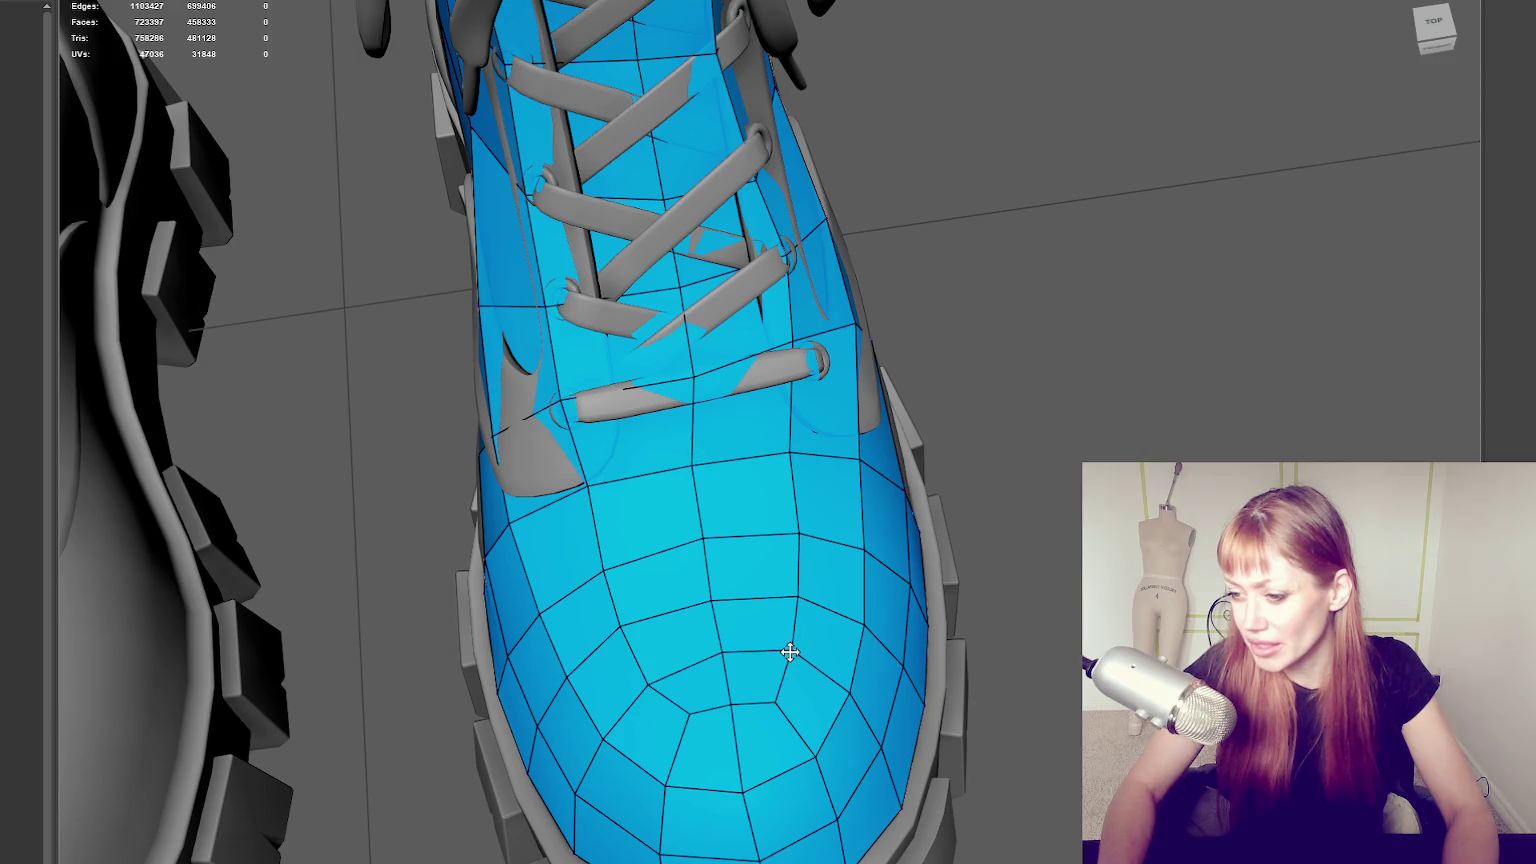
mouse_move(695, 719)
mouse_down()
mouse_move(669, 782)
mouse_move(747, 788)
mouse_up()
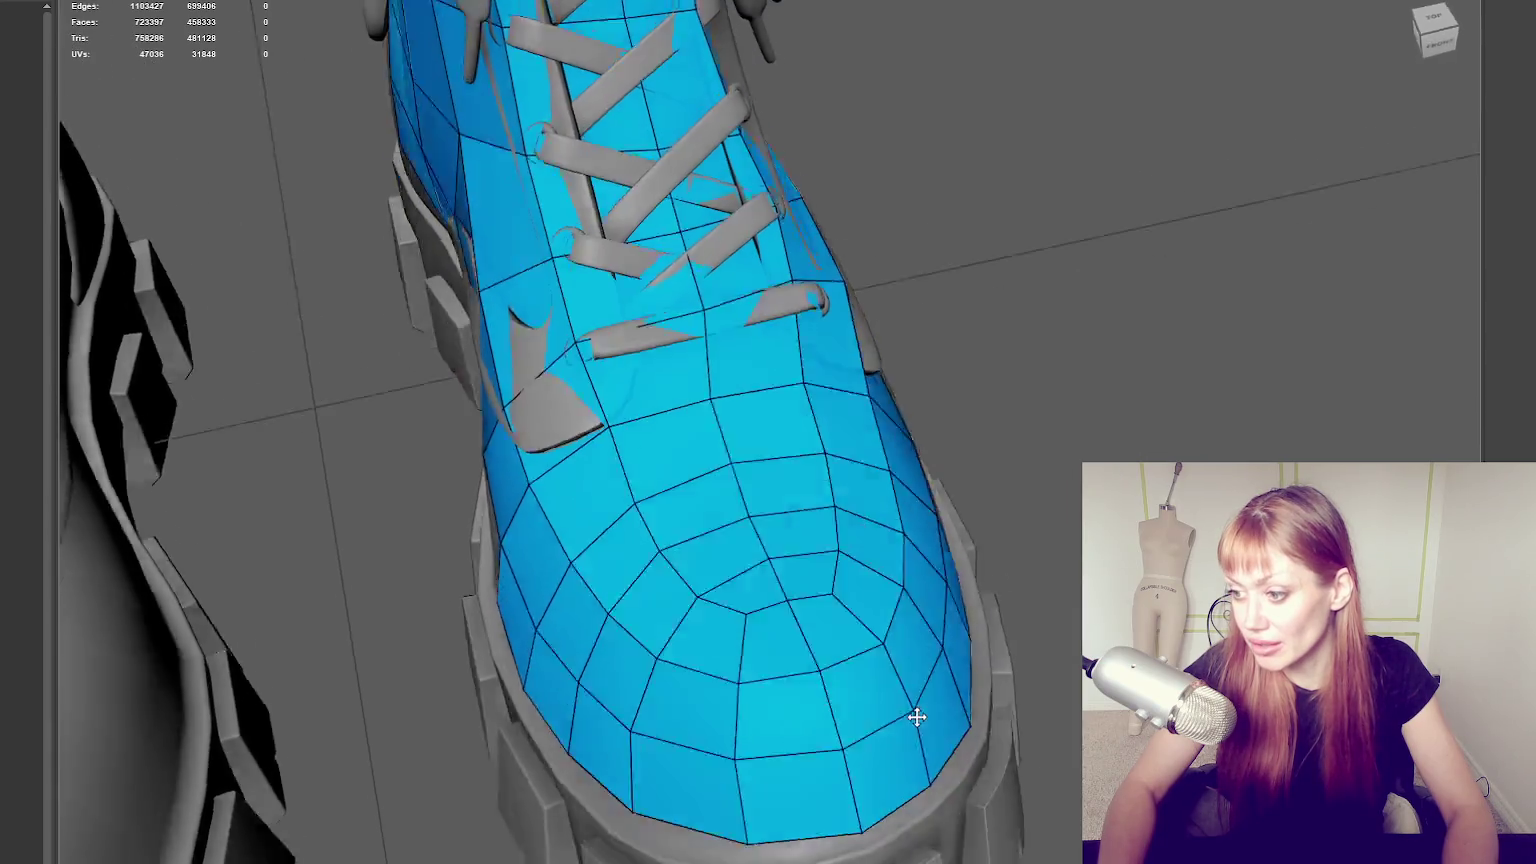
Shift the toe-edge vertices from the left-front to smooth and evenly space the edge loop.
middle_drag(819, 761, 967, 696)
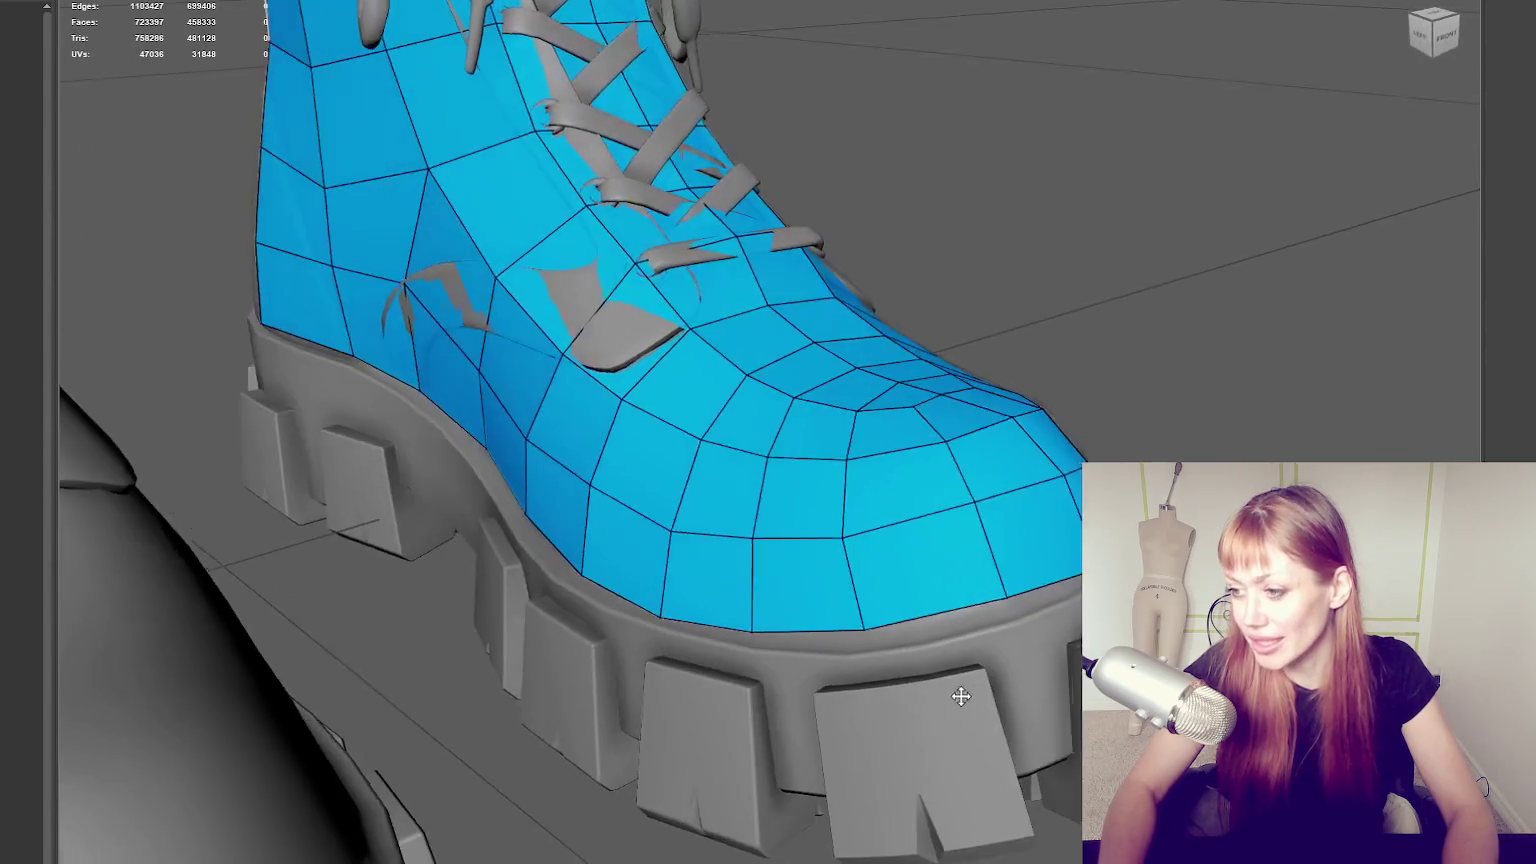
drag(1003, 600, 998, 608)
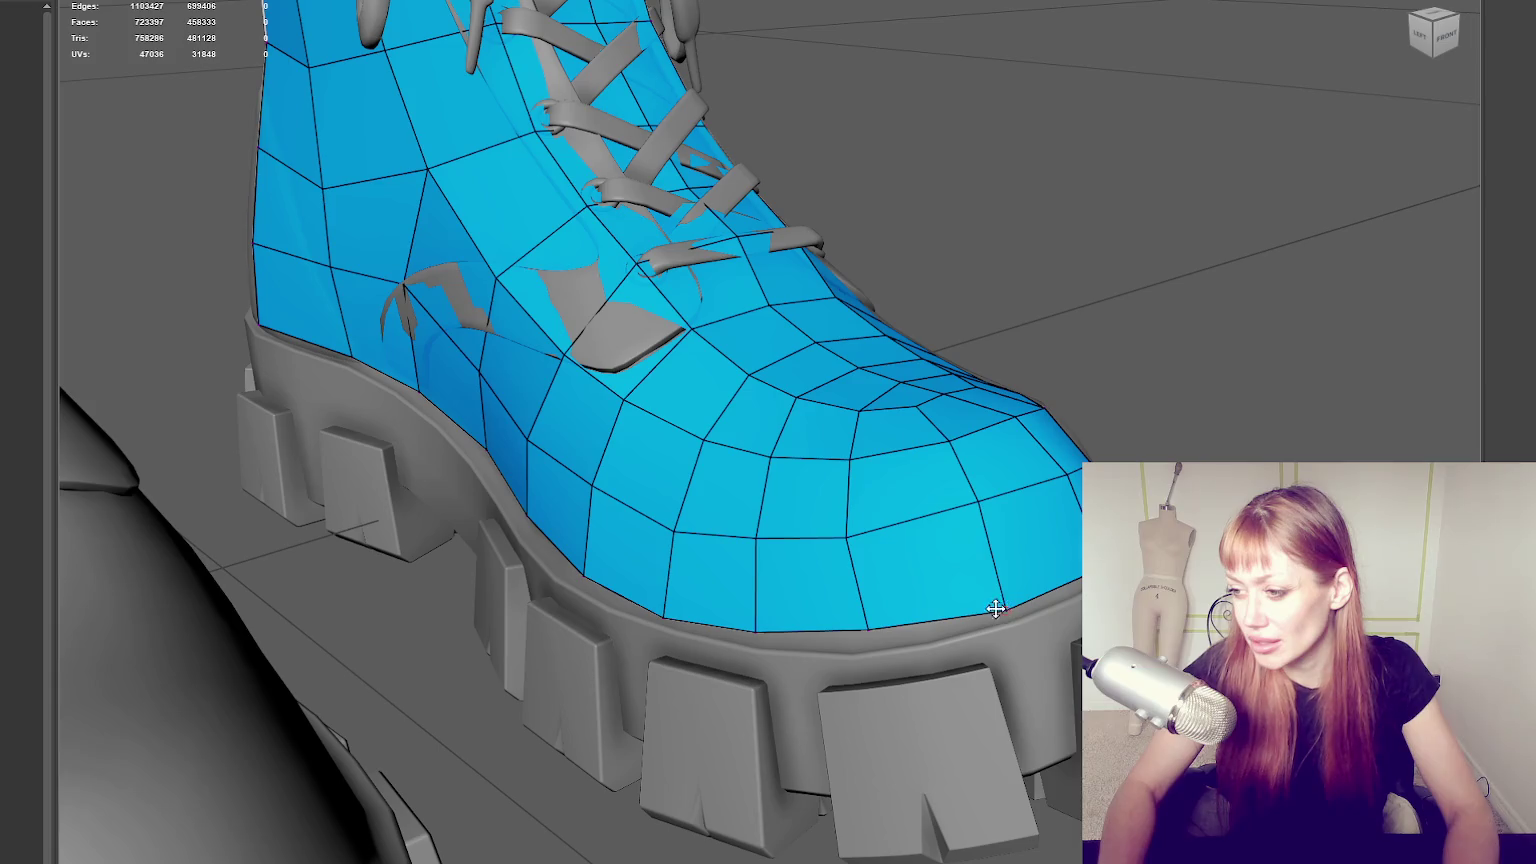
drag(866, 628, 870, 631)
drag(847, 535, 862, 533)
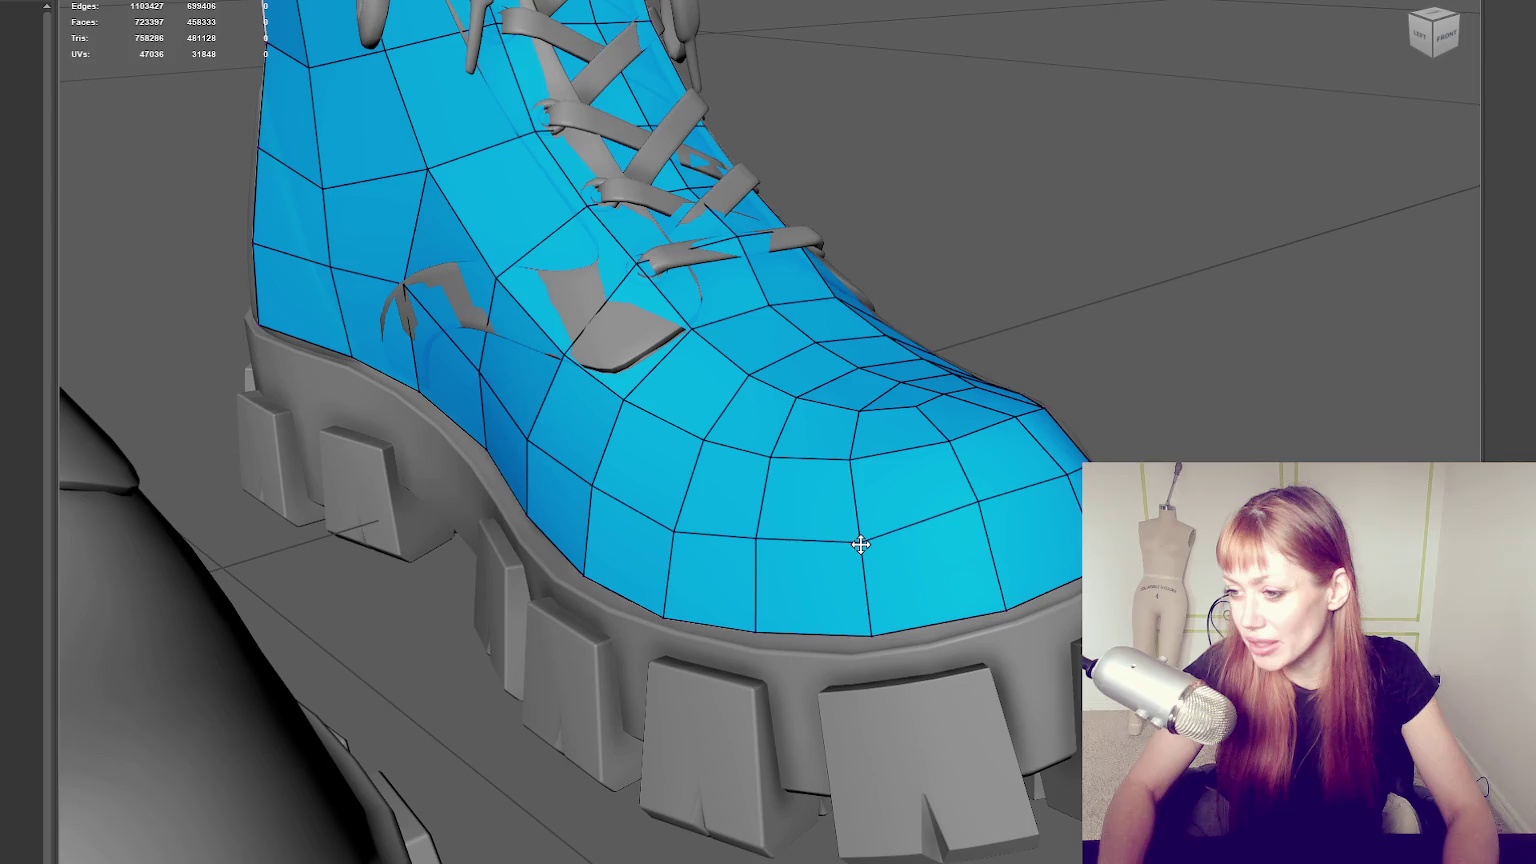
drag(978, 505, 983, 513)
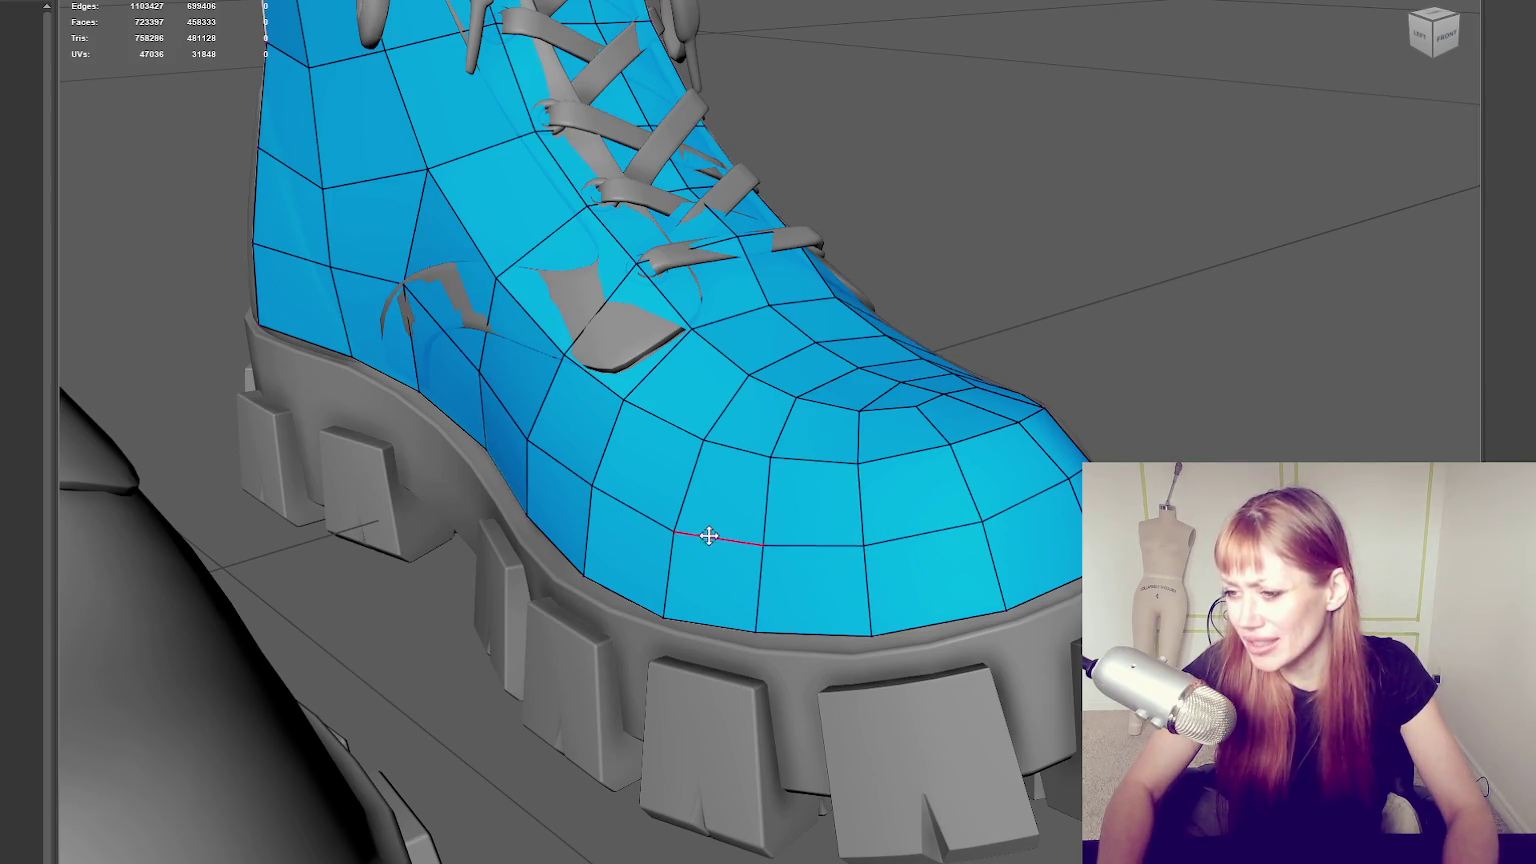
Orbit around the toe and the boot's right side to check the edge flow.
mouse_move(705, 574)
alt+mouse_down()
mouse_move(885, 620)
mouse_move(507, 490)
alt+mouse_up()
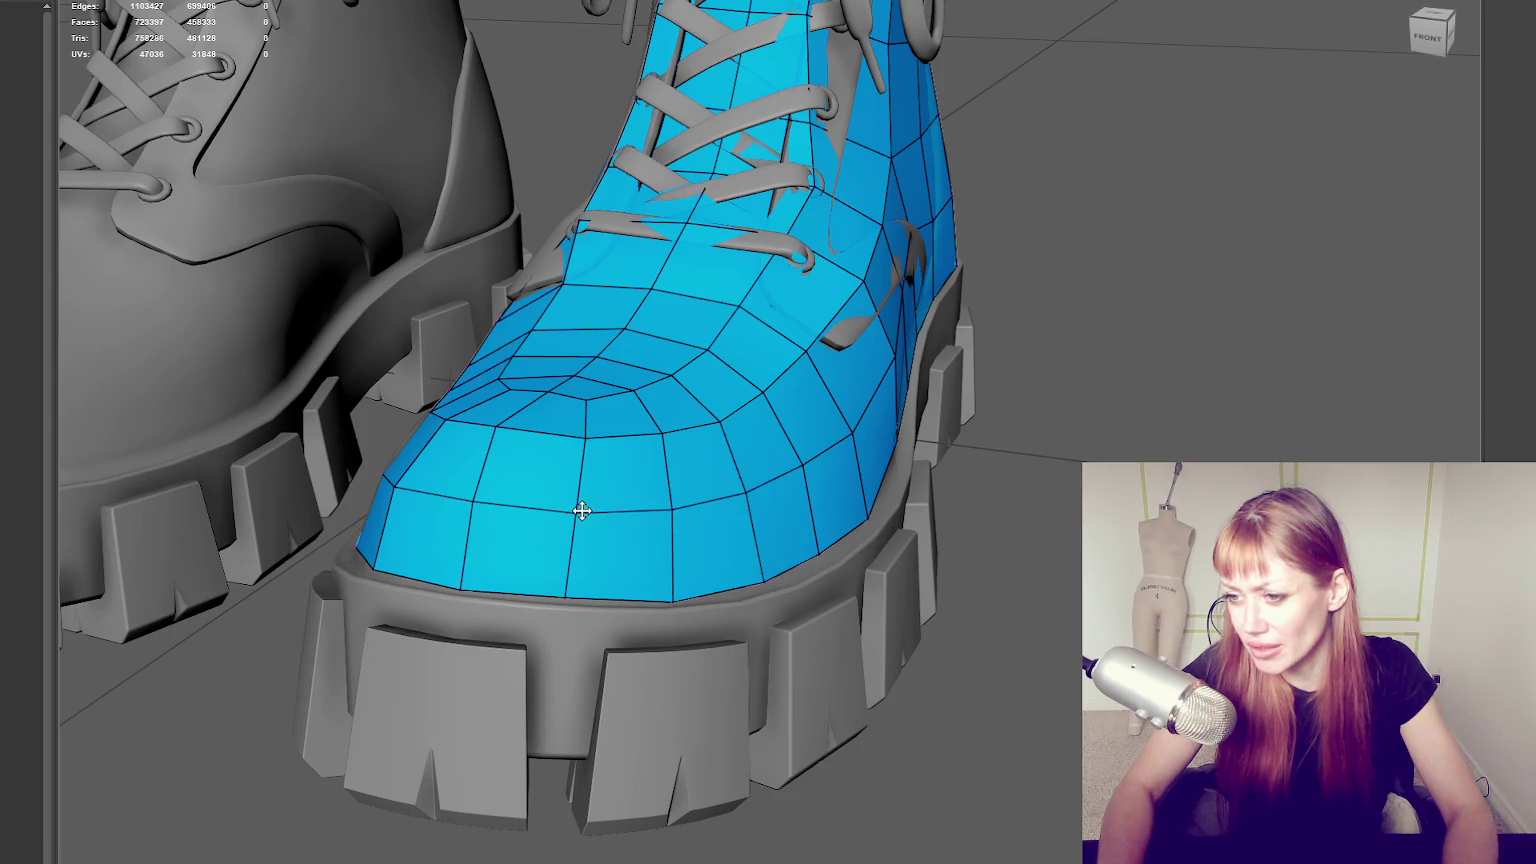
mouse_move(795, 439)
alt+middle_down()
mouse_move(703, 480)
mouse_move(675, 473)
alt+middle_up()
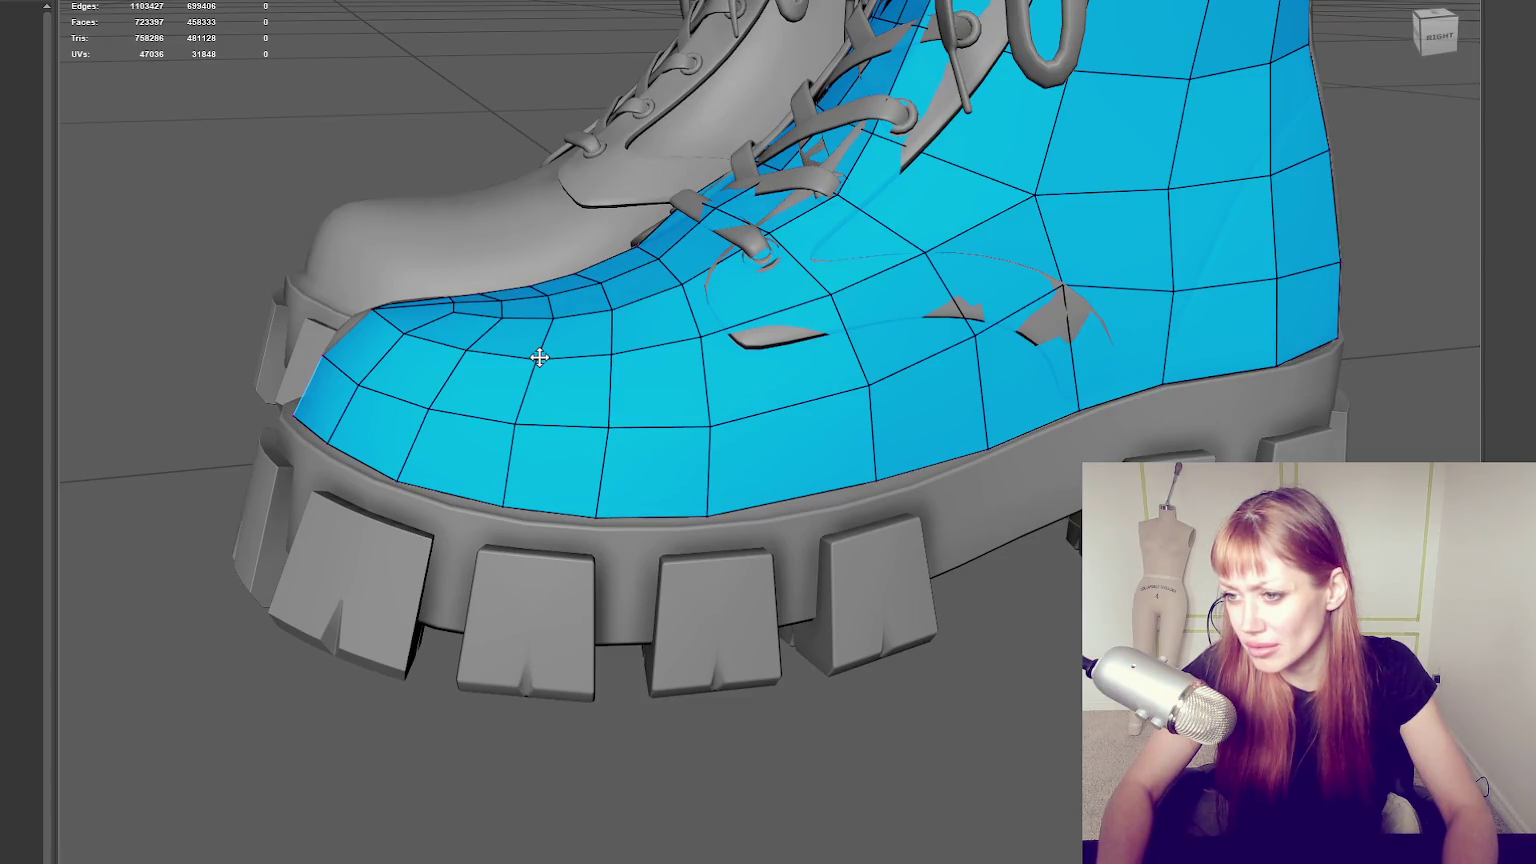
scroll(835, 410, down, 5)
alt+drag(838, 385, 1005, 377)
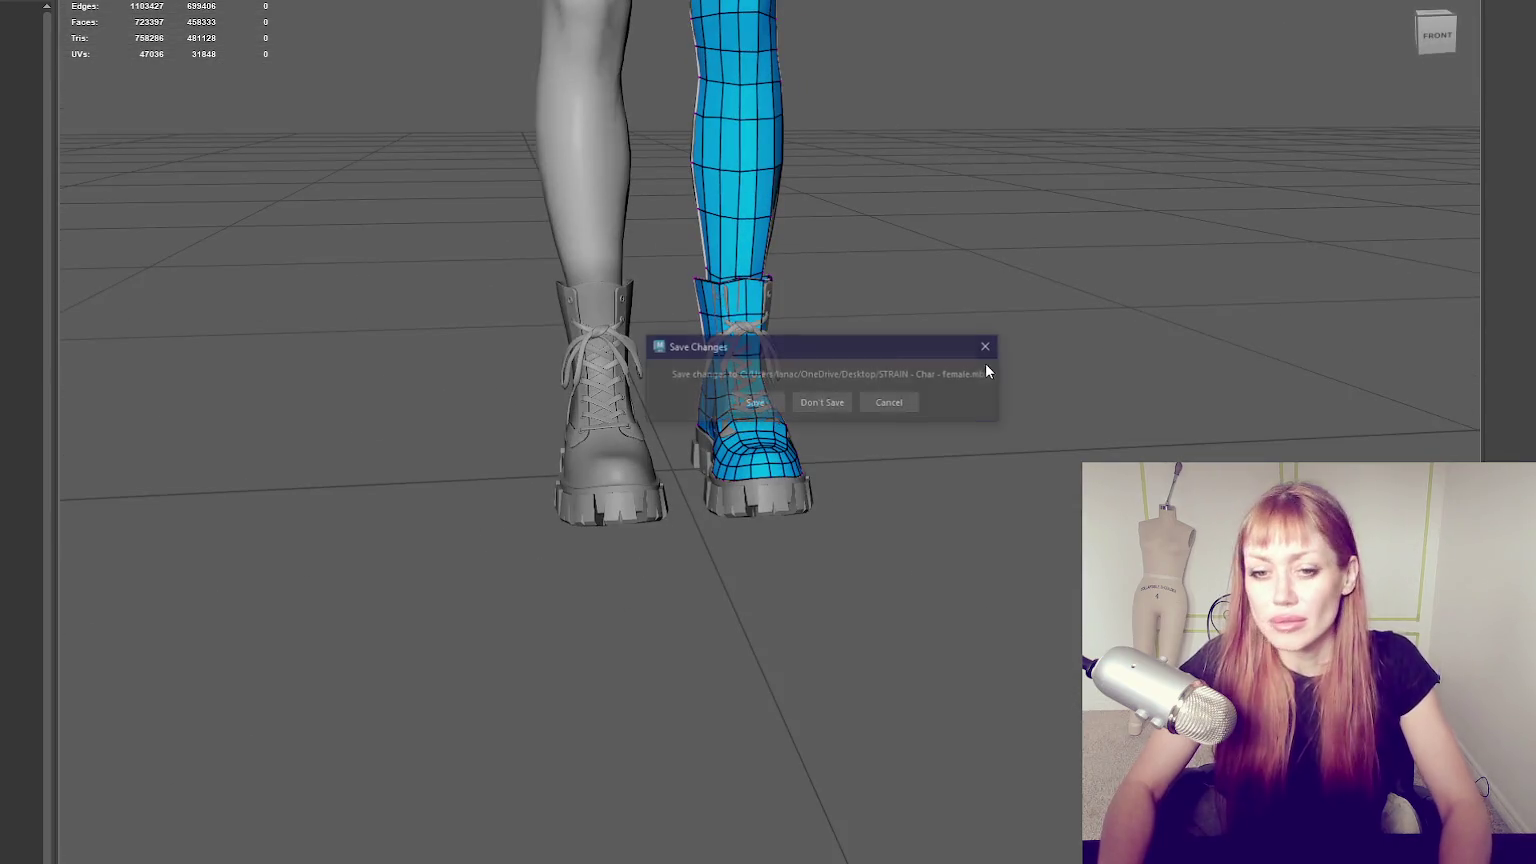
key(Return)
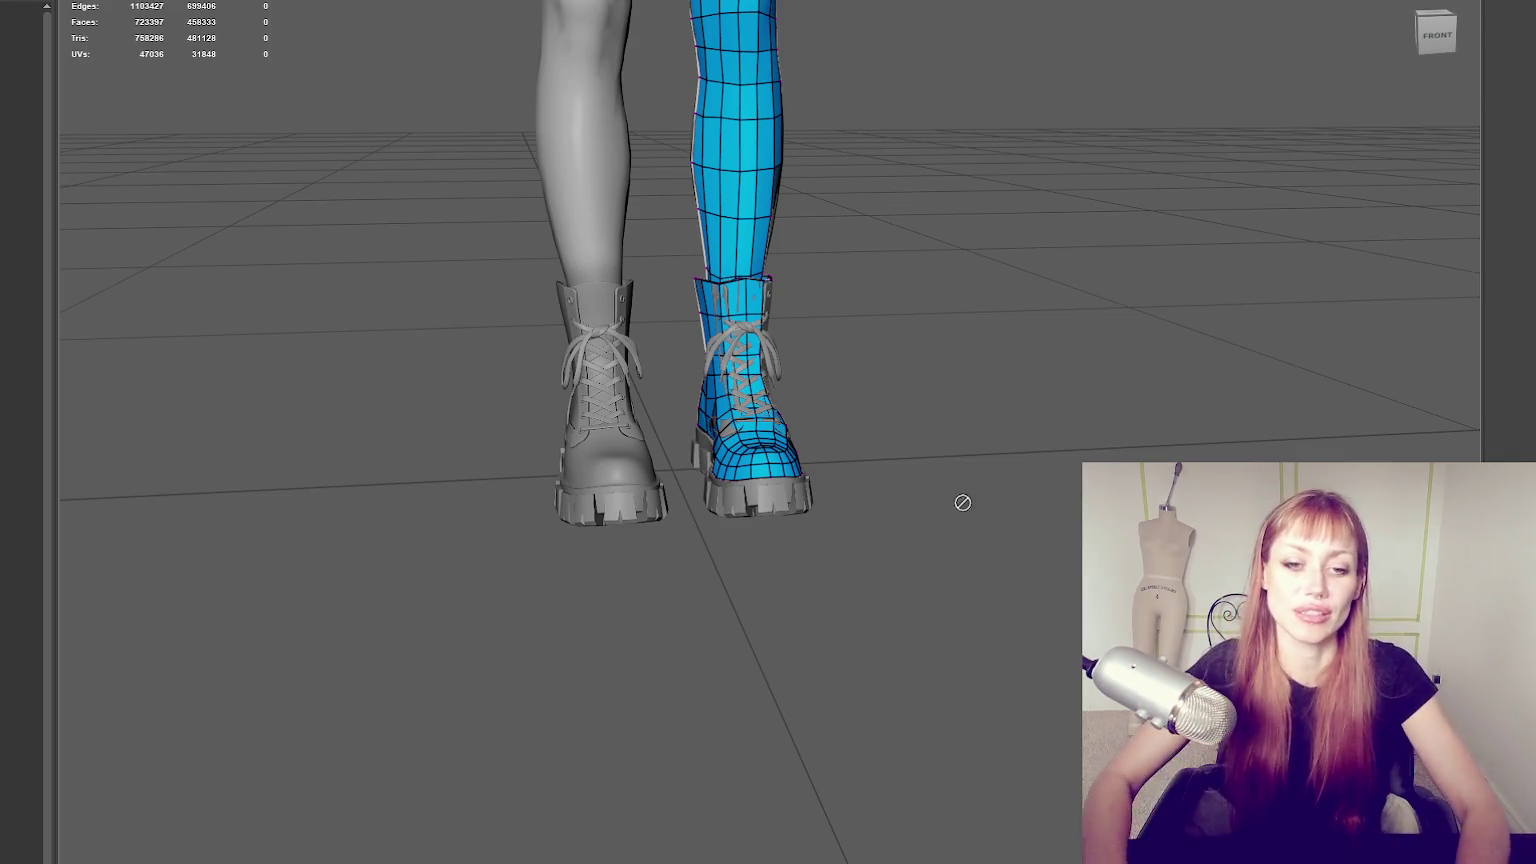
alt+drag(696, 110, 778, 436)
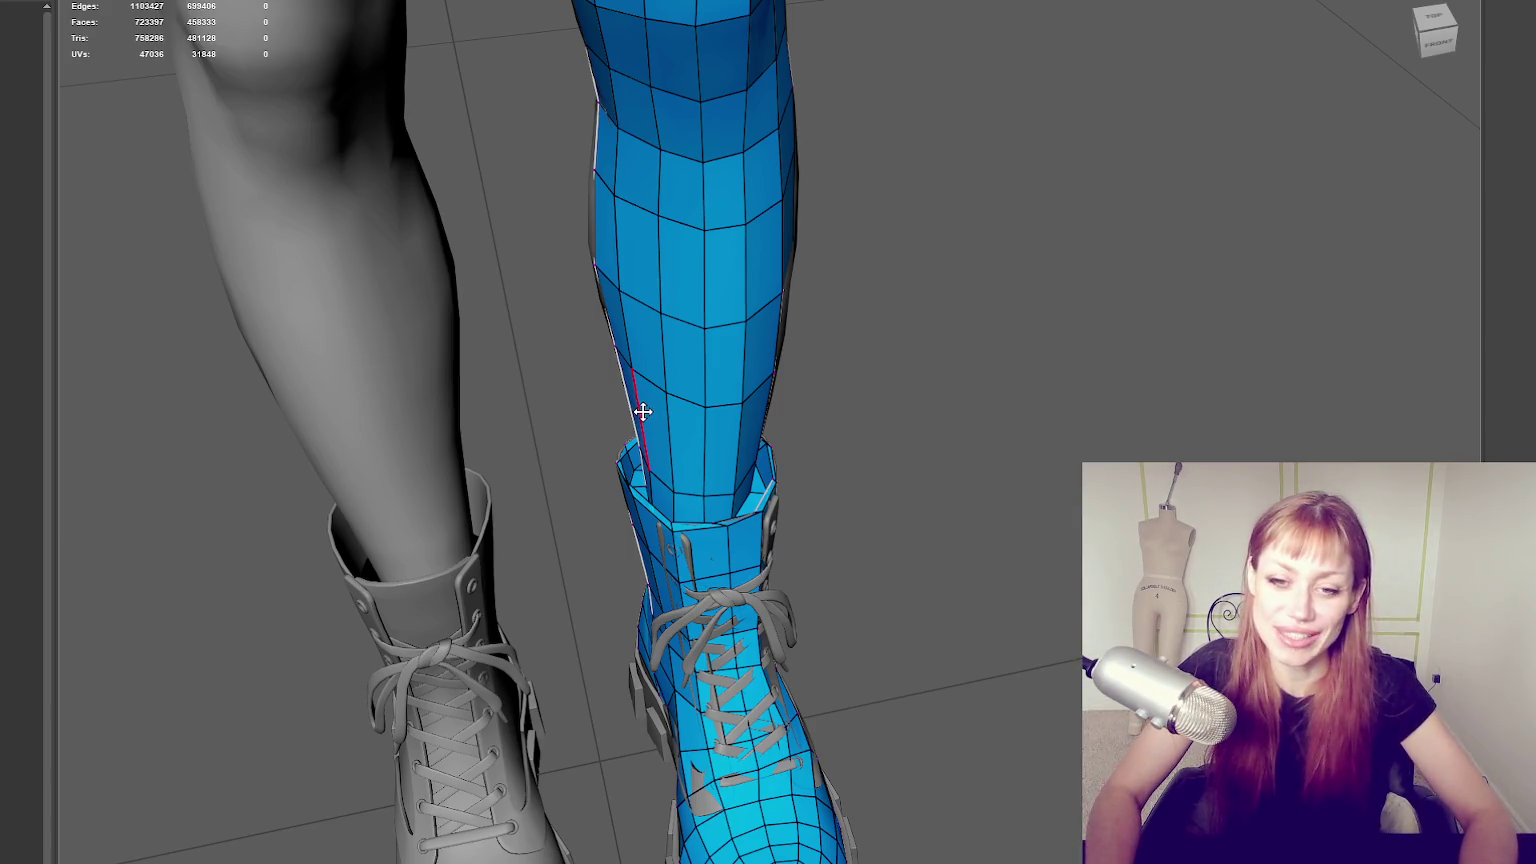
scroll(622, 290, down, 5)
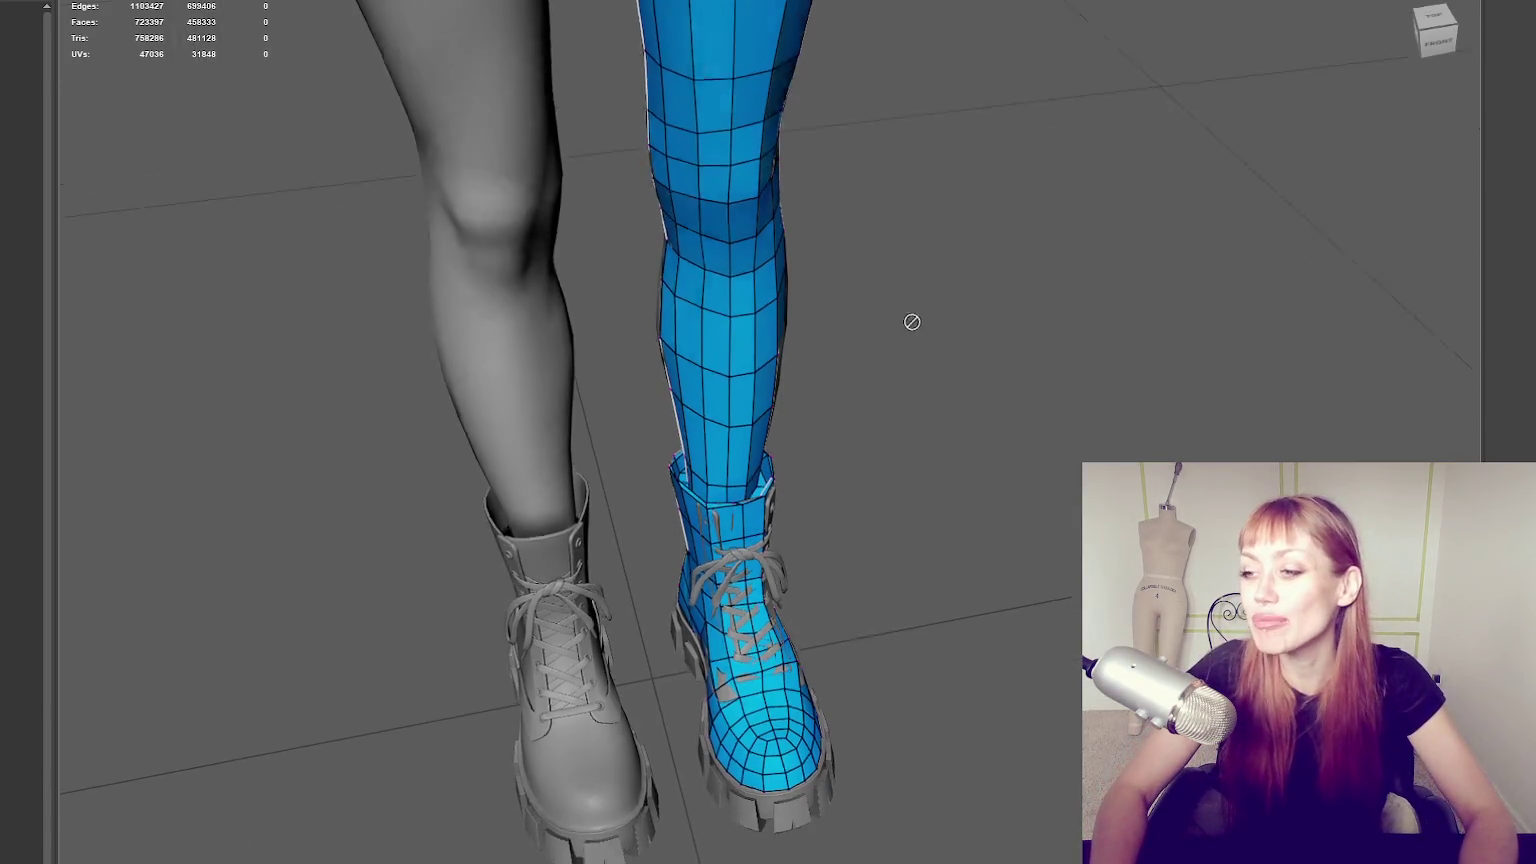
Insert an edge loop across the lower leg mesh.
mouse_move(910, 329)
alt+mouse_down()
mouse_move(720, 287)
mouse_move(810, 195)
alt+mouse_up()
scroll(720, 287, up, 3)
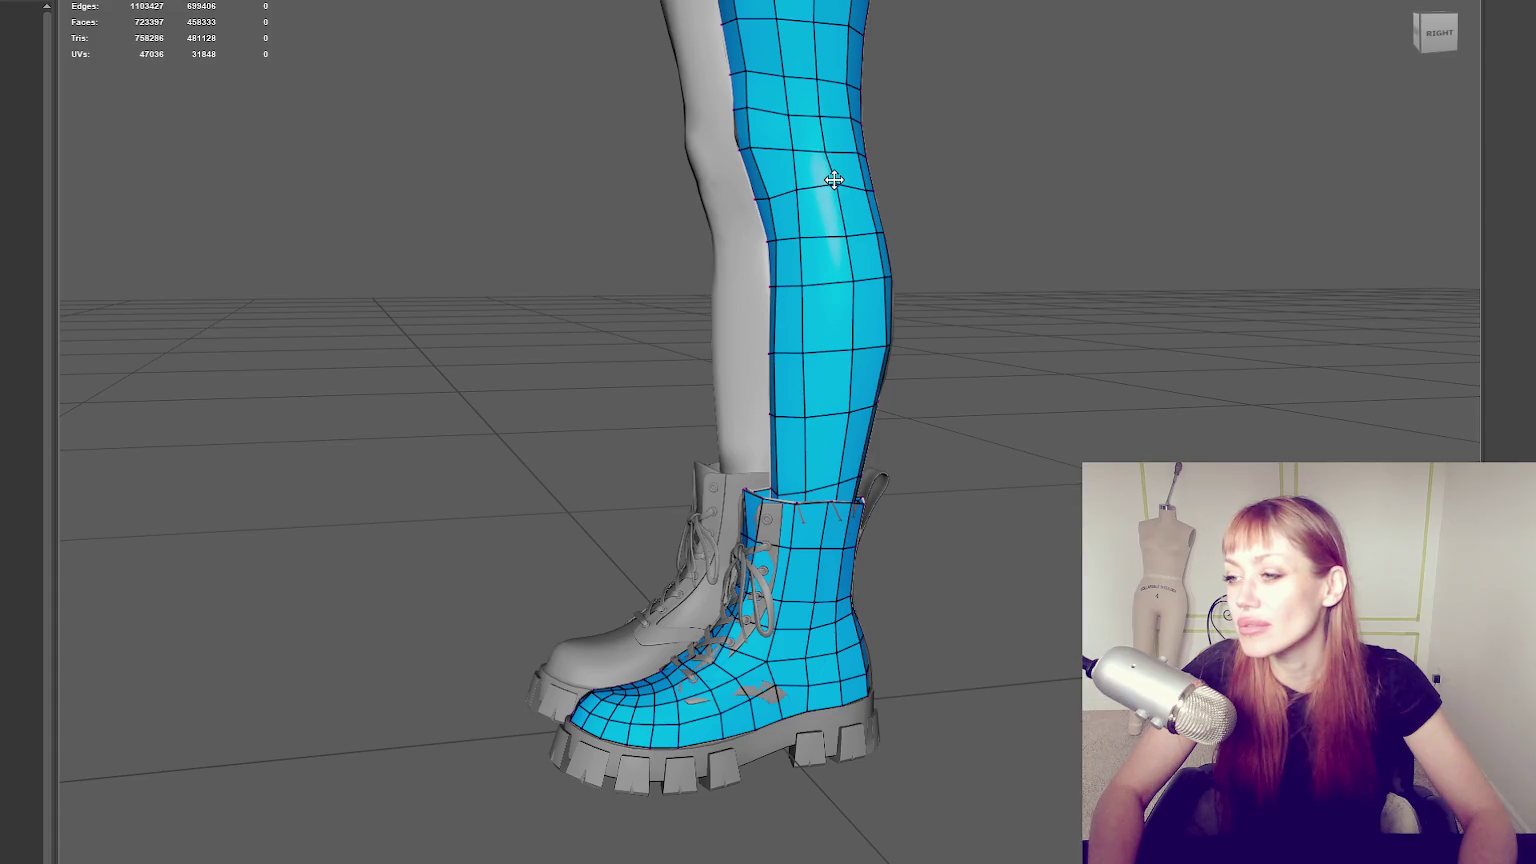
mouse_move(826, 178)
alt+mouse_down()
mouse_move(775, 195)
mouse_move(846, 172)
mouse_move(833, 189)
alt+mouse_up()
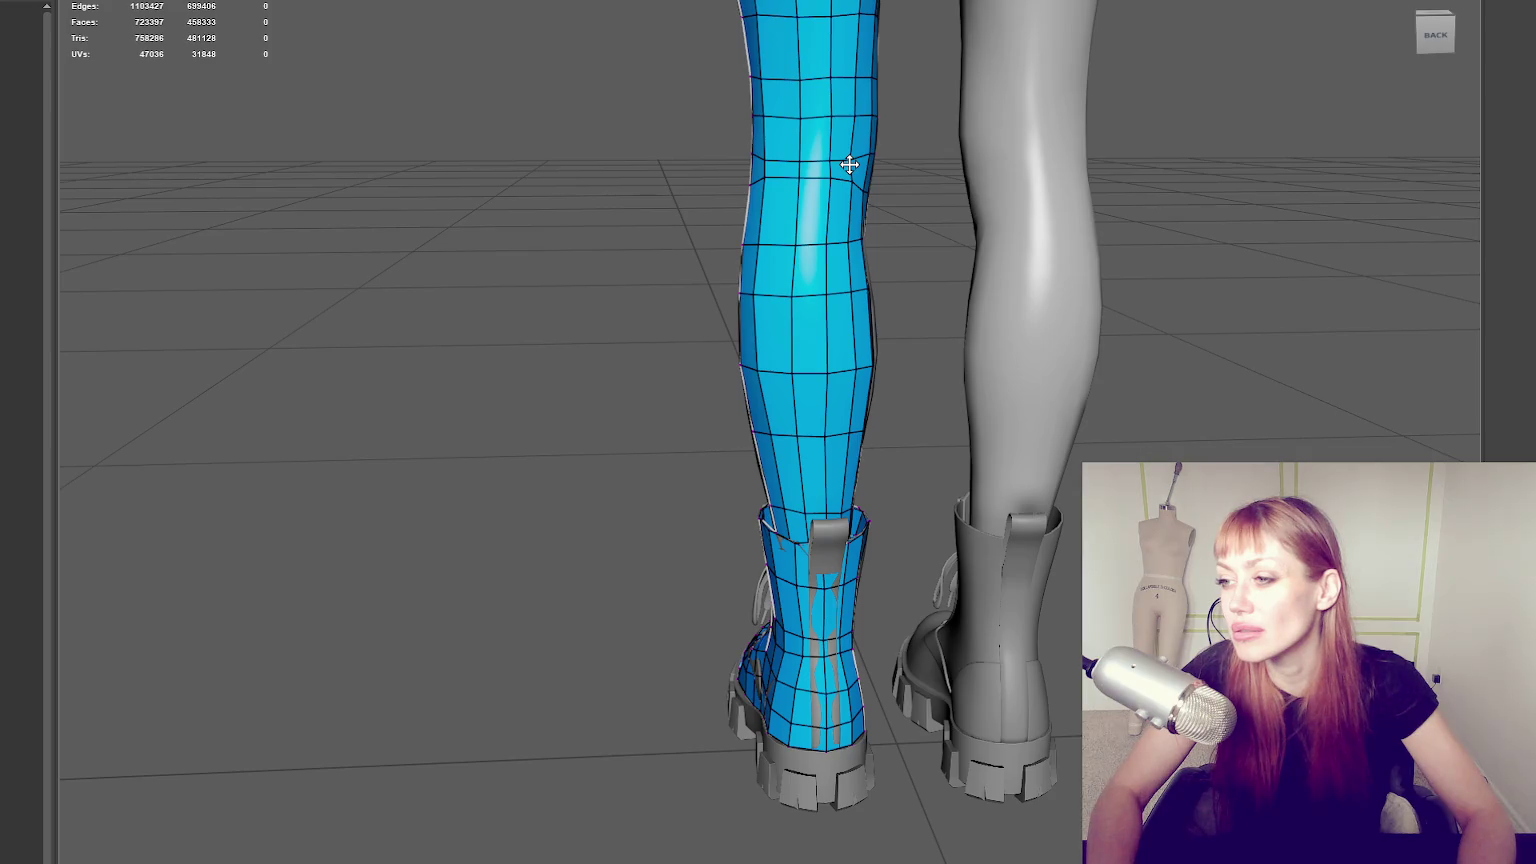
alt+drag(833, 165, 1061, 238)
mouse_move(830, 185)
alt+mouse_down()
mouse_move(912, 151)
mouse_move(789, 120)
alt+mouse_up()
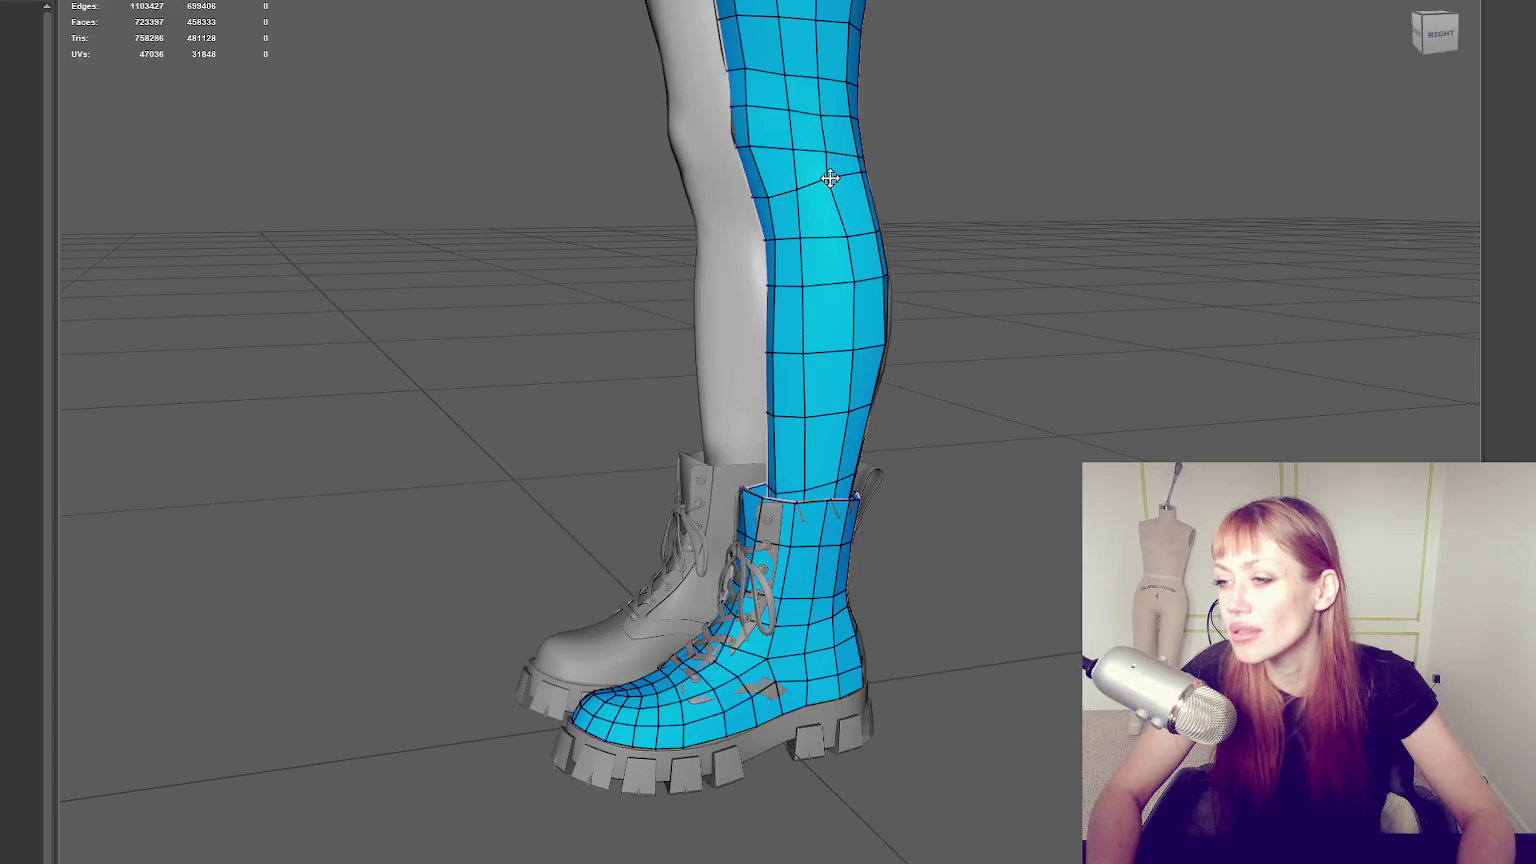
mouse_move(830, 178)
alt+mouse_down()
mouse_move(868, 190)
mouse_move(840, 198)
mouse_move(927, 188)
alt+mouse_up()
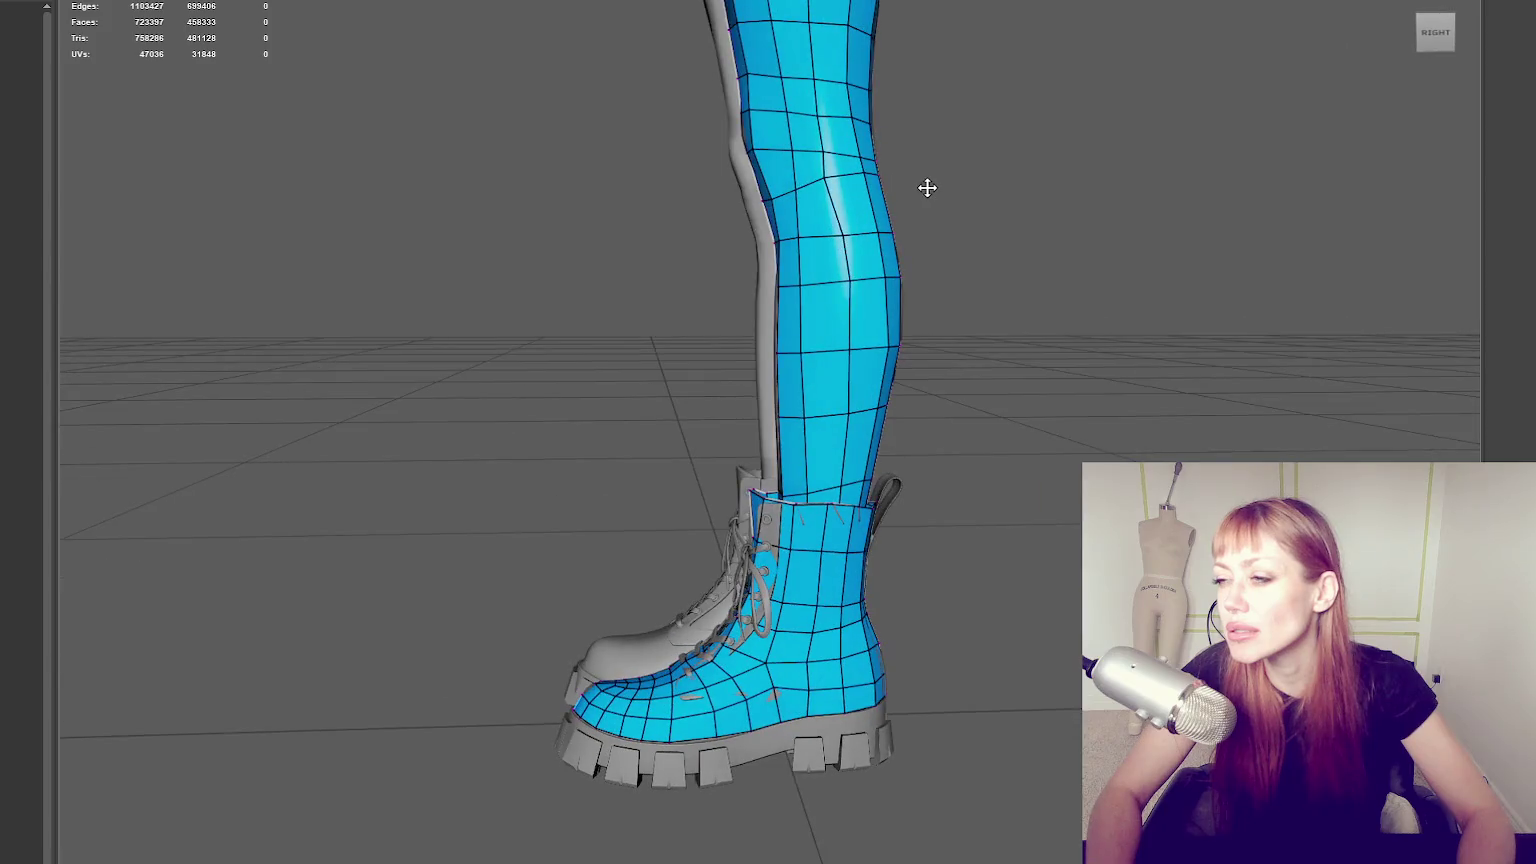
click(835, 203)
Add an edge loop near the top of the leg, weld two upper-leg vertices, and pull one down.
alt+drag(898, 206, 921, 219)
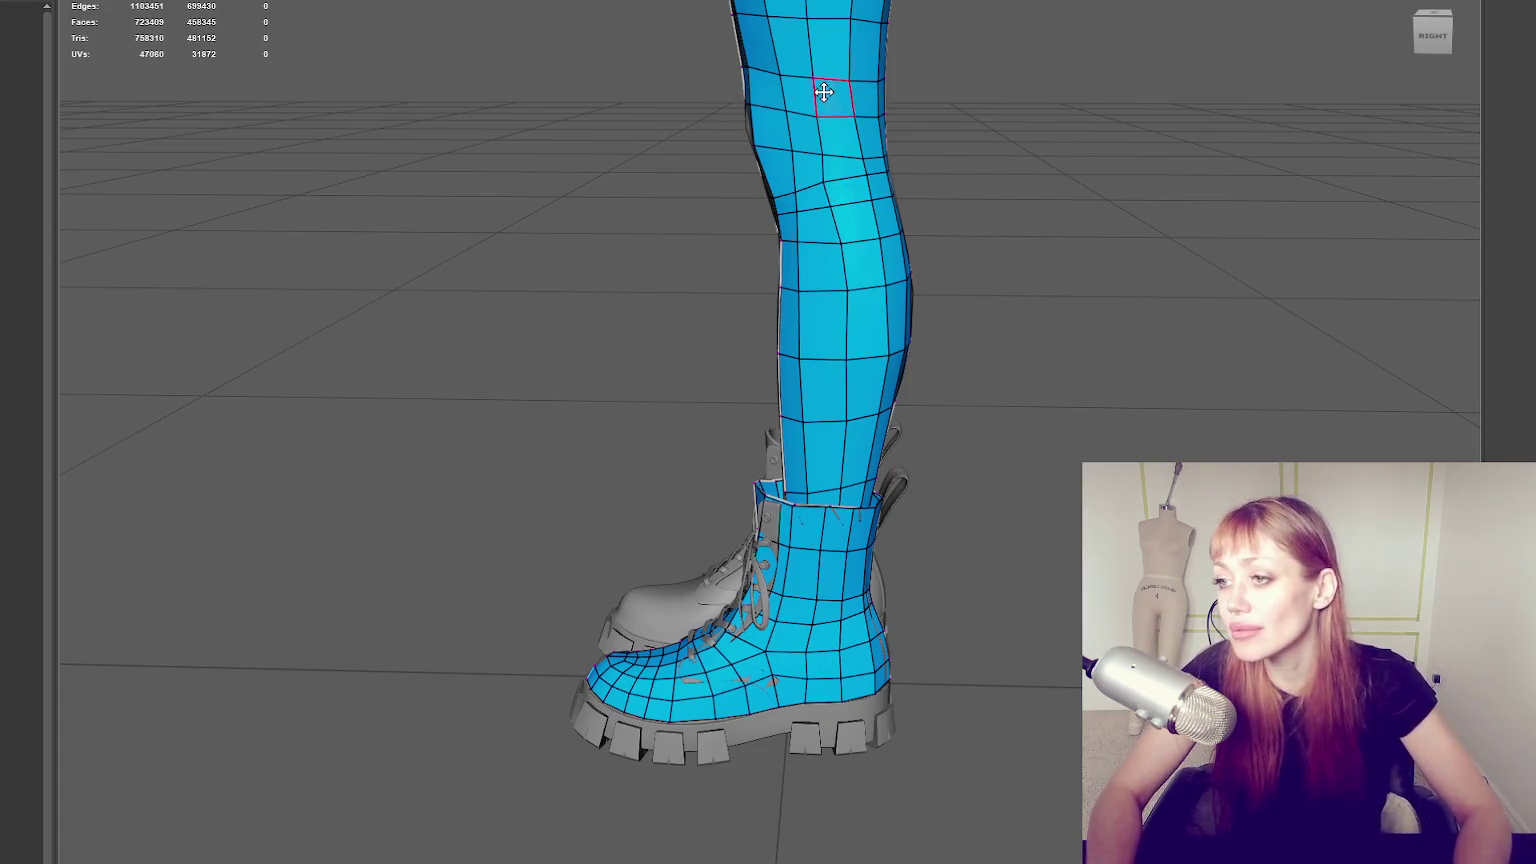
click(815, 48)
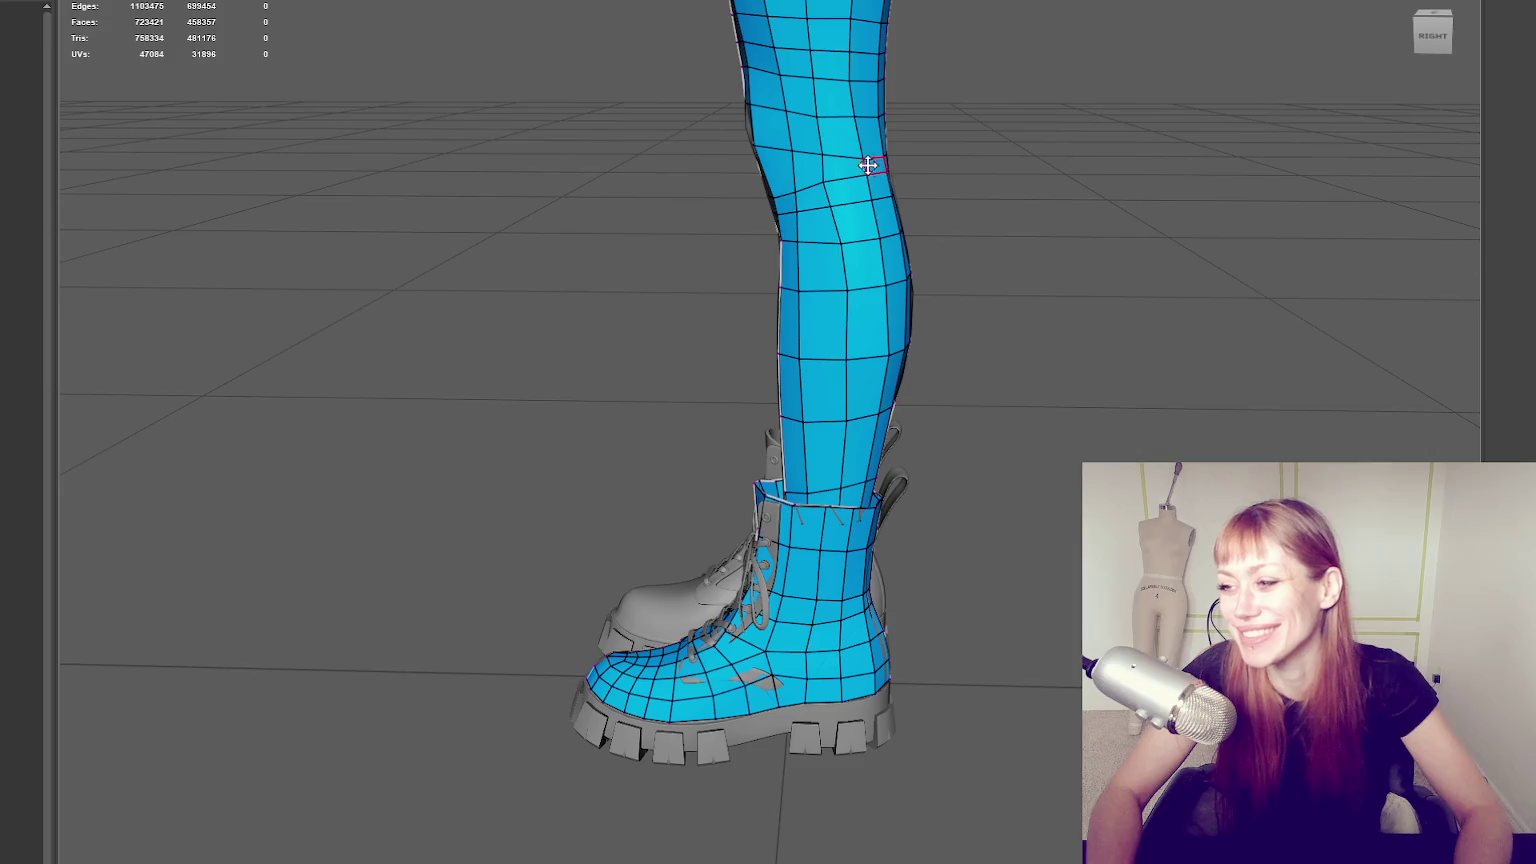
drag(858, 176, 822, 166)
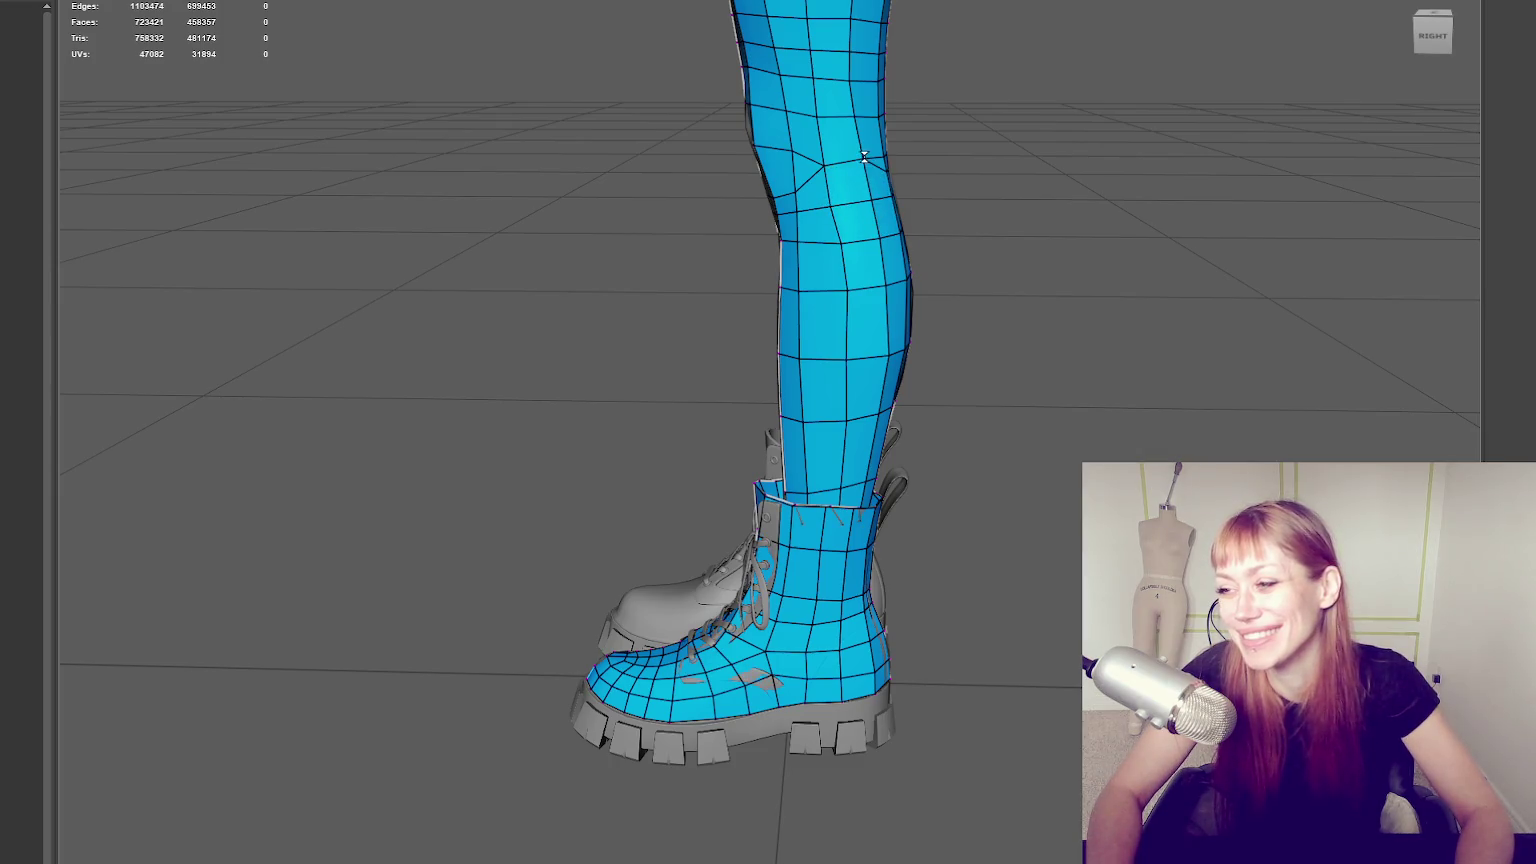
mouse_move(815, 80)
mouse_down()
mouse_move(817, 113)
mouse_move(818, 97)
mouse_up()
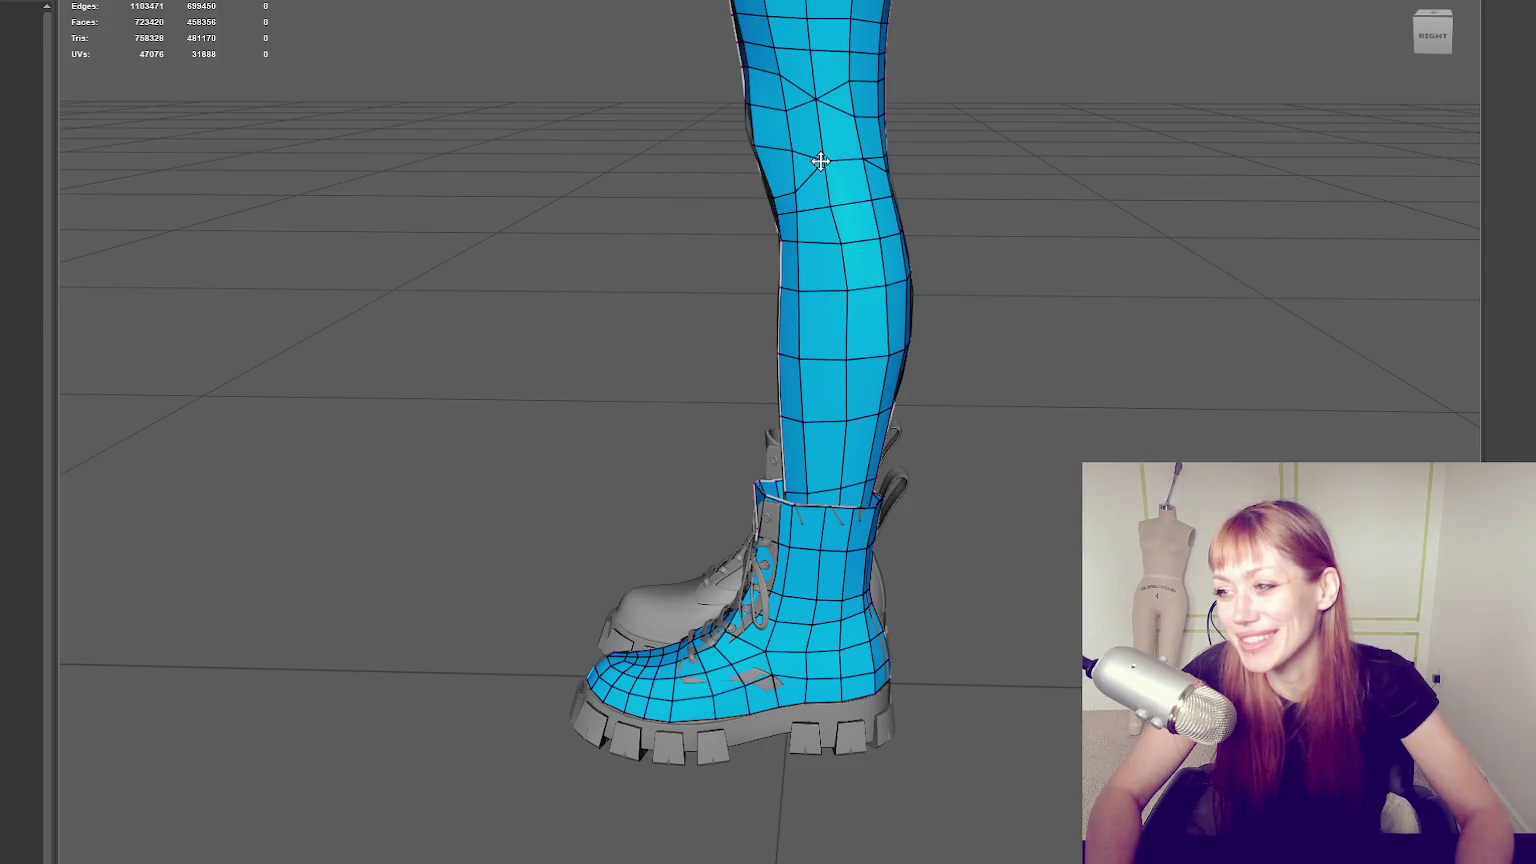
Insert two more edge loops, one down the leg and one near the knee.
mouse_move(1038, 145)
alt+mouse_down()
mouse_move(908, 130)
mouse_move(845, 195)
mouse_move(976, 174)
mouse_move(1090, 182)
mouse_move(797, 151)
alt+mouse_up()
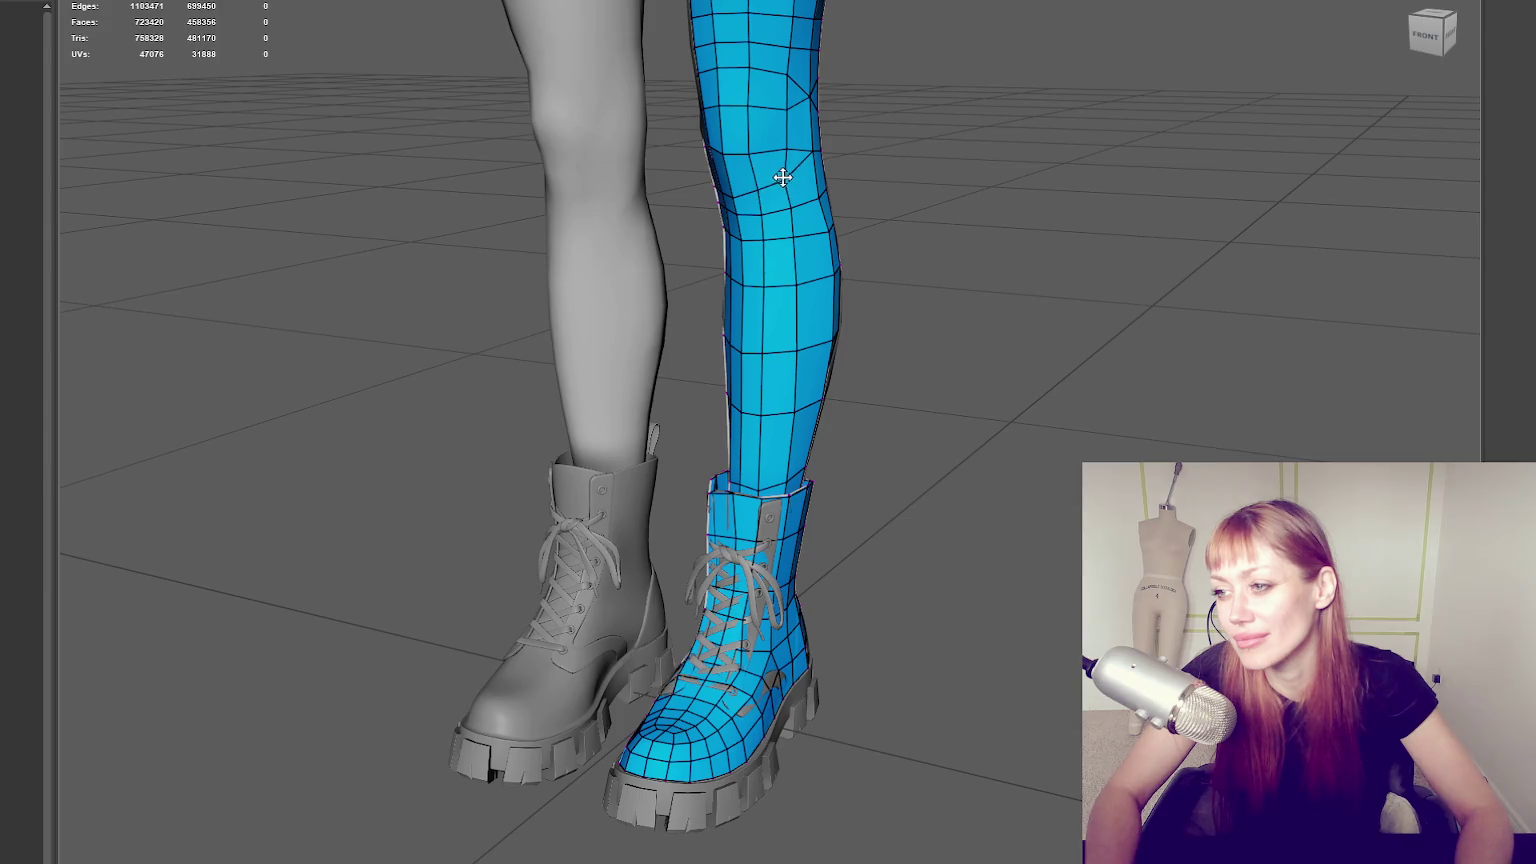
mouse_move(830, 162)
alt+mouse_down()
mouse_move(744, 154)
mouse_move(795, 154)
alt+mouse_up()
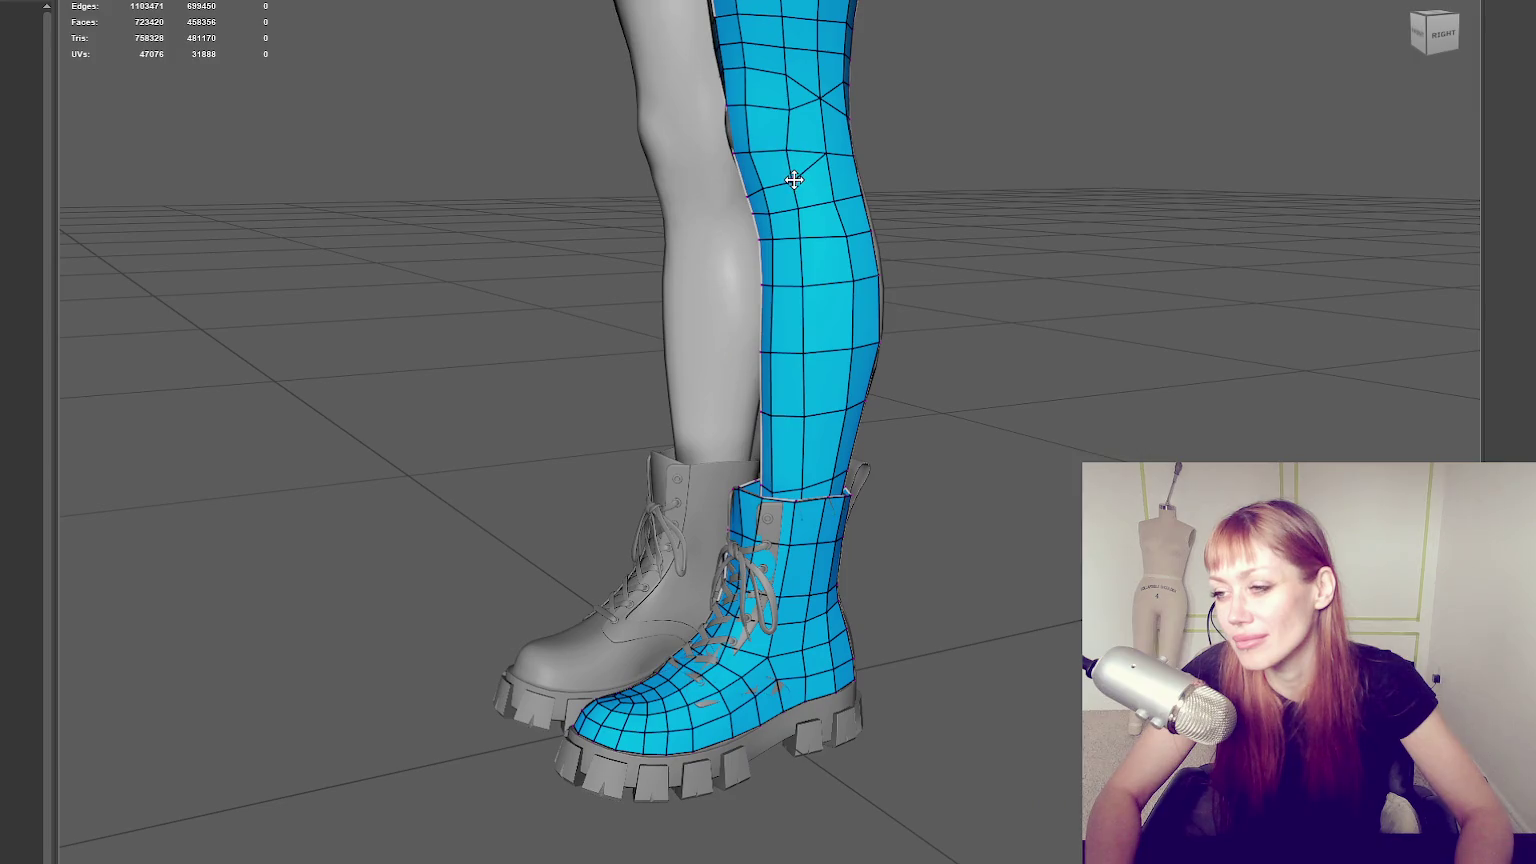
click(812, 197)
mouse_move(812, 197)
alt+mouse_down()
mouse_move(850, 182)
mouse_move(814, 200)
mouse_move(789, 109)
alt+mouse_up()
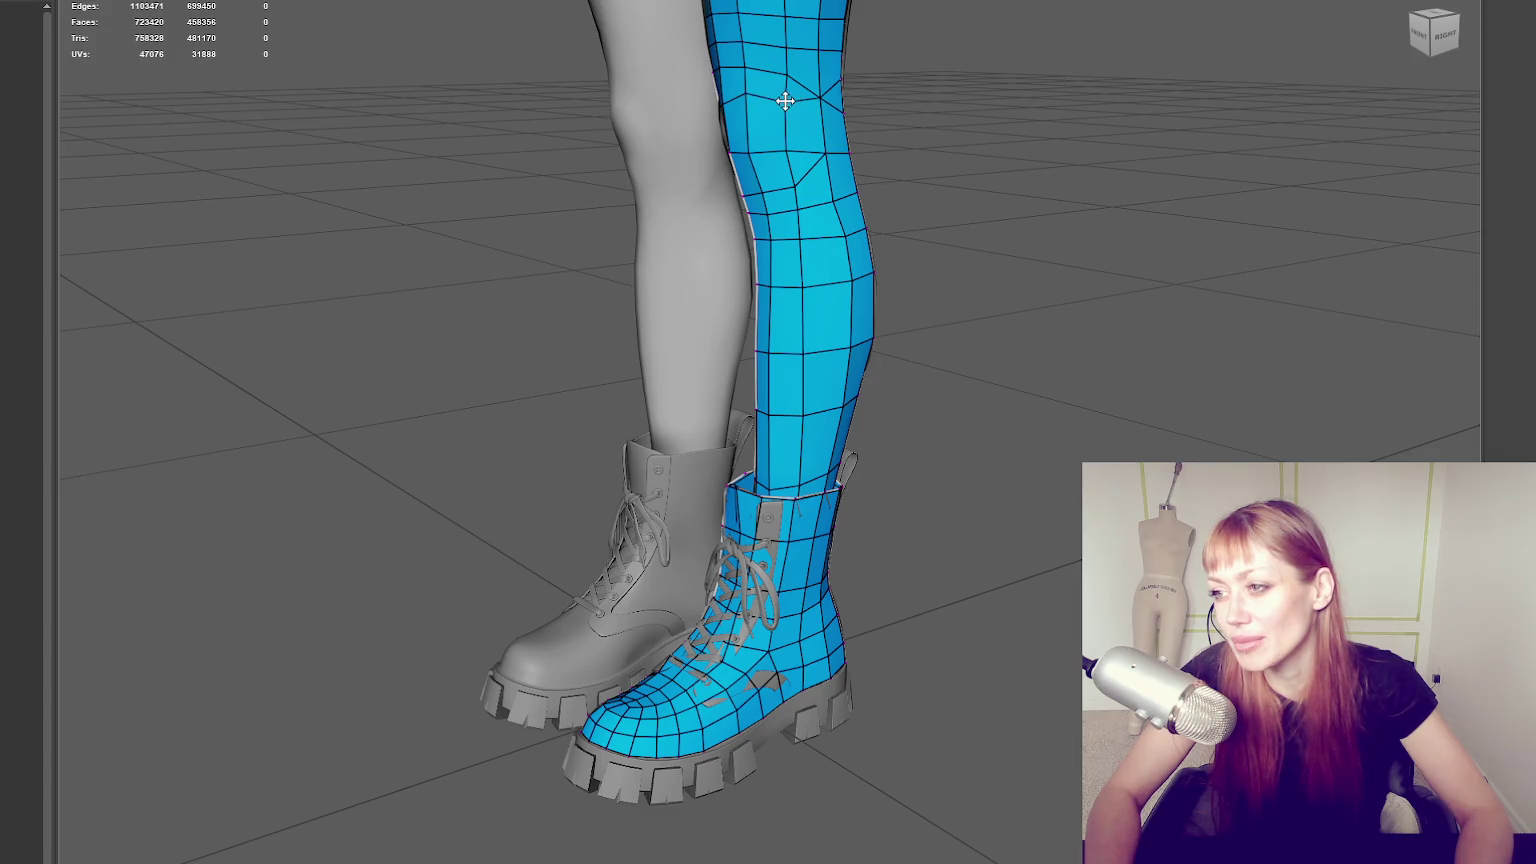
alt+drag(848, 120, 922, 113)
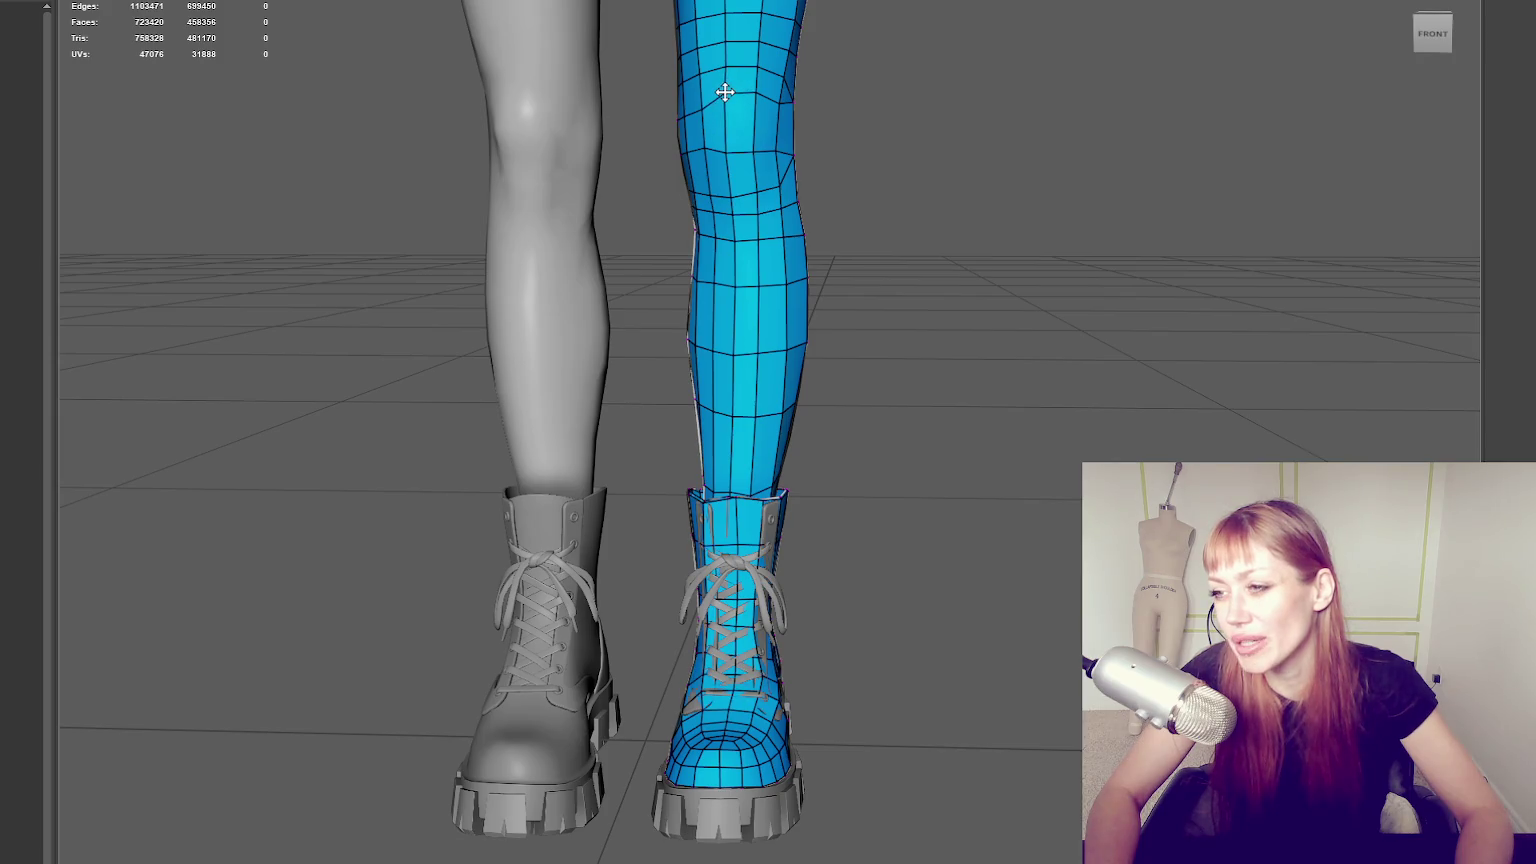
mouse_move(727, 91)
alt+mouse_down()
mouse_move(824, 165)
mouse_move(891, 171)
mouse_move(836, 130)
mouse_move(892, 167)
mouse_move(1128, 178)
alt+mouse_up()
click(833, 127)
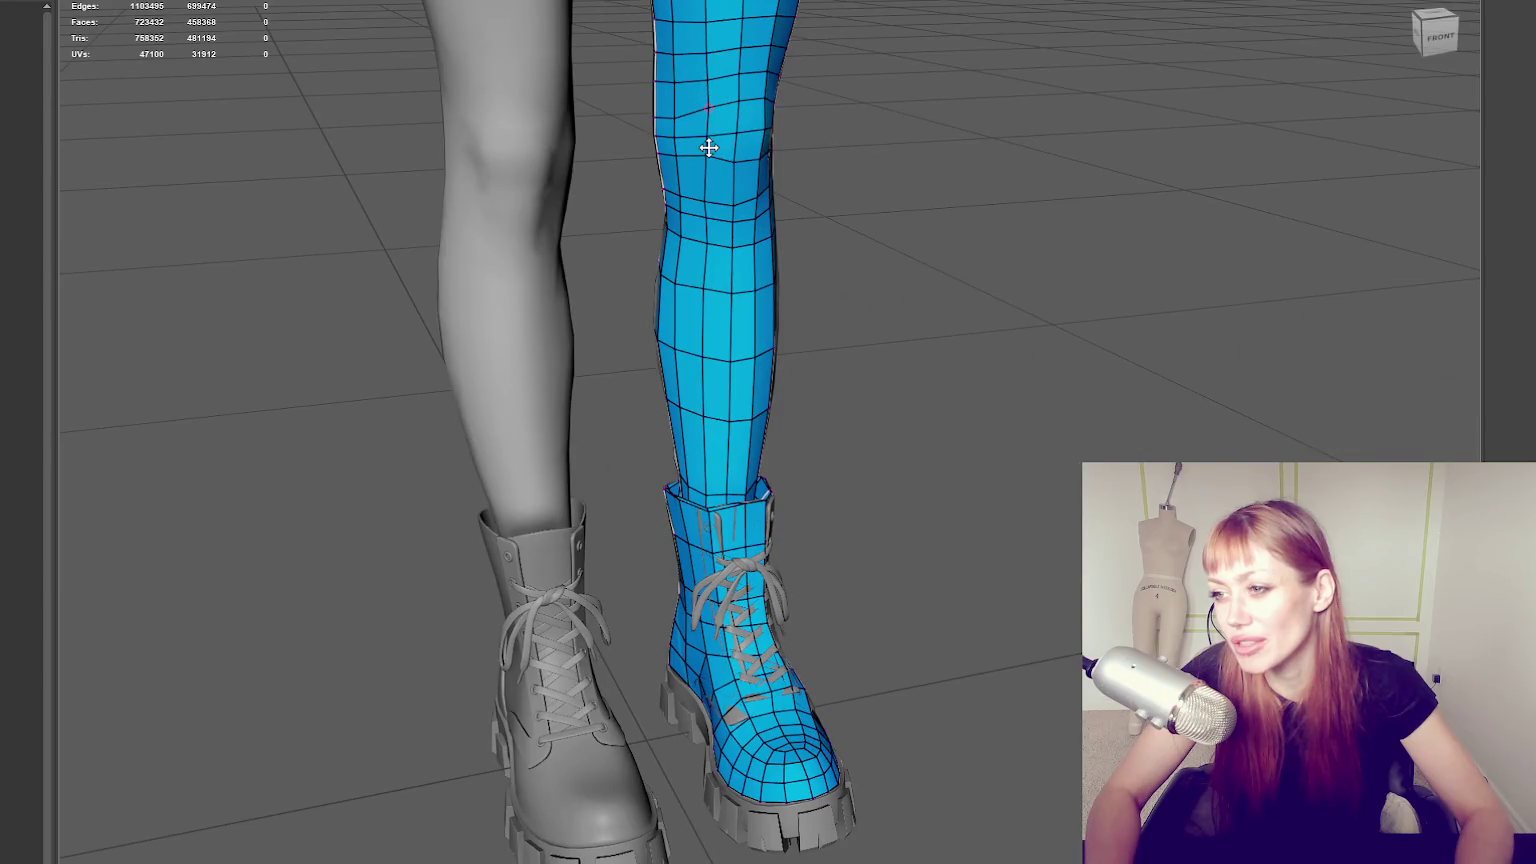
Remove the unwanted edge on the shin.
alt+drag(706, 169, 742, 160)
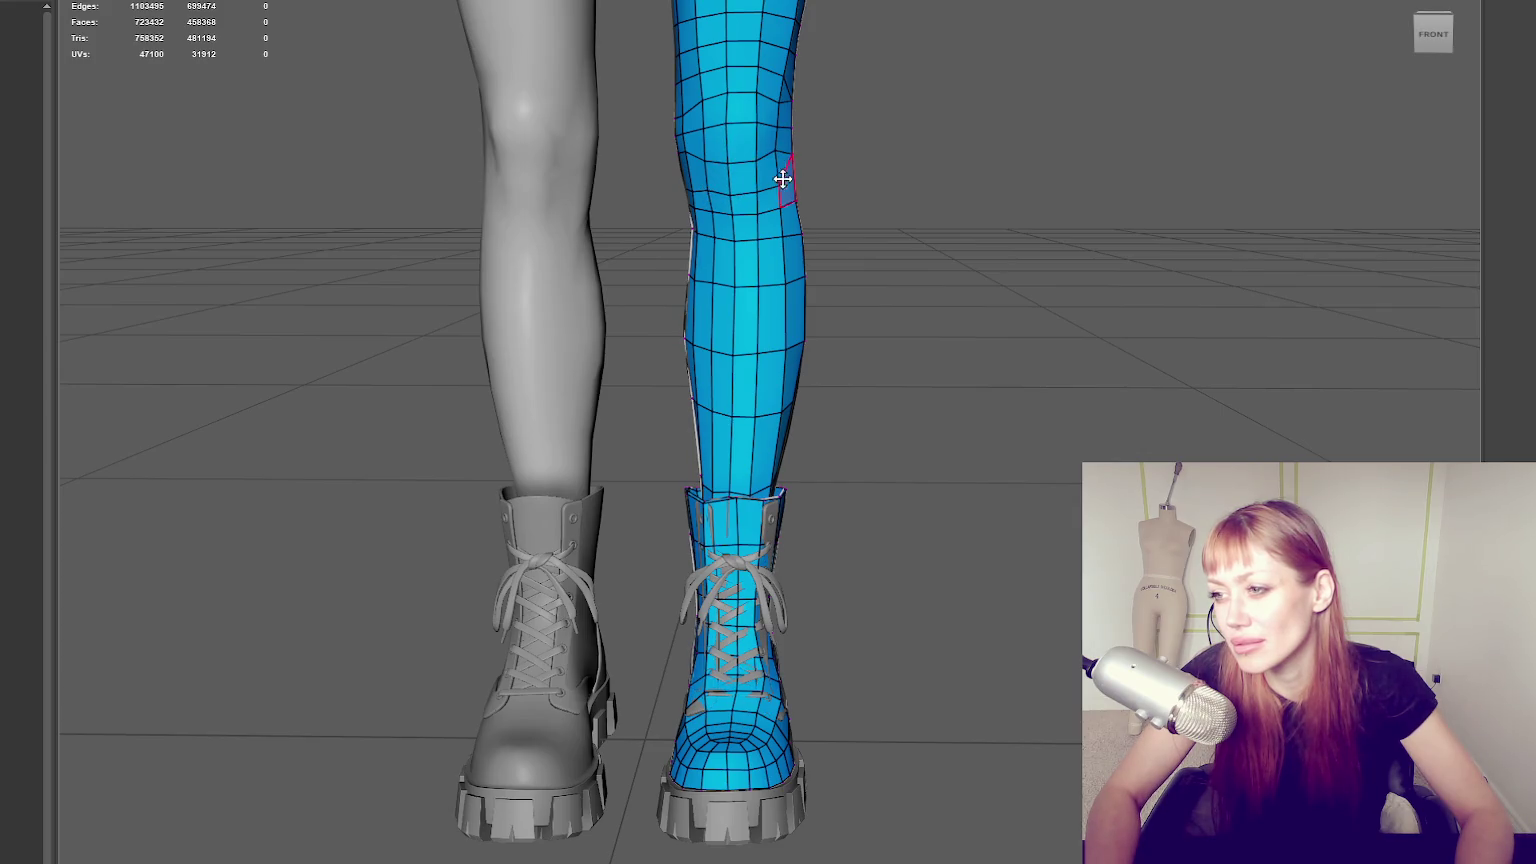
mouse_move(779, 155)
alt+mouse_down()
mouse_move(628, 187)
mouse_move(638, 179)
alt+mouse_up()
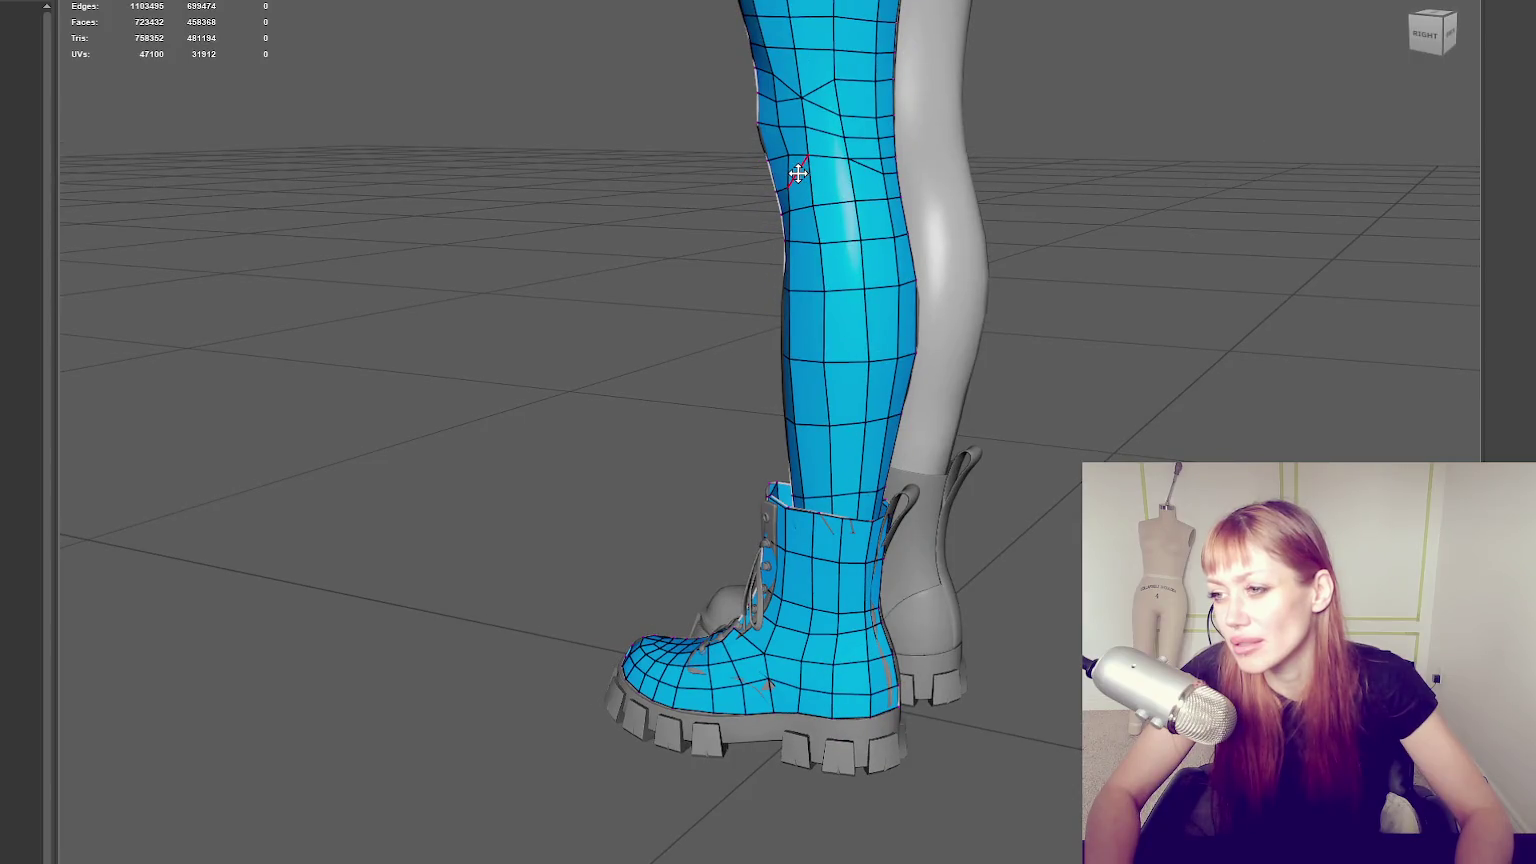
ctrl+shift+click(797, 172)
alt+drag(812, 178, 923, 193)
mouse_move(1080, 190)
alt+mouse_down()
mouse_move(852, 167)
mouse_move(1061, 228)
mouse_move(856, 228)
mouse_move(998, 239)
mouse_move(795, 186)
alt+mouse_up()
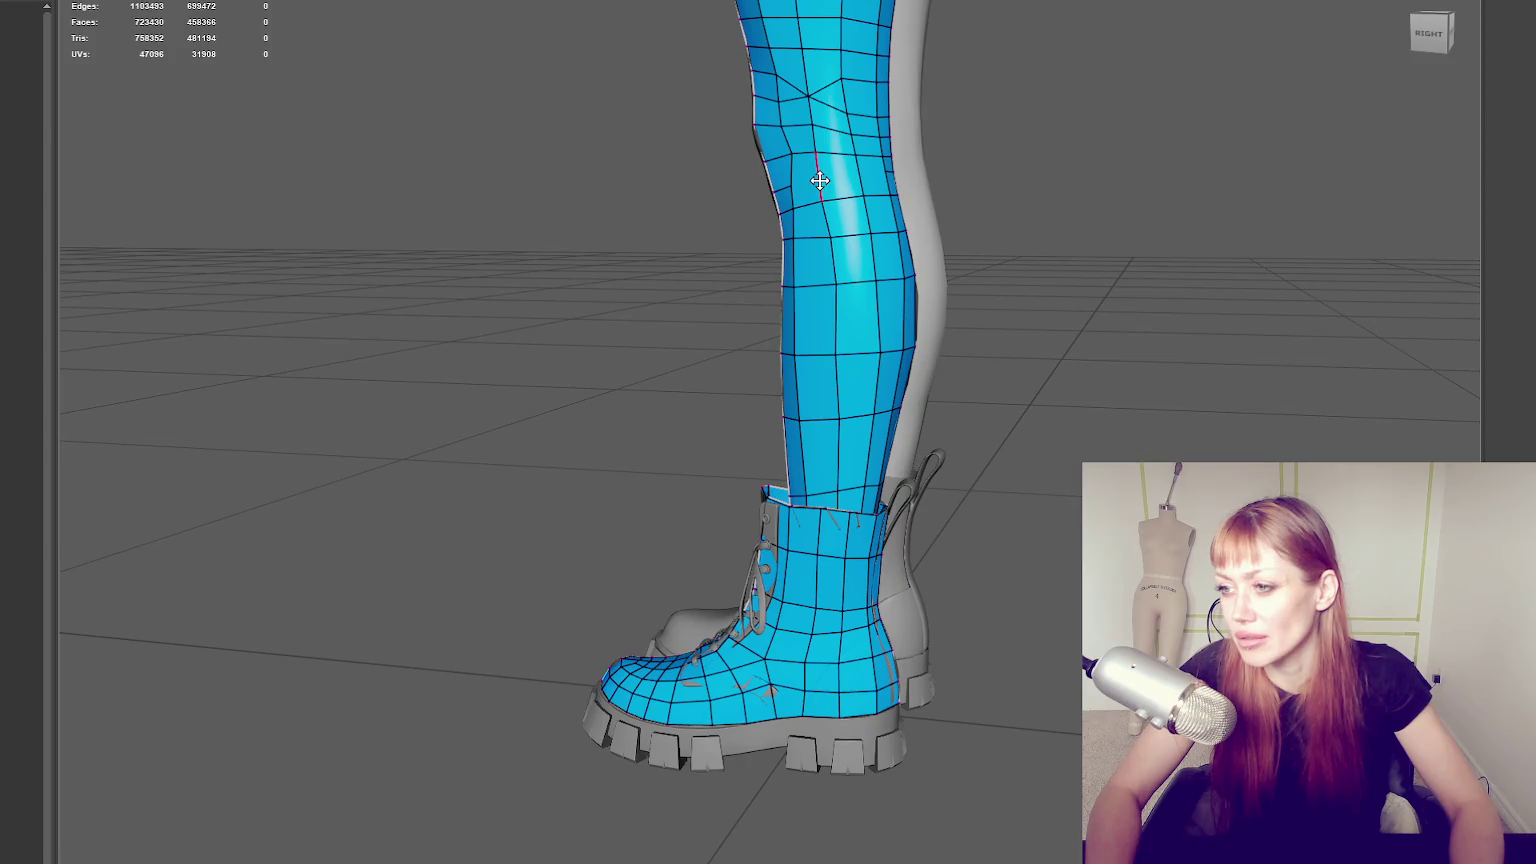
Delete the upper-shin face strip and fill the gap with four new quads.
key(Delete)
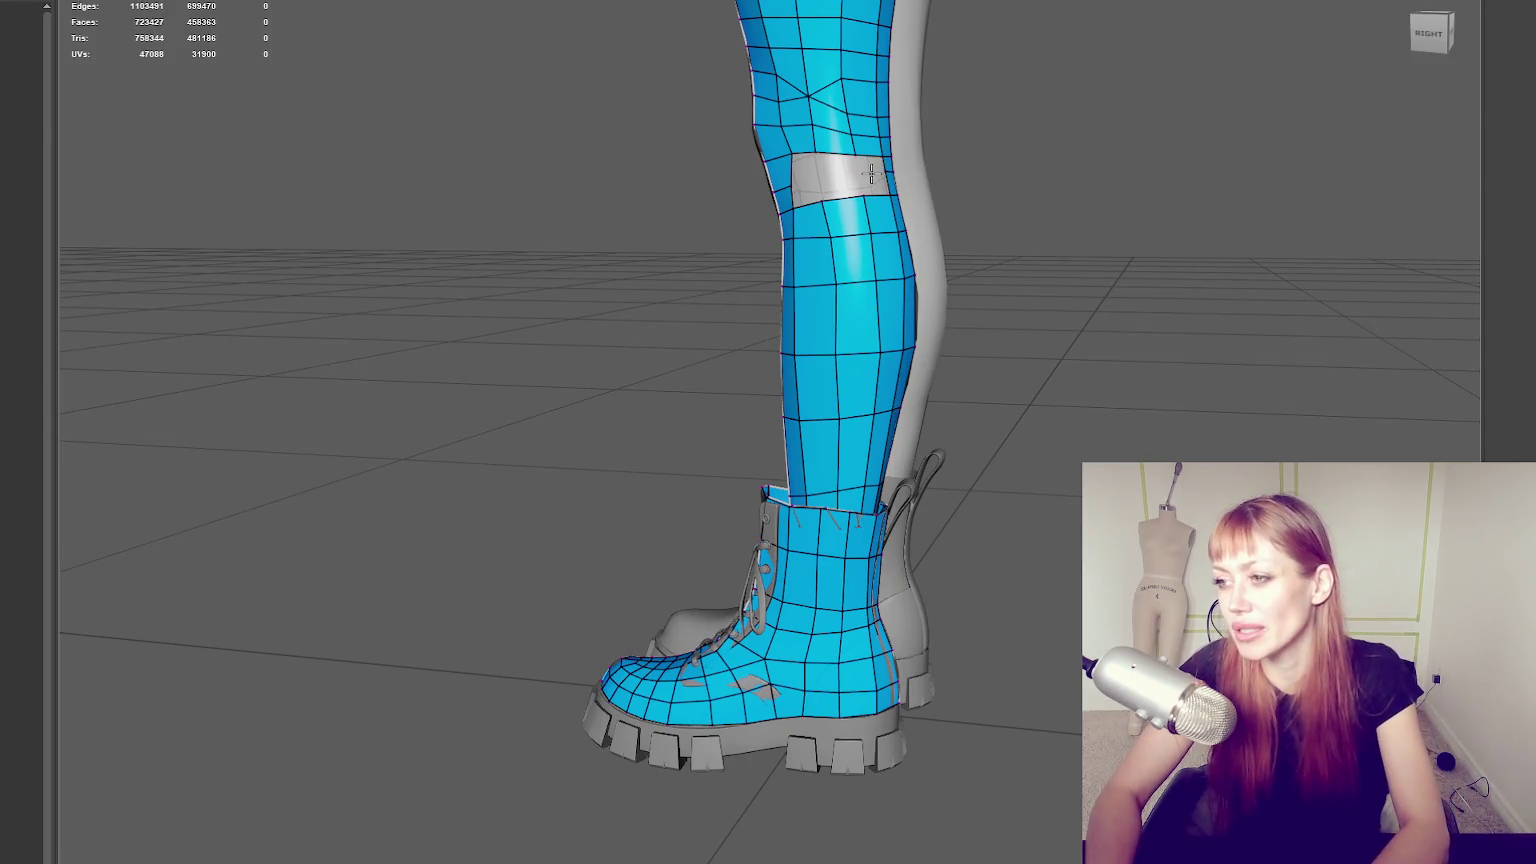
scroll(840, 180, up, 2)
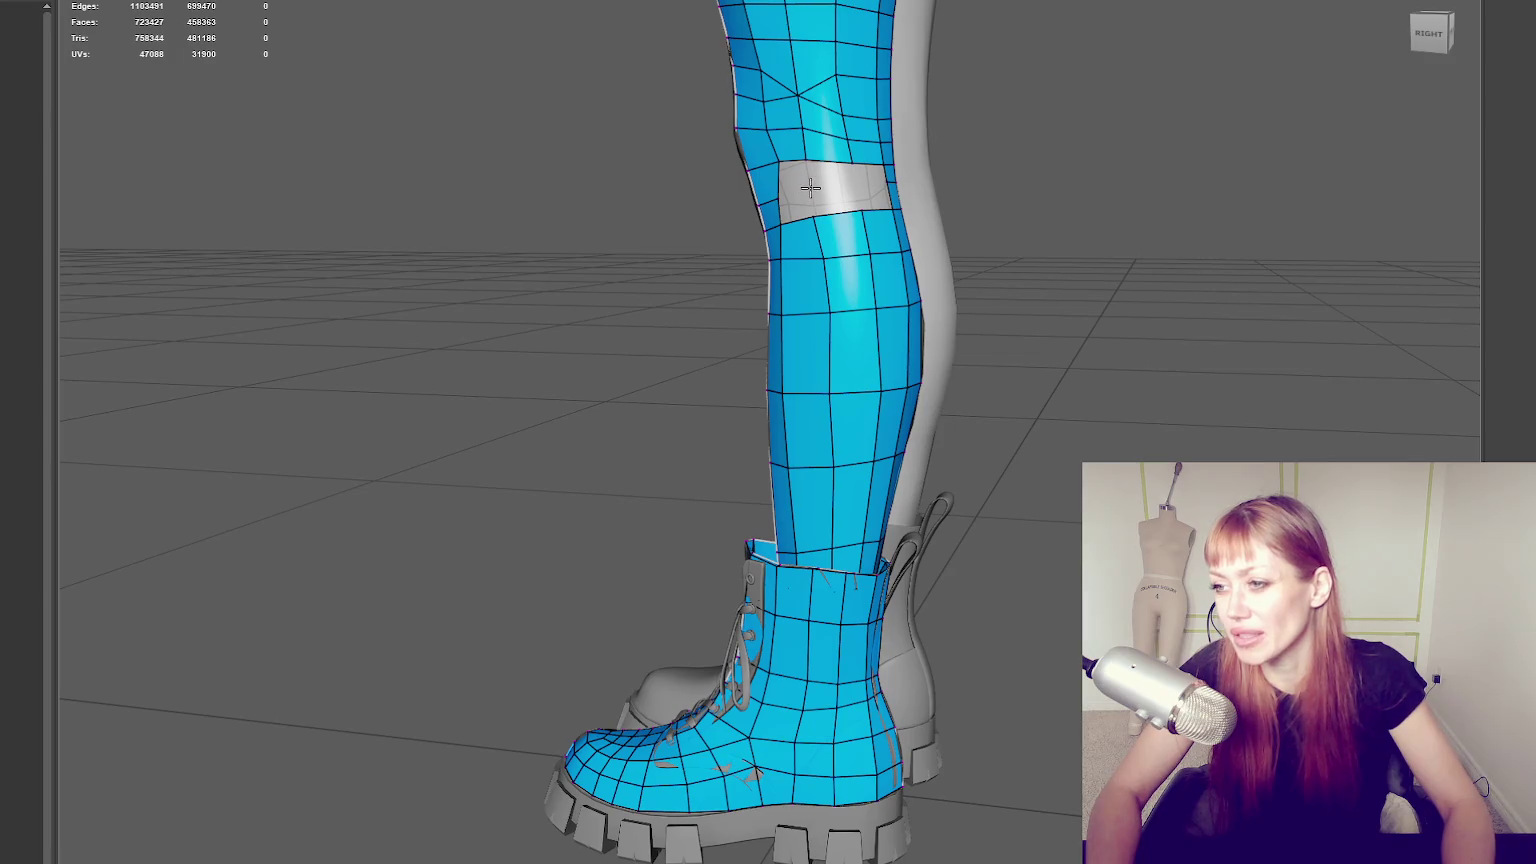
shift+click(799, 205)
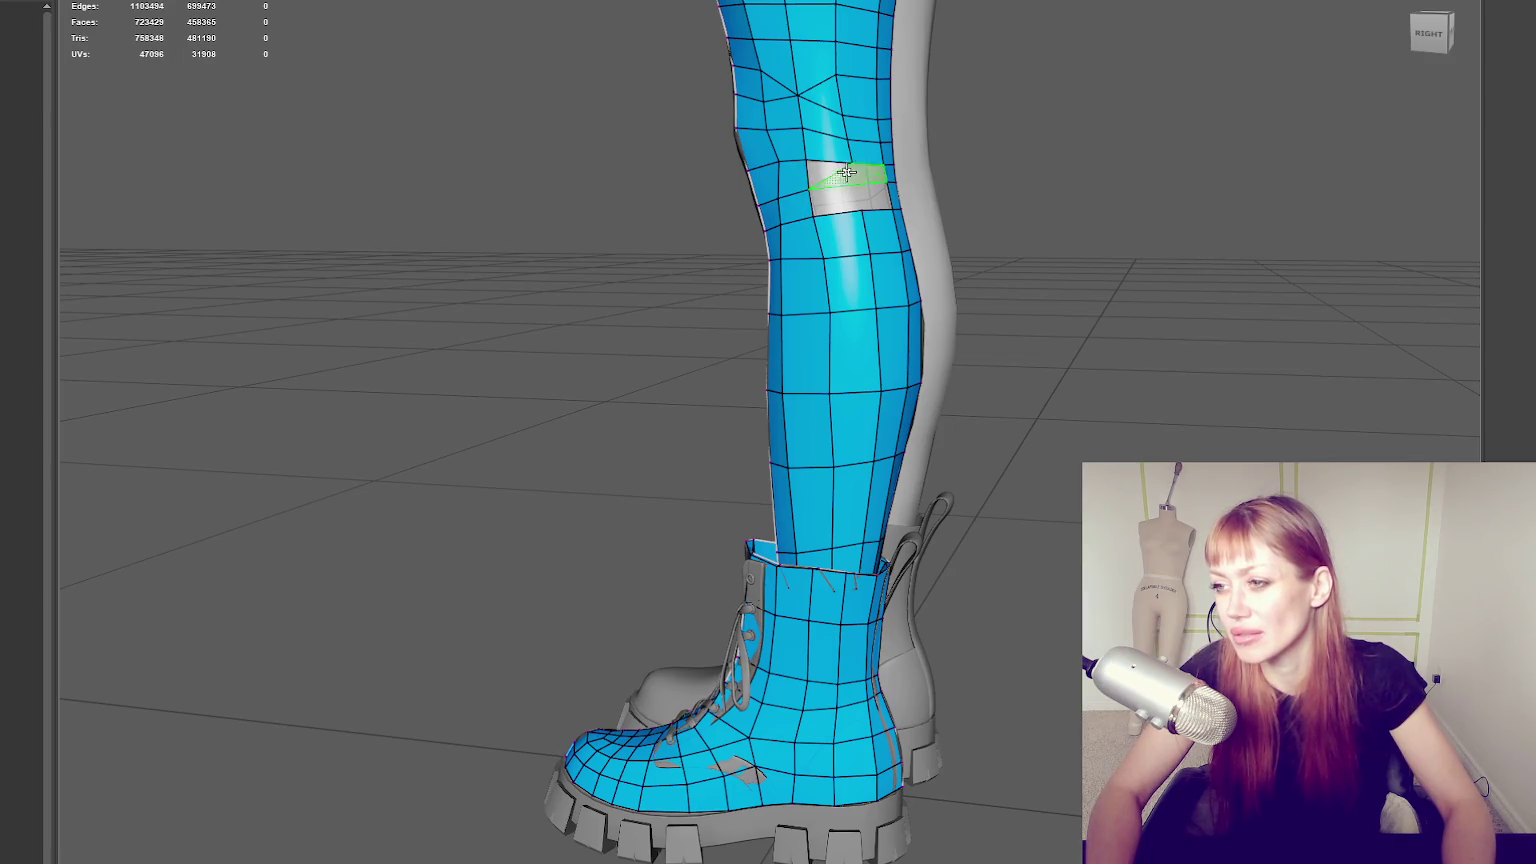
shift+click(832, 195)
shift+click(858, 182)
shift+click(874, 195)
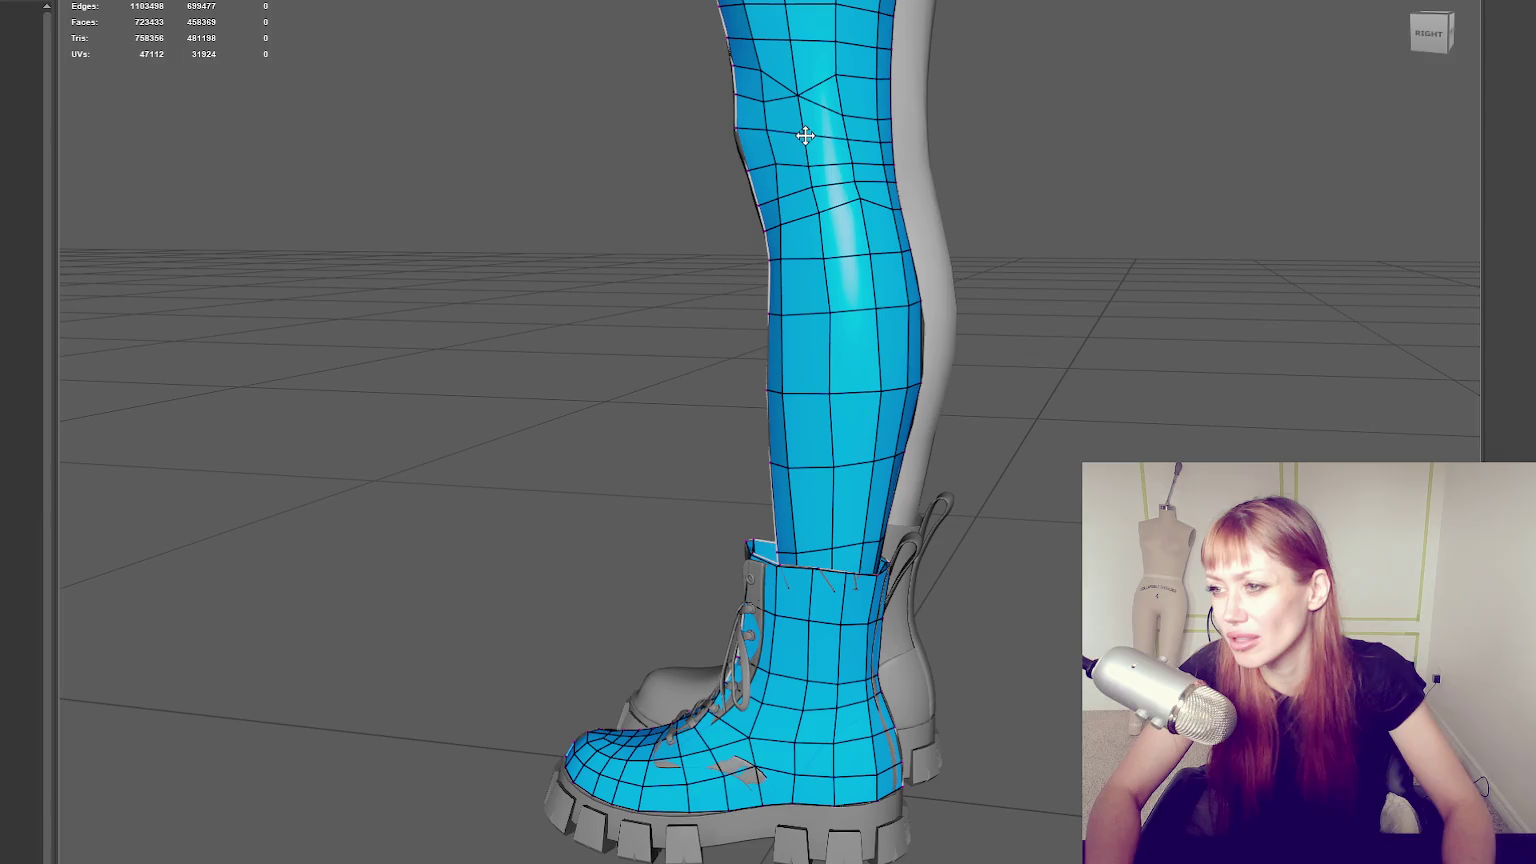
Clean up the shin pole by merging faces, splitting the patch, and filling the remaining holes with quads.
mouse_move(778, 161)
alt+mouse_down()
mouse_move(807, 161)
mouse_move(805, 200)
alt+mouse_up()
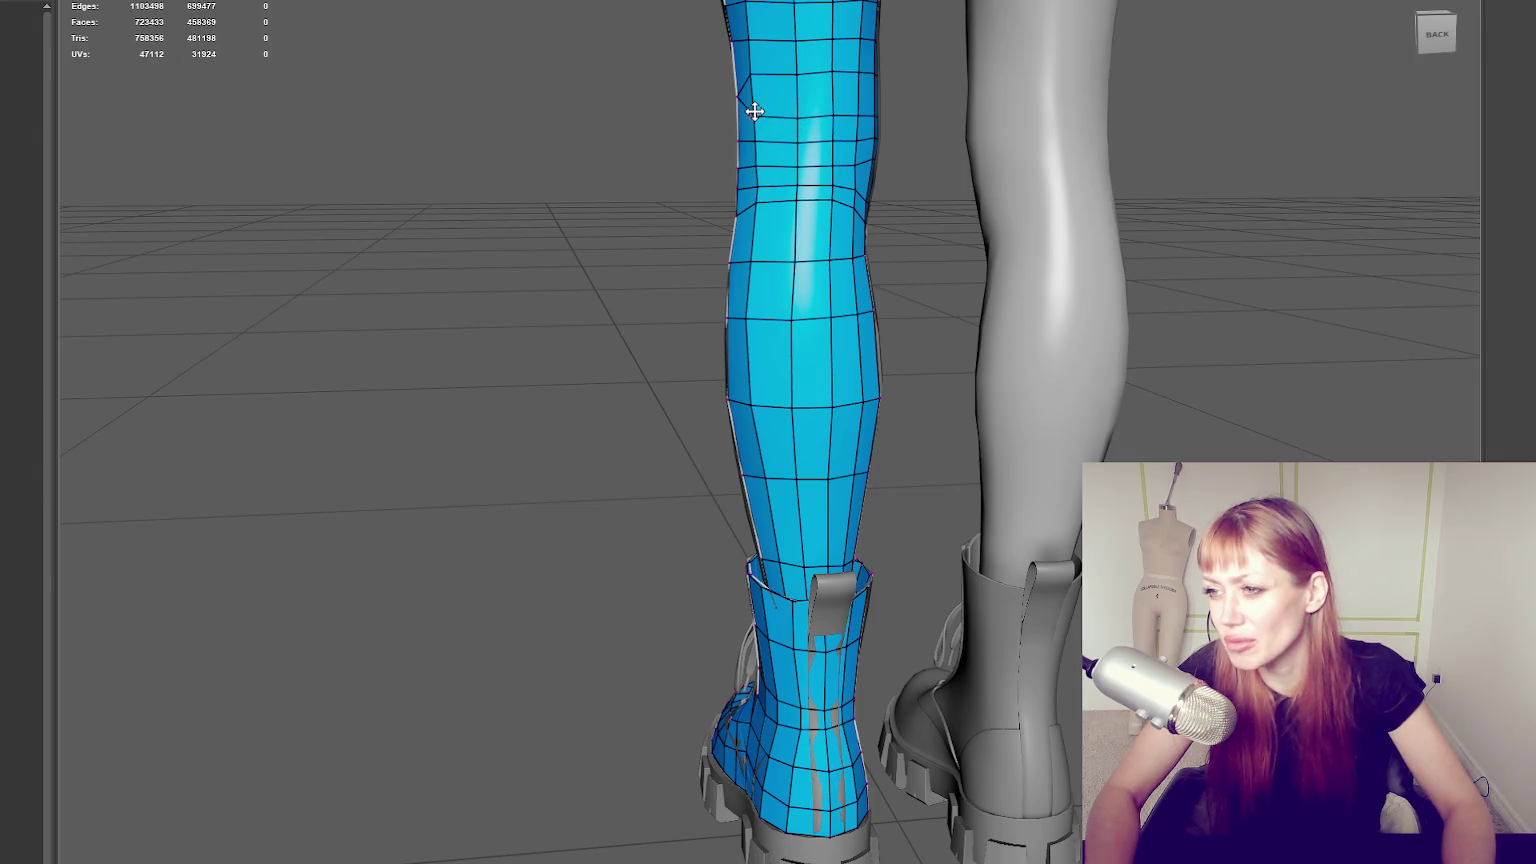
alt+drag(782, 103, 920, 96)
ctrl+shift+click(832, 92)
ctrl+shift+click(820, 100)
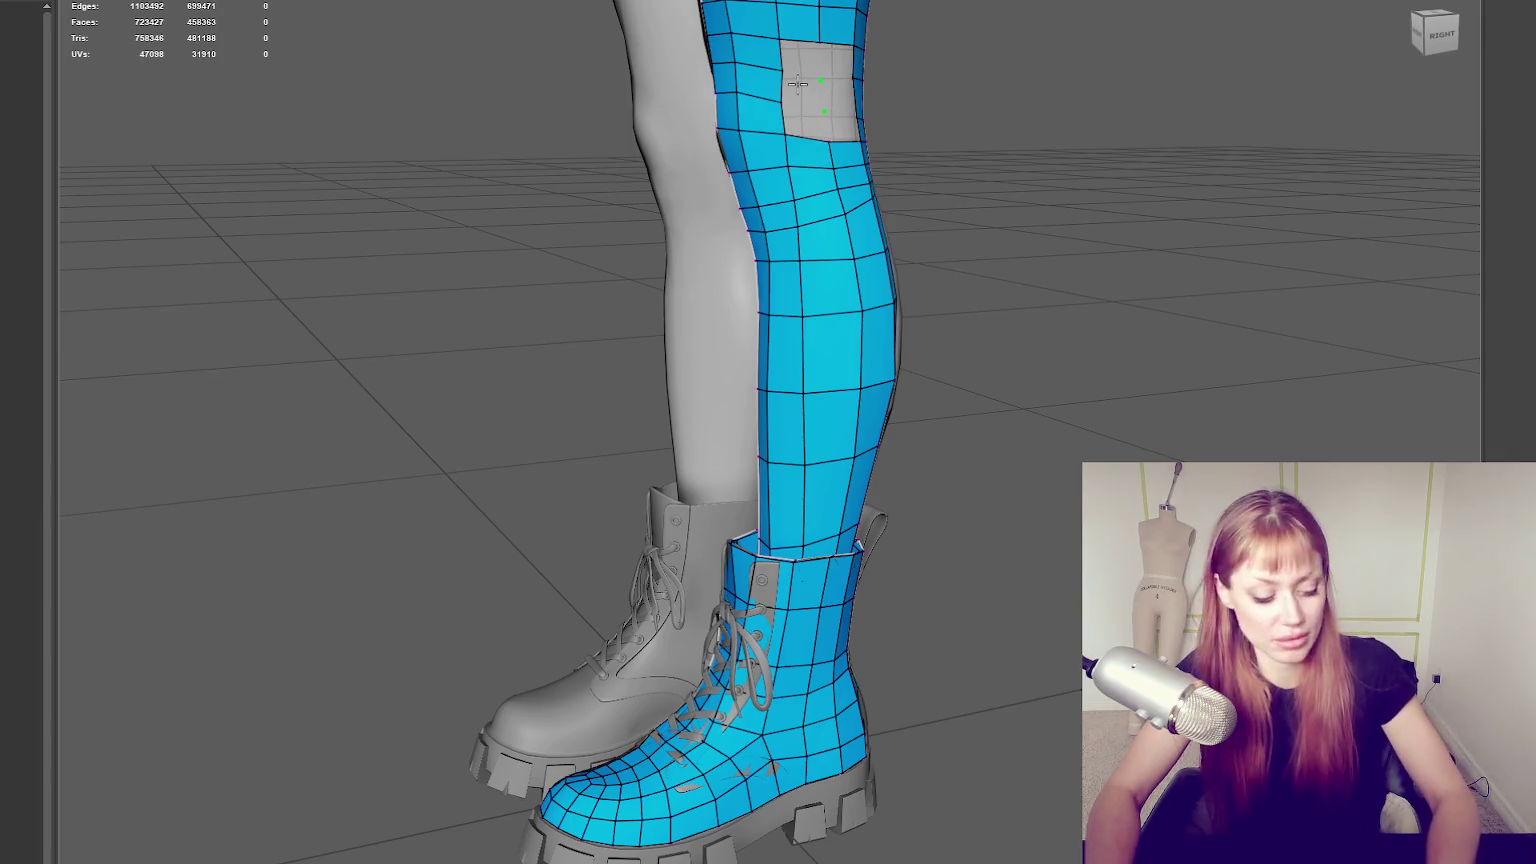
click(815, 80)
shift+click(805, 62)
shift+click(806, 120)
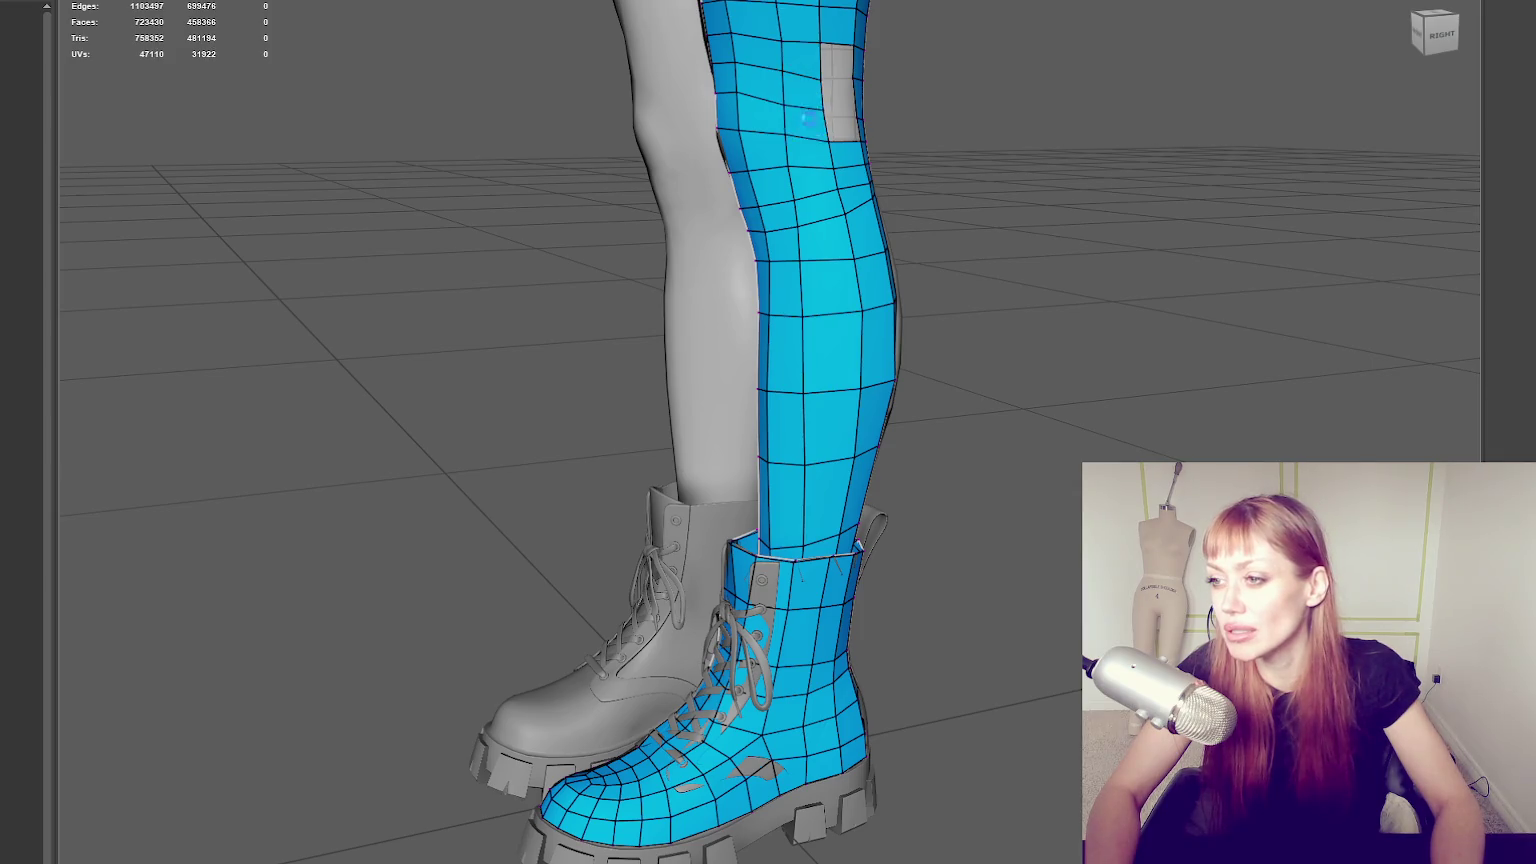
shift+click(838, 100)
shift+click(848, 127)
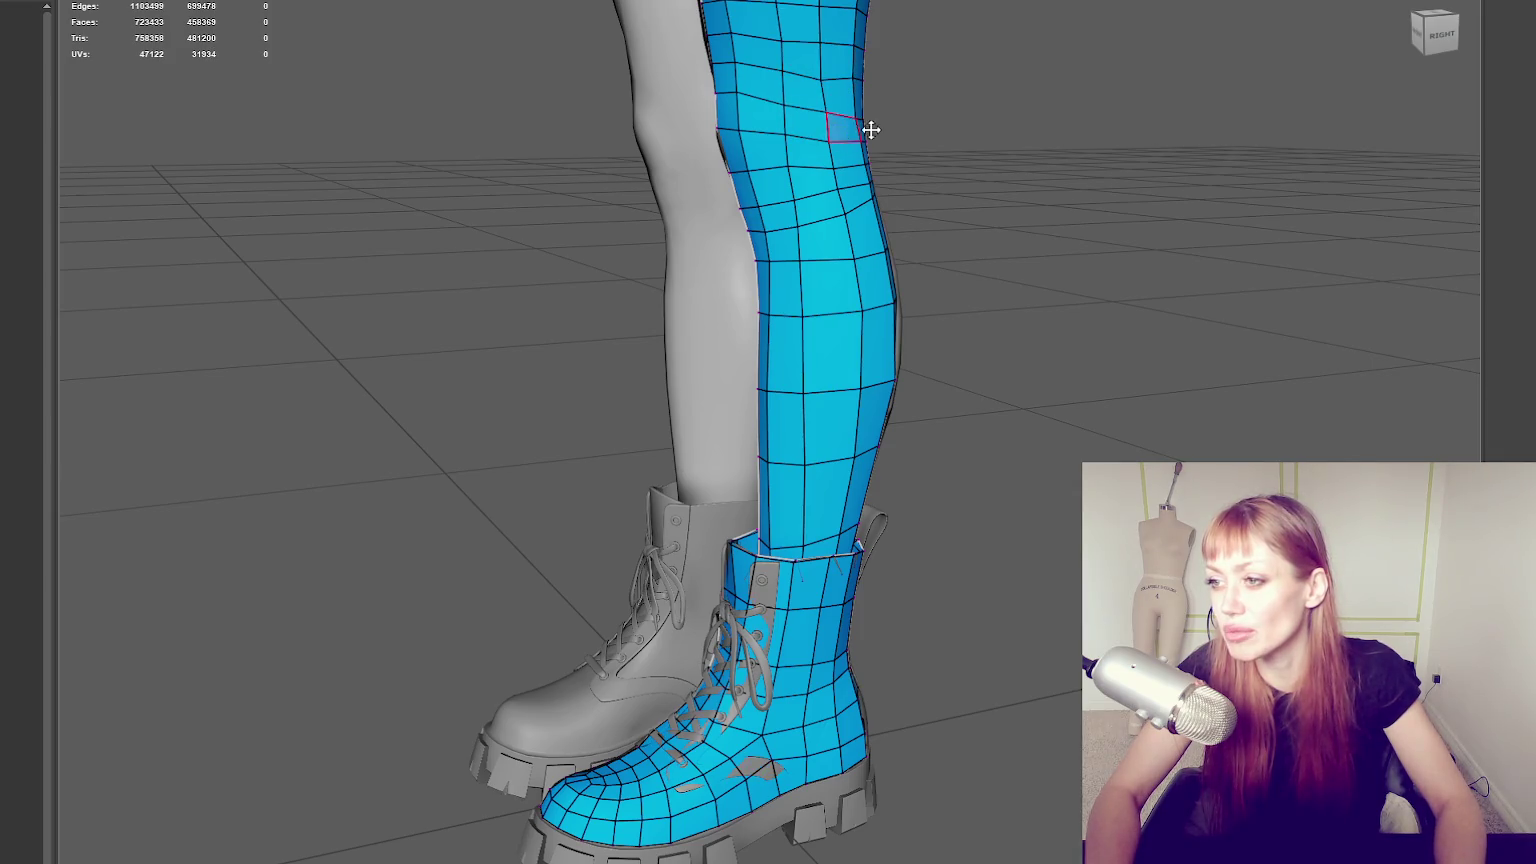
alt+drag(868, 127, 816, 69)
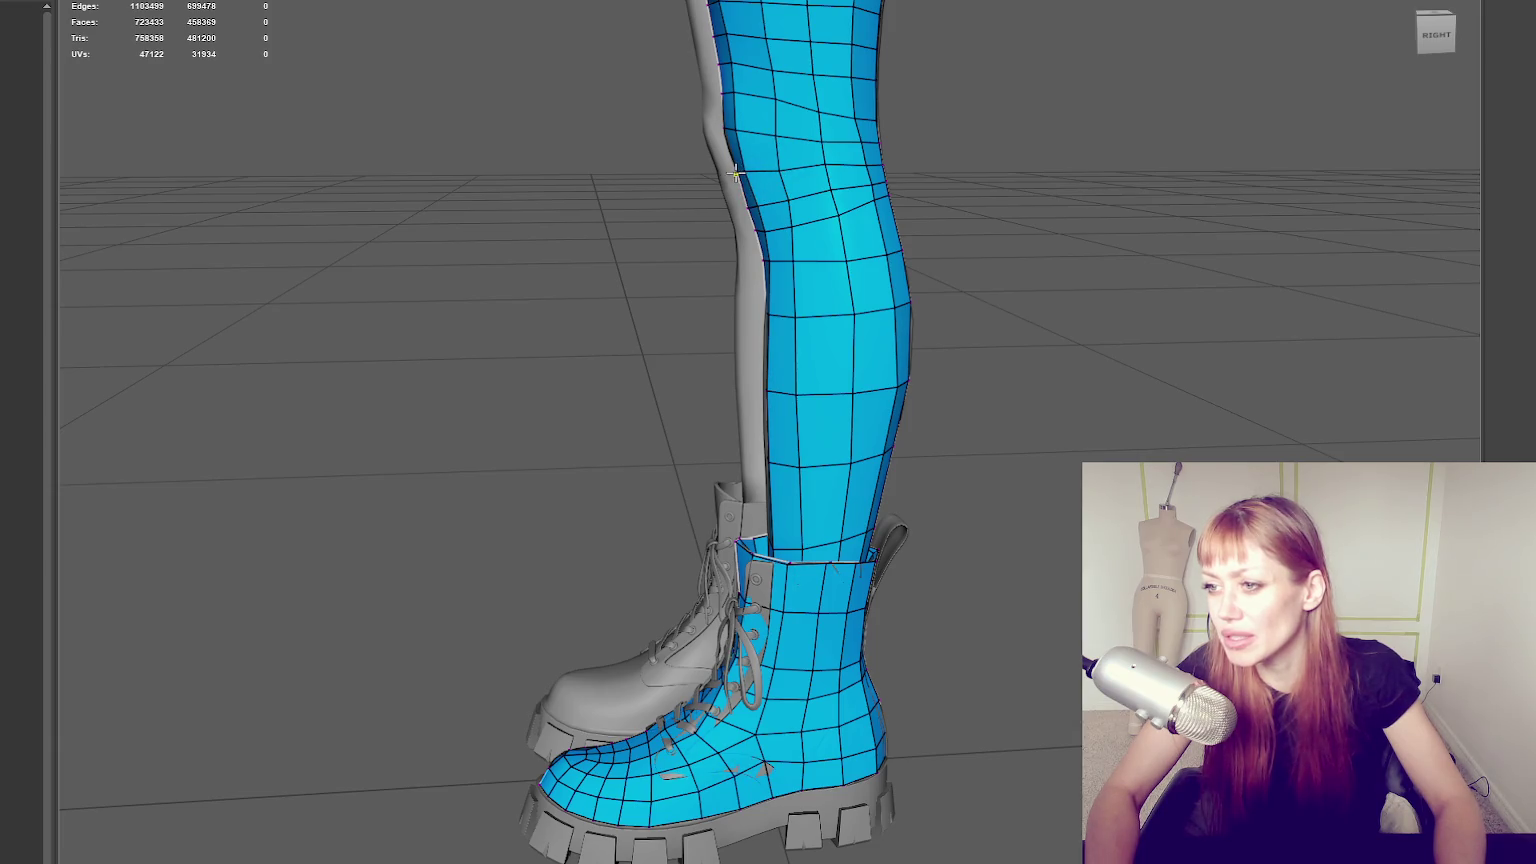
alt+drag(735, 175, 823, 165)
mouse_move(730, 165)
alt+mouse_down()
mouse_move(905, 178)
mouse_move(816, 195)
alt+mouse_up()
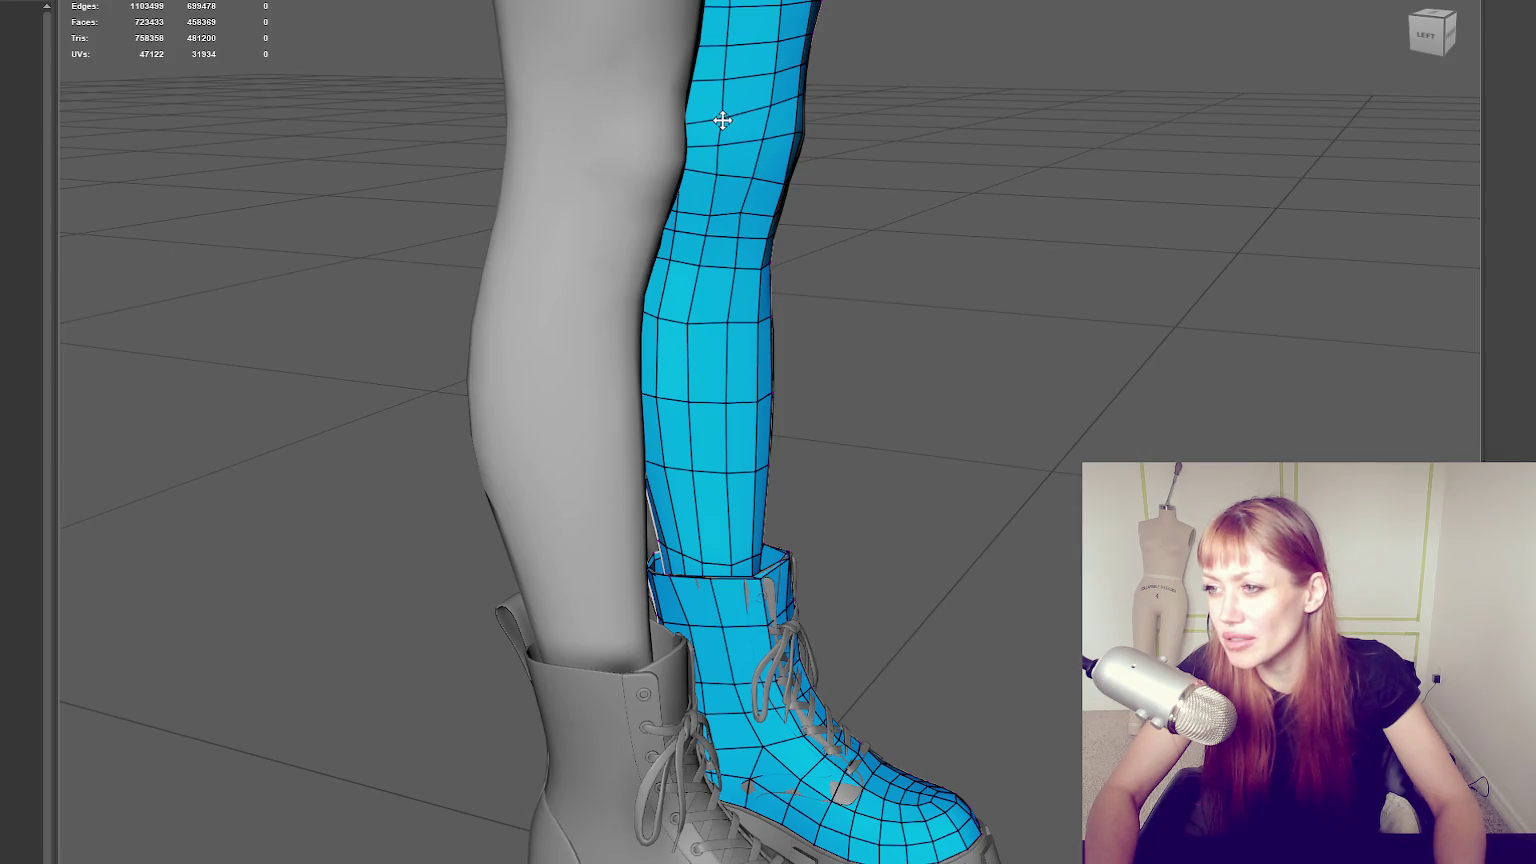
alt+drag(850, 137, 720, 130)
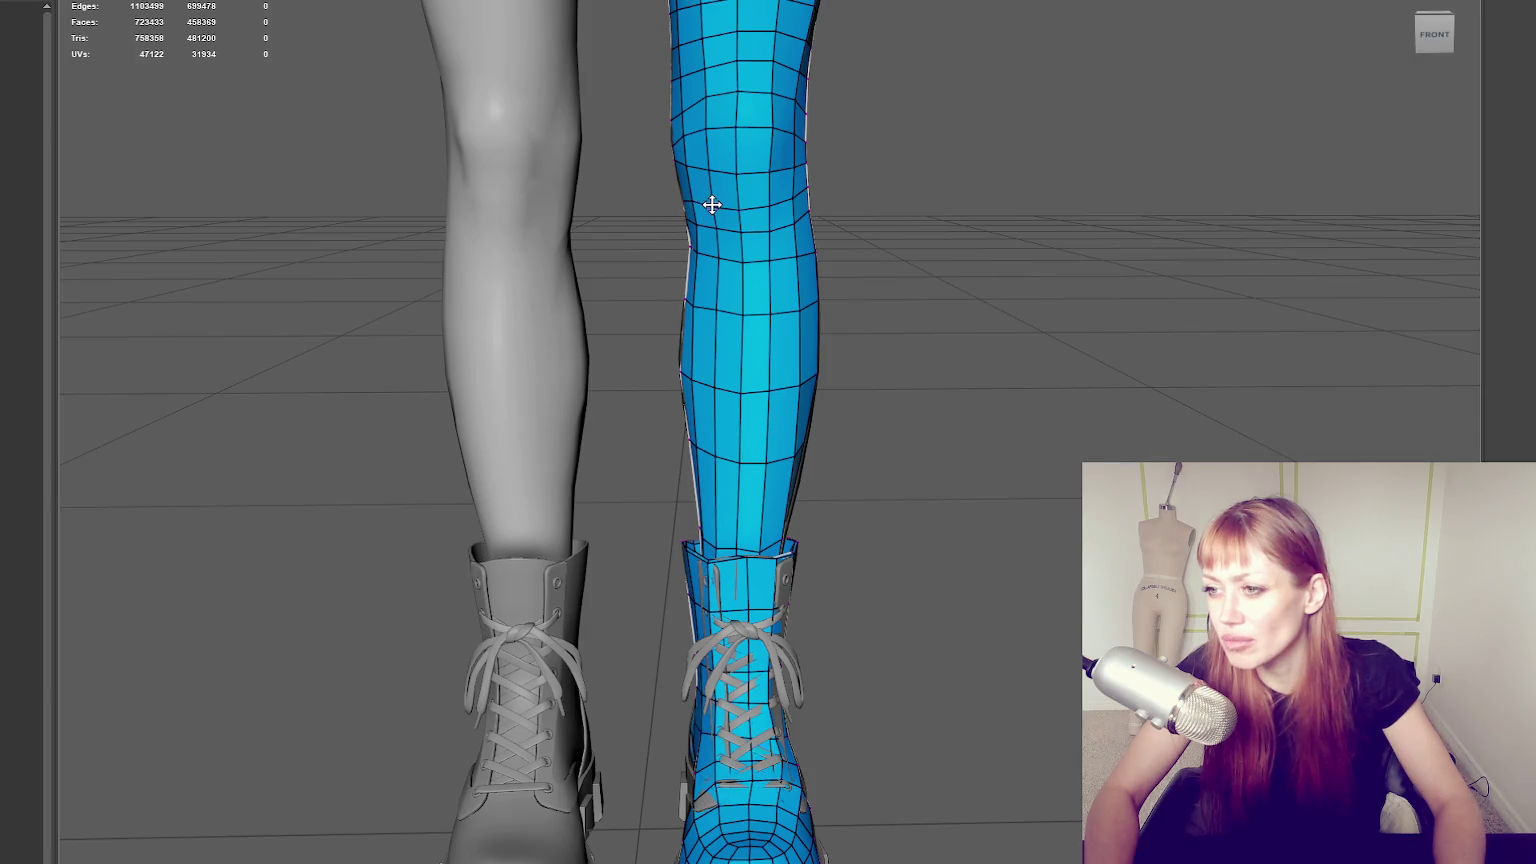
mouse_move(782, 189)
alt+mouse_down()
mouse_move(696, 171)
mouse_move(816, 200)
alt+mouse_up()
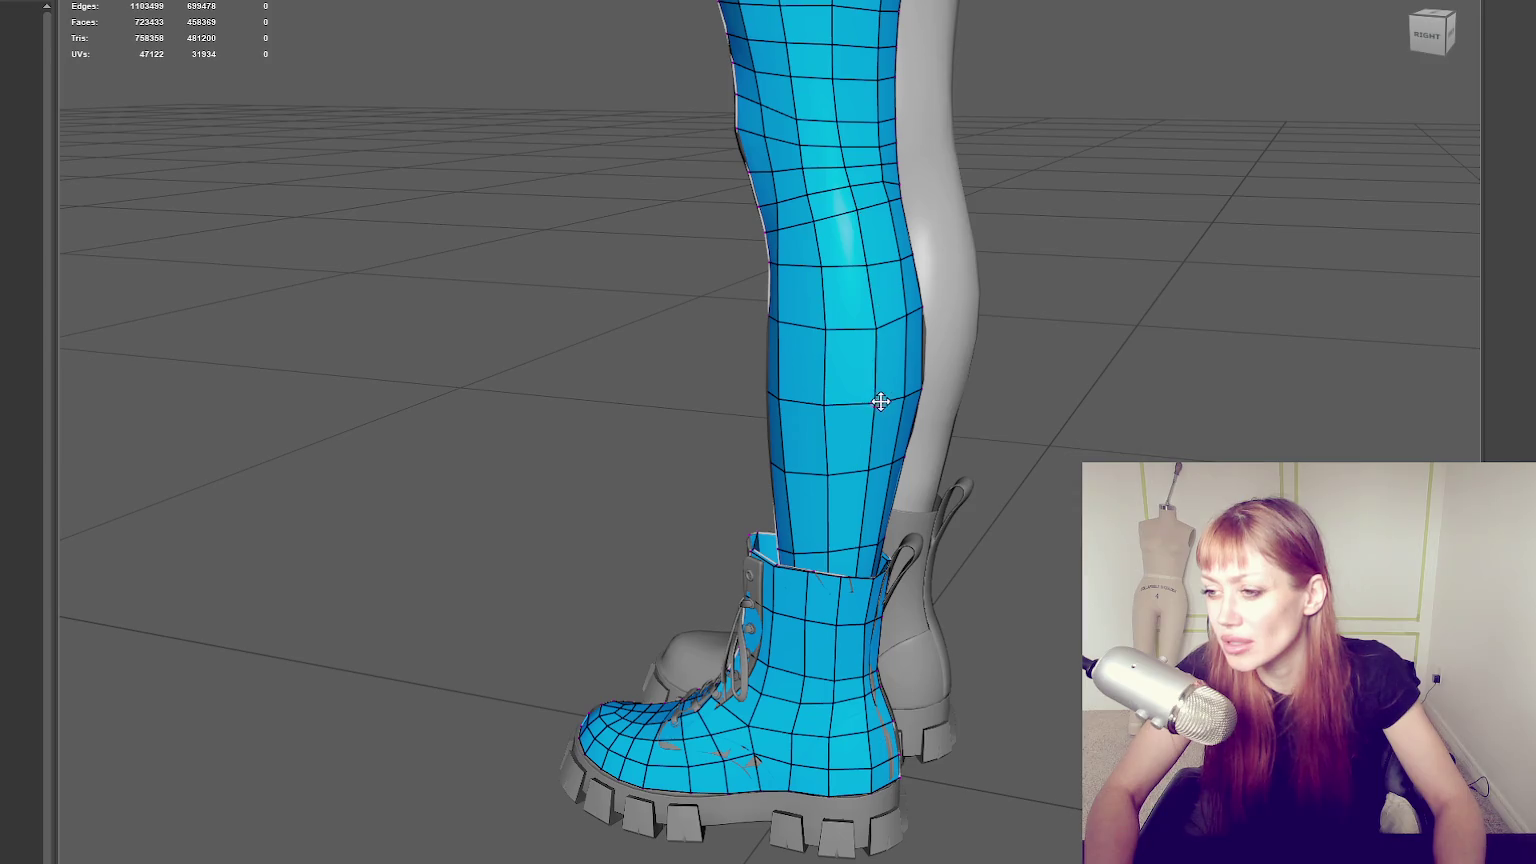
alt+drag(878, 401, 752, 170)
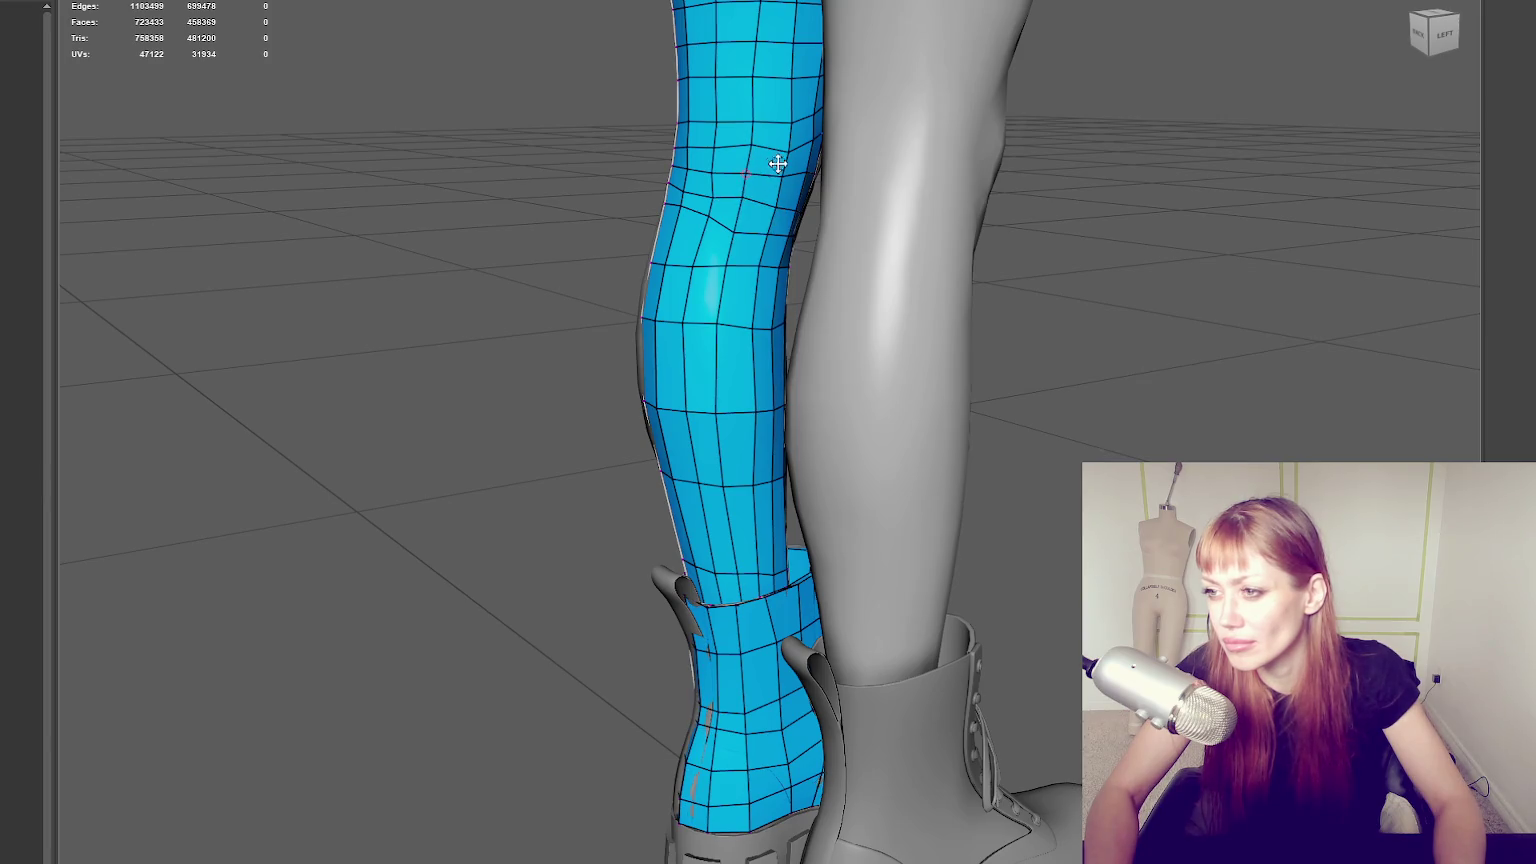
alt+drag(754, 144, 751, 161)
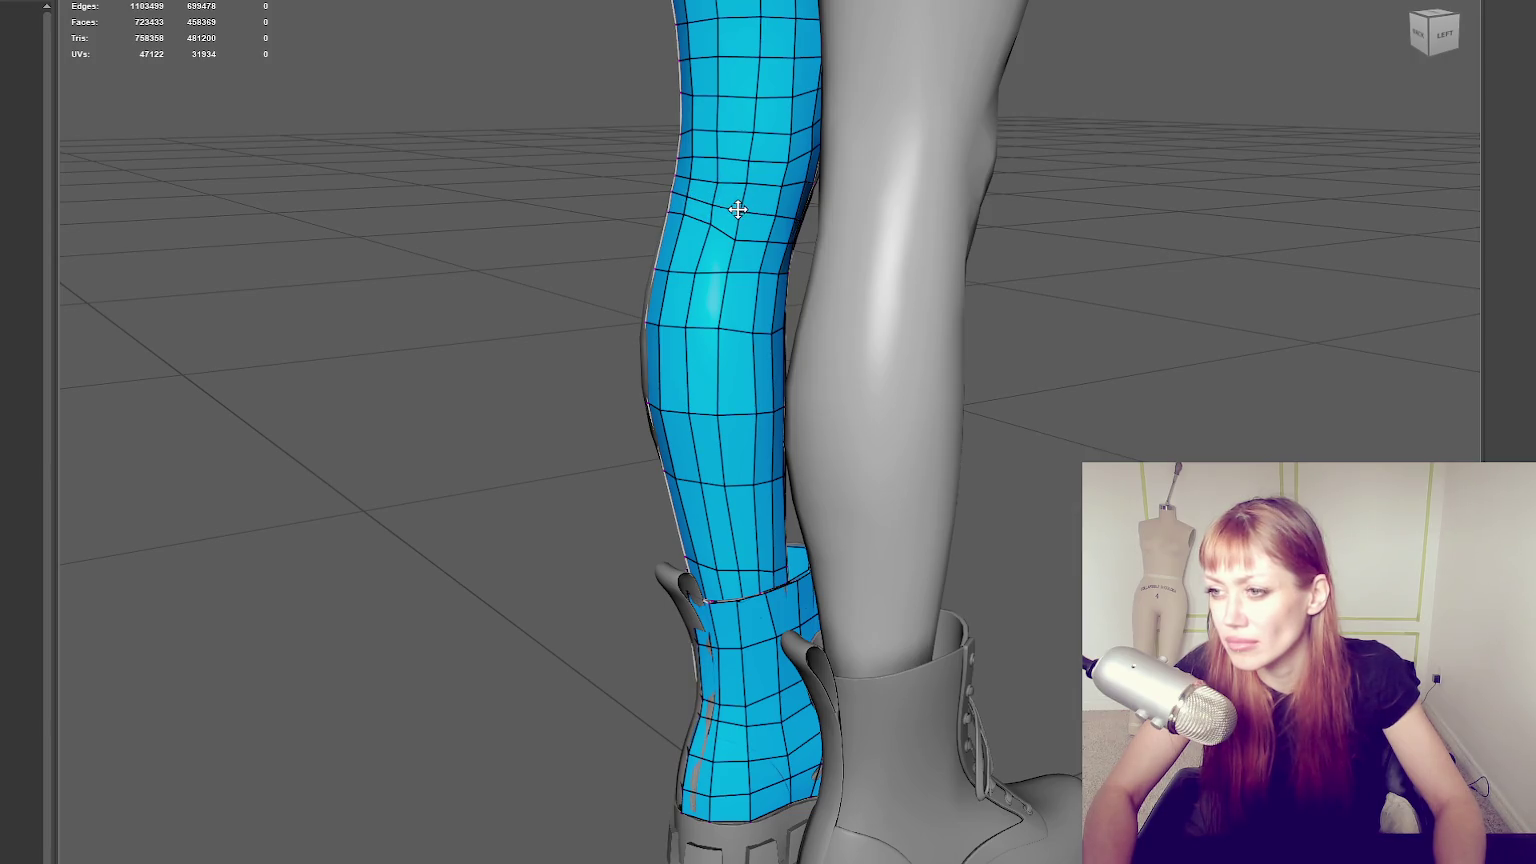
mouse_move(738, 208)
mouse_down()
mouse_move(703, 199)
mouse_move(737, 233)
mouse_up()
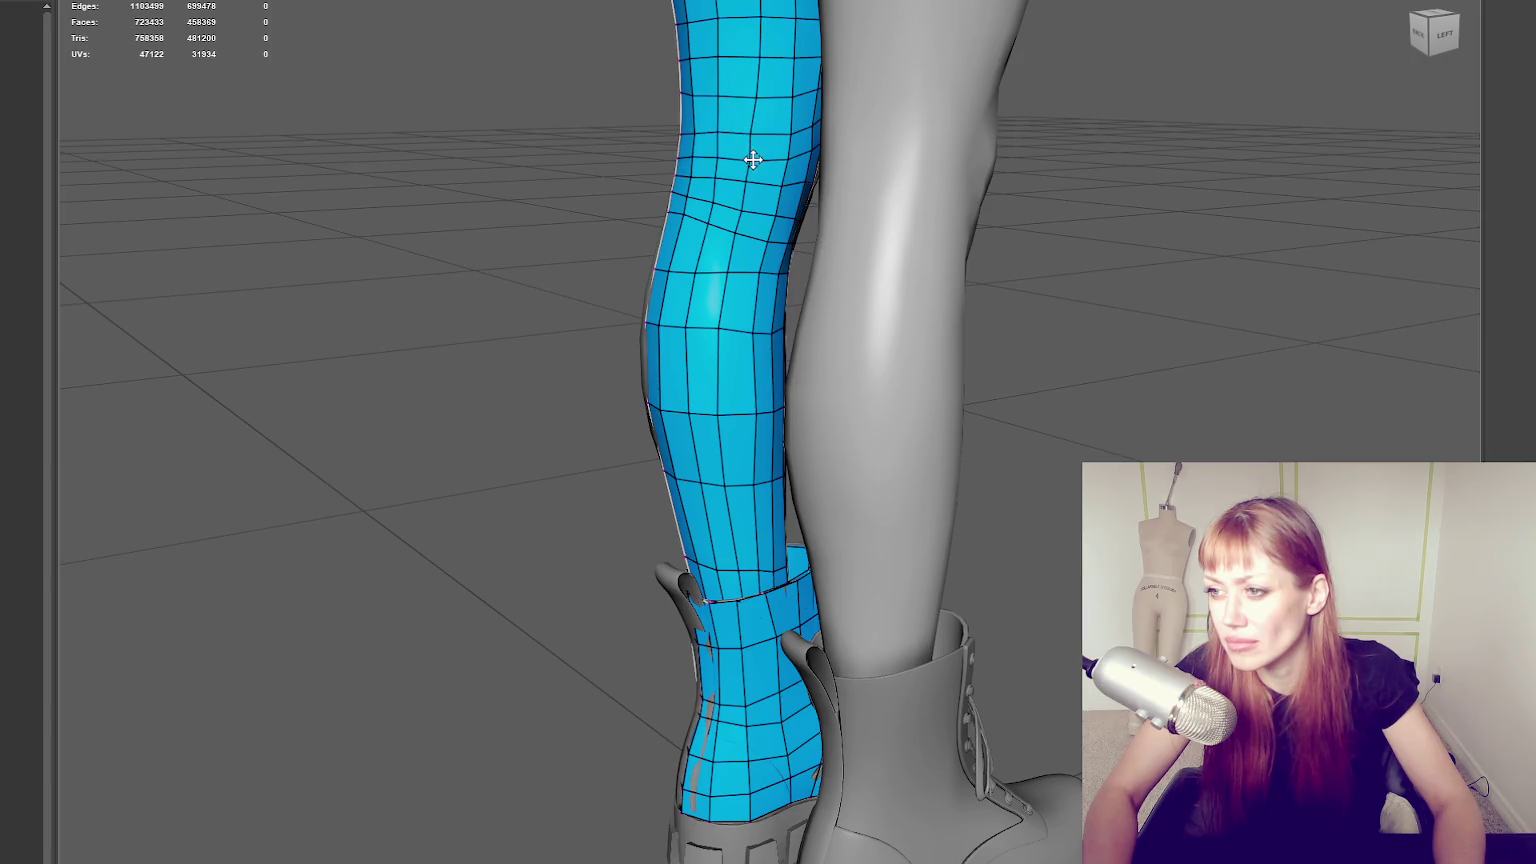
alt+drag(744, 178, 714, 134)
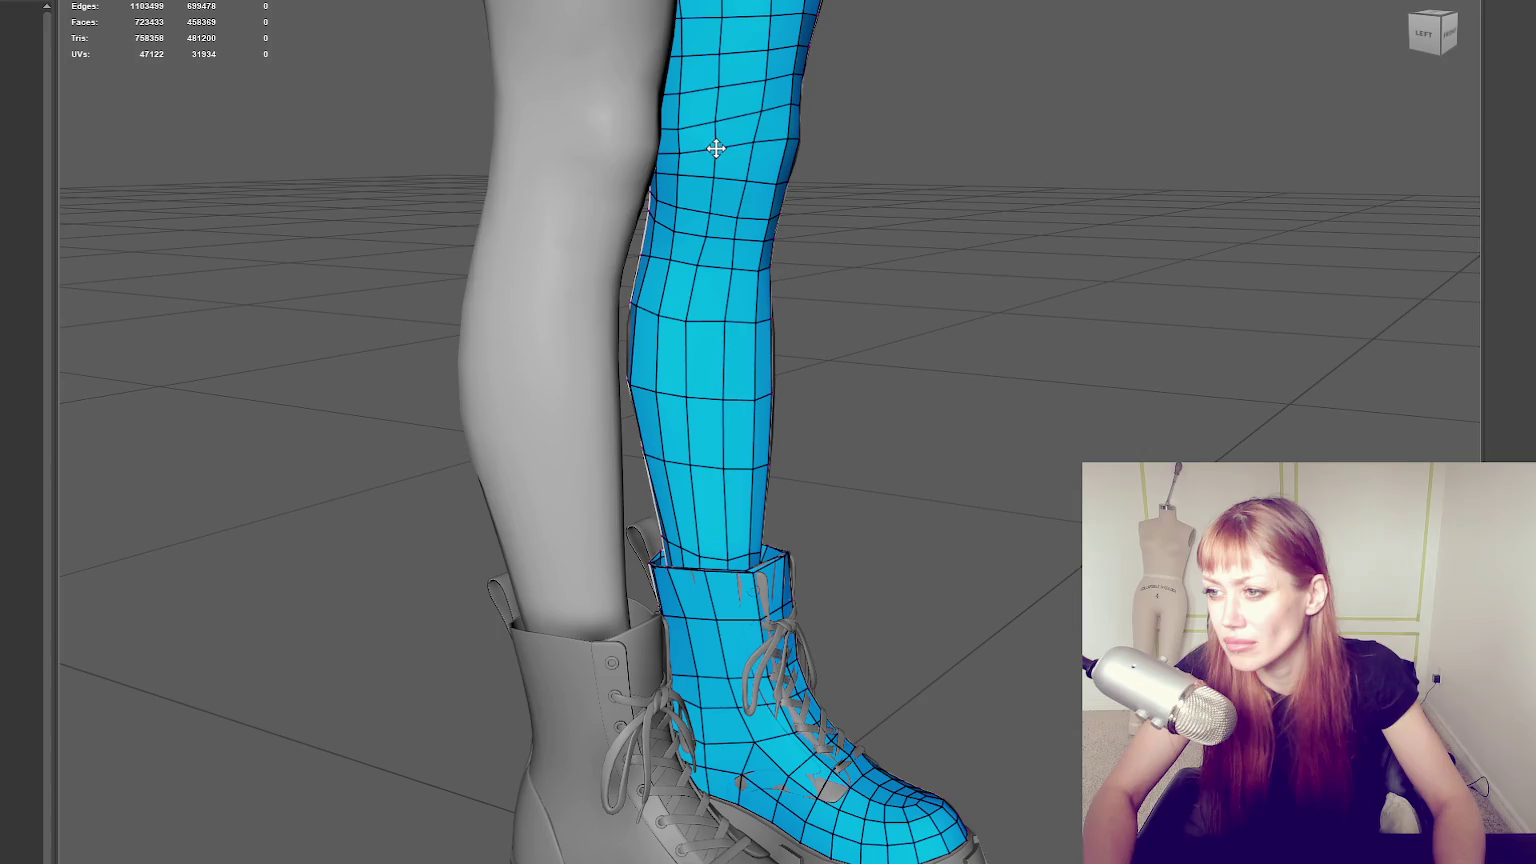
mouse_move(728, 128)
alt+mouse_down()
mouse_move(440, 132)
mouse_move(727, 123)
alt+mouse_up()
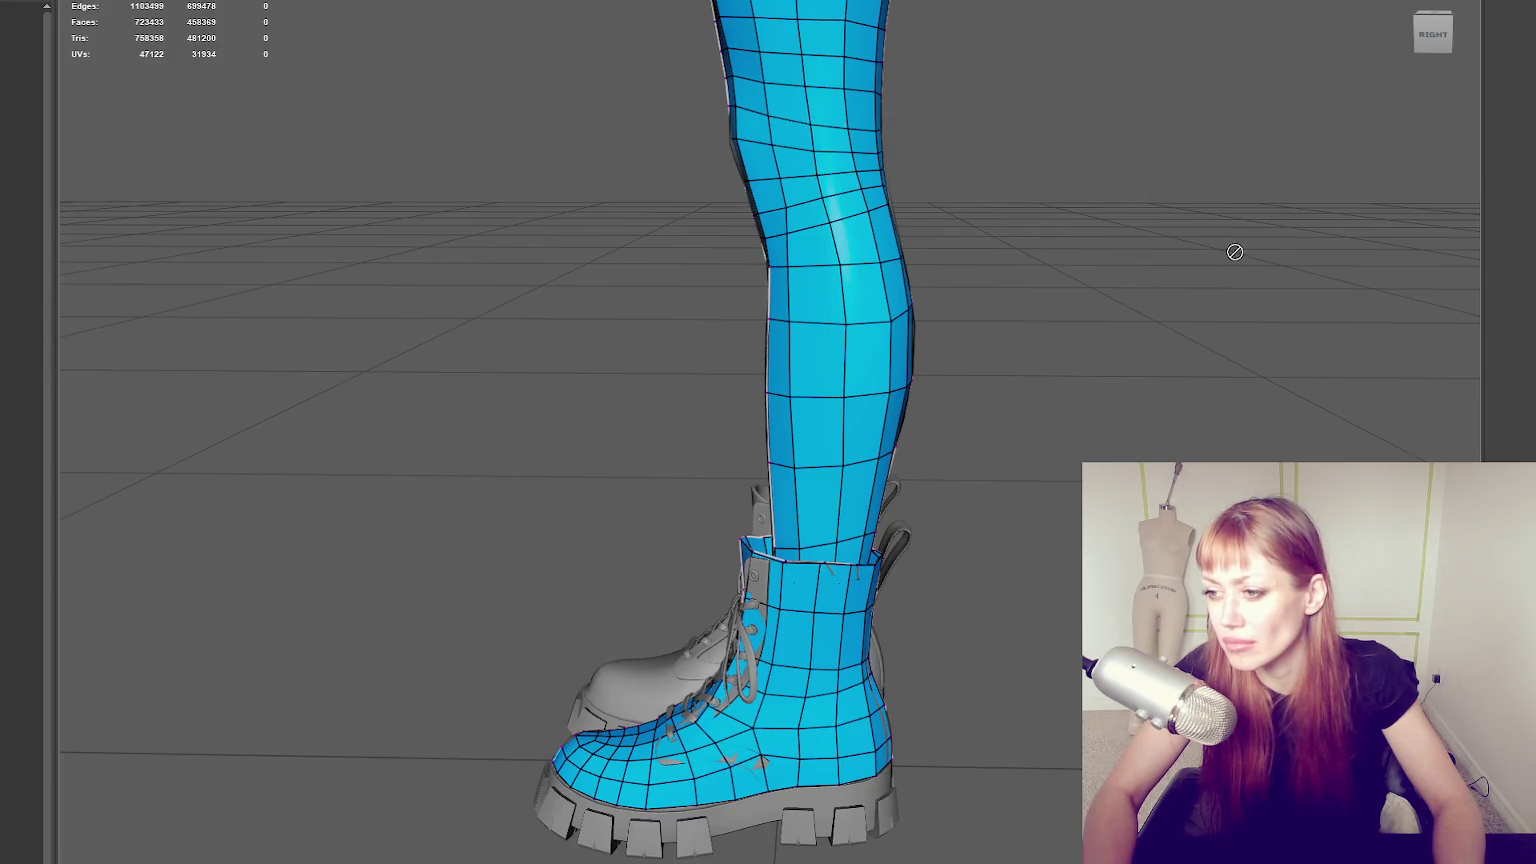
alt+drag(1231, 247, 804, 300)
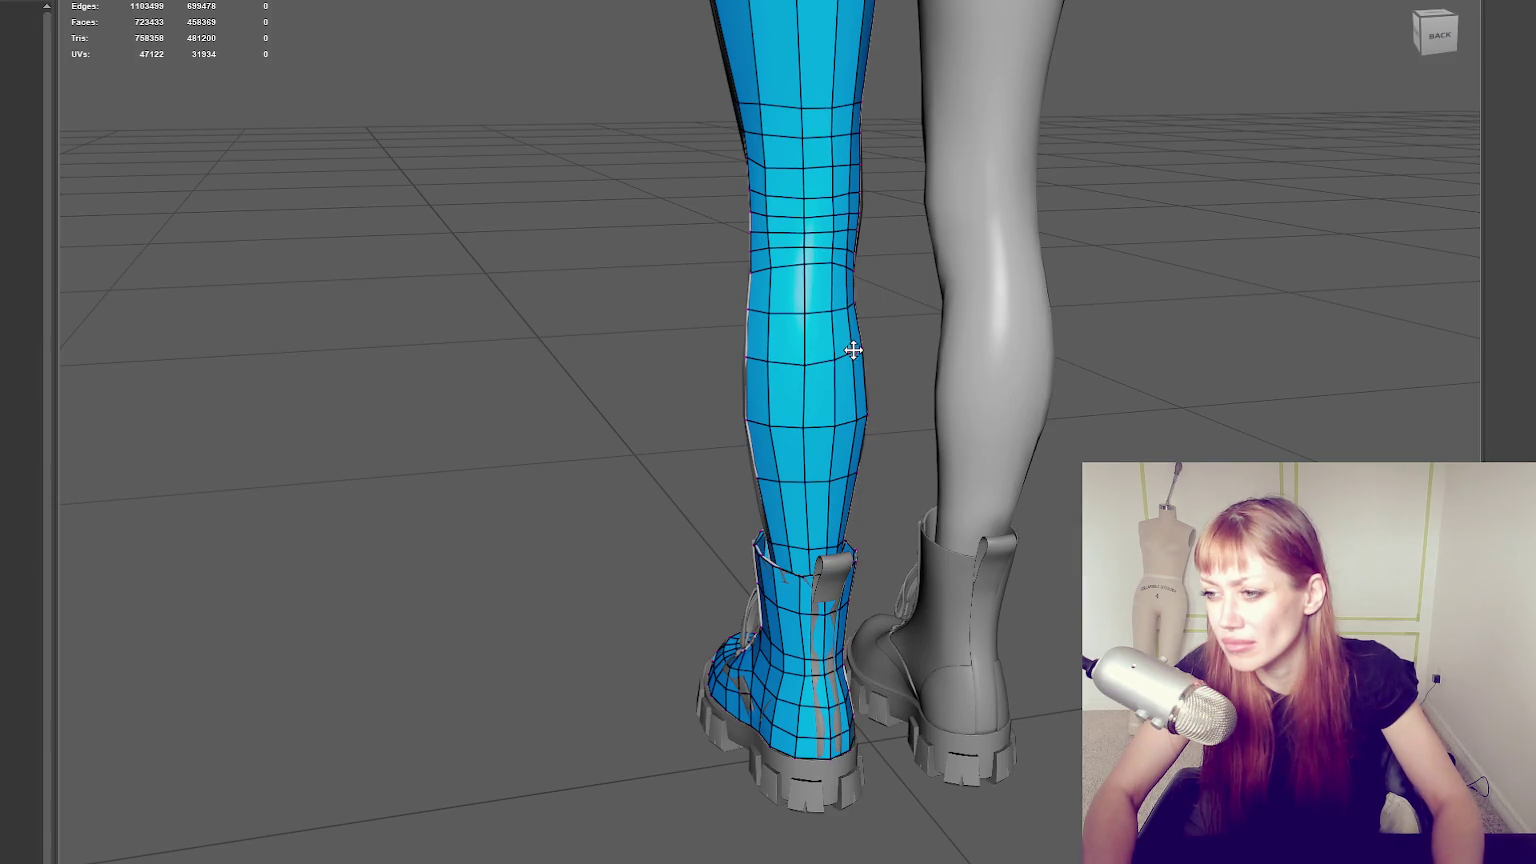
mouse_move(838, 363)
alt+middle_down()
mouse_move(795, 357)
mouse_move(818, 341)
alt+middle_up()
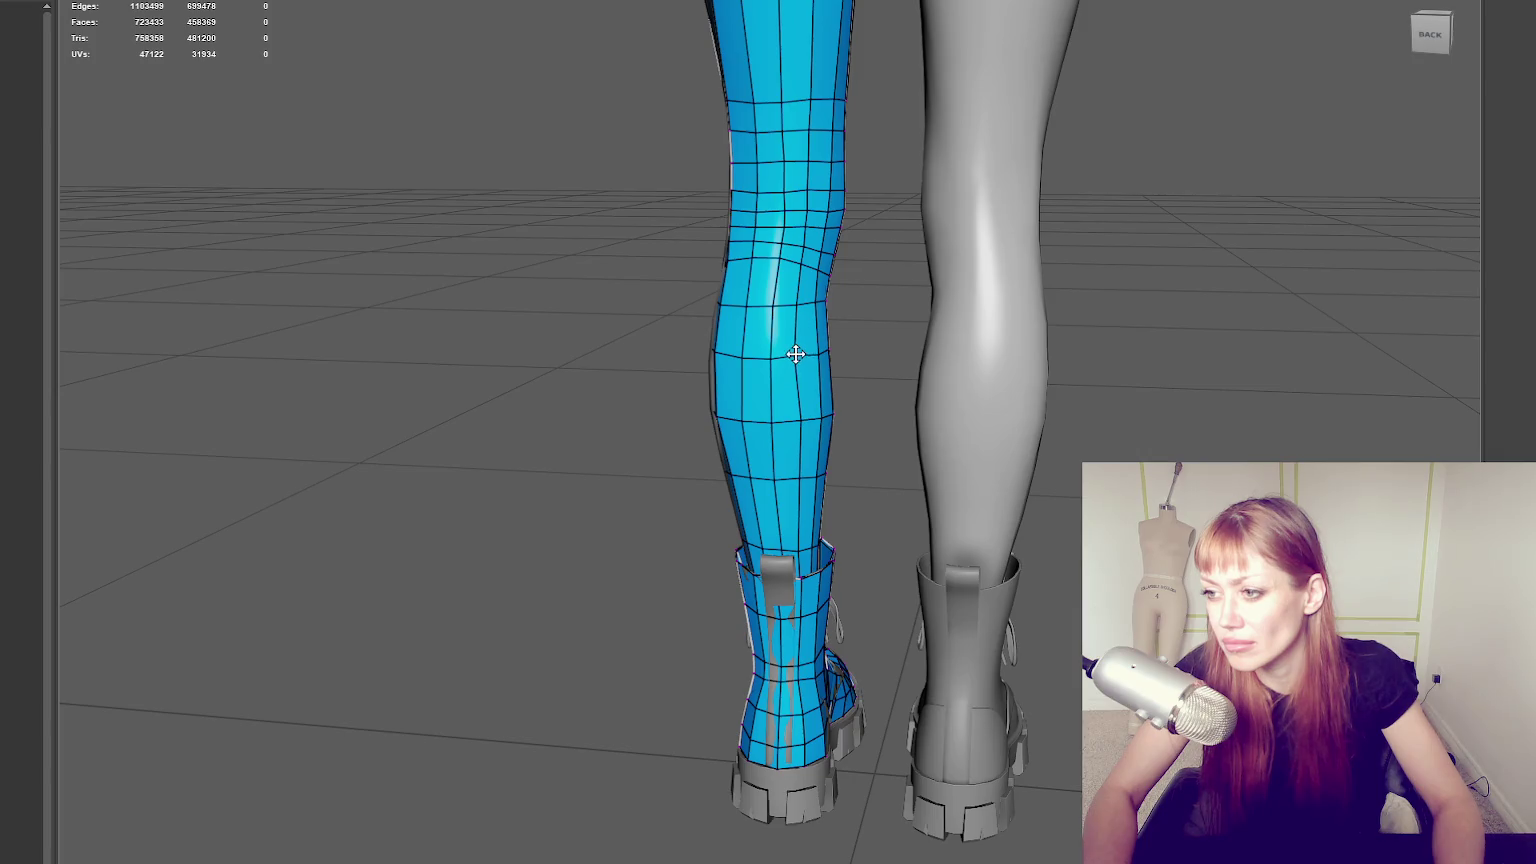
scroll(808, 362, up, 1)
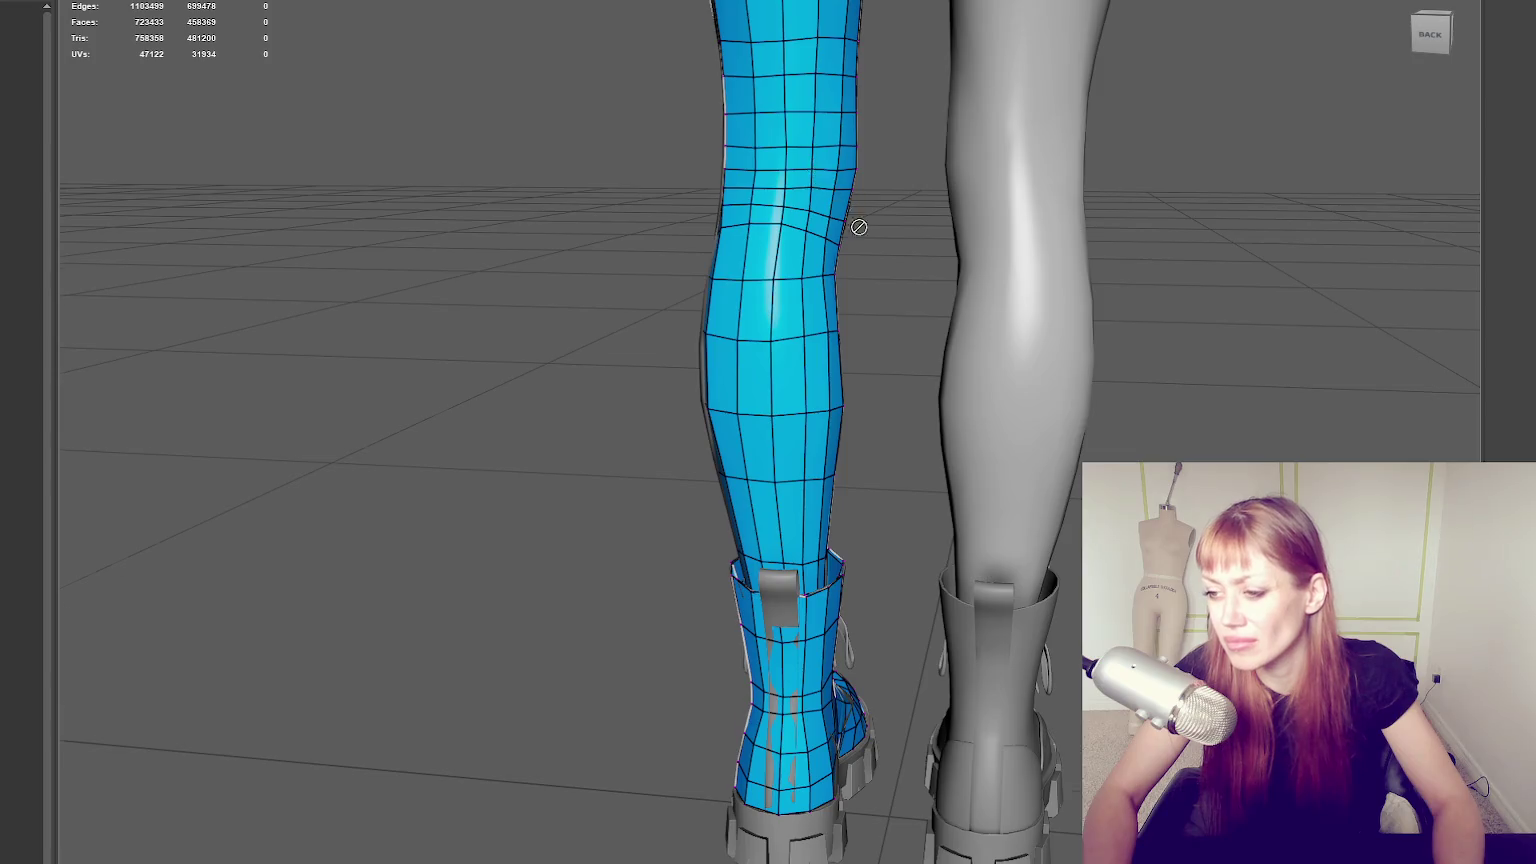
alt+drag(812, 168, 898, 213)
scroll(912, 295, down, 3)
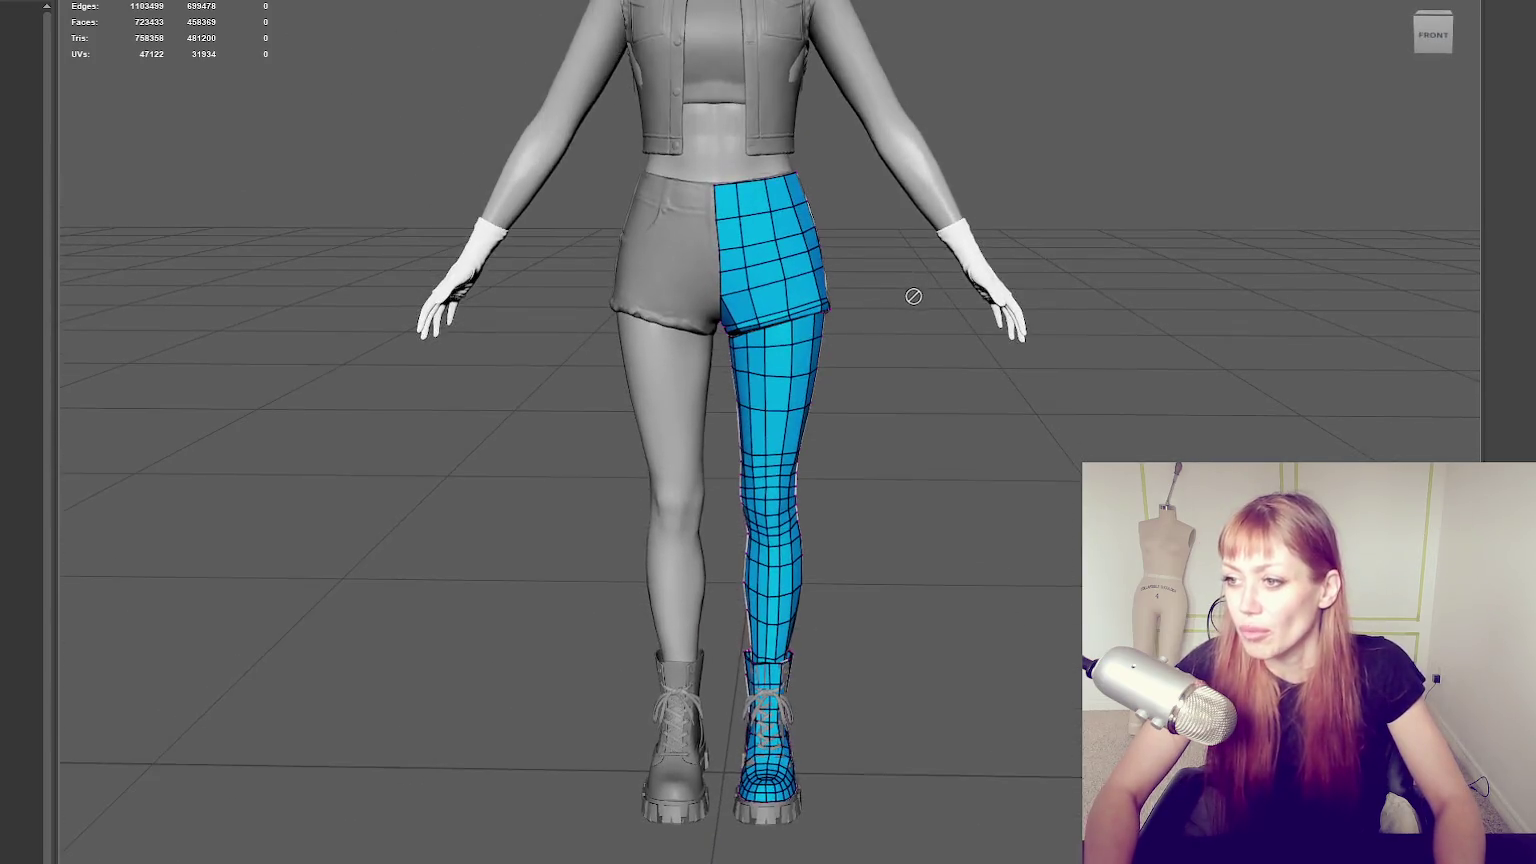
Delete the quad and triangular faces at the inner hip of the shorts mesh.
scroll(912, 295, up, 2)
scroll(912, 295, up, 2)
mouse_move(912, 295)
alt+mouse_down()
mouse_move(582, 108)
mouse_move(700, 160)
alt+mouse_up()
scroll(700, 160, up, 2)
alt+middle_drag(700, 160, 810, 620)
alt+drag(810, 620, 775, 603)
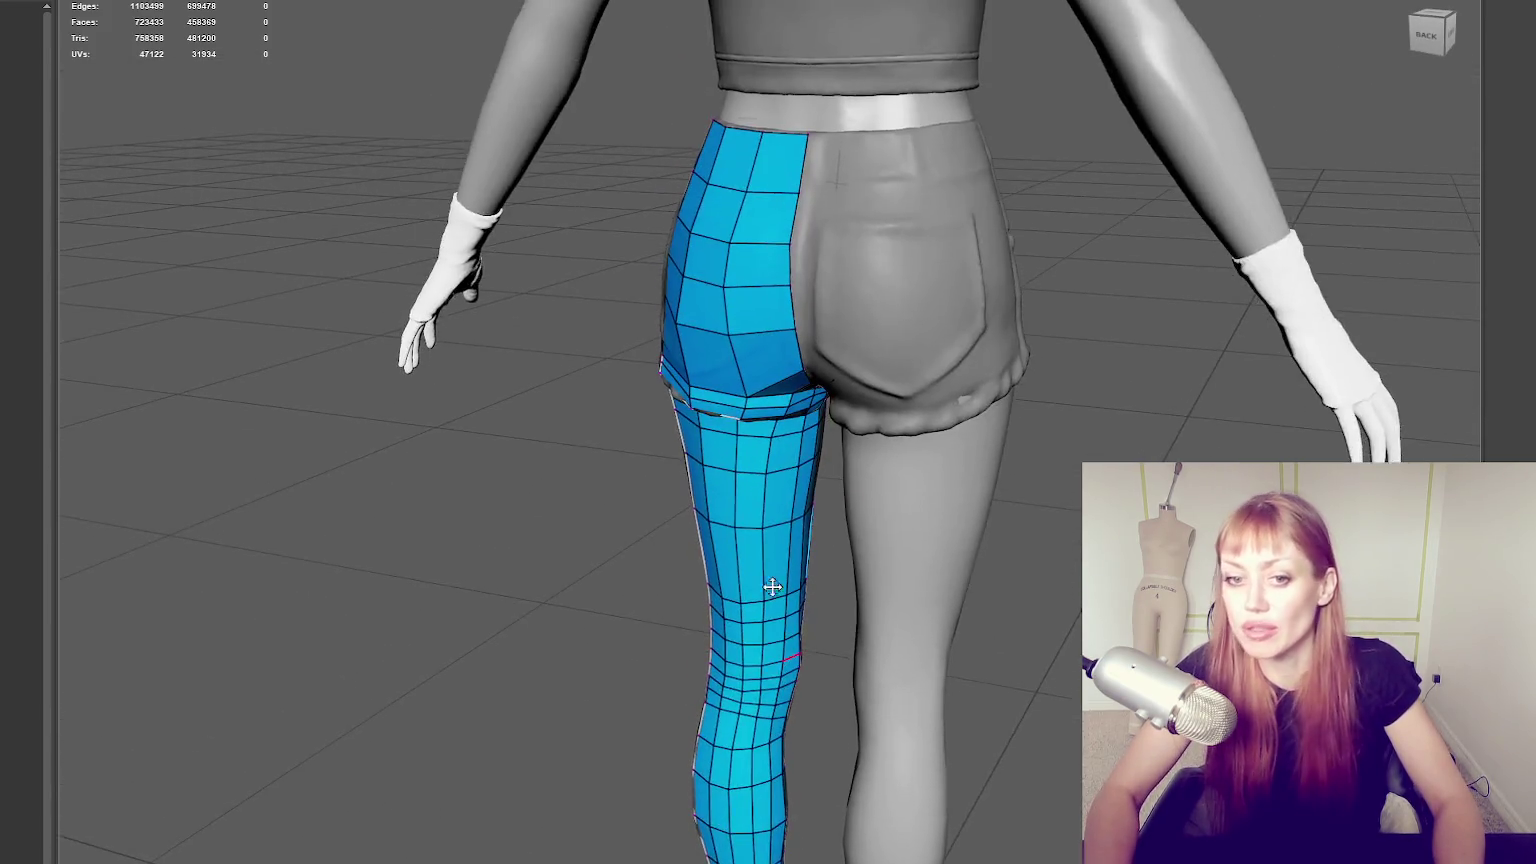
scroll(717, 500, up, 1)
alt+middle_drag(717, 500, 889, 391)
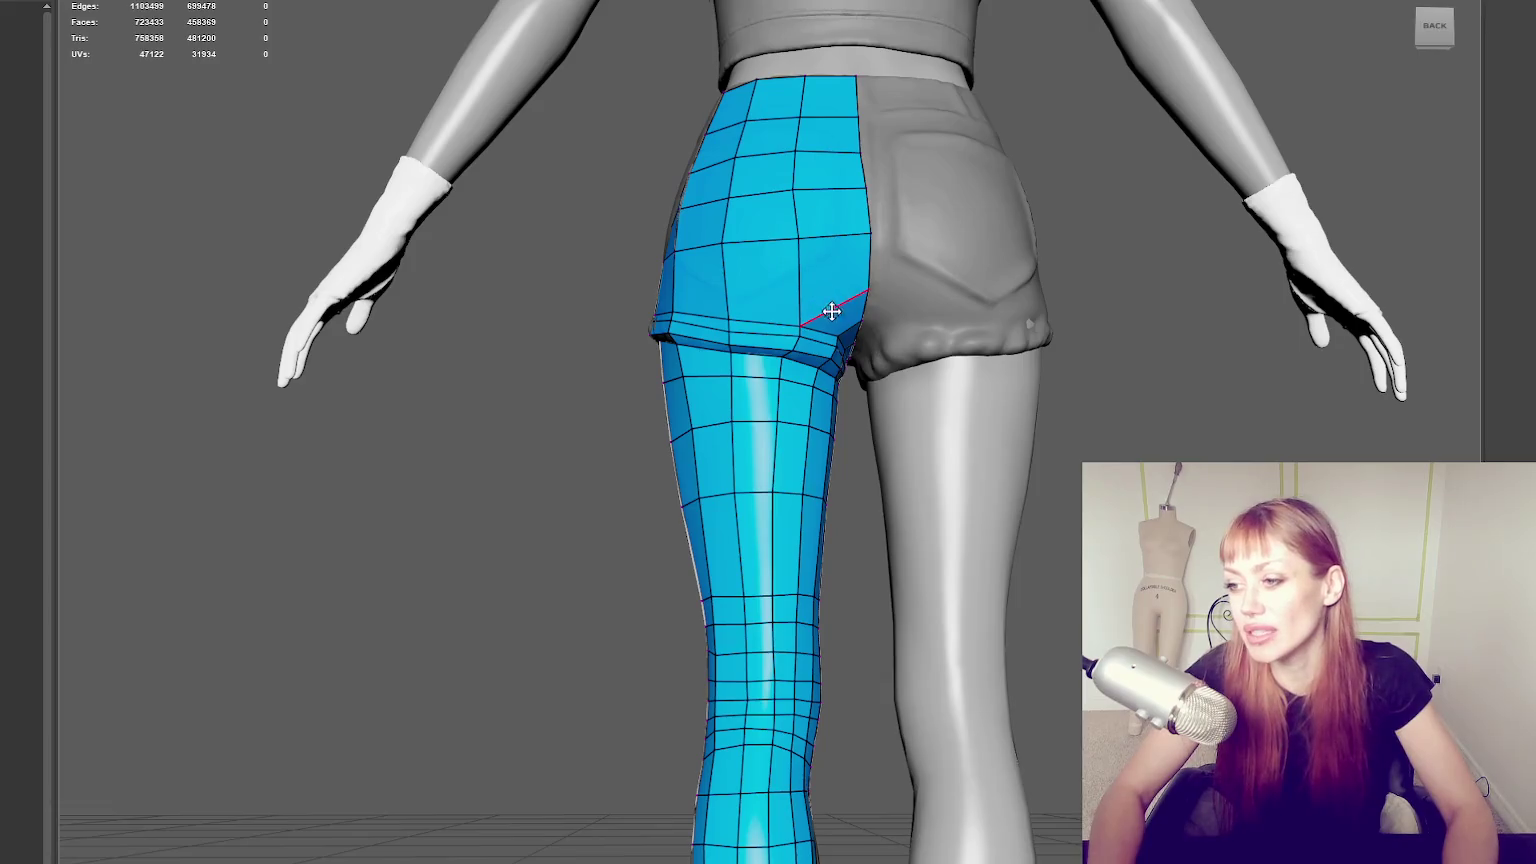
mouse_move(637, 321)
alt+mouse_down()
mouse_move(977, 367)
mouse_move(709, 333)
alt+mouse_up()
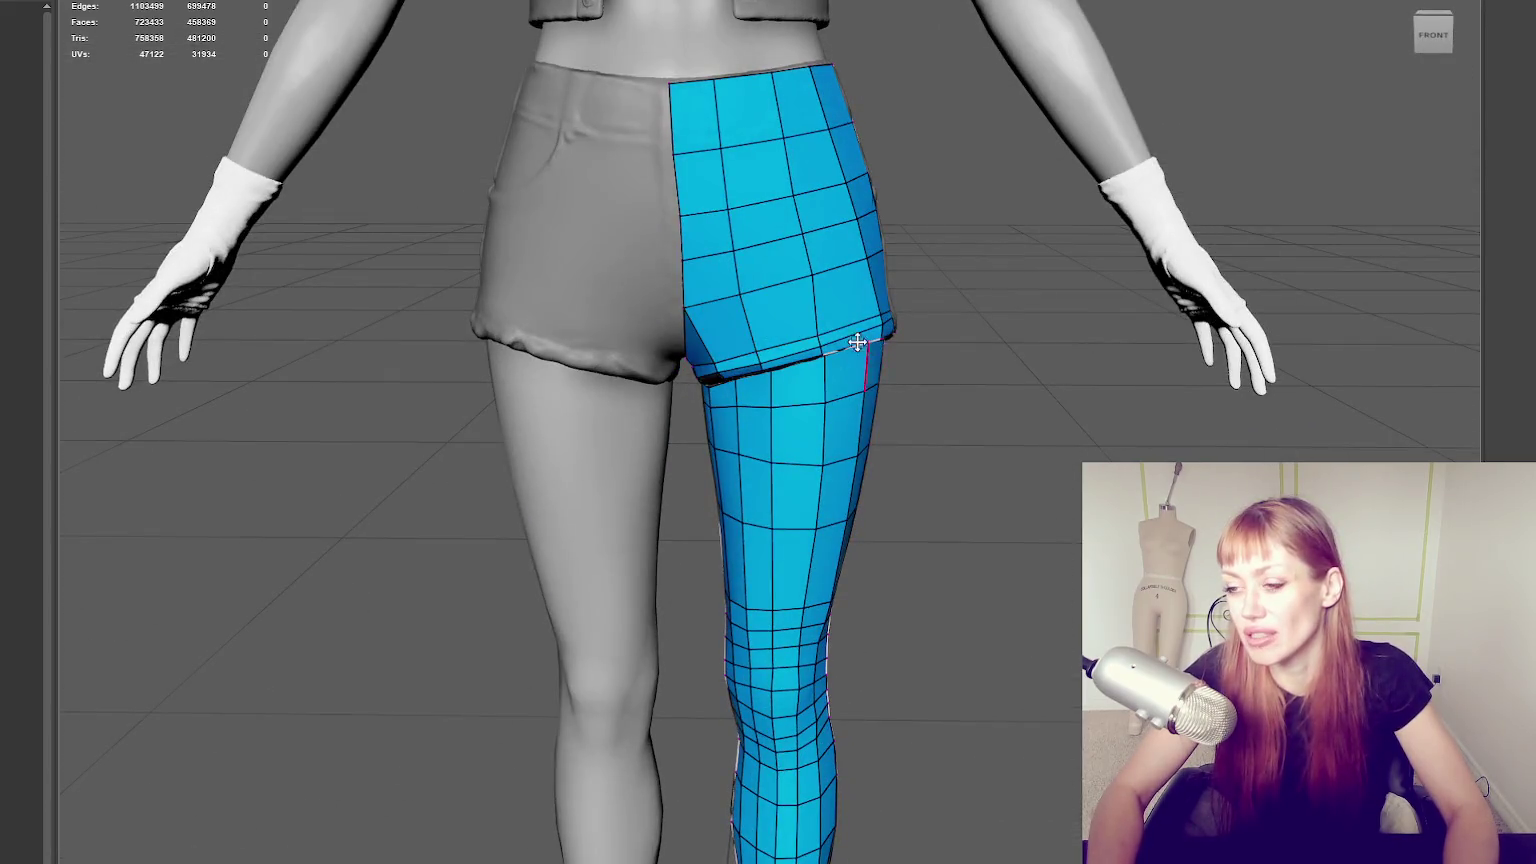
alt+drag(871, 347, 767, 88)
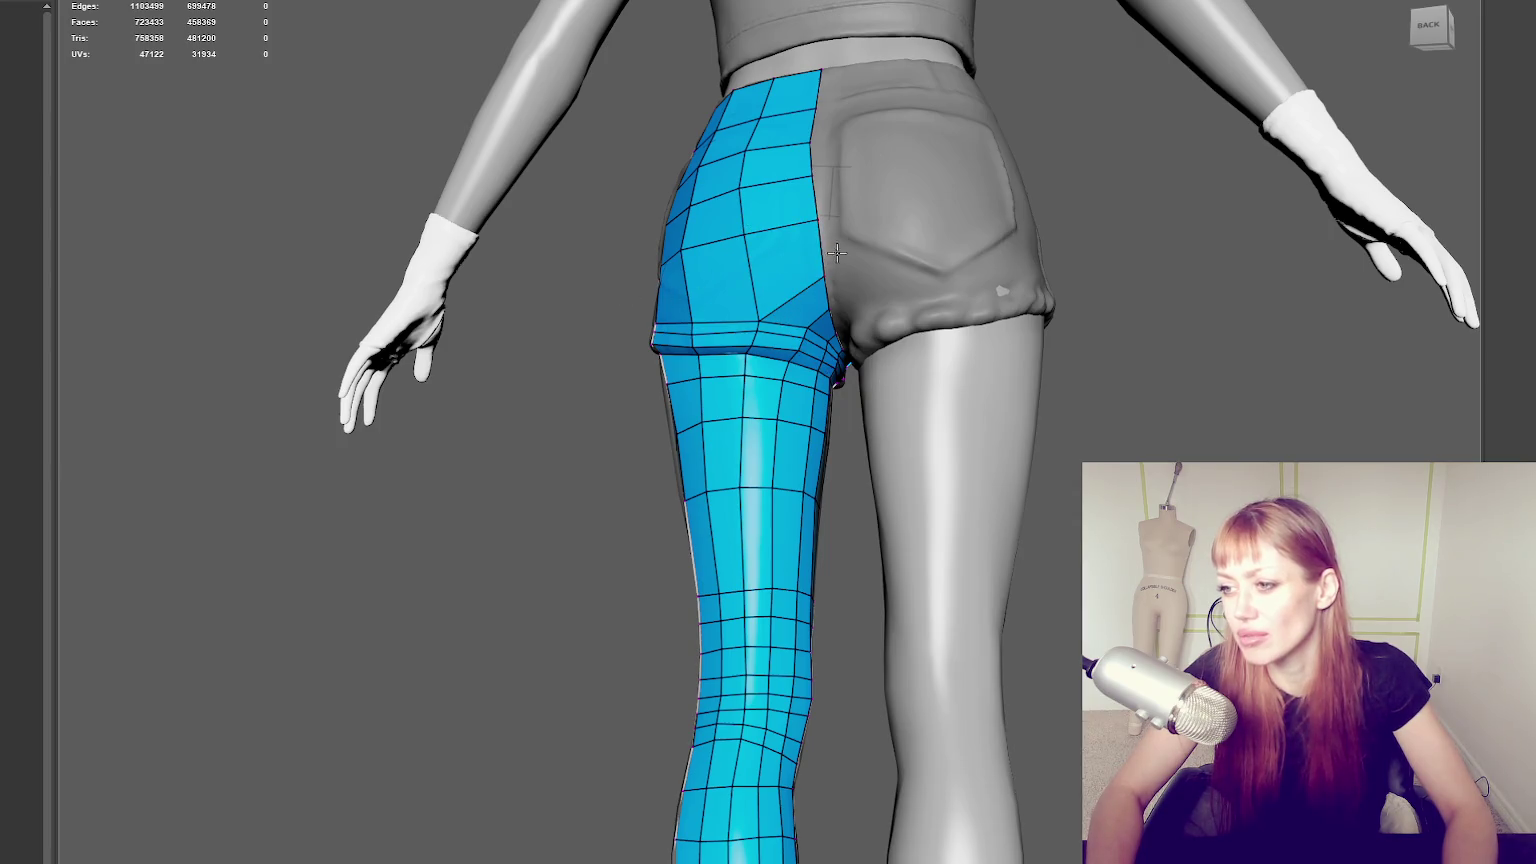
mouse_move(787, 257)
alt+mouse_down()
mouse_move(987, 315)
mouse_move(823, 318)
alt+mouse_up()
ctrl+shift+click(730, 315)
ctrl+shift+click(709, 337)
Fill the inner hip gap with a new quad and check it from below.
mouse_move(745, 255)
alt+mouse_down()
mouse_move(769, 282)
mouse_move(752, 323)
alt+mouse_up()
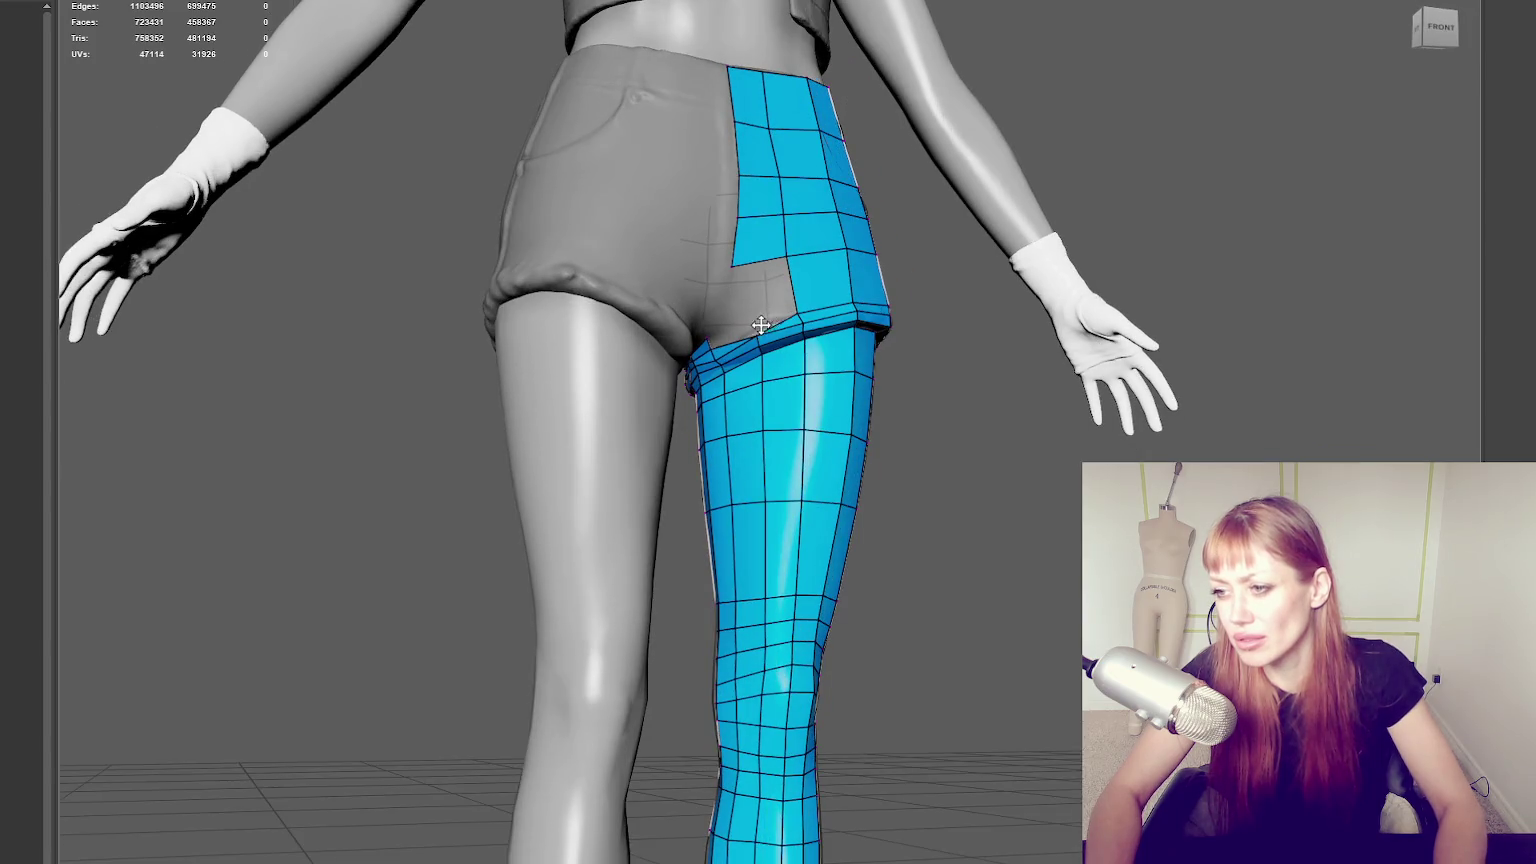
scroll(757, 325, up, 3)
scroll(939, 301, up, 3)
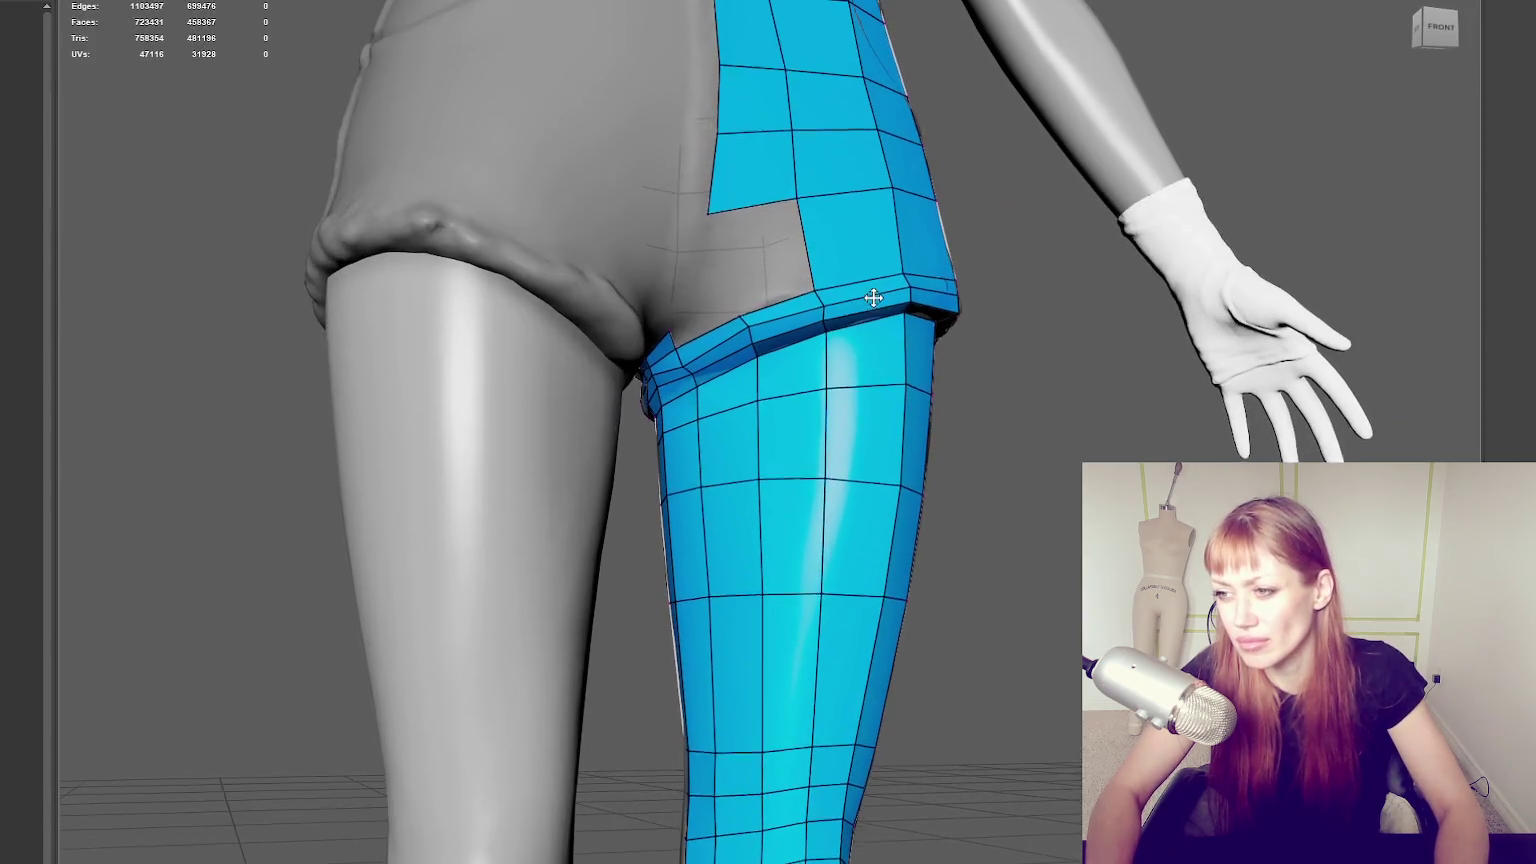
shift+click(732, 246)
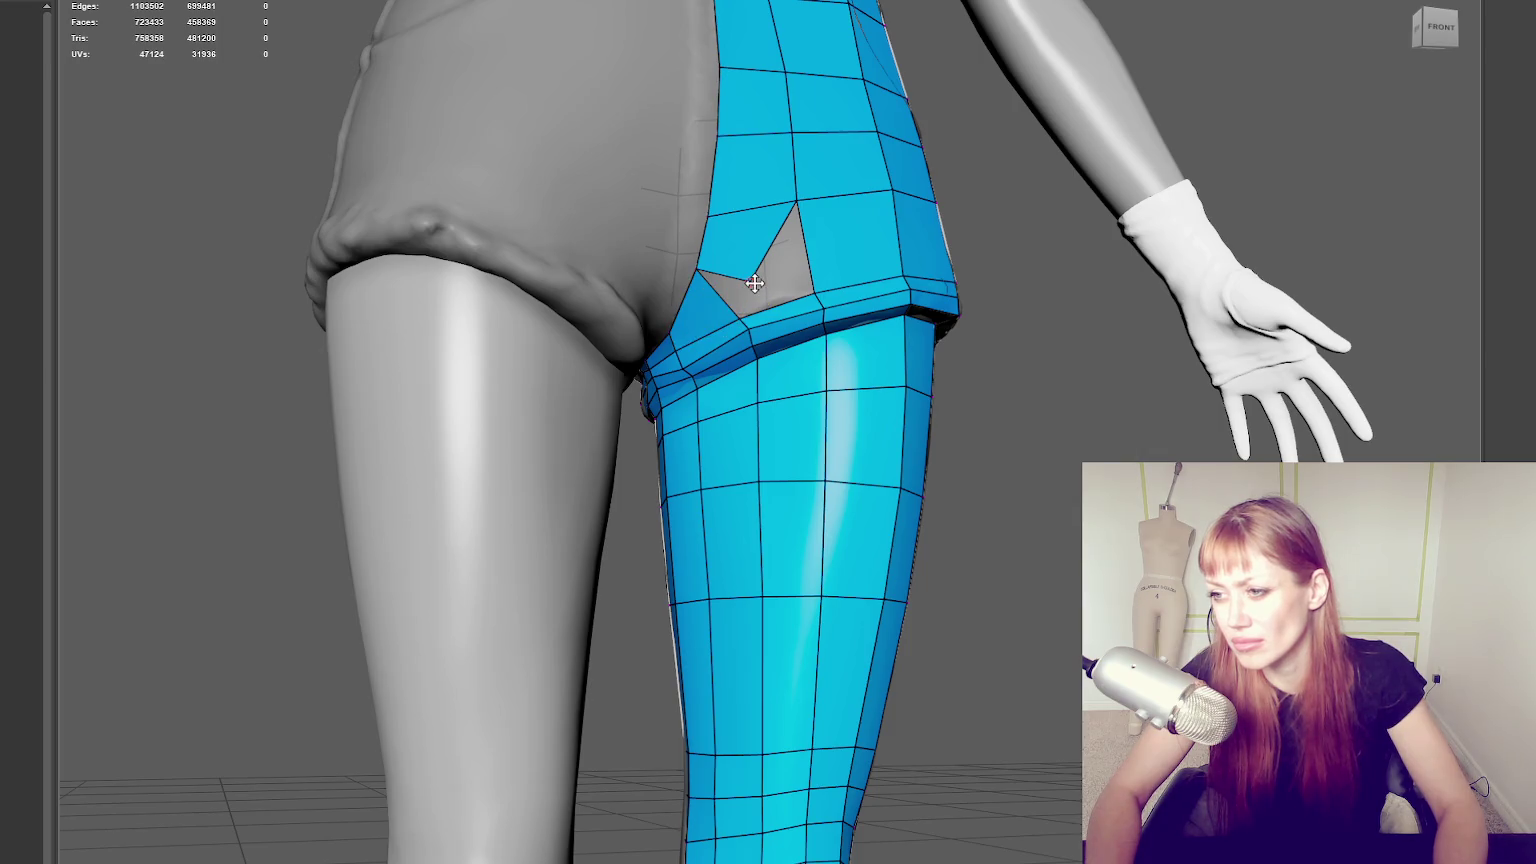
mouse_move(833, 272)
alt+middle_down()
mouse_move(780, 287)
mouse_move(874, 295)
mouse_move(761, 291)
mouse_move(1034, 277)
alt+middle_up()
alt+drag(1034, 277, 1064, 235)
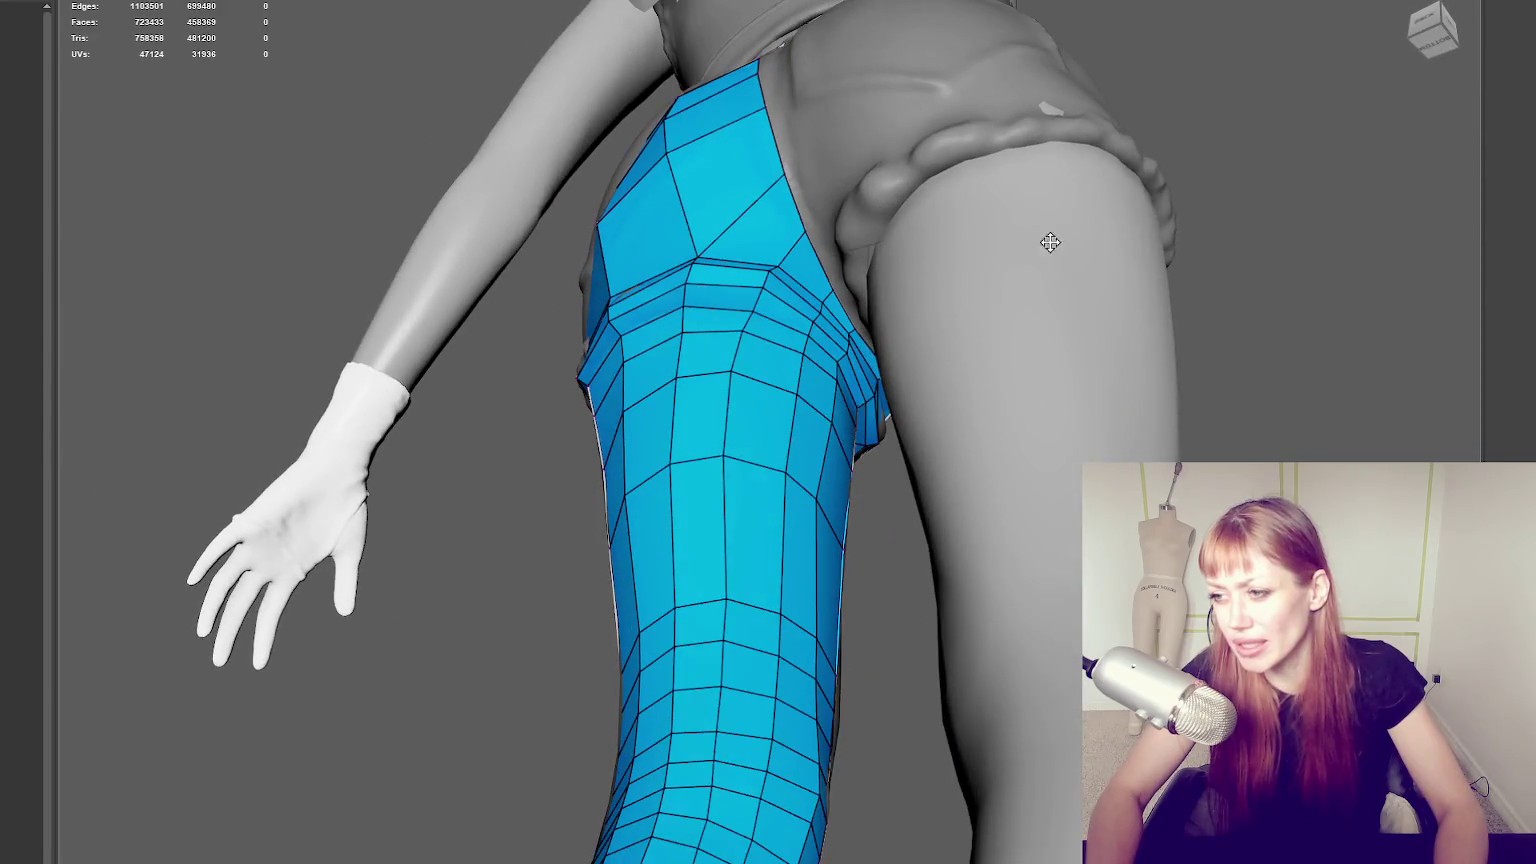
mouse_move(822, 385)
alt+mouse_down()
mouse_move(775, 309)
mouse_move(672, 329)
mouse_move(504, 401)
mouse_move(317, 430)
mouse_move(809, 398)
mouse_move(857, 353)
mouse_move(865, 377)
mouse_move(840, 394)
mouse_move(749, 425)
alt+mouse_up()
Delete the band of faces around the front and back of the mid-thigh.
mouse_move(792, 400)
alt+right_down()
mouse_move(141, 429)
mouse_move(874, 415)
alt+right_up()
mouse_move(874, 415)
alt+mouse_down()
mouse_move(641, 439)
mouse_move(820, 432)
mouse_move(994, 472)
alt+mouse_up()
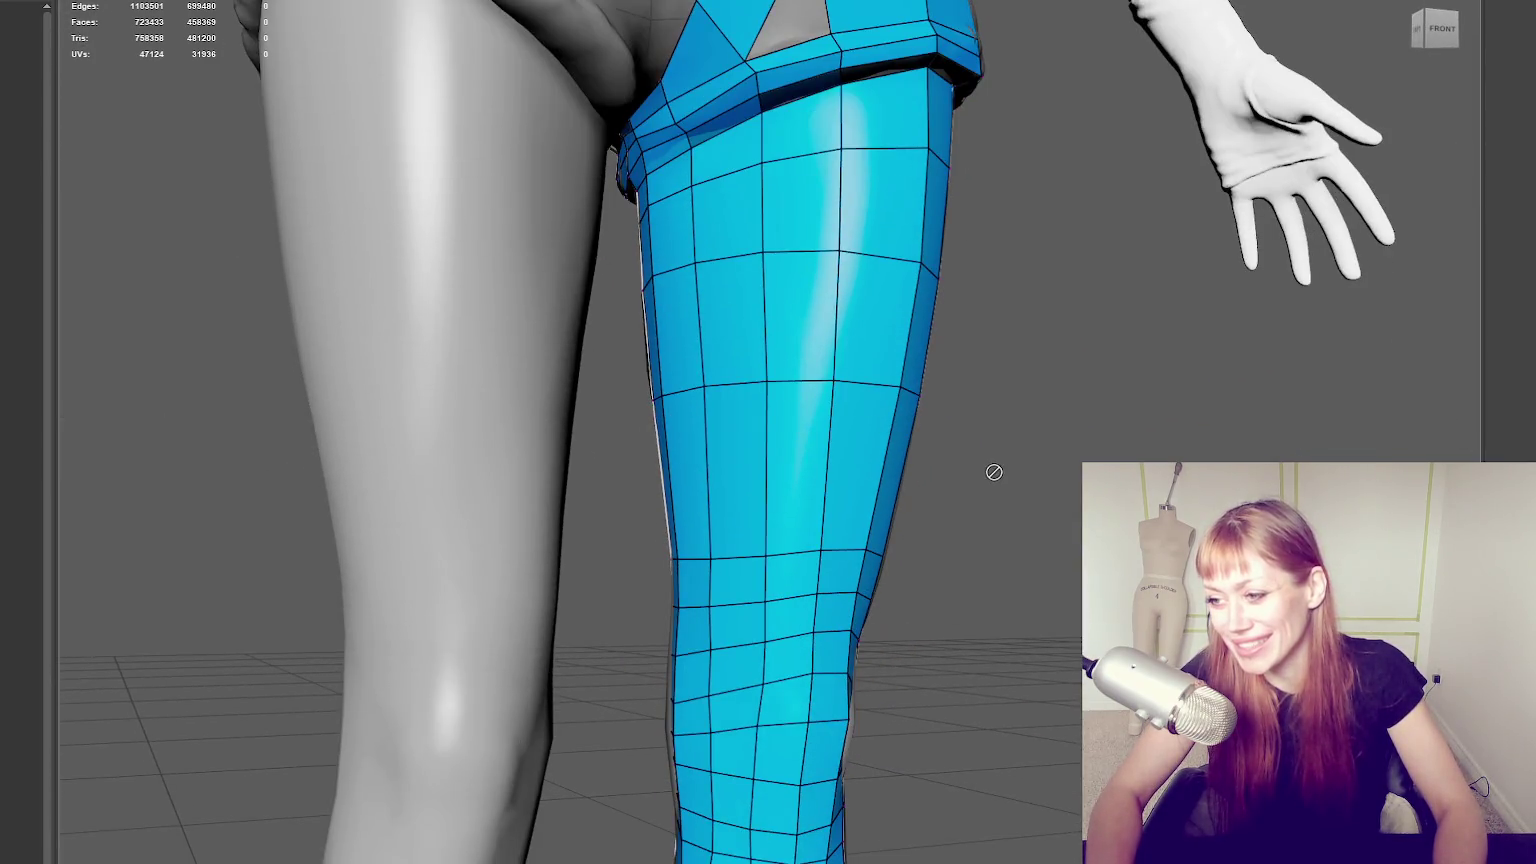
ctrl+shift+click(845, 459)
ctrl+shift+click(799, 456)
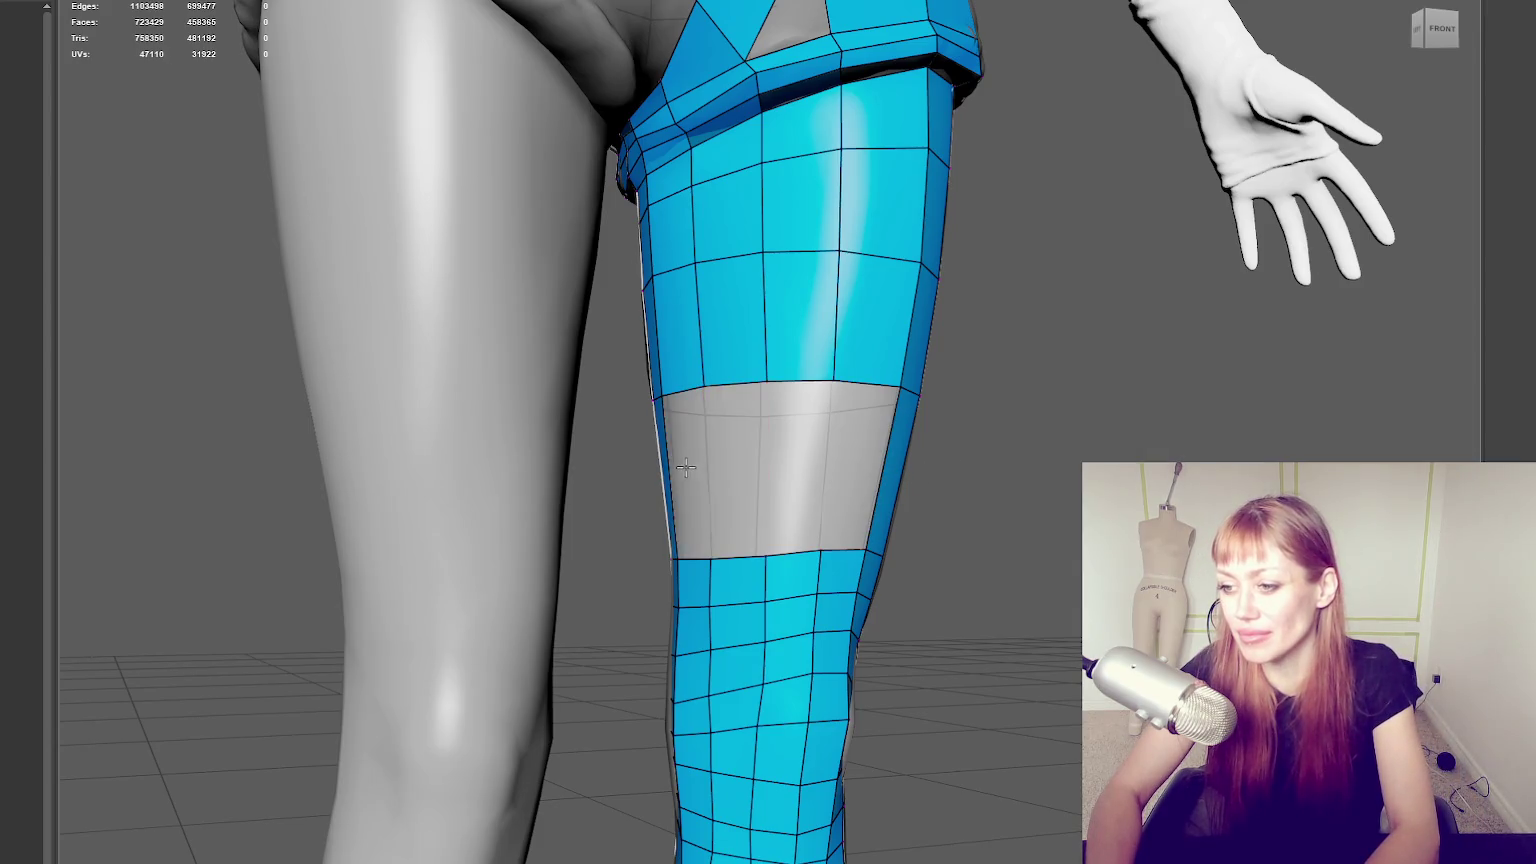
ctrl+shift+click(899, 462)
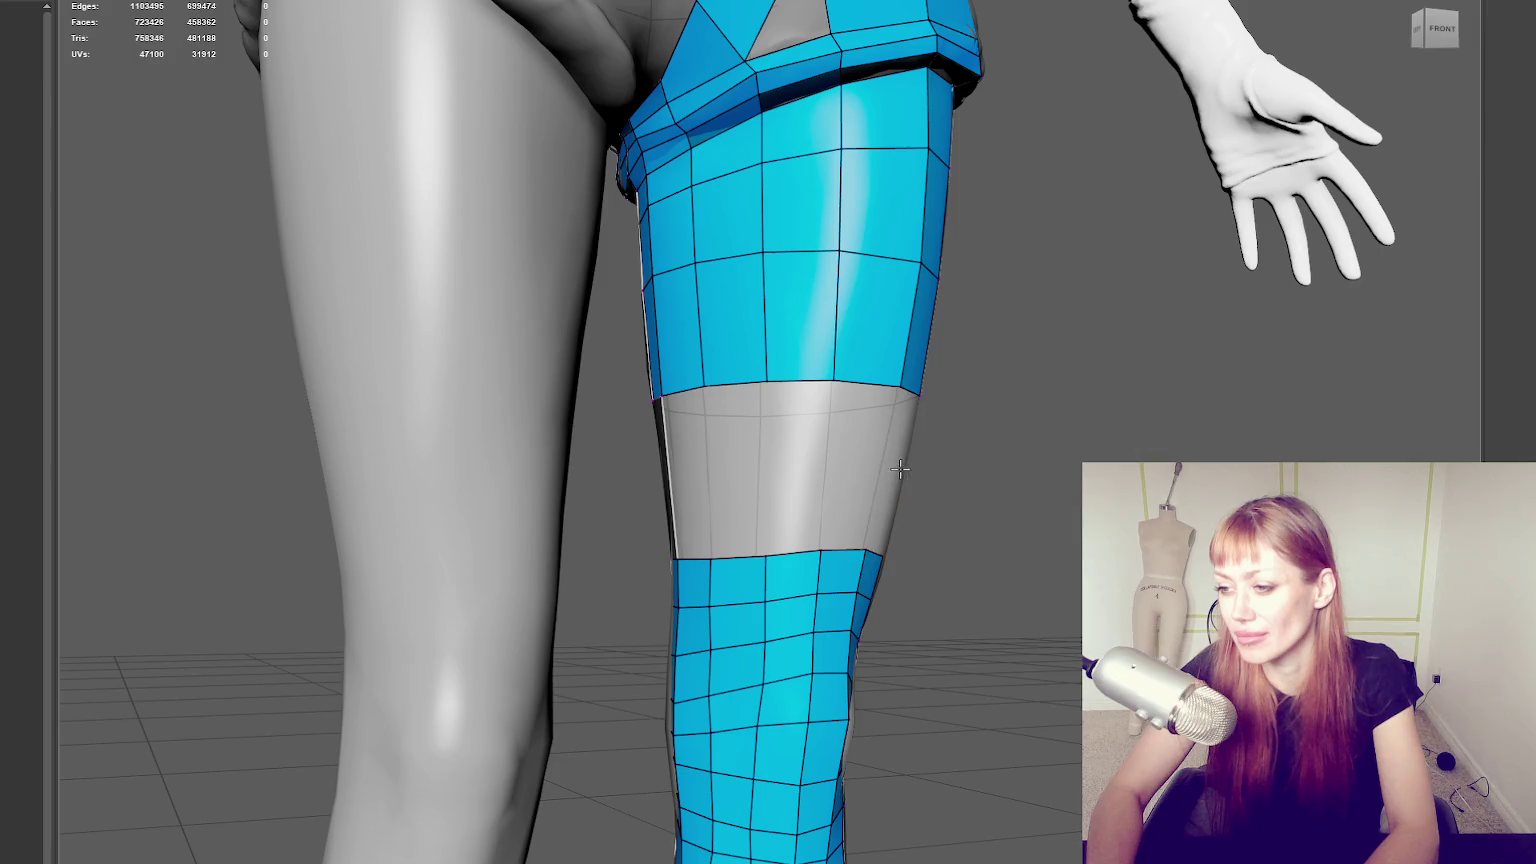
alt+drag(446, 436, 795, 459)
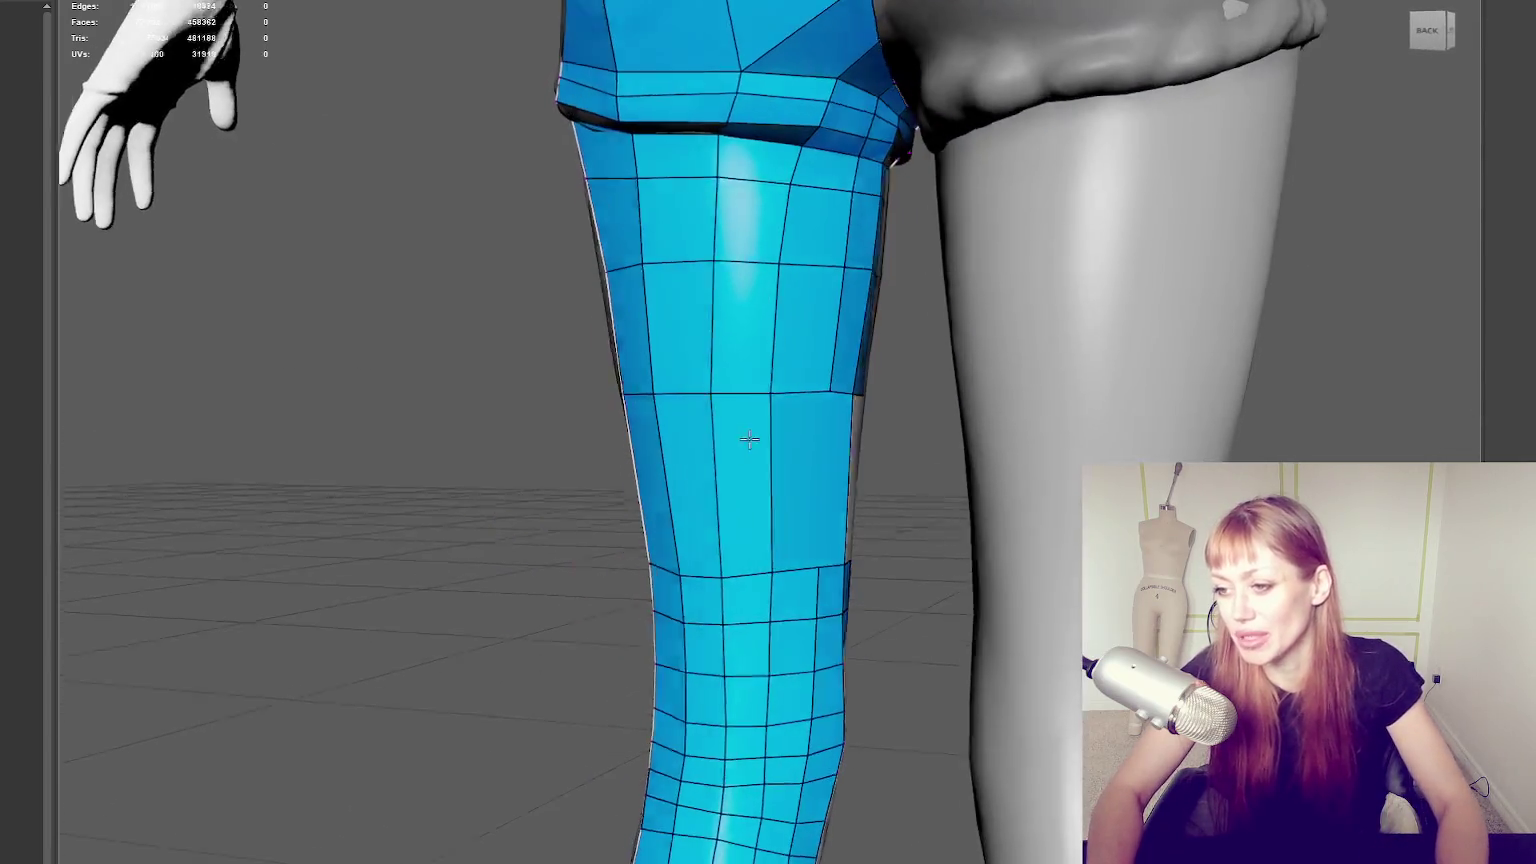
ctrl+shift+click(795, 459)
ctrl+shift+click(746, 452)
ctrl+shift+click(690, 465)
ctrl+shift+click(657, 463)
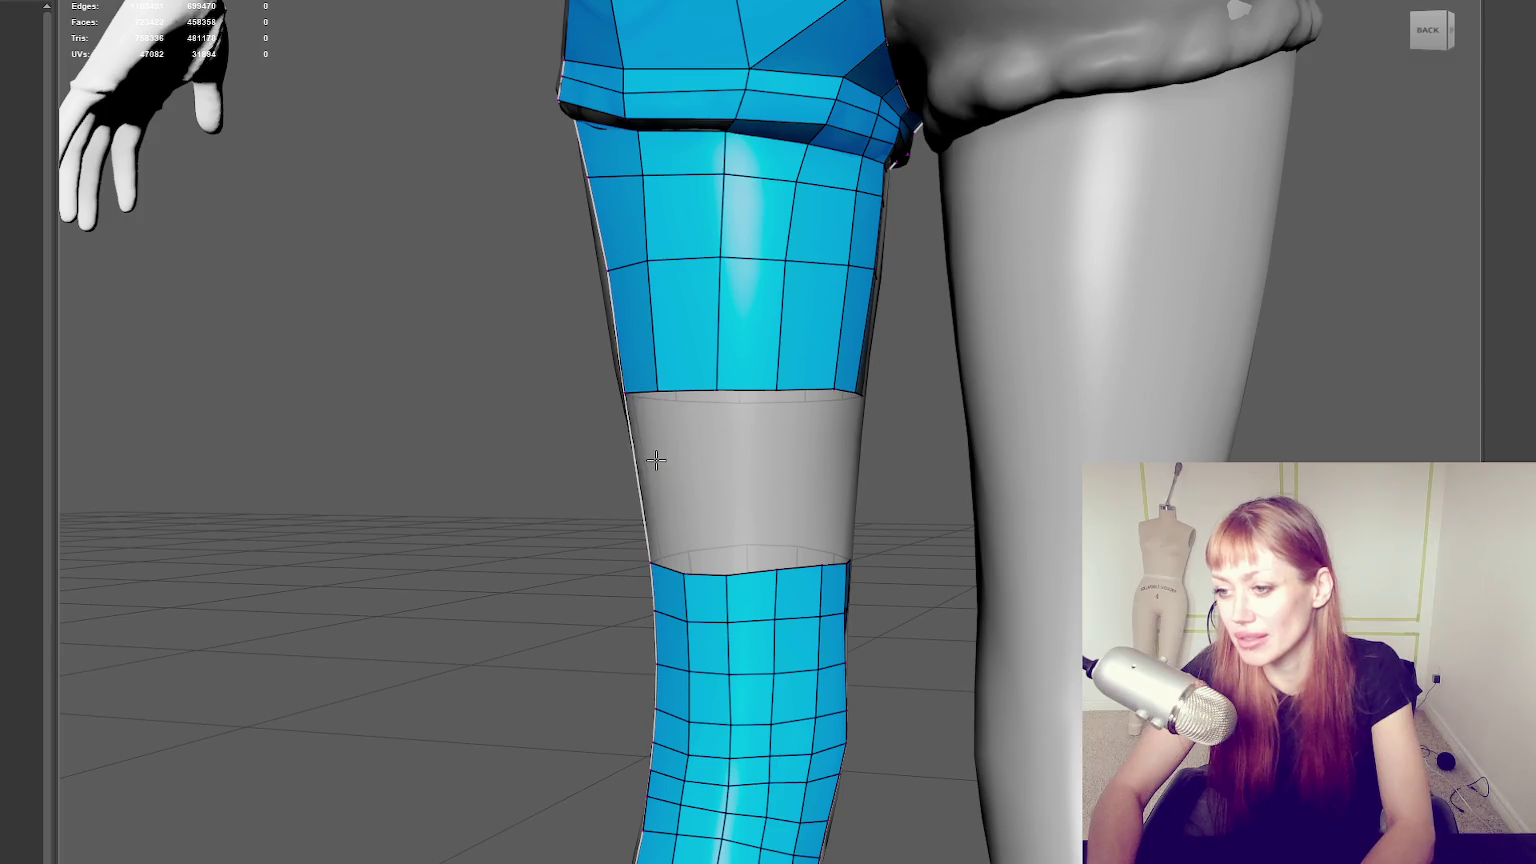
key(space)
key(space)
Slide the upper-thigh vertices to straighten the vertical edges above the gap.
alt+drag(864, 456, 809, 463)
alt+drag(641, 493, 760, 470)
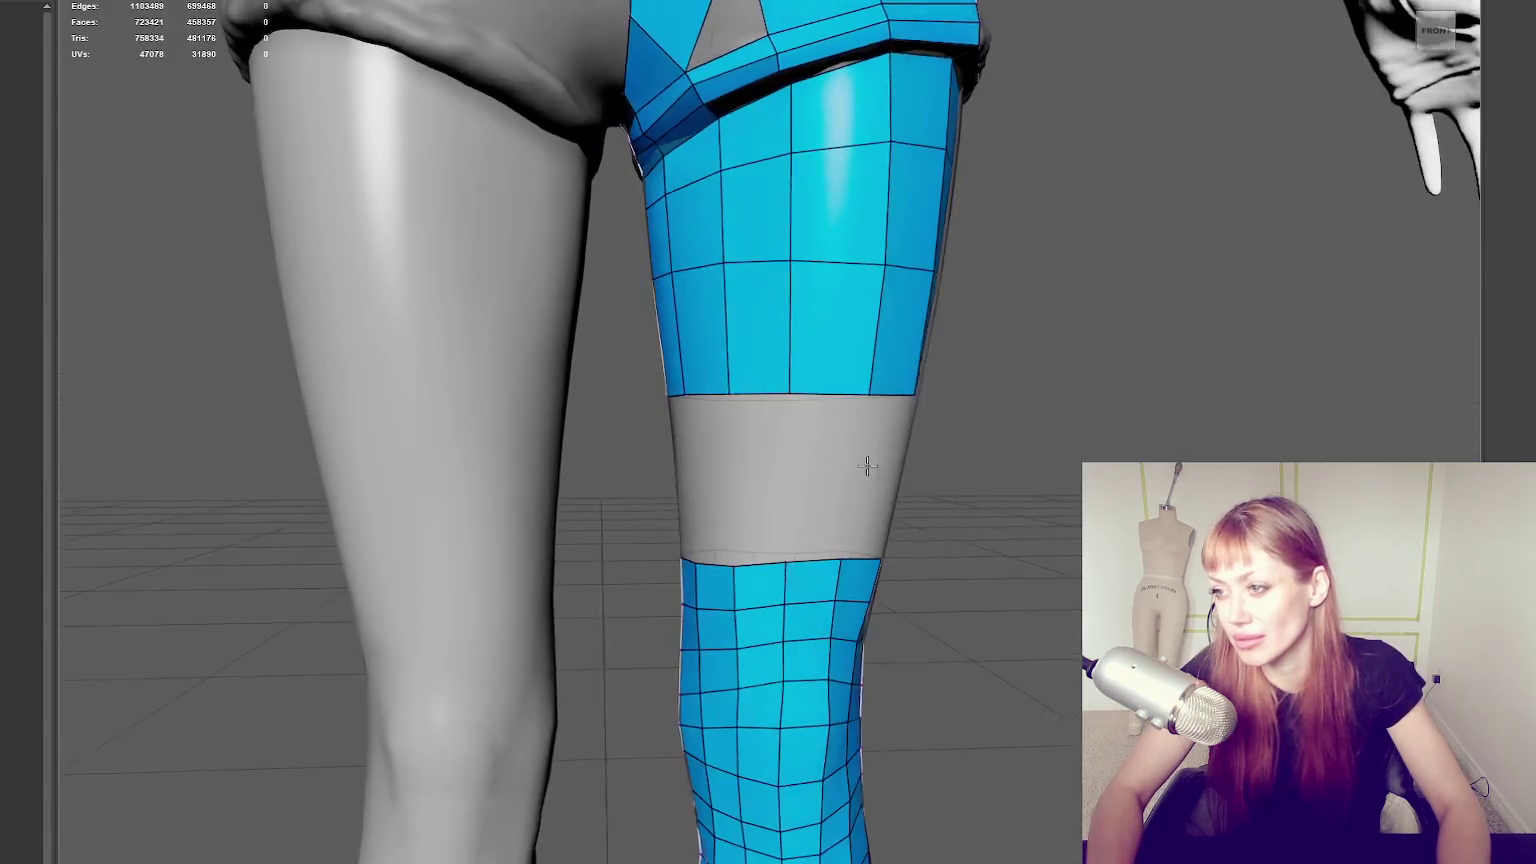
scroll(830, 370, up, 3)
scroll(830, 370, up, 2)
alt+drag(830, 370, 768, 289)
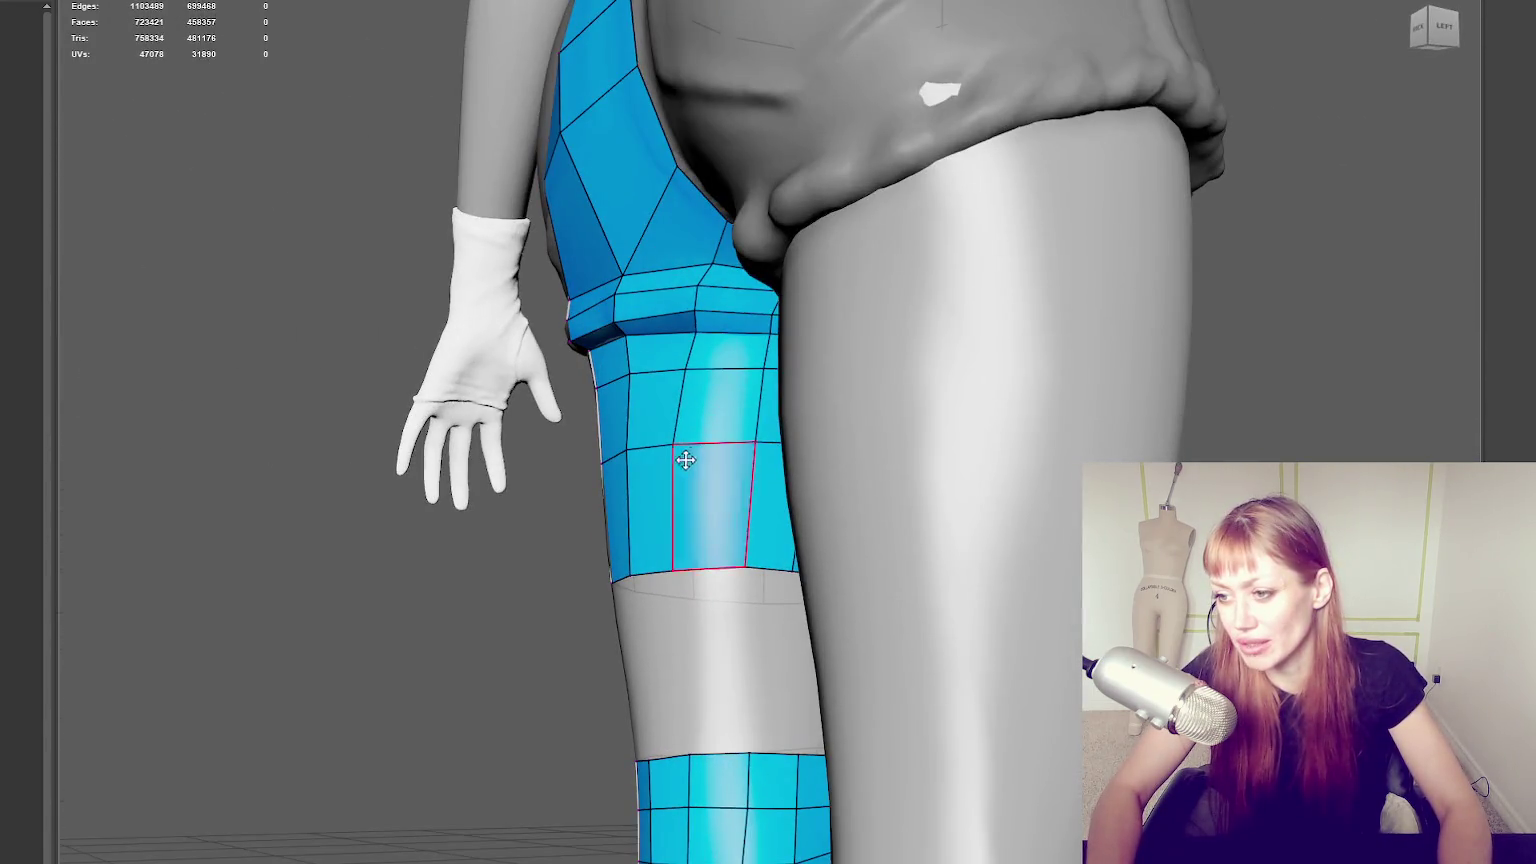
drag(672, 477, 703, 477)
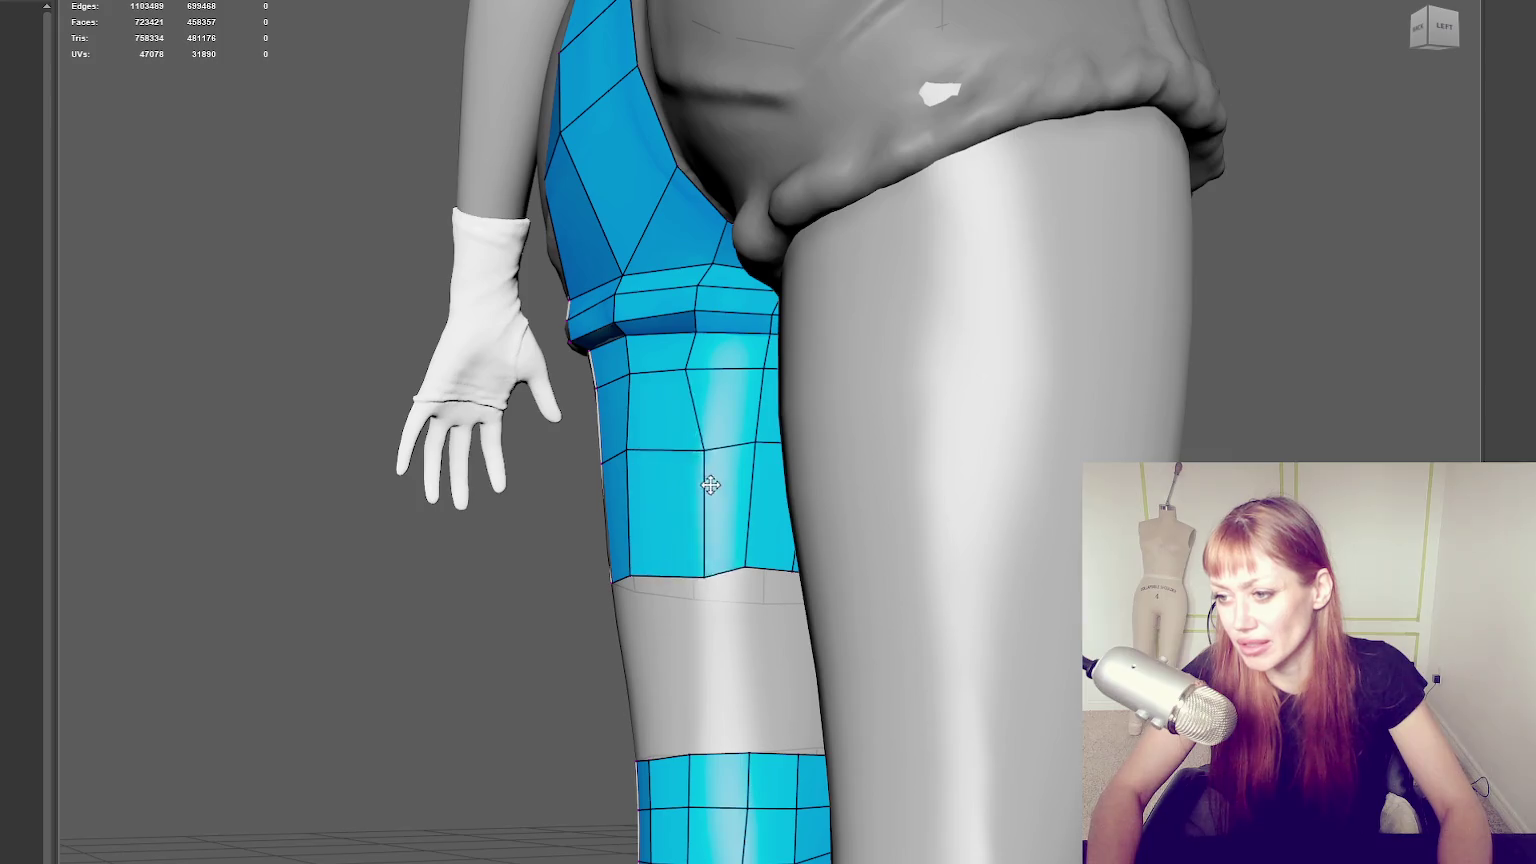
drag(684, 366, 707, 369)
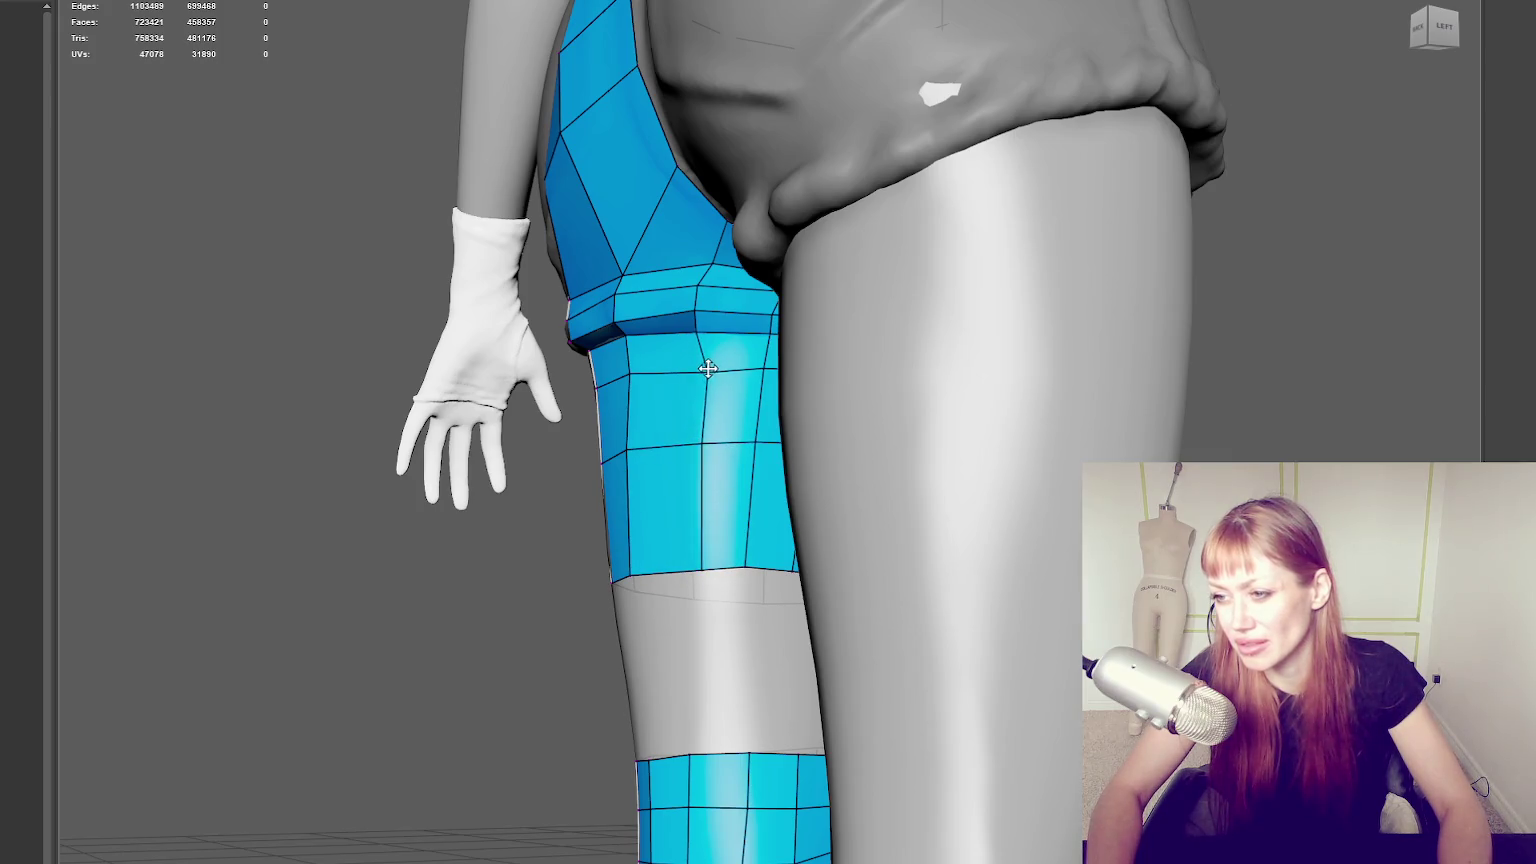
drag(706, 447, 716, 444)
drag(704, 566, 709, 565)
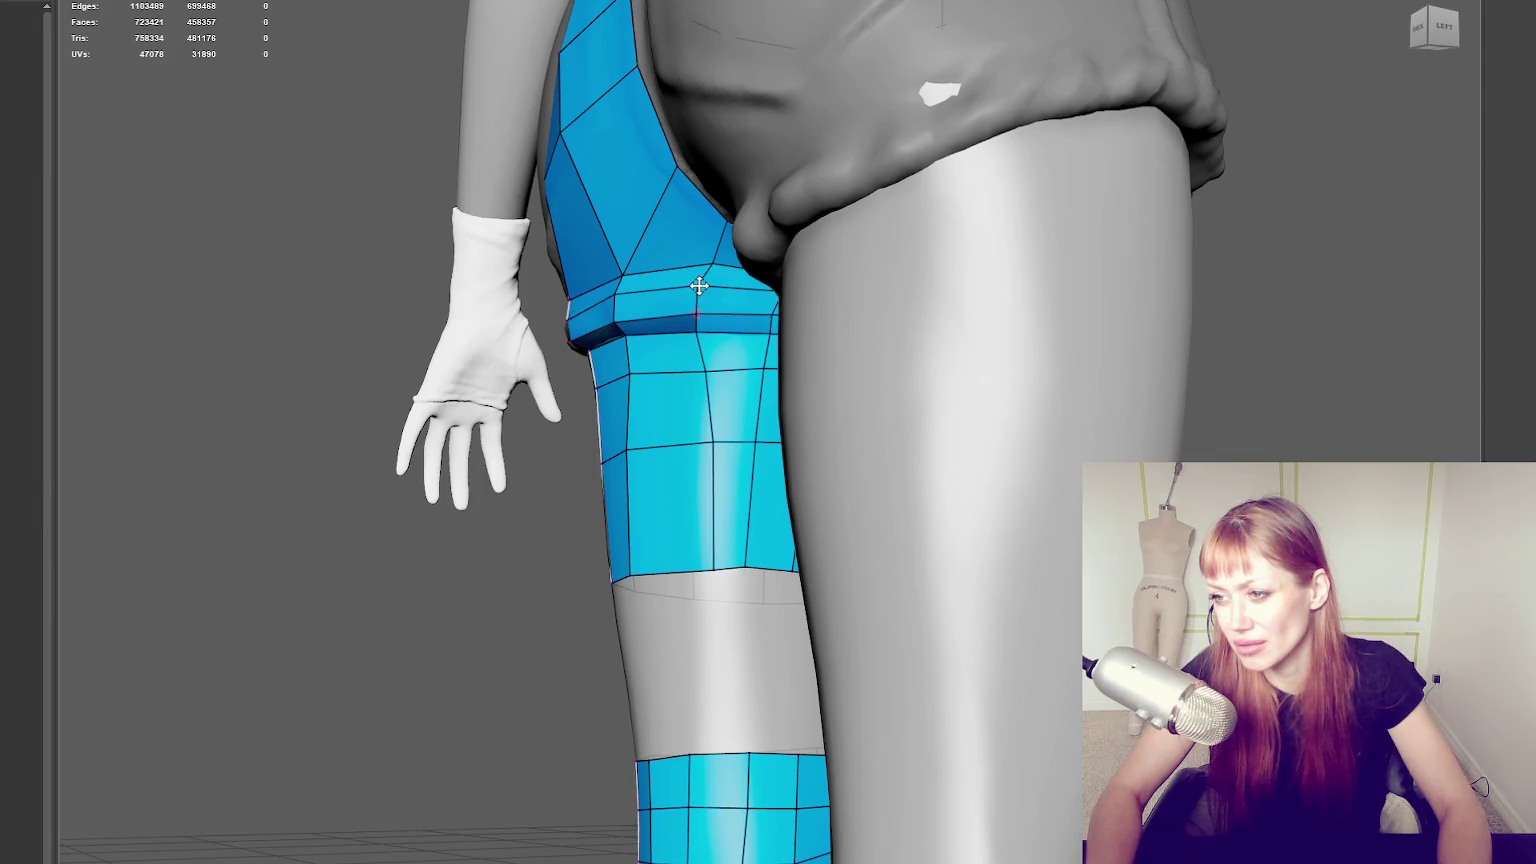
Undo the last edge tweak, try a vertical edge loop on the thigh patch, then undo it.
mouse_move(704, 287)
alt+mouse_down()
mouse_move(731, 480)
mouse_move(833, 468)
alt+mouse_up()
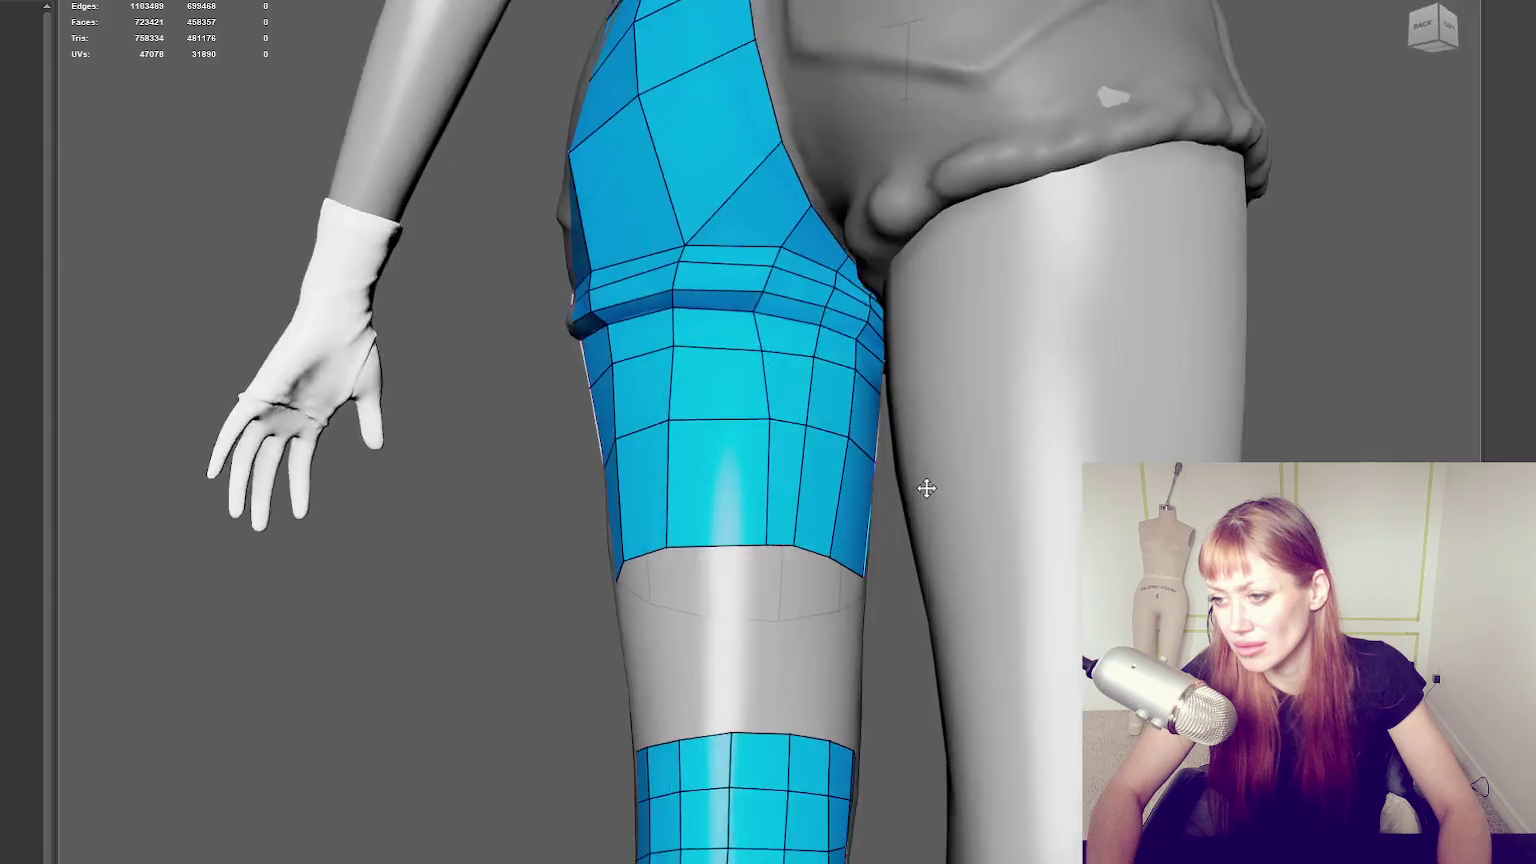
alt+drag(822, 336, 696, 370)
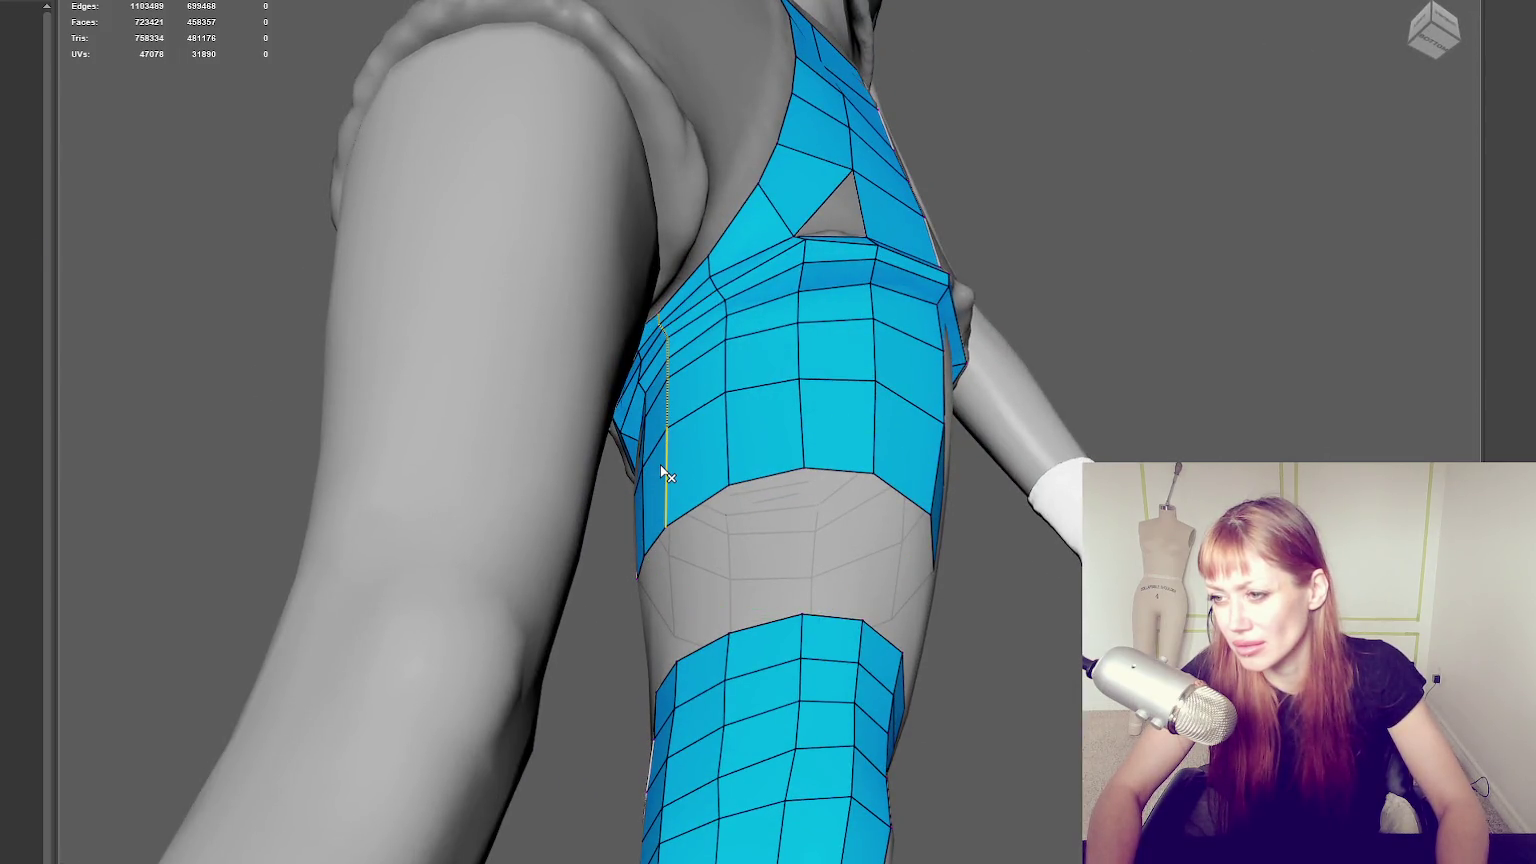
key(ctrl+z)
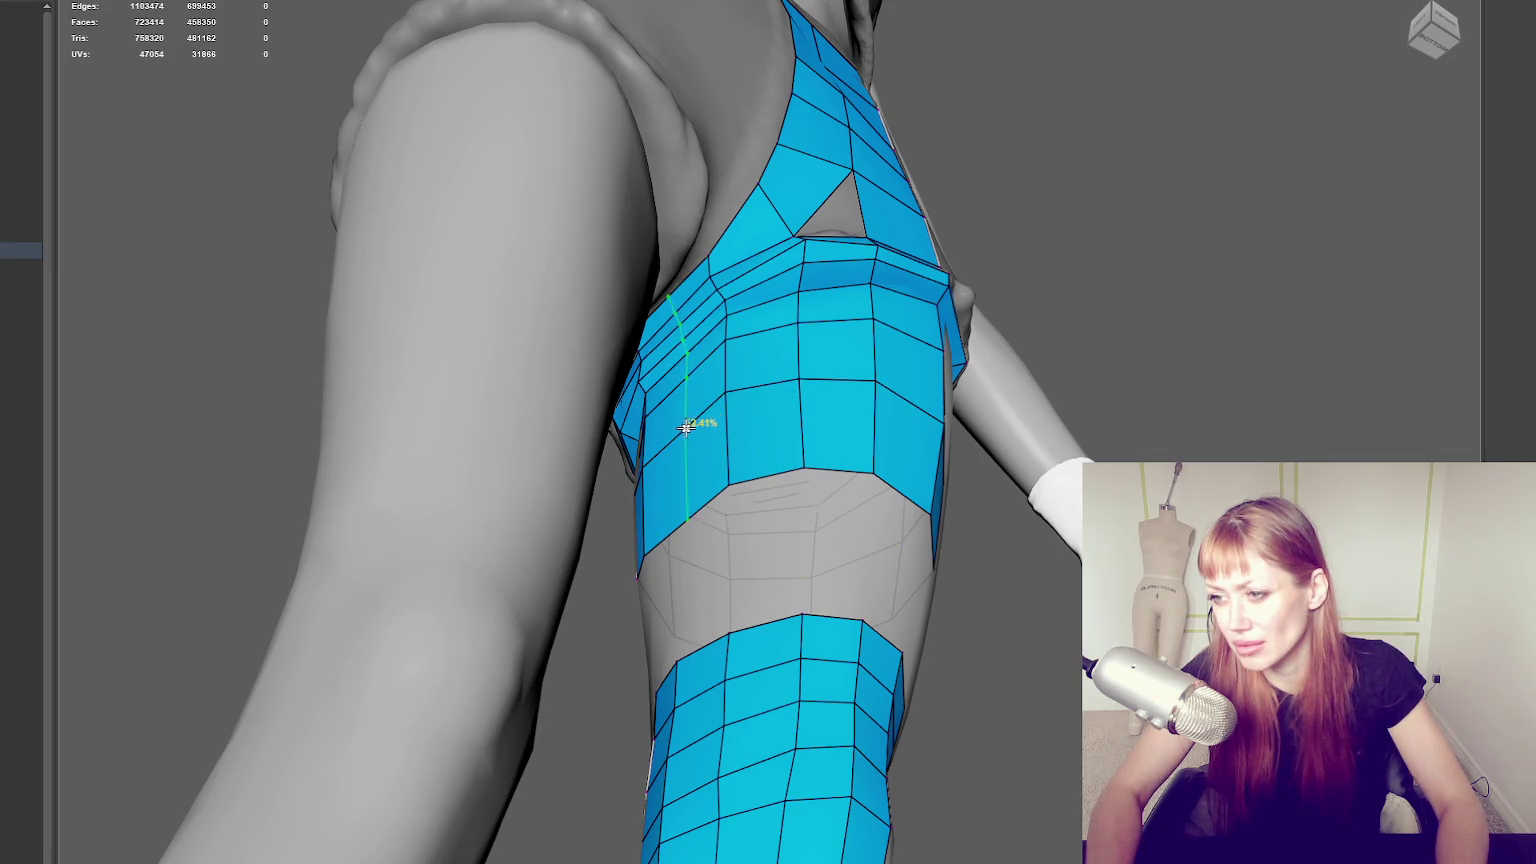
ctrl+click(685, 428)
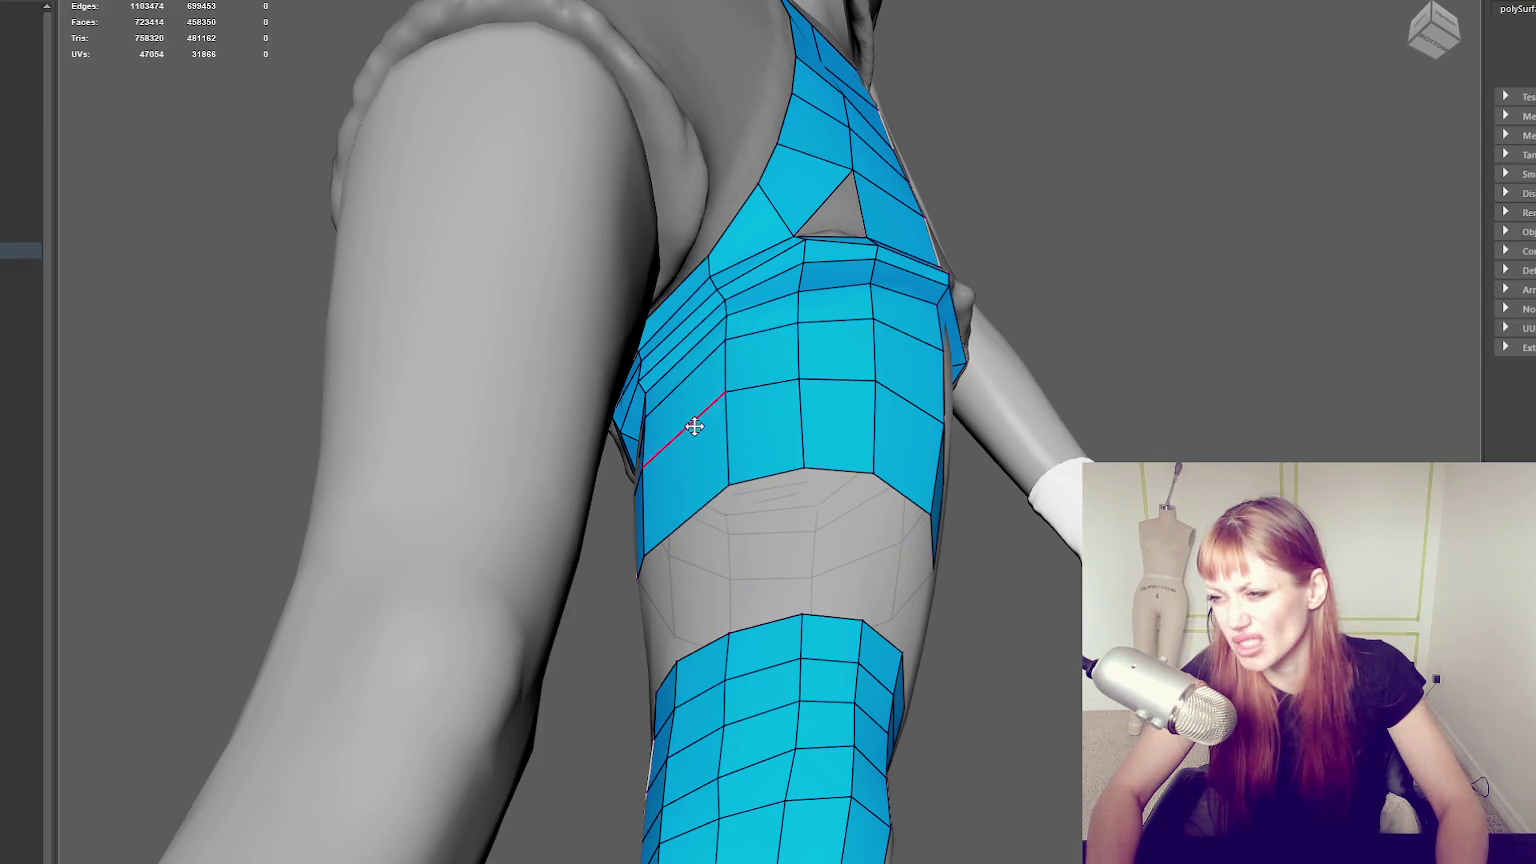
key(ctrl+z)
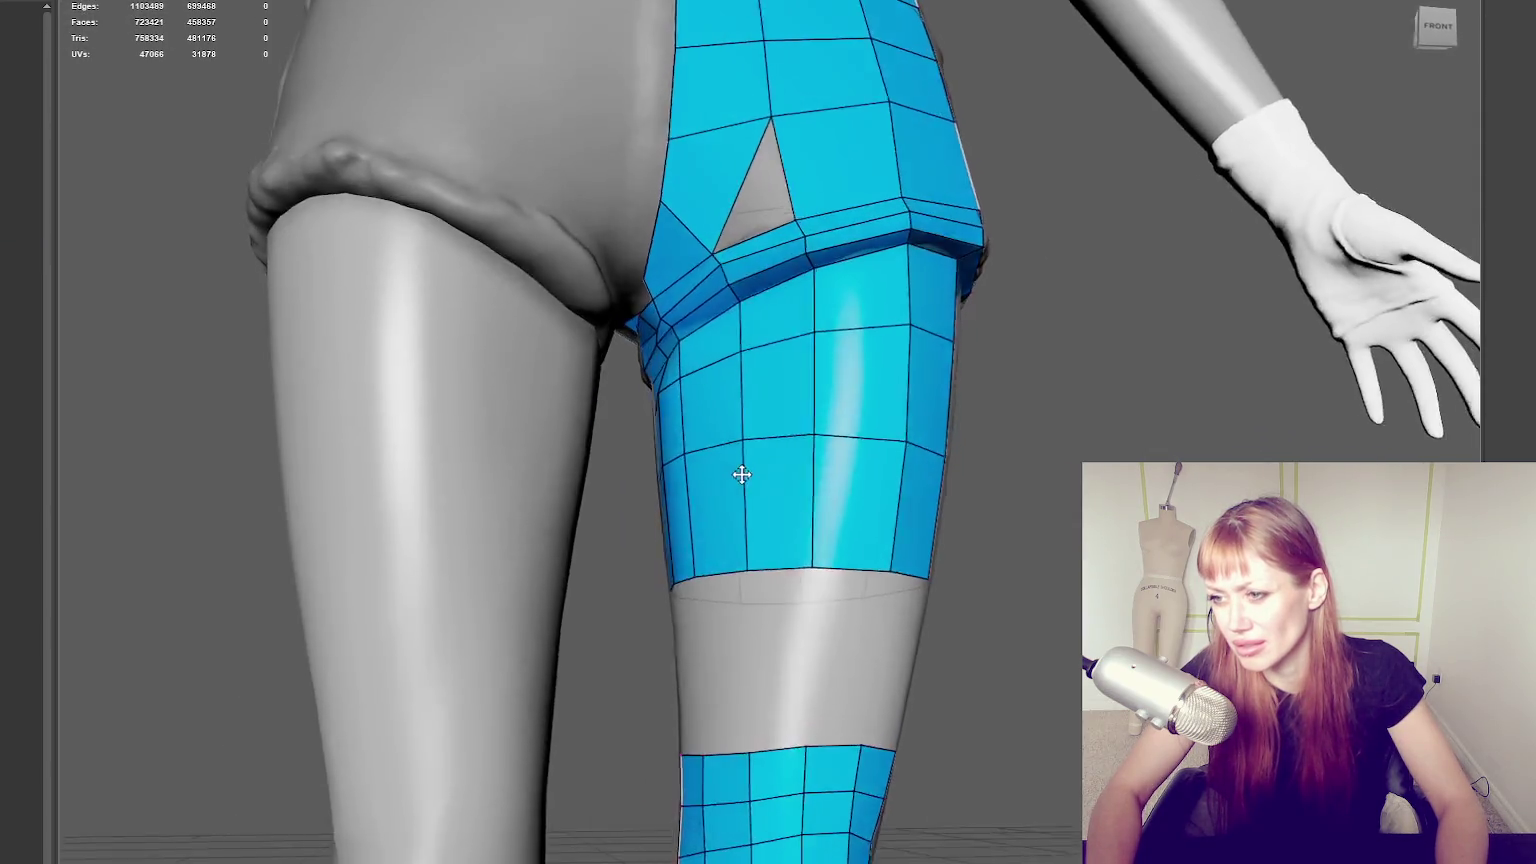
Insert horizontal edge loops across the thigh and the shorts patch.
alt+drag(737, 470, 747, 483)
ctrl+click(752, 484)
alt+drag(756, 425, 783, 310)
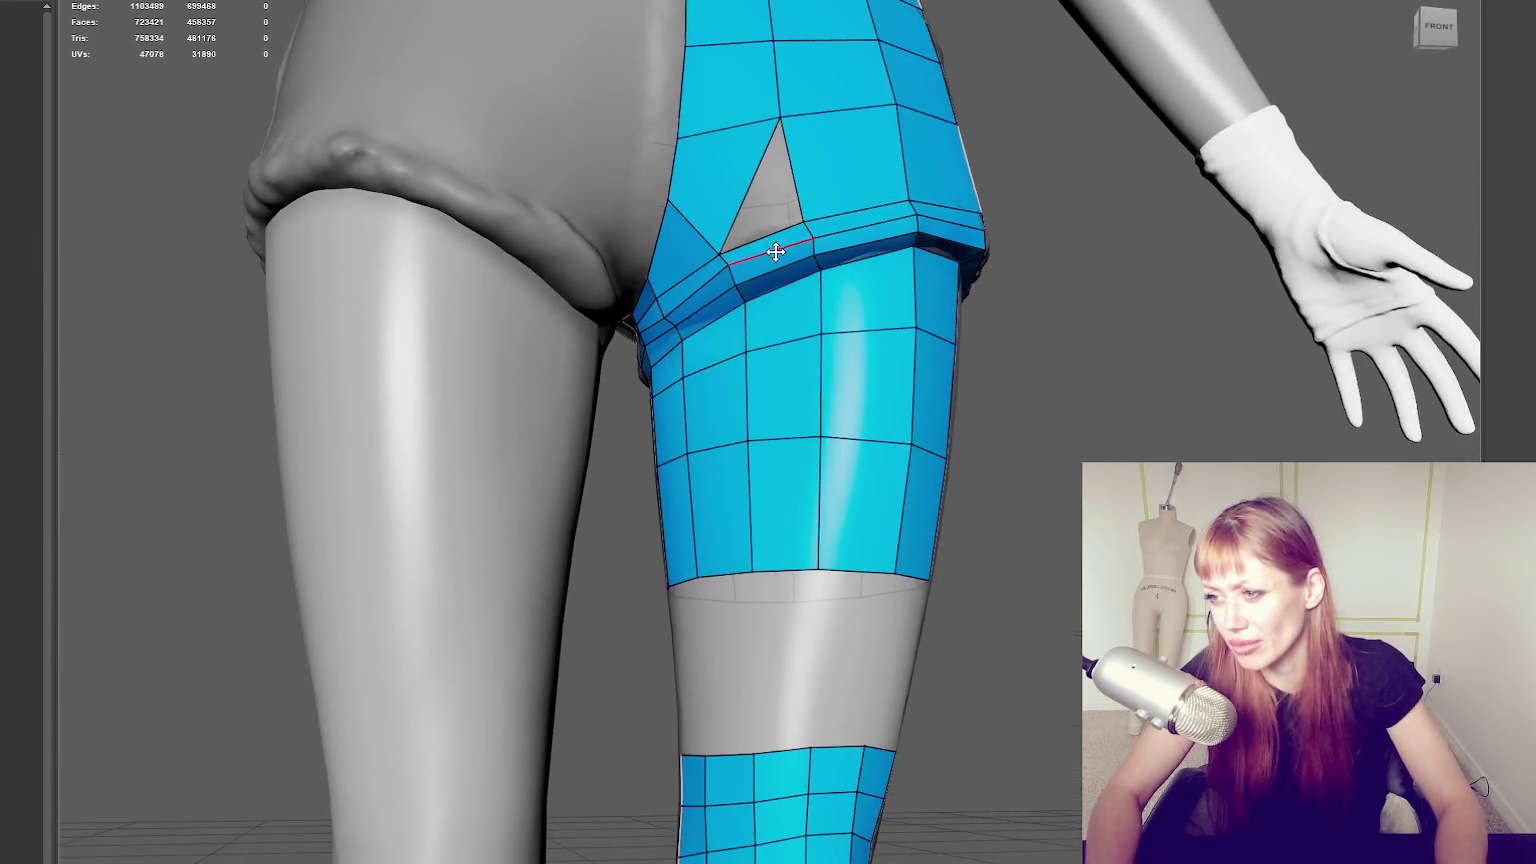
alt+middle_drag(782, 295, 809, 303)
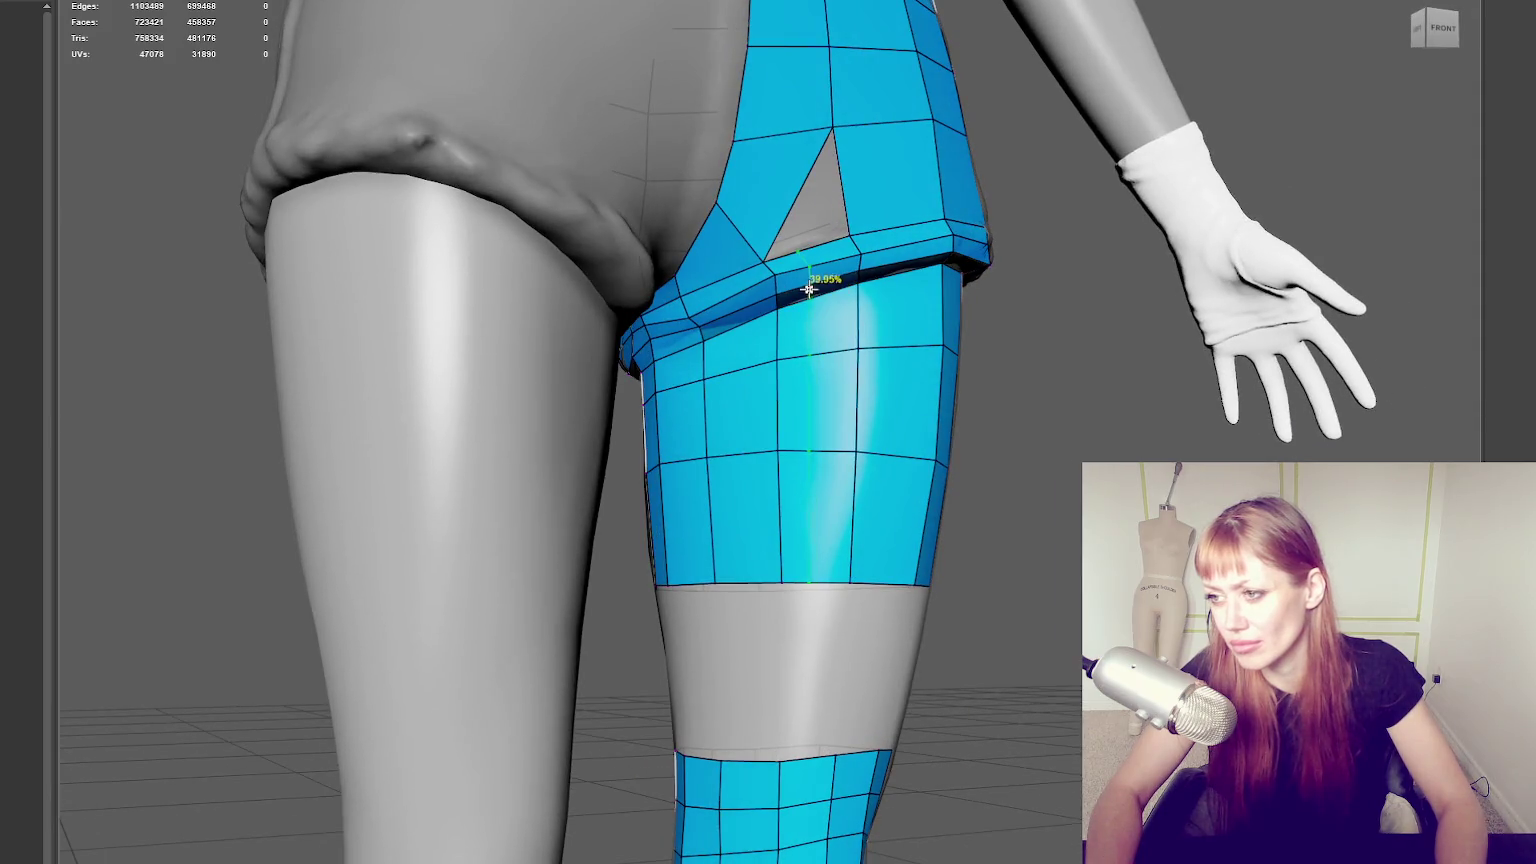
ctrl+click(800, 289)
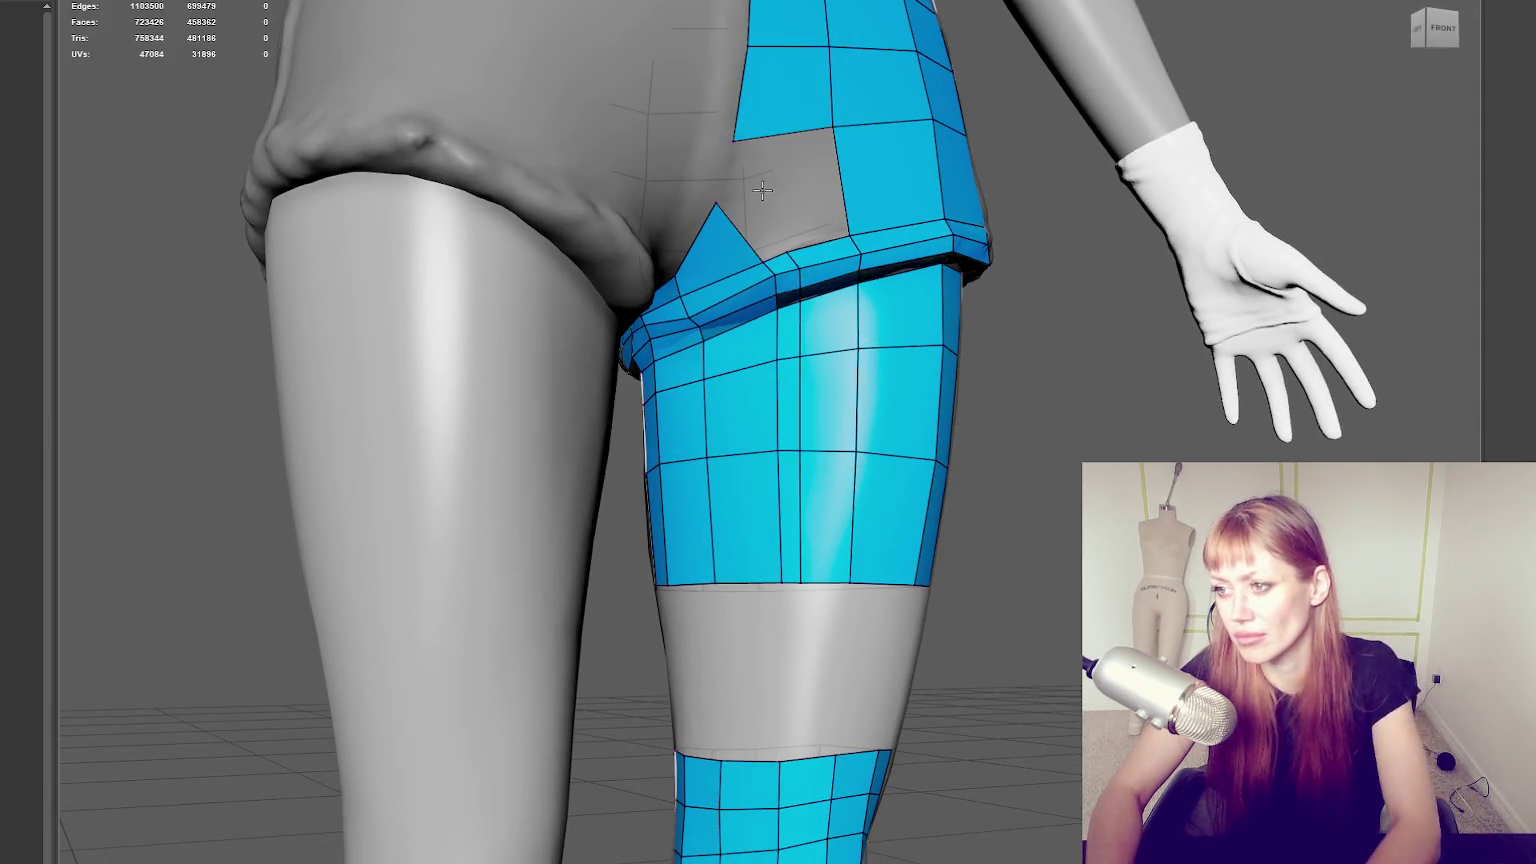
Refill the crotch-side gap: add a face, delete the adjacent quad, reposition a vertex, and fill faces.
shift+click(797, 193)
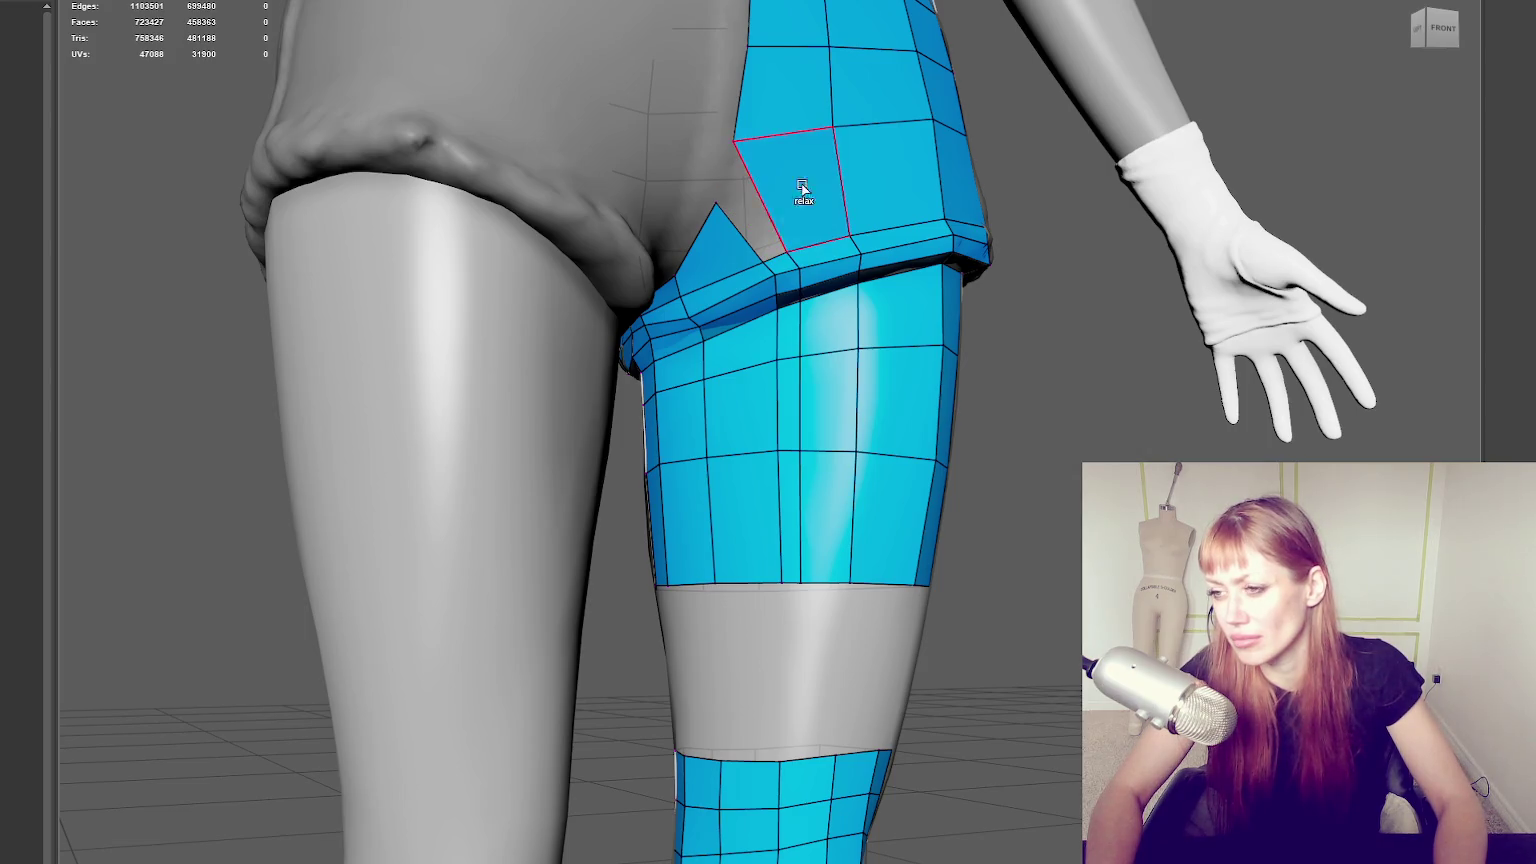
ctrl+shift+click(780, 192)
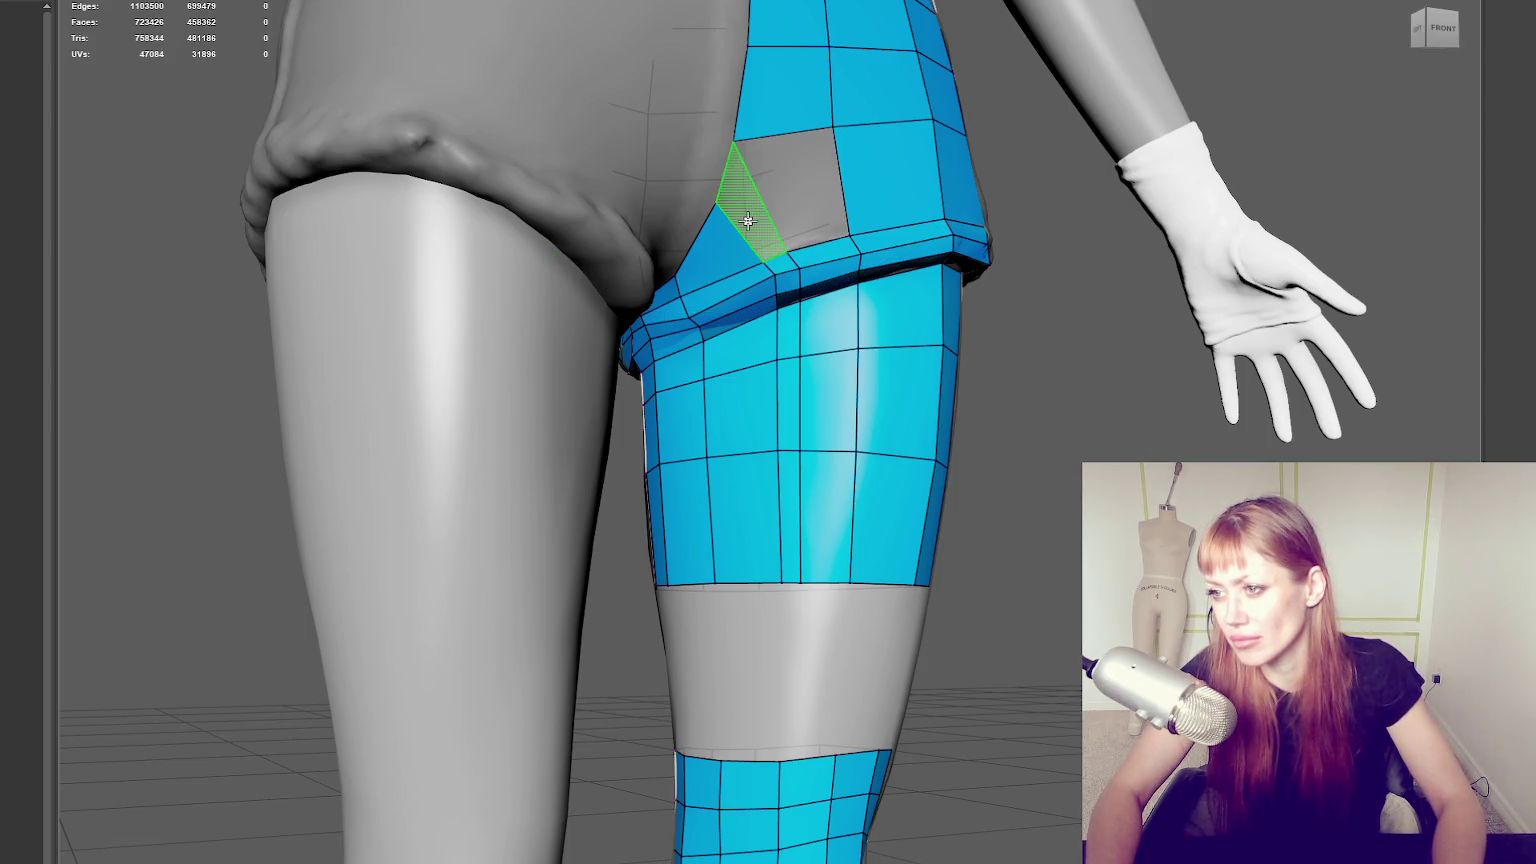
drag(789, 250, 805, 240)
shift+click(800, 222)
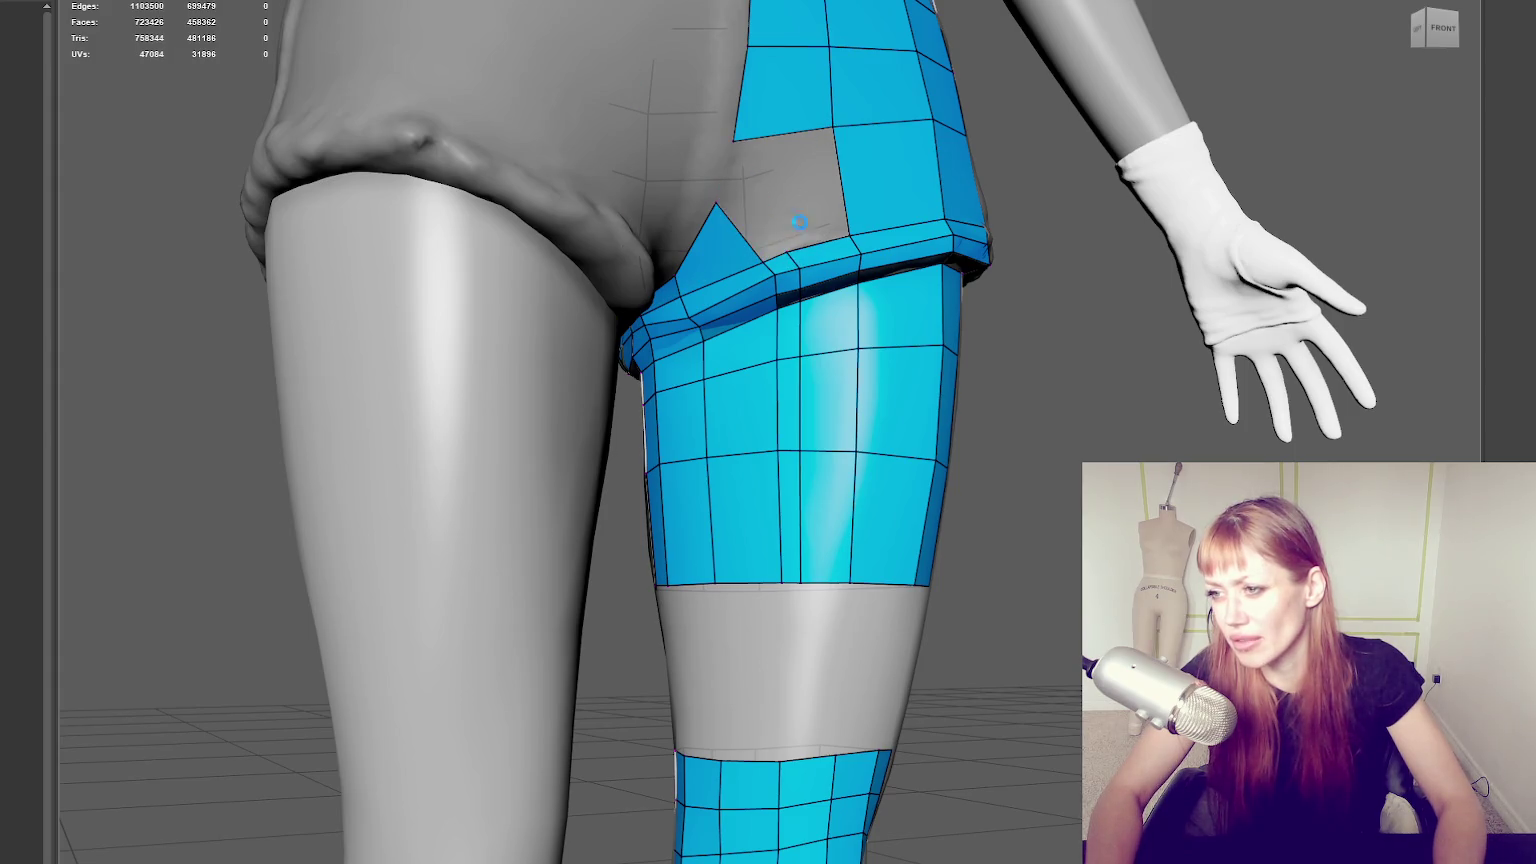
Nudge a vertex on the back hip patch of the shorts mesh.
alt+drag(723, 211, 945, 164)
mouse_move(585, 243)
alt+mouse_down()
mouse_move(809, 199)
mouse_move(730, 189)
mouse_move(836, 194)
mouse_move(813, 206)
mouse_move(751, 188)
alt+mouse_up()
drag(745, 125, 746, 118)
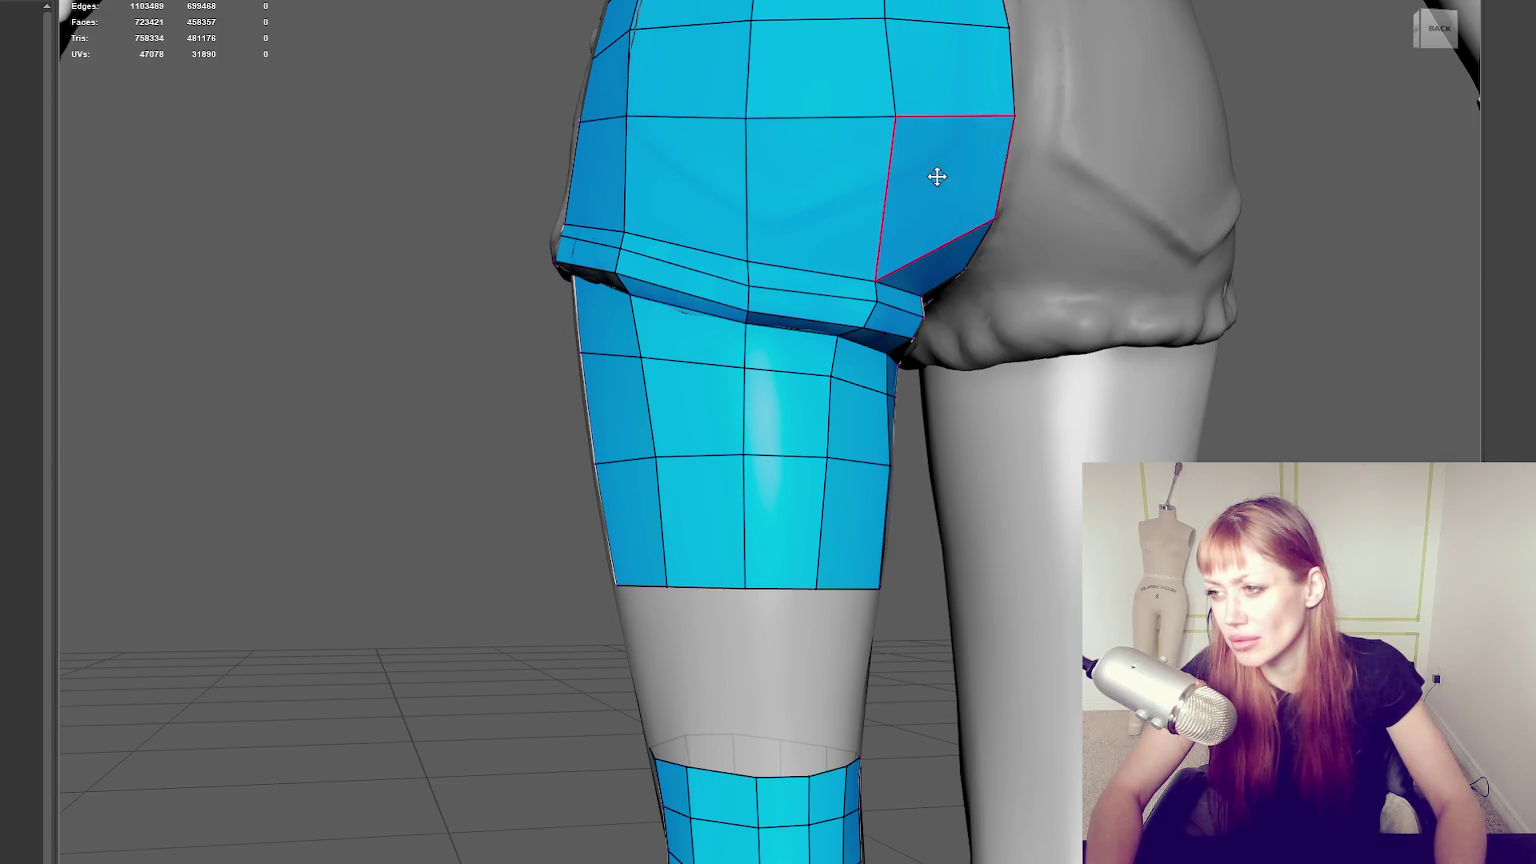
Delete a stray face on the back hip and insert an edge loop across the hip.
alt+drag(936, 171, 881, 195)
ctrl+shift+click(838, 215)
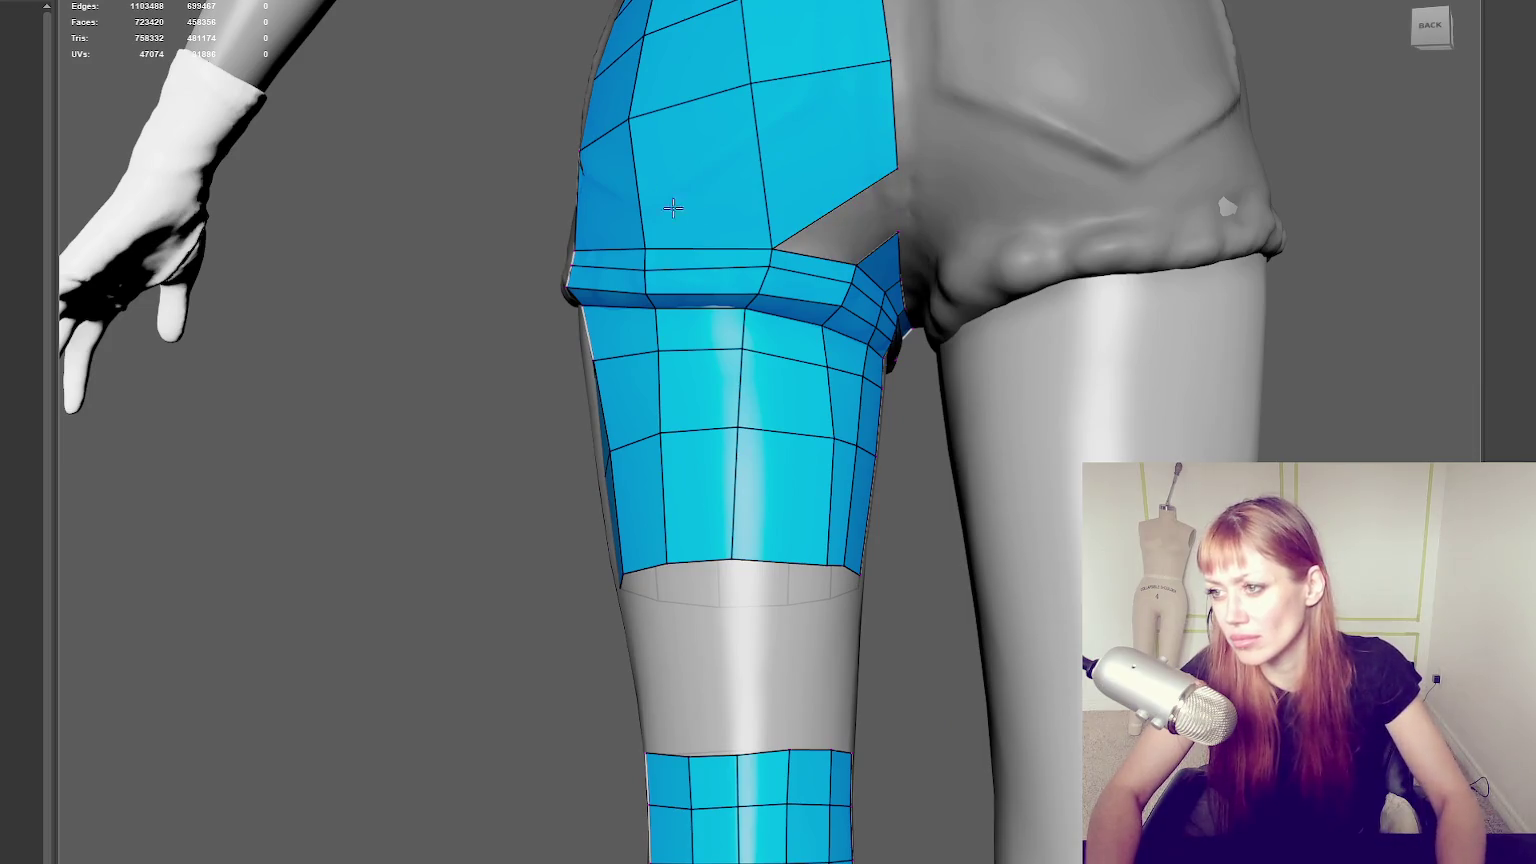
alt+drag(764, 155, 600, 215)
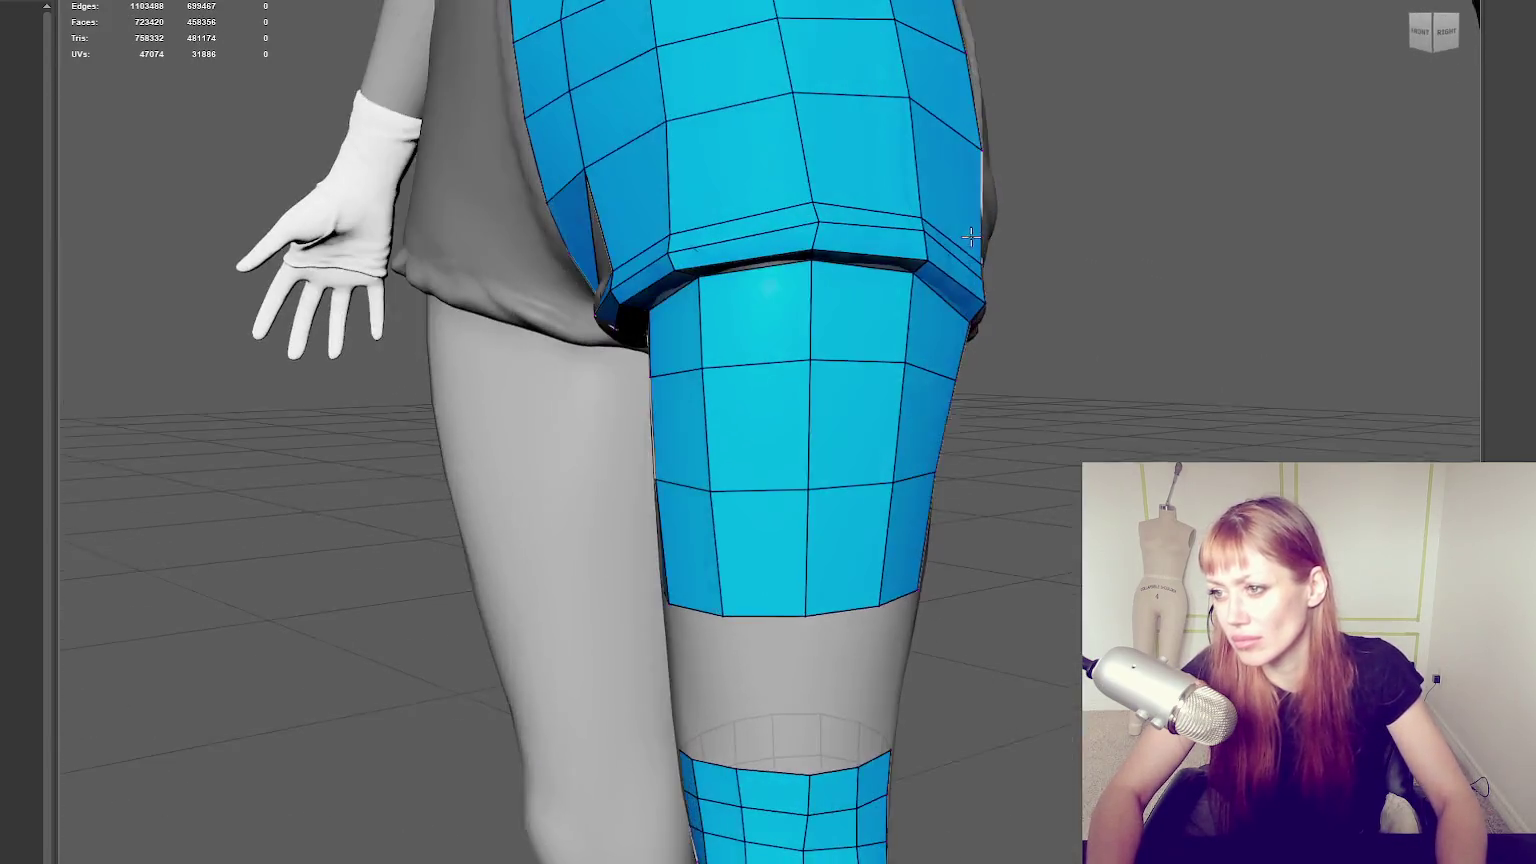
ctrl+click(664, 175)
alt+drag(664, 175, 713, 220)
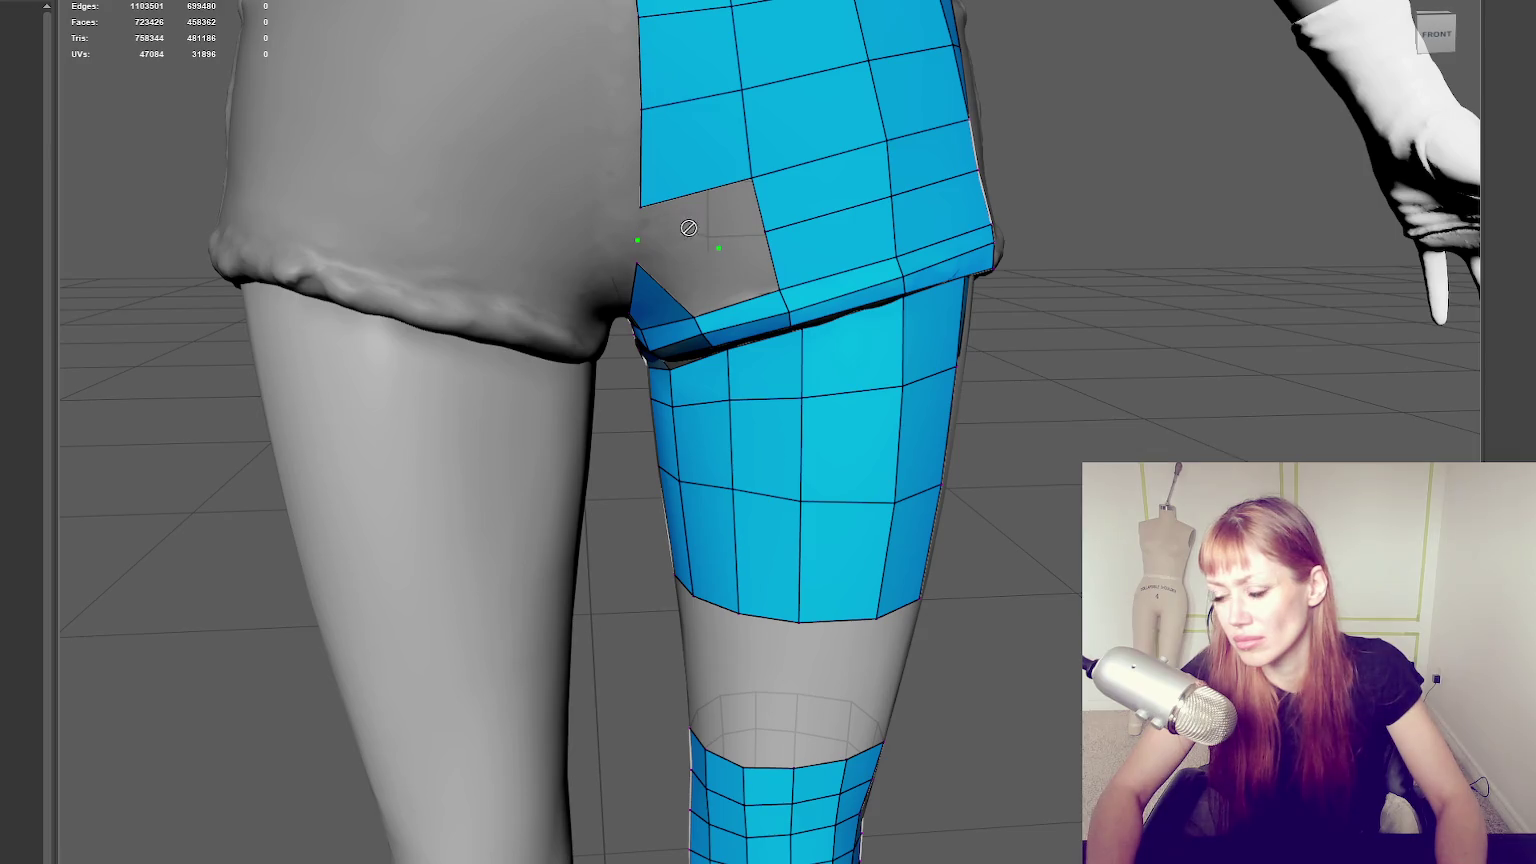
Fill most of the grey hole at the inner front hip with new faces.
shift+click(686, 225)
shift+click(675, 268)
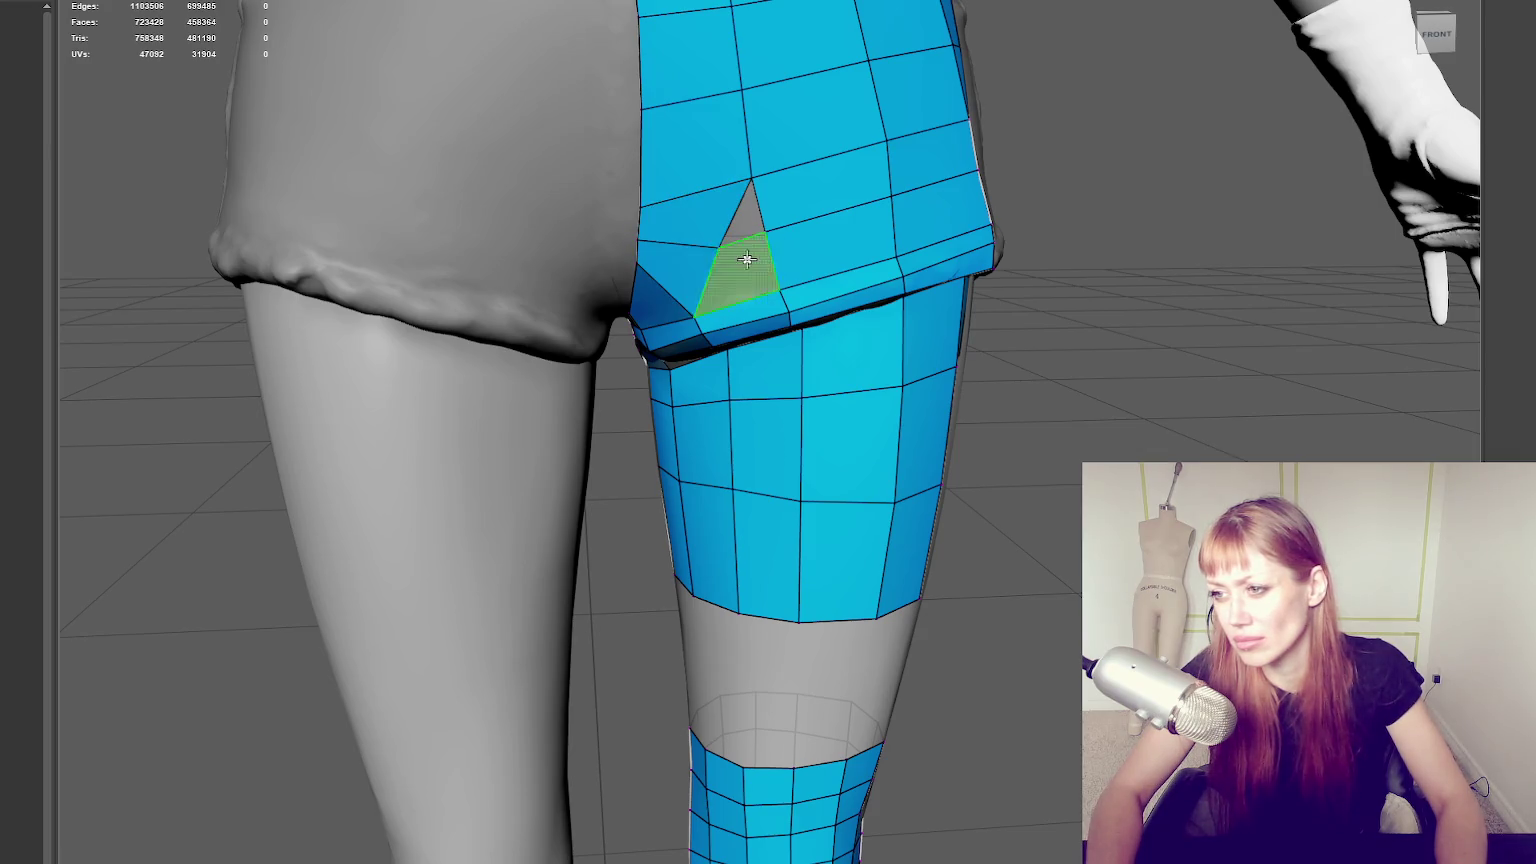
shift+click(725, 246)
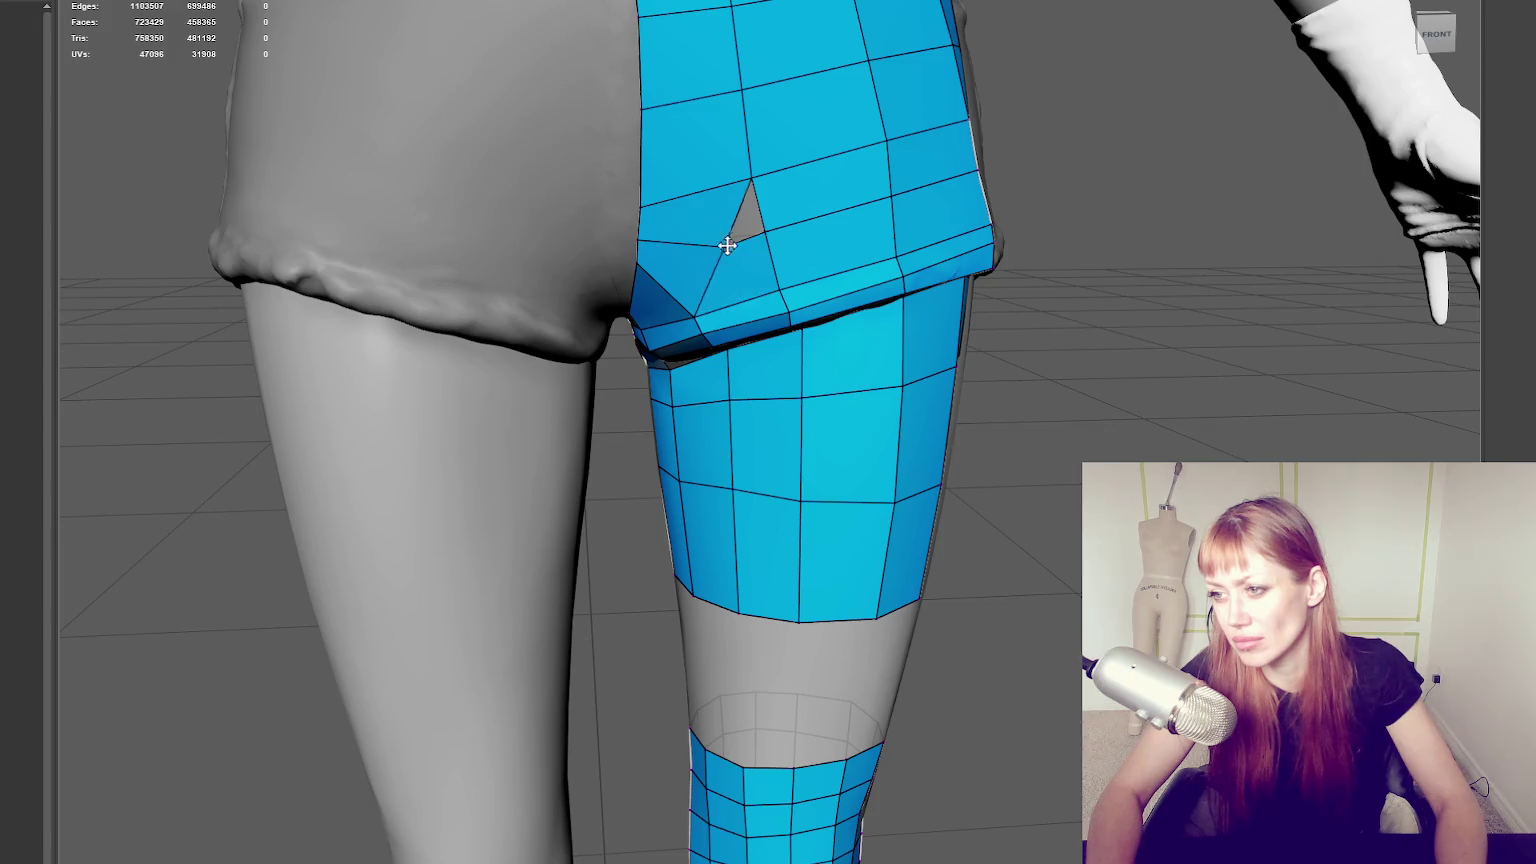
mouse_move(760, 250)
alt+mouse_down()
mouse_move(857, 247)
mouse_move(809, 250)
alt+mouse_up()
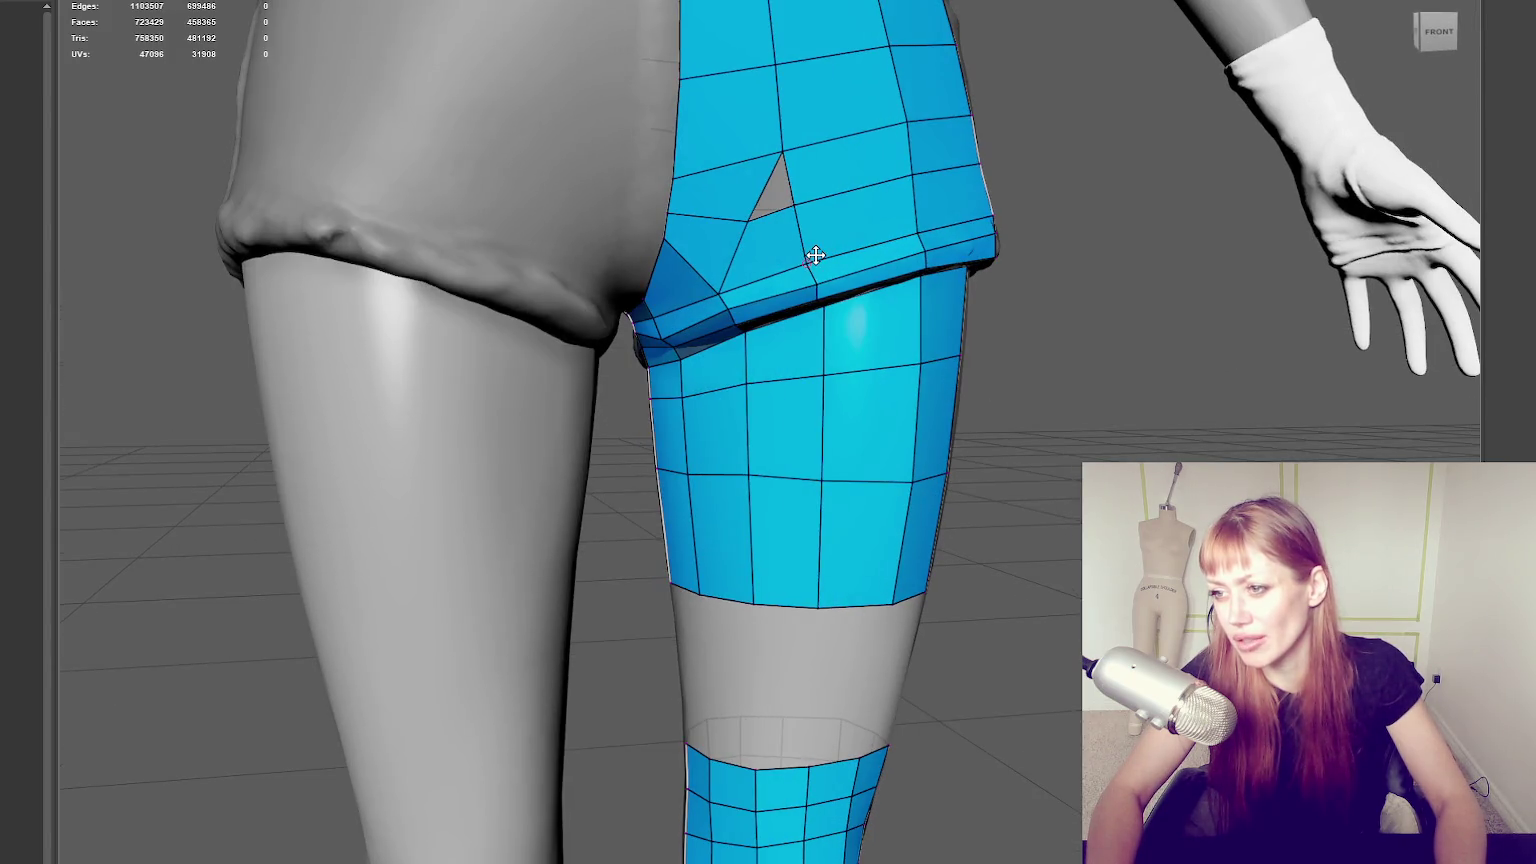
Delete two faces beside the gap, drag the hole's vertex down, and fill it completely.
click(720, 249)
key(Delete)
click(745, 225)
key(Delete)
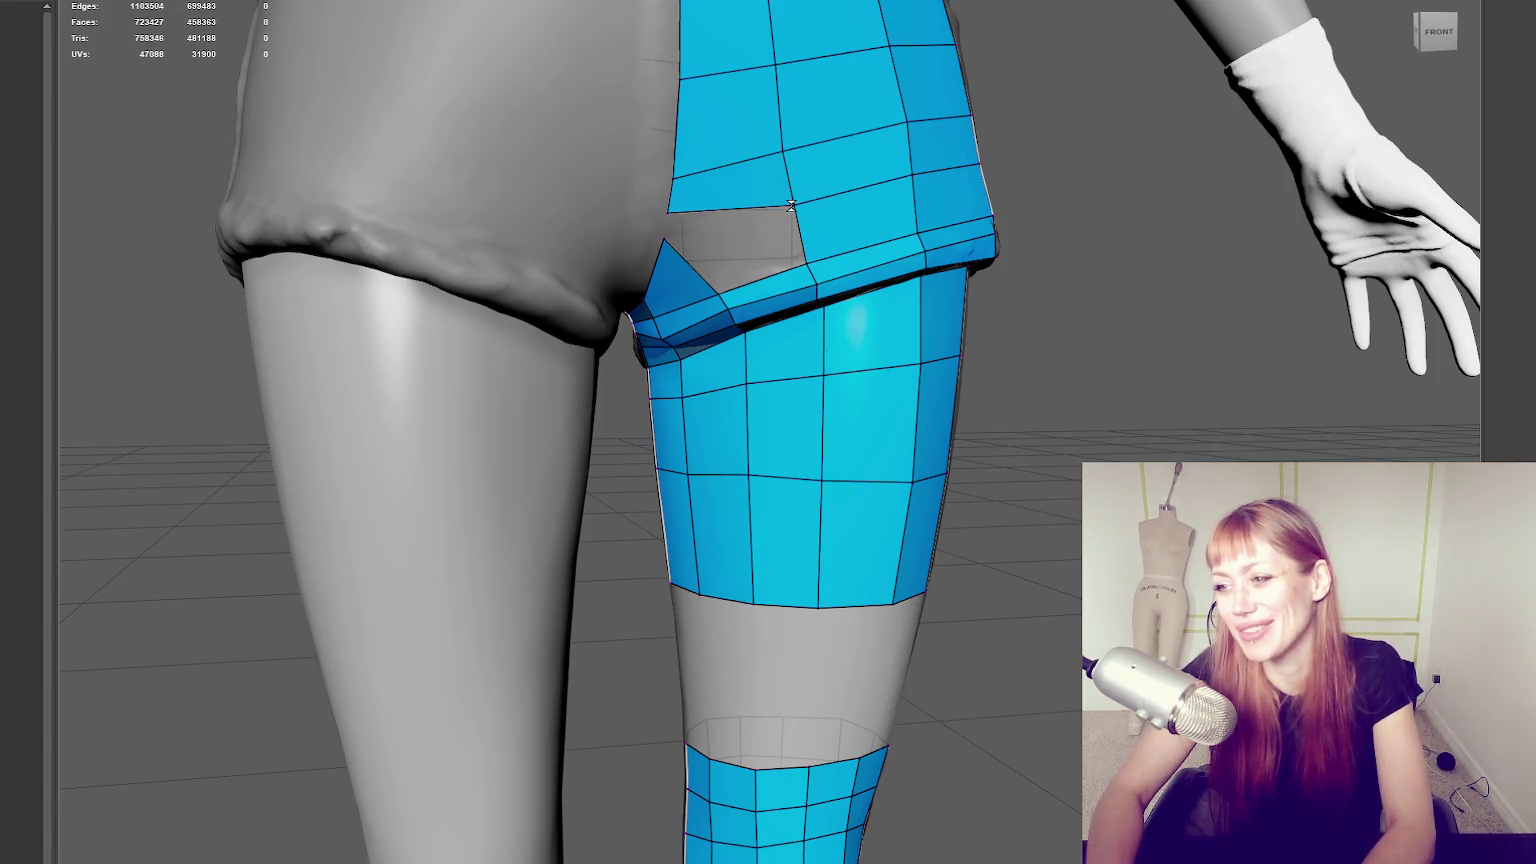
mouse_move(671, 215)
mouse_down()
mouse_move(670, 241)
mouse_move(943, 248)
mouse_up()
shift+click(750, 244)
alt+middle_drag(943, 248, 1003, 250)
Nudge nearby shorts edges down and fill a back gap with a new polygon.
scroll(1003, 250, down, 2)
scroll(874, 247, down, 3)
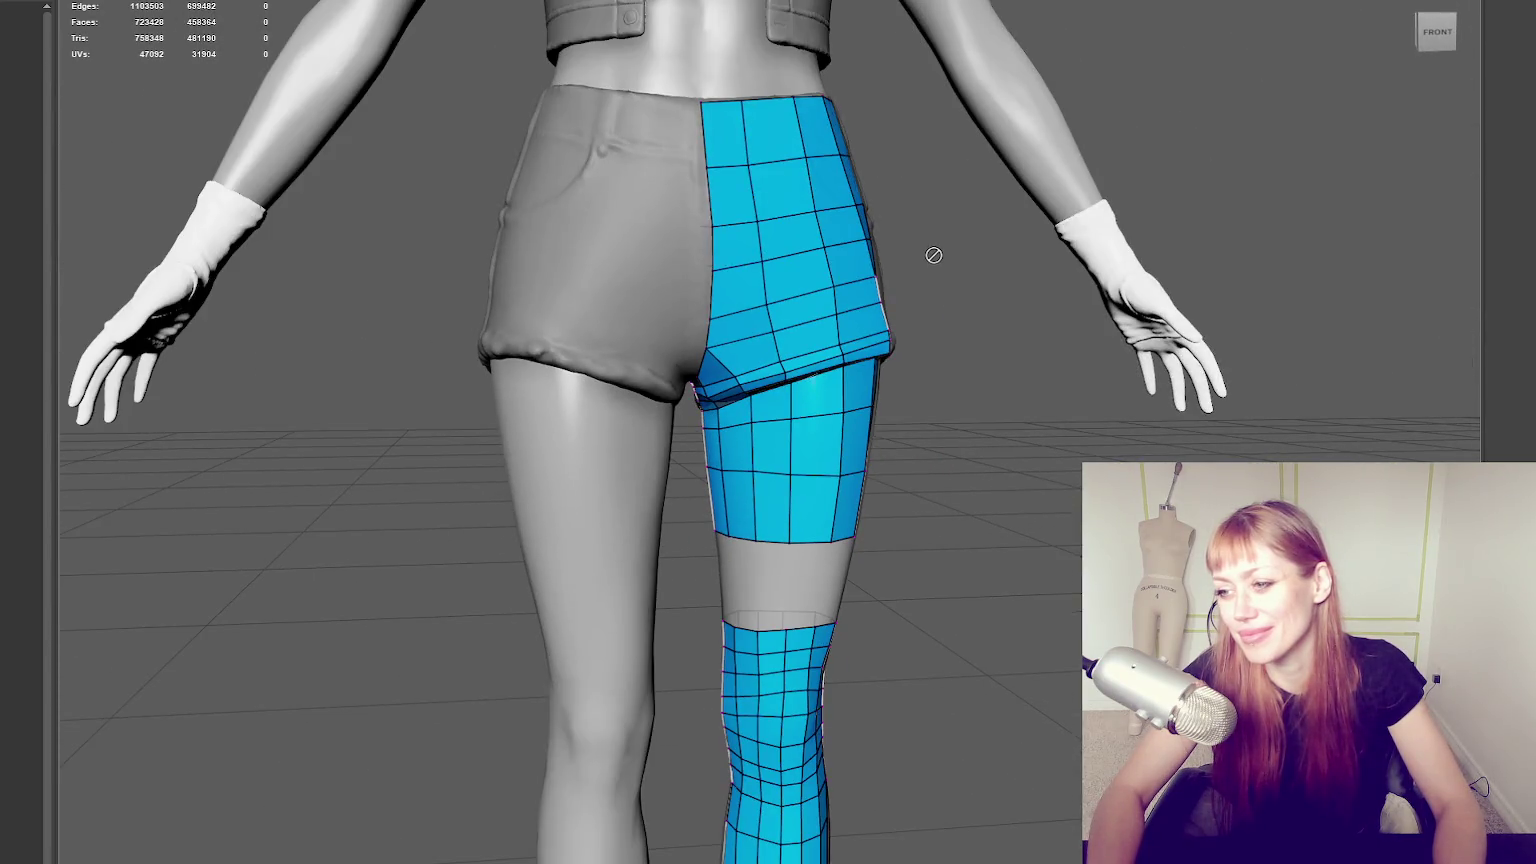
scroll(934, 255, up, 2)
drag(777, 287, 775, 291)
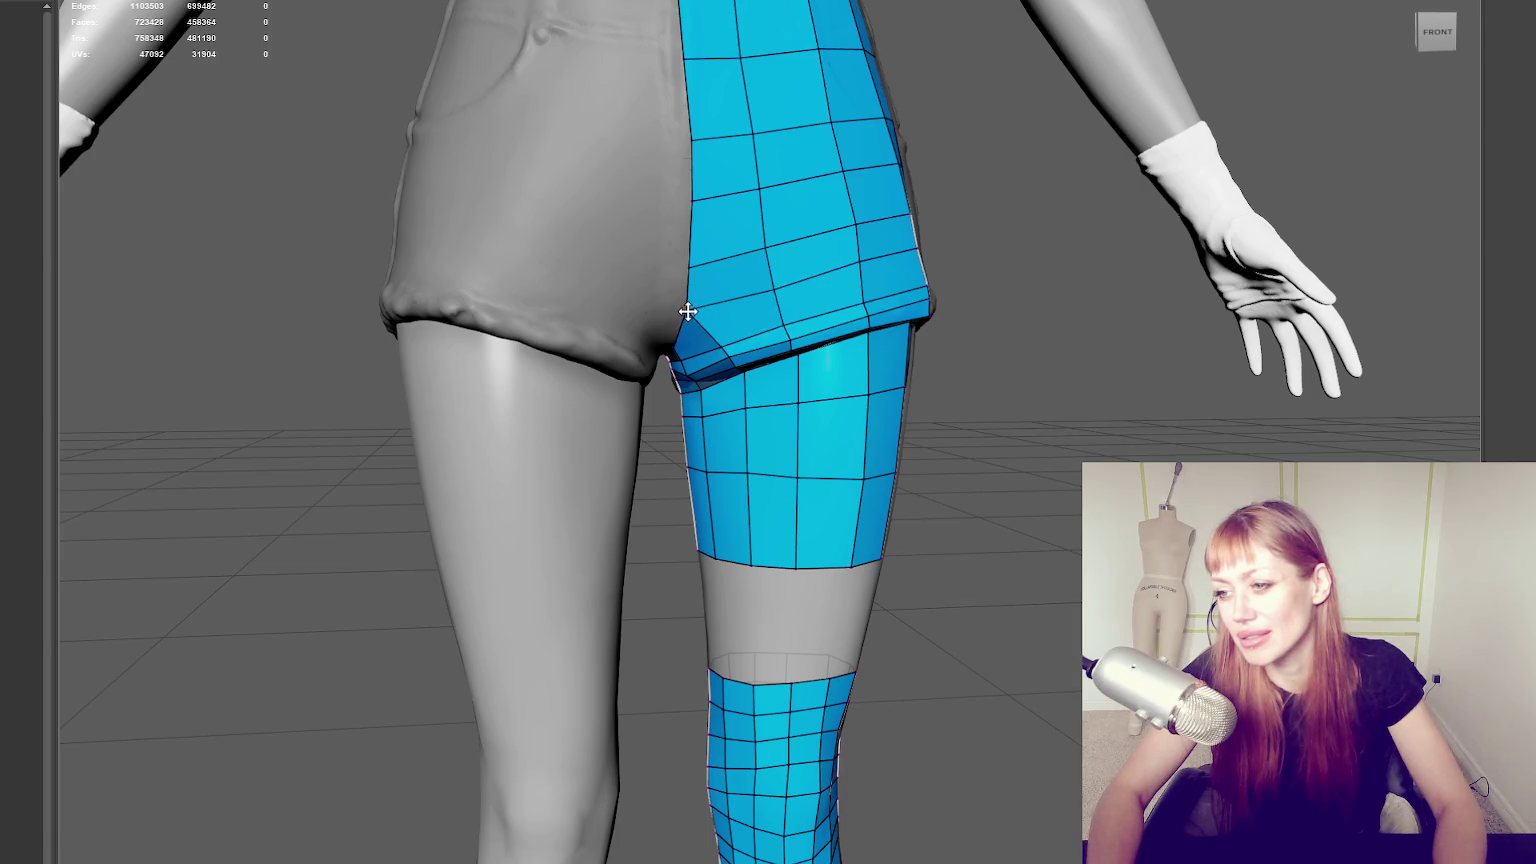
mouse_move(686, 313)
alt+middle_down()
mouse_move(789, 291)
mouse_move(576, 302)
mouse_move(424, 284)
mouse_move(401, 243)
alt+middle_up()
shift+click(781, 282)
alt+middle_drag(852, 375, 734, 262)
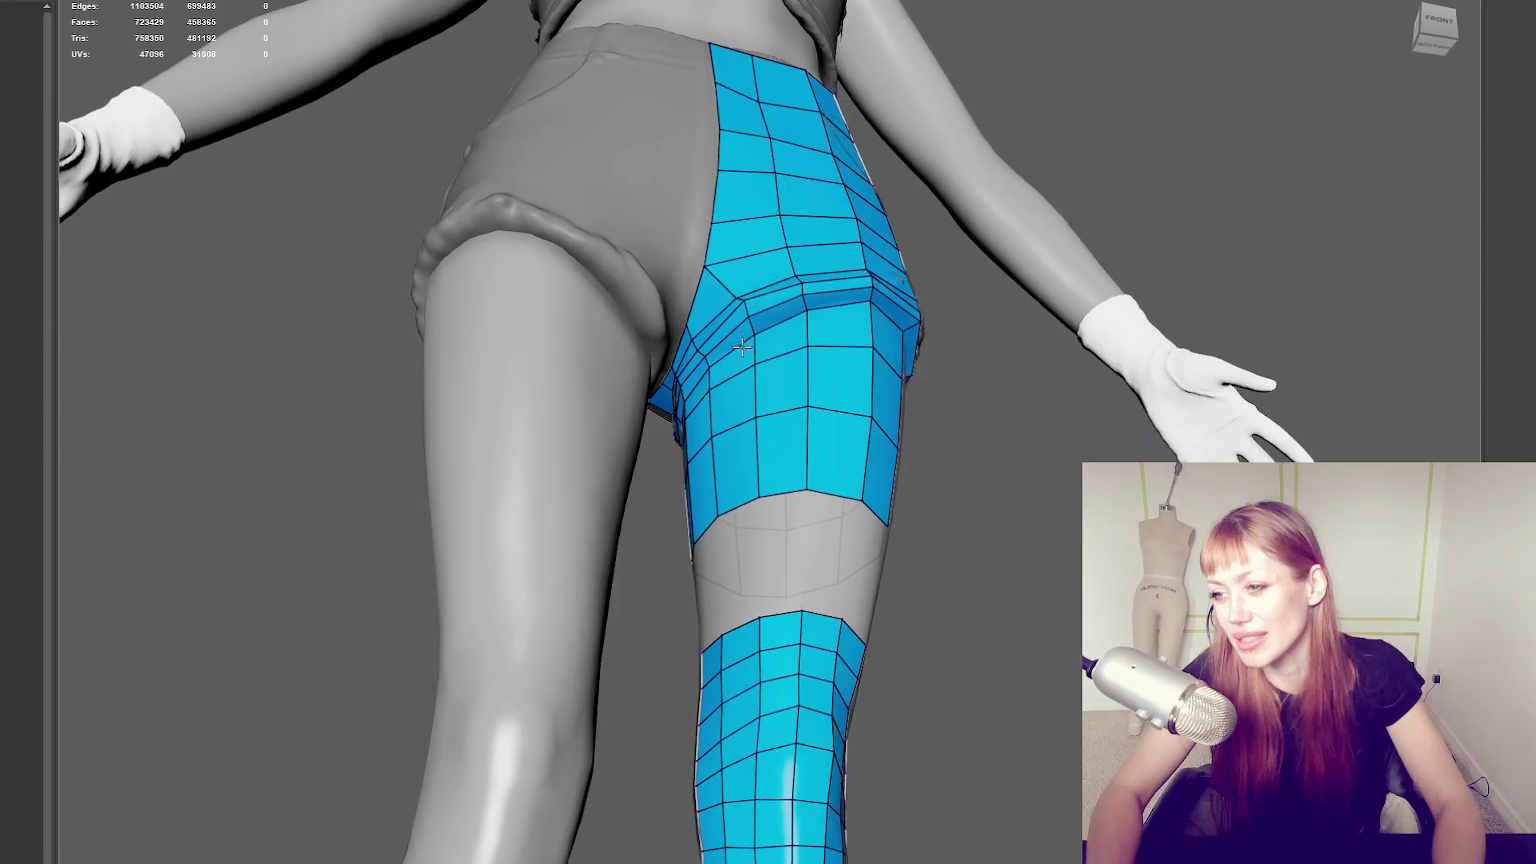
Remove an edge, the merged quad and an edge loop, then refill the front hip hole.
ctrl+click(745, 268)
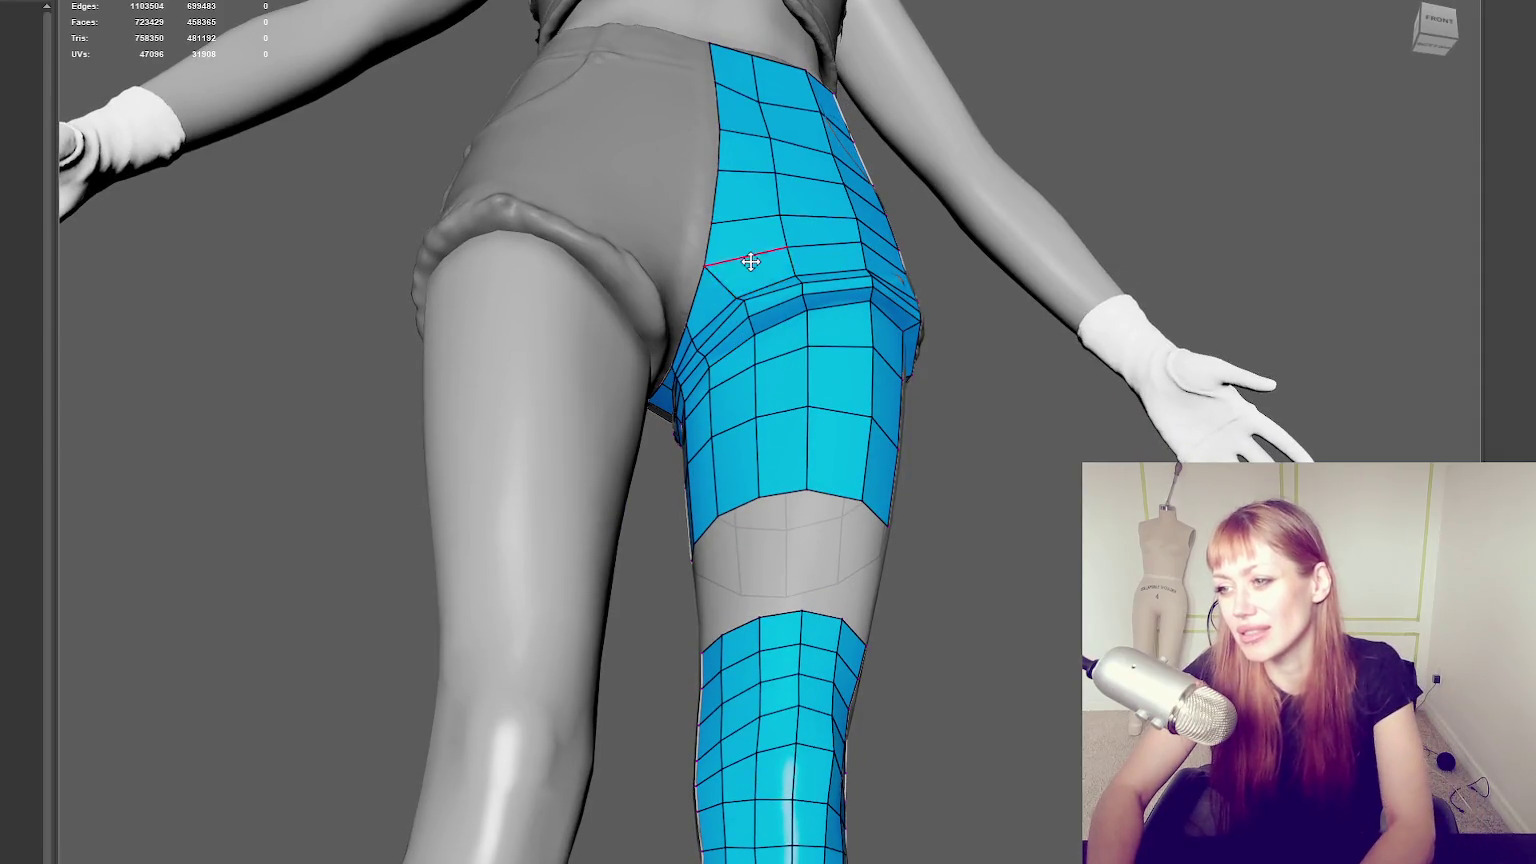
ctrl+shift+click(751, 247)
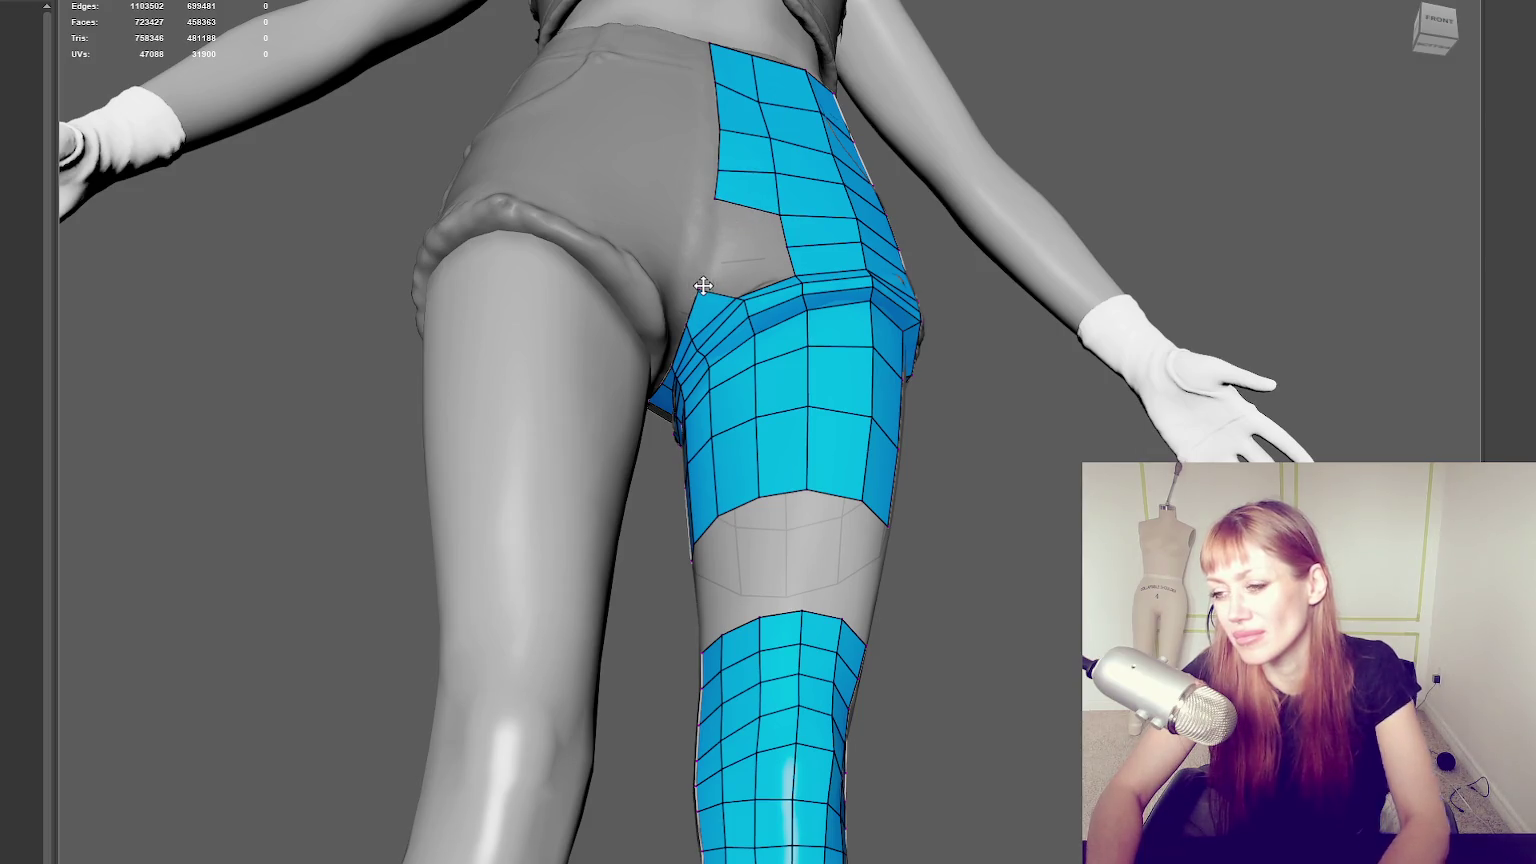
mouse_move(701, 286)
alt+mouse_down()
mouse_move(1041, 298)
mouse_move(991, 298)
alt+mouse_up()
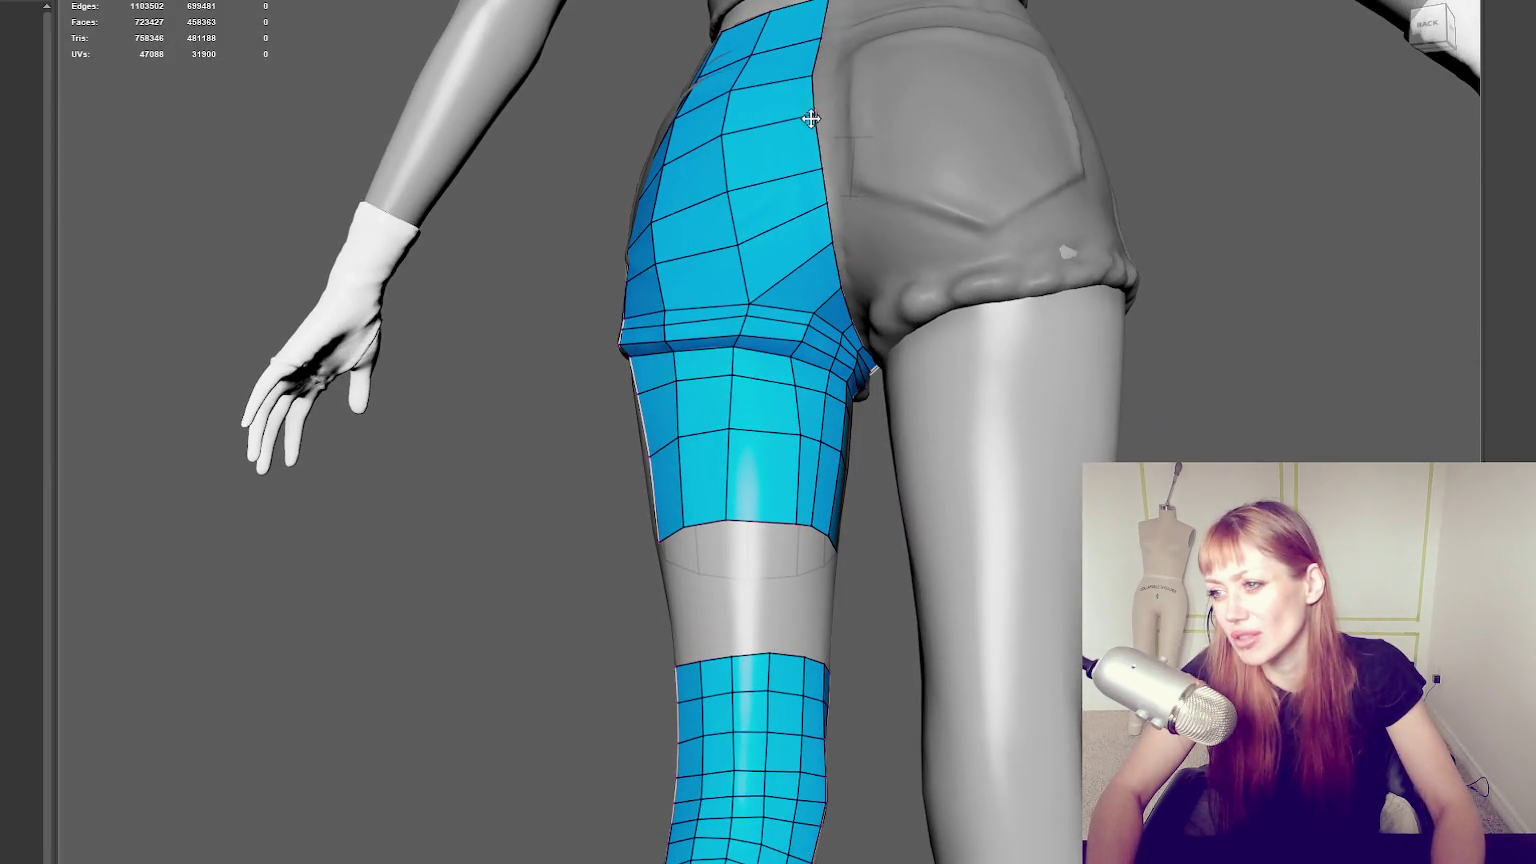
alt+drag(822, 286, 722, 151)
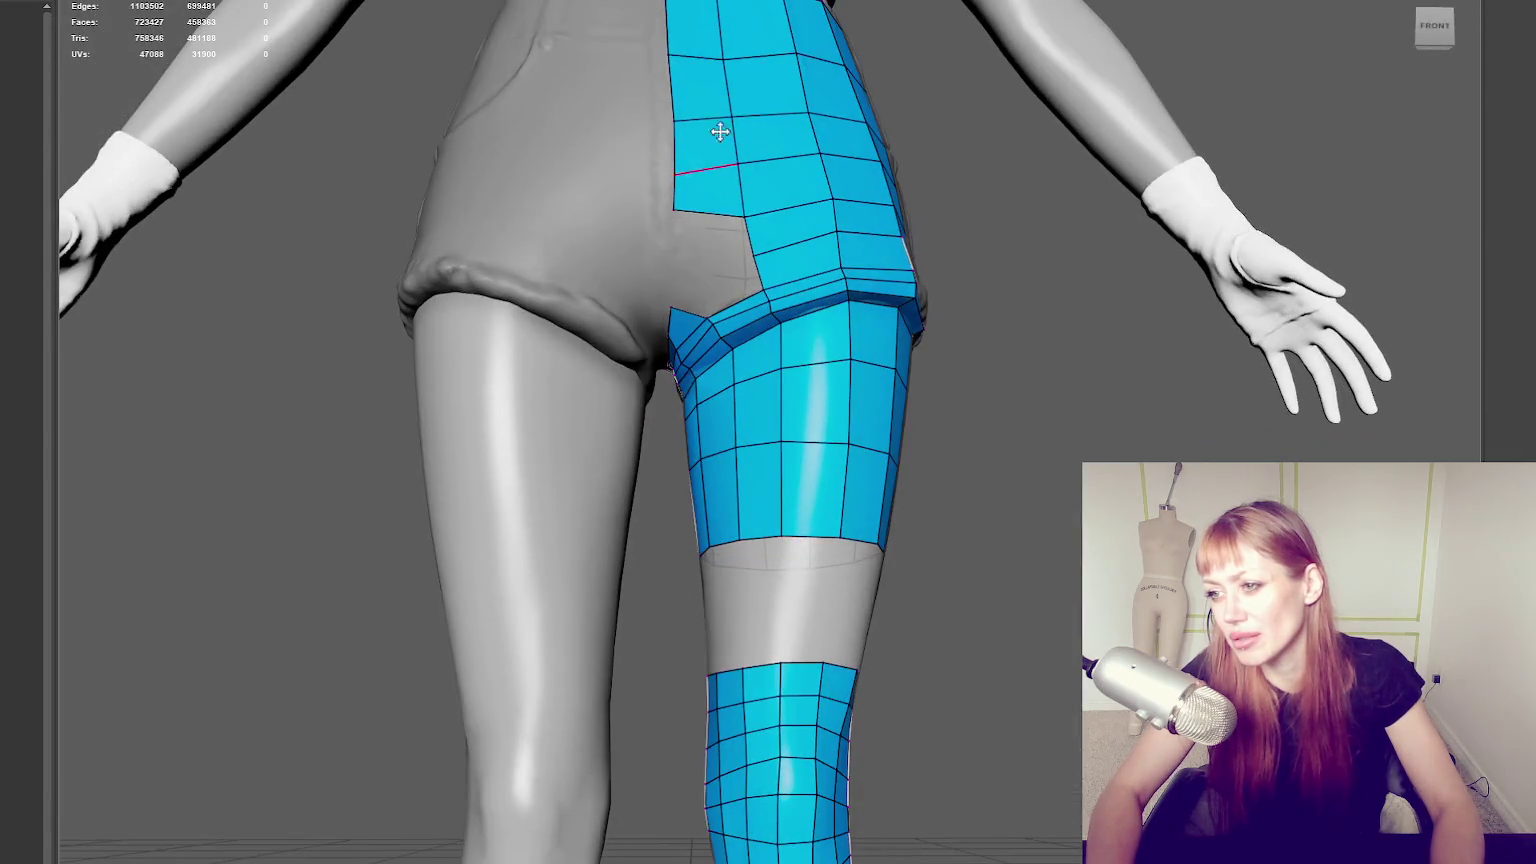
ctrl+shift+click(784, 244)
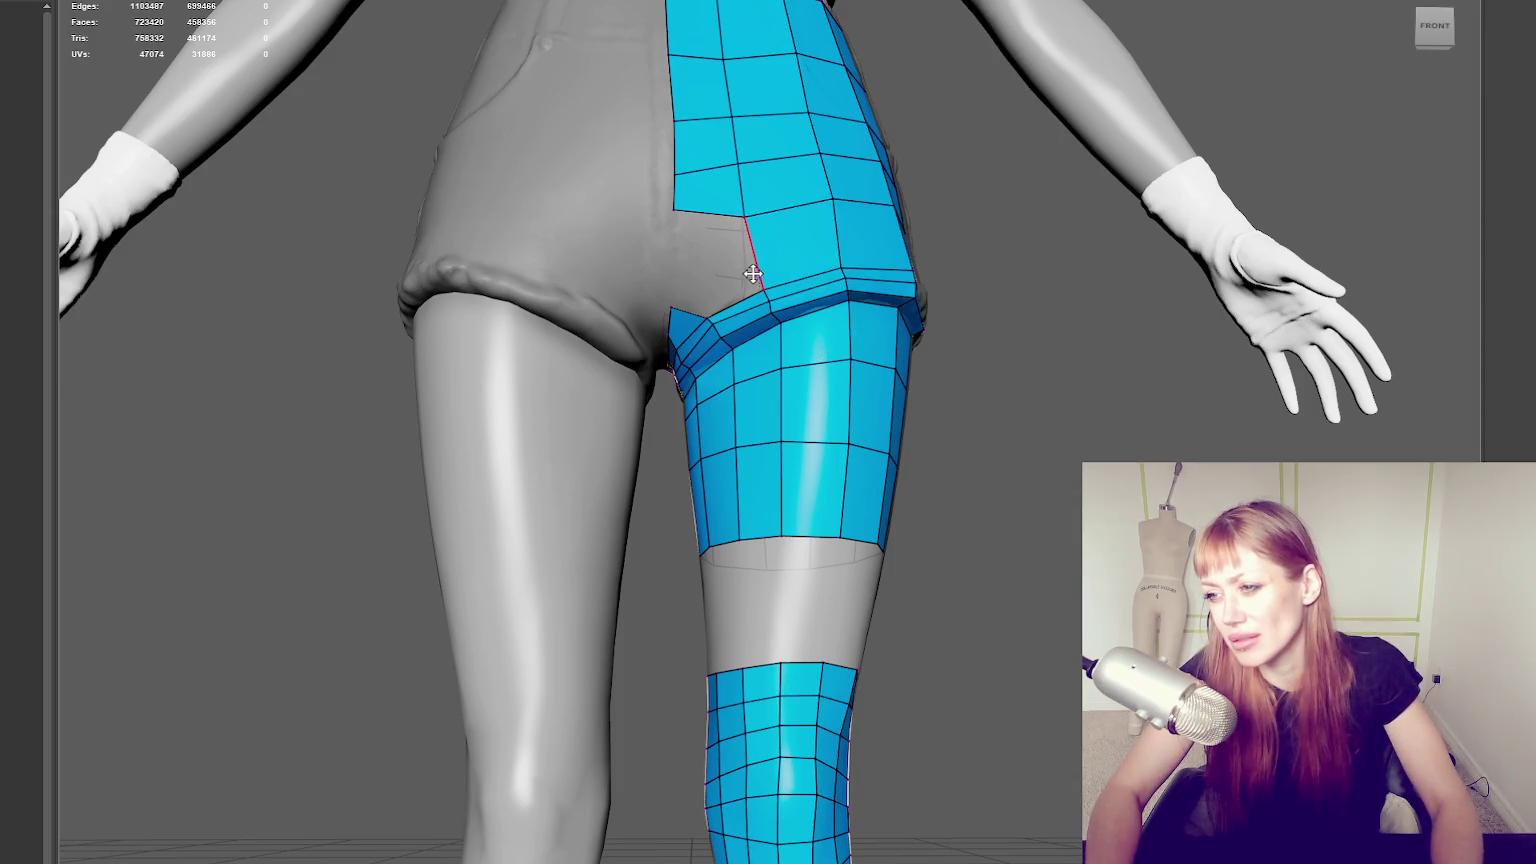
shift+click(703, 248)
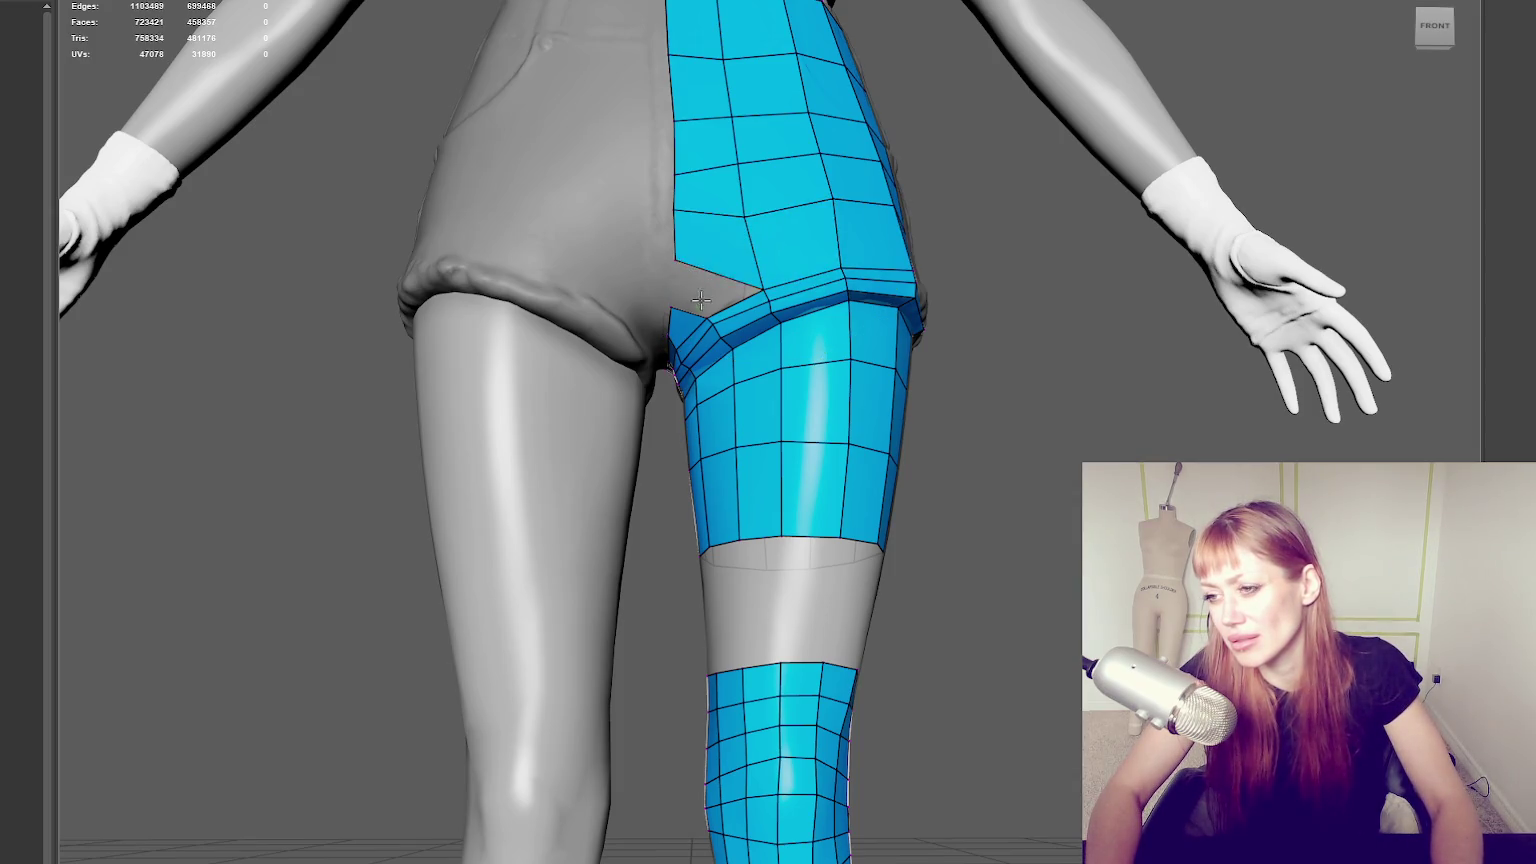
shift+click(702, 294)
alt+drag(702, 294, 919, 305)
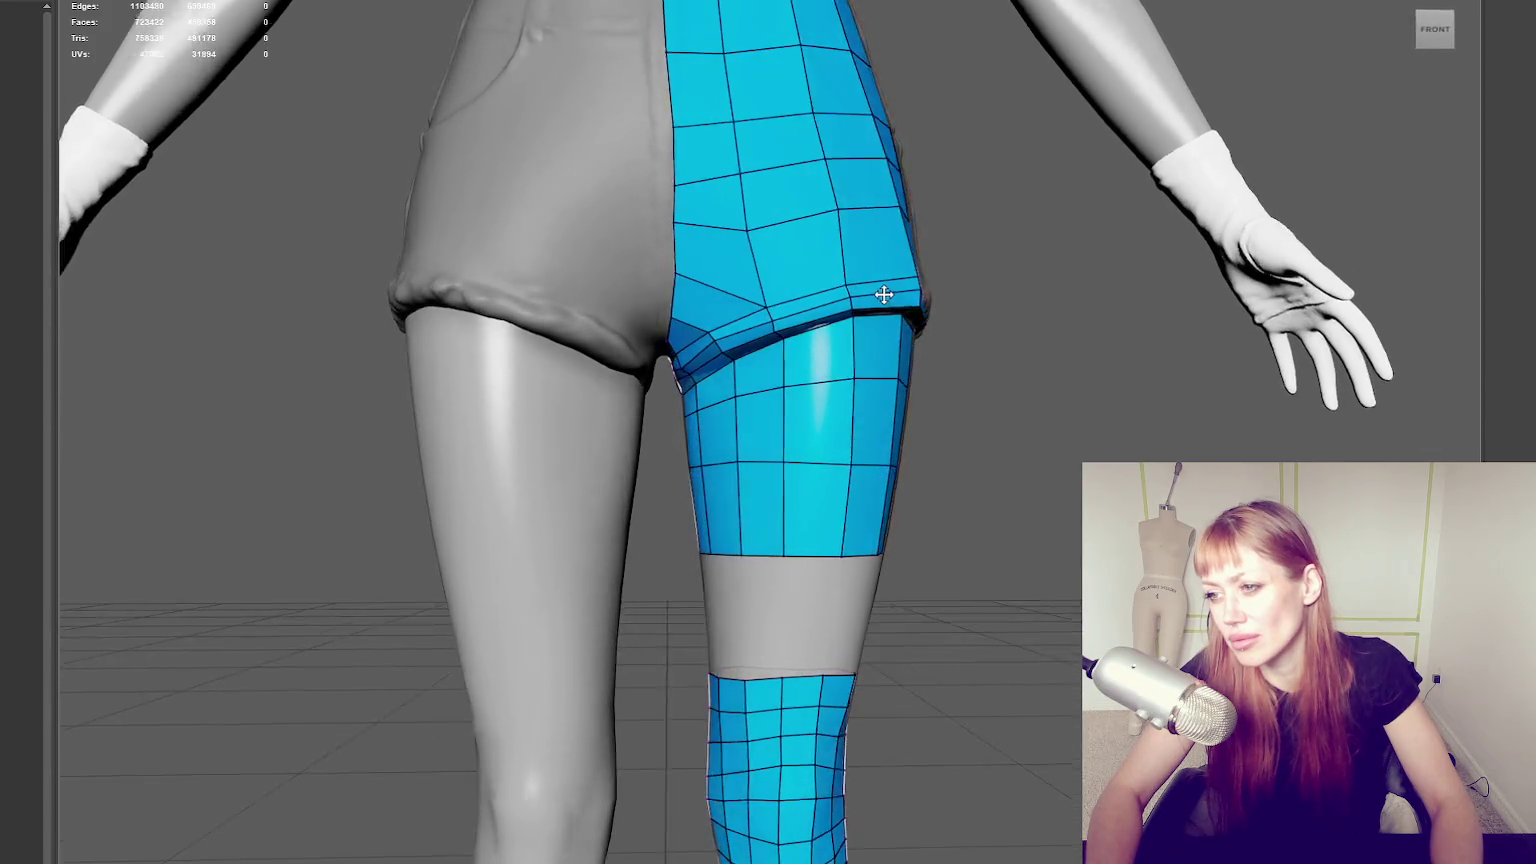
Drag a front hip vertex up-left to even the quads, then inspect from below.
alt+middle_drag(919, 305, 797, 303)
drag(745, 327, 729, 319)
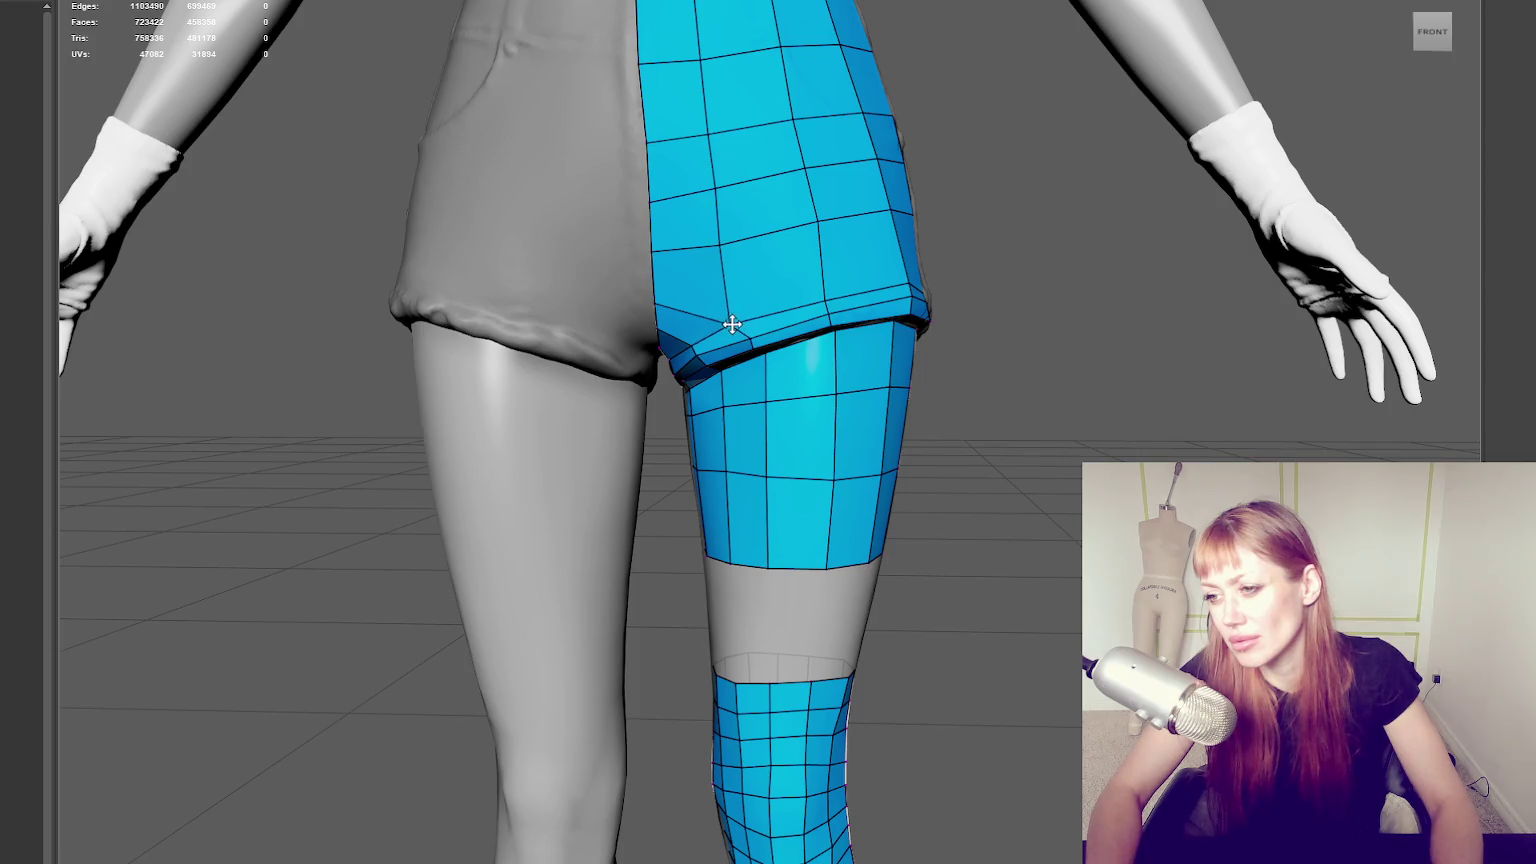
mouse_move(711, 322)
alt+mouse_down()
mouse_move(697, 295)
mouse_move(744, 267)
alt+mouse_up()
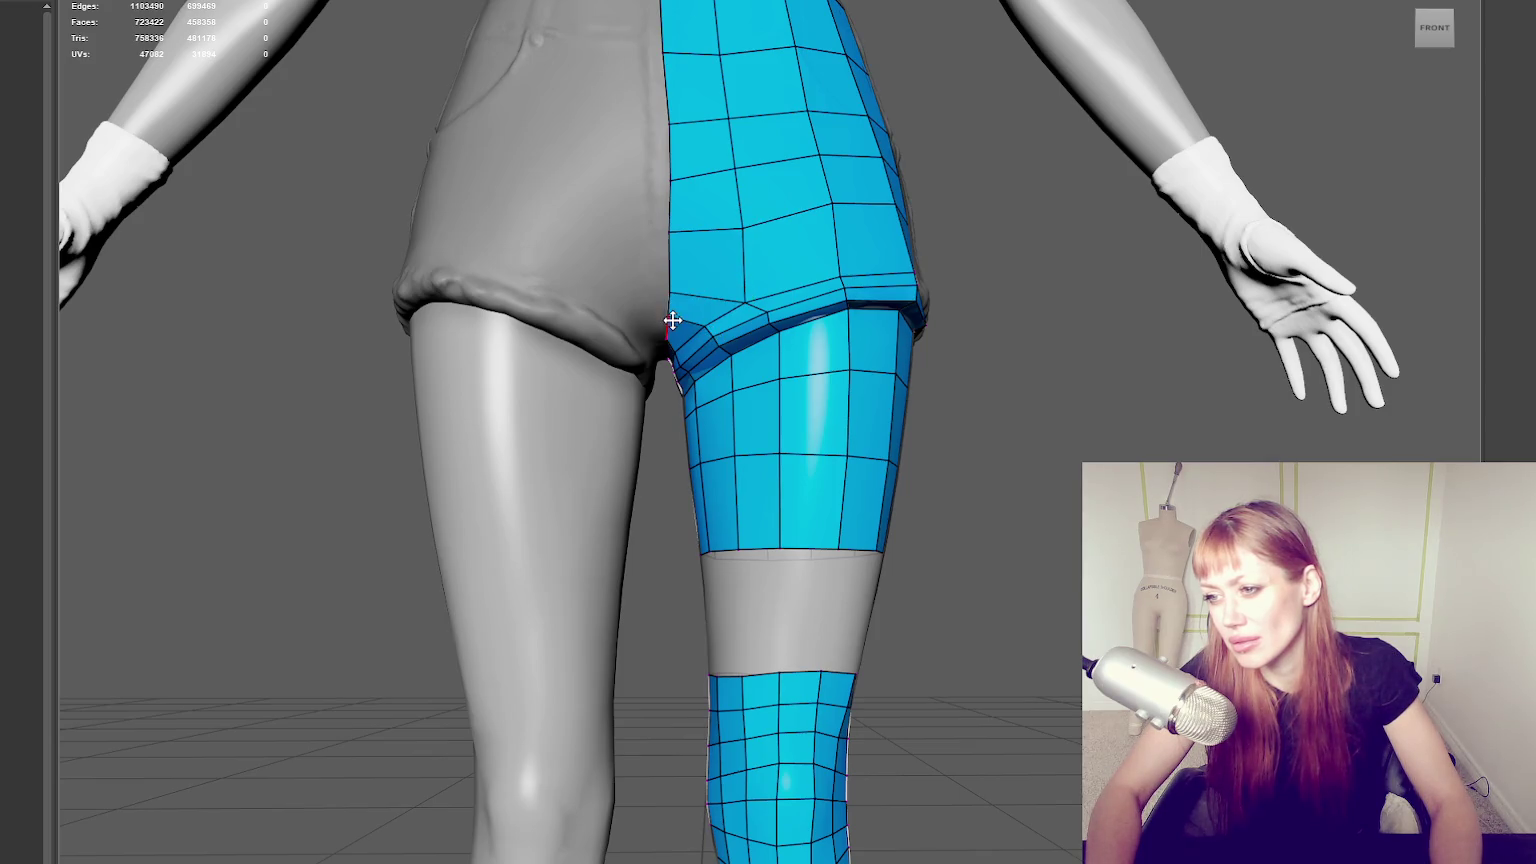
alt+drag(672, 320, 775, 233)
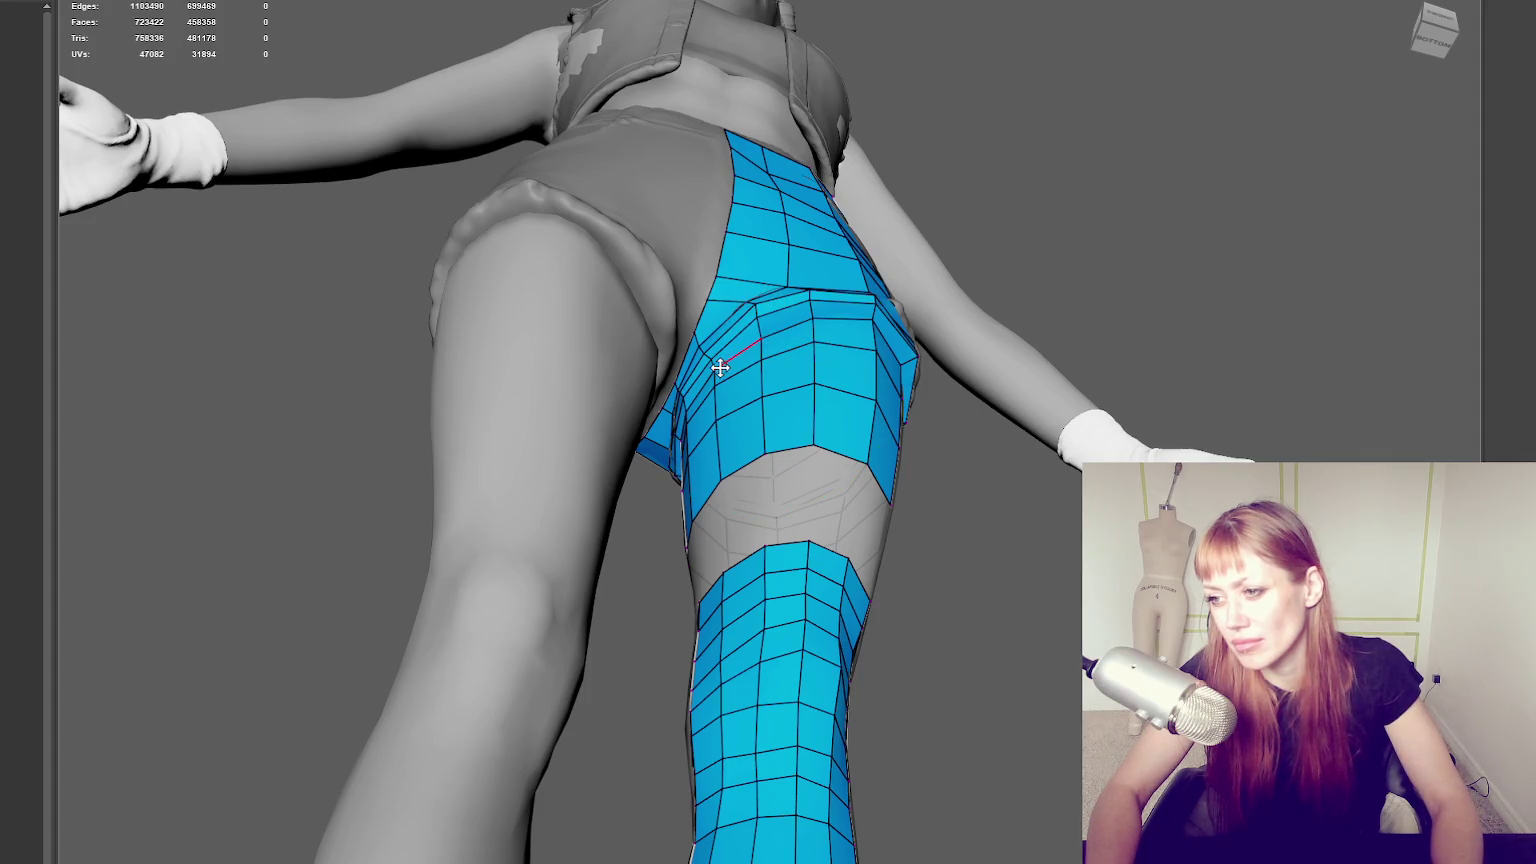
Smooth the hip rows and slide the thigh-side vertex columns left to straighten them.
scroll(881, 346, up, 2)
scroll(929, 281, up, 3)
scroll(932, 357, up, 2)
scroll(833, 409, up, 2)
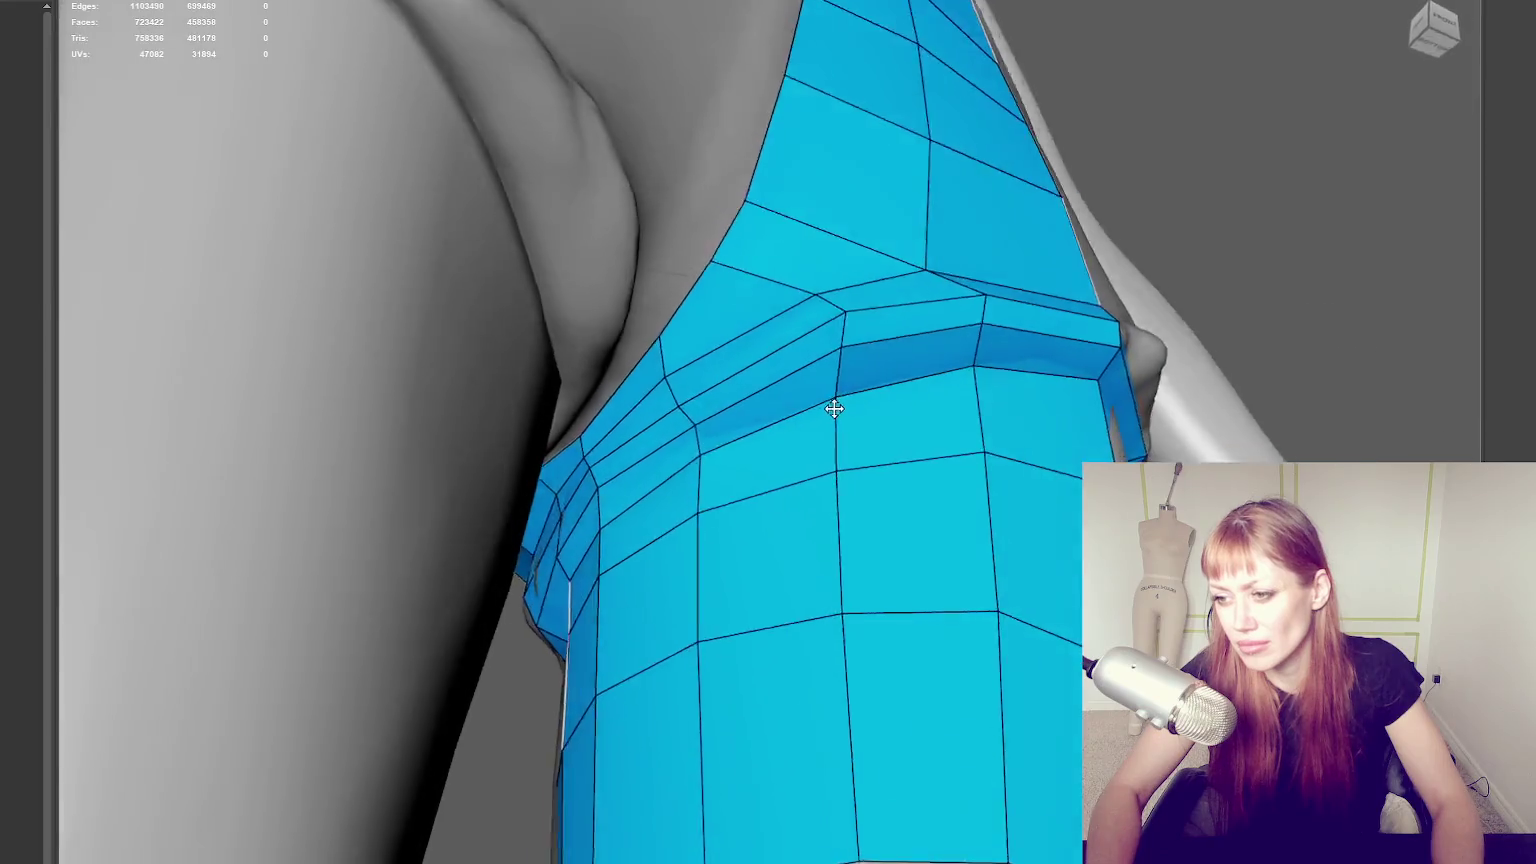
alt+drag(833, 409, 775, 429)
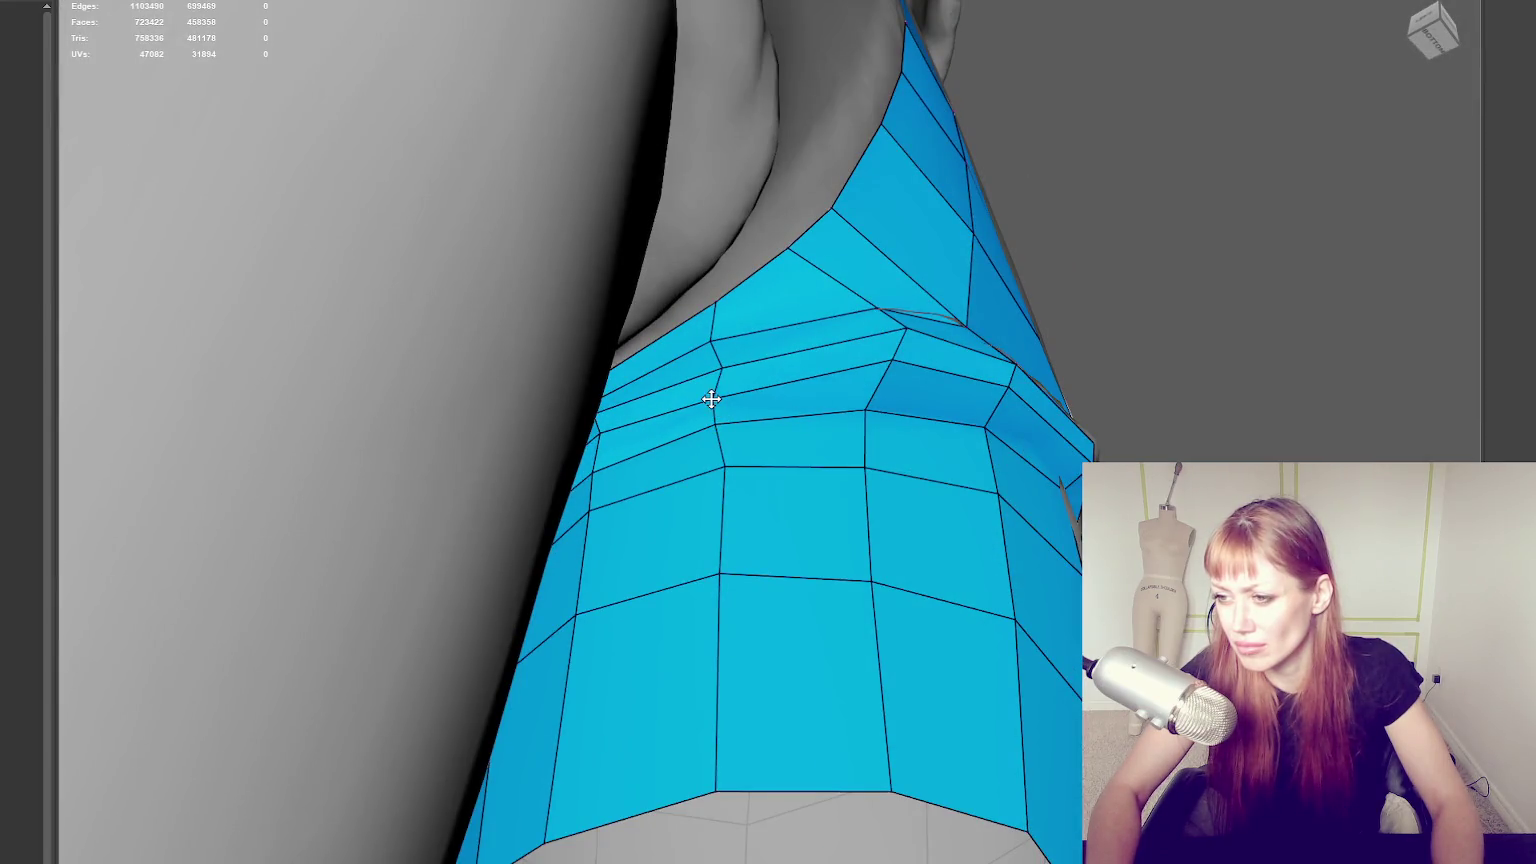
shift+drag(720, 365, 866, 309)
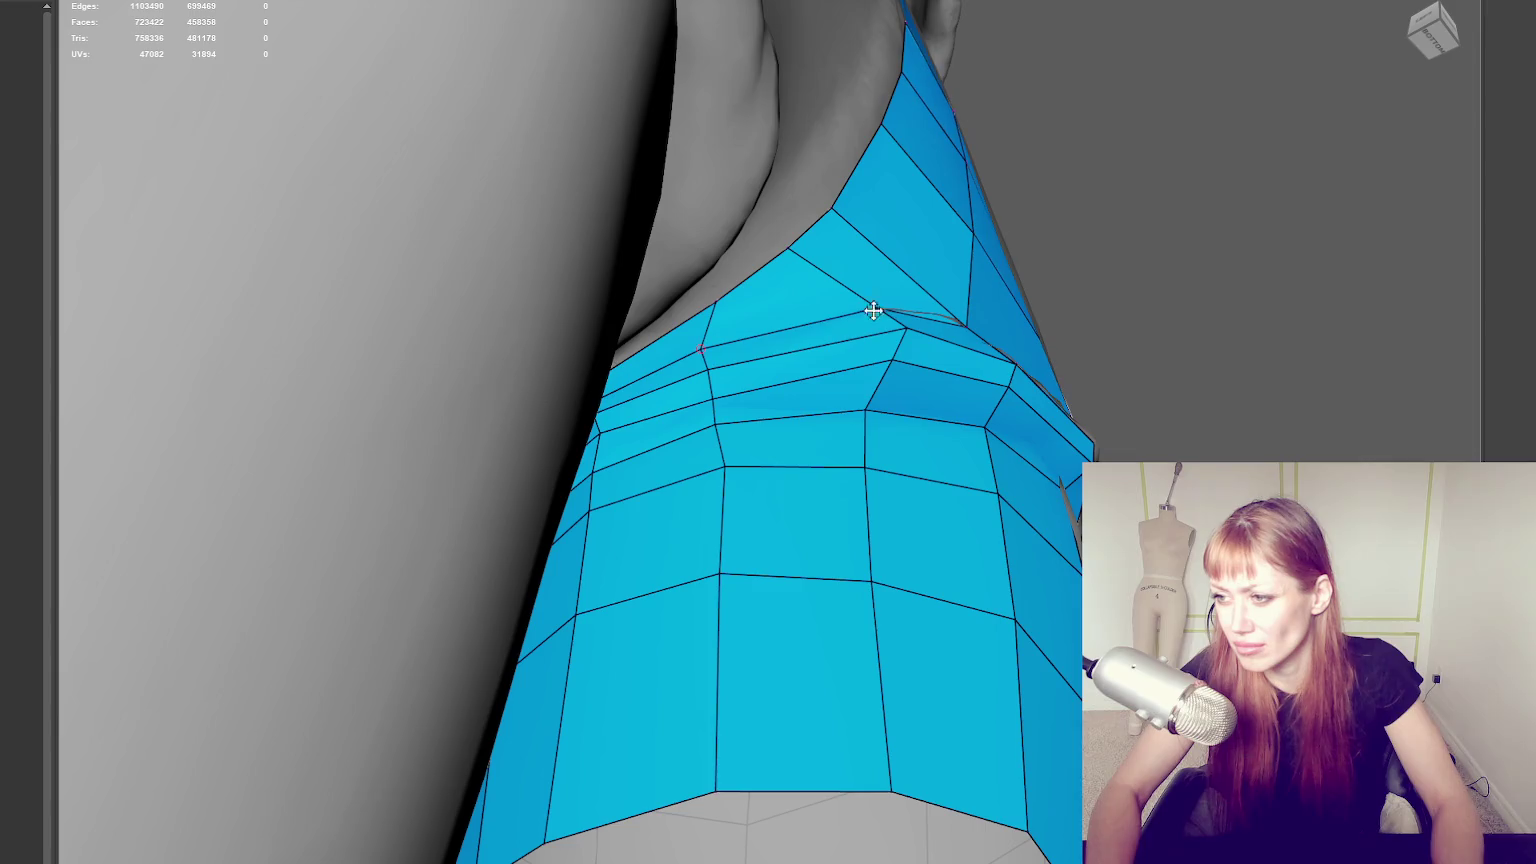
mouse_move(866, 309)
mouse_down()
mouse_move(832, 336)
mouse_move(881, 418)
mouse_move(822, 407)
mouse_up()
drag(864, 468, 840, 468)
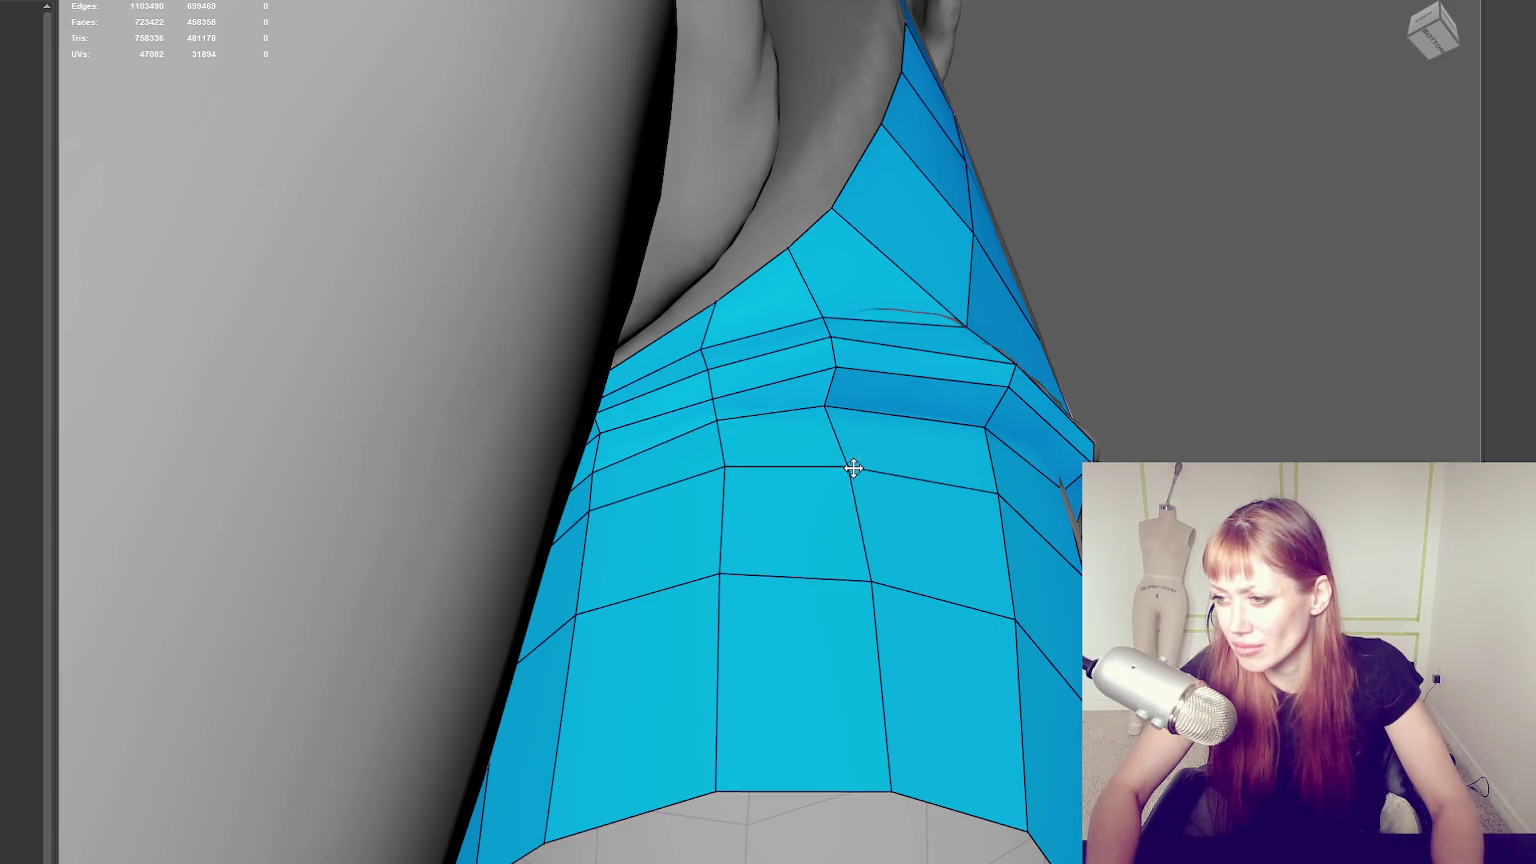
drag(873, 577, 845, 580)
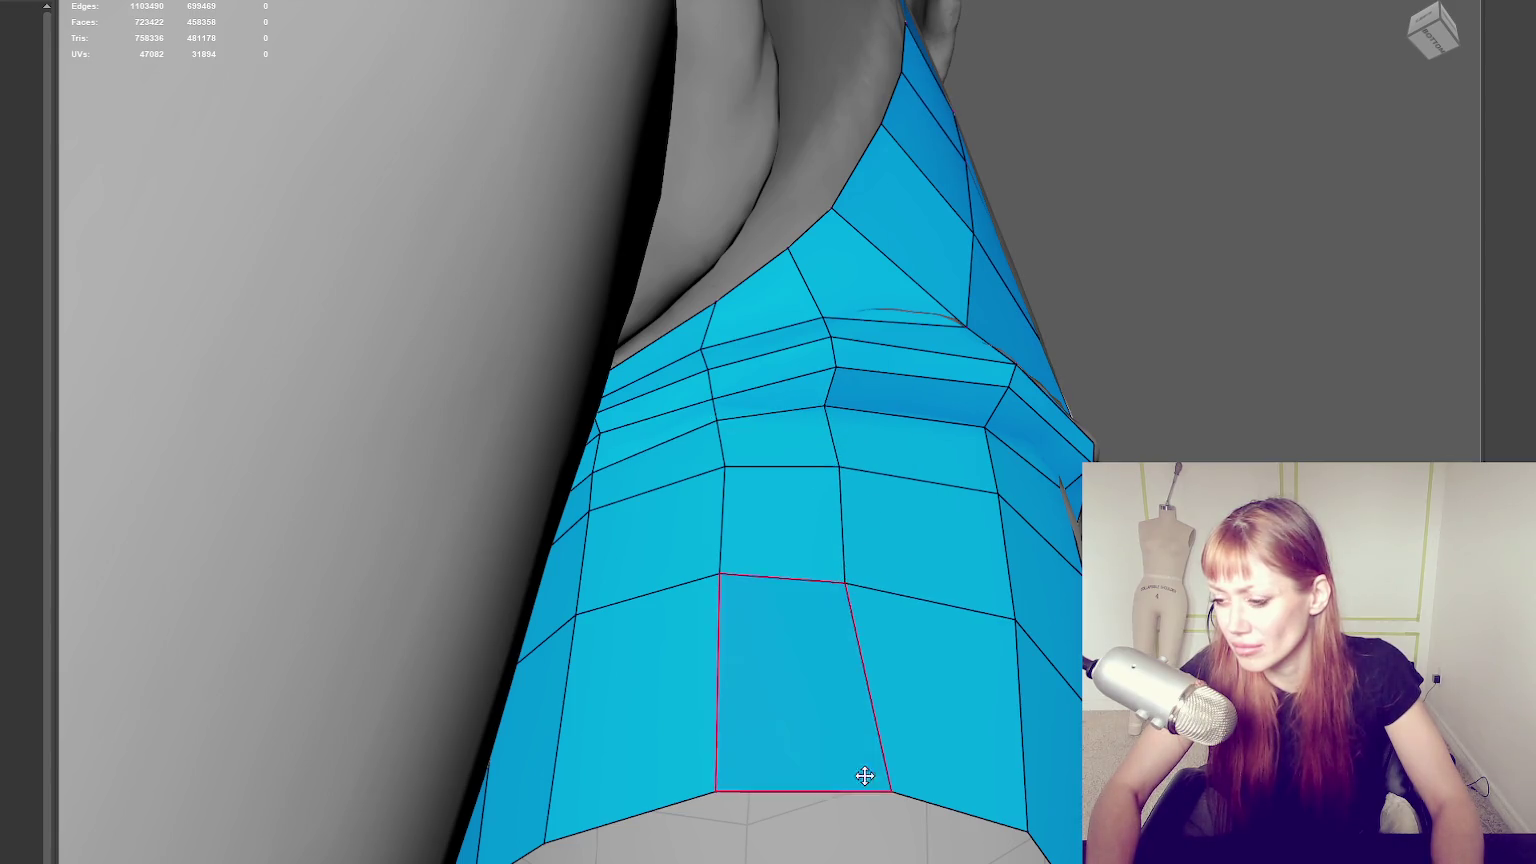
drag(893, 789, 843, 790)
drag(716, 576, 706, 580)
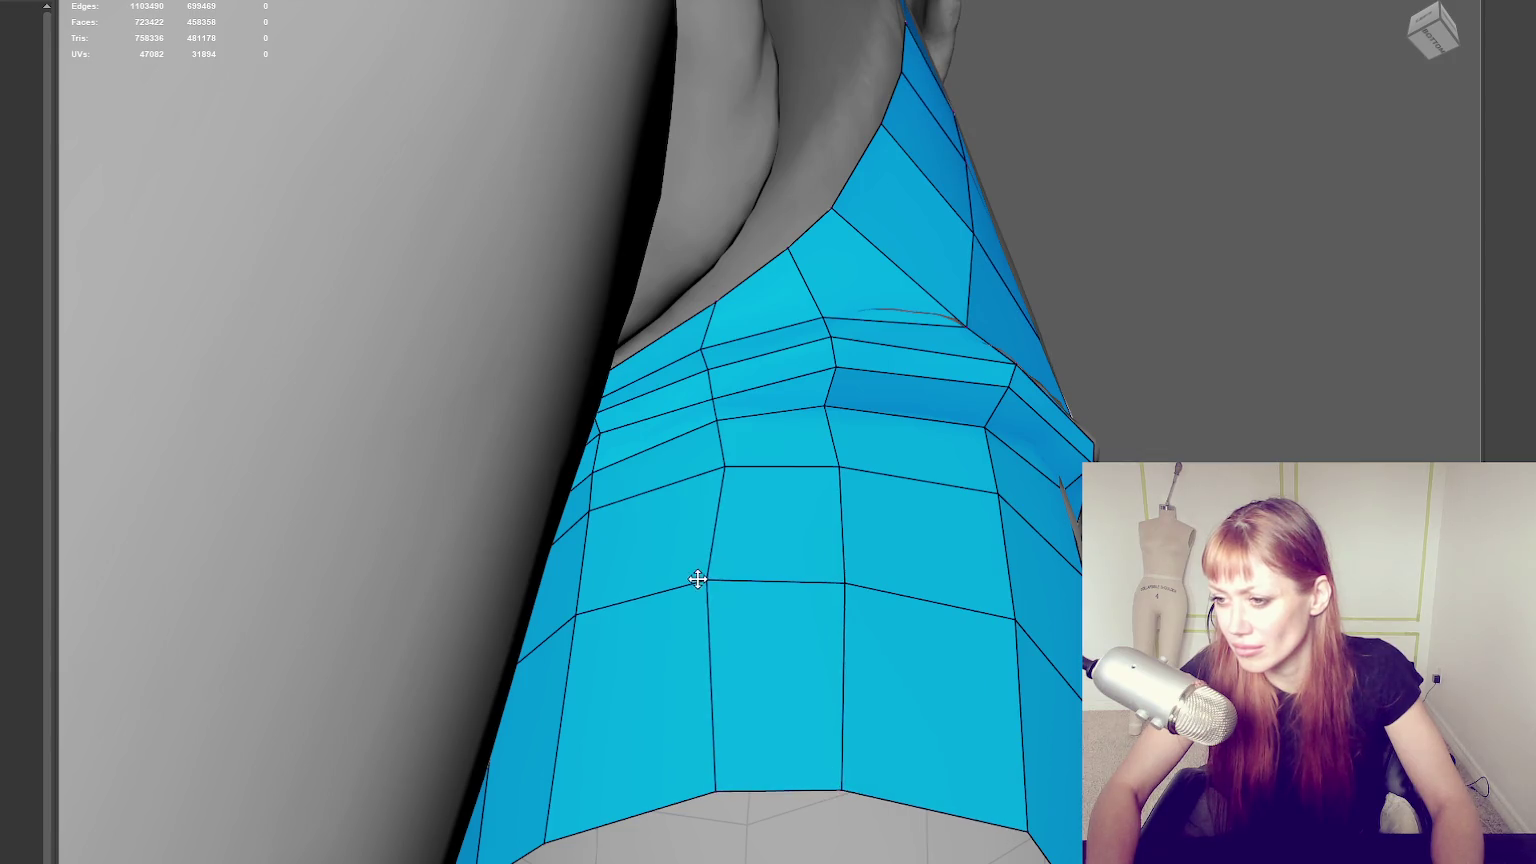
drag(725, 468, 708, 469)
drag(716, 792, 699, 791)
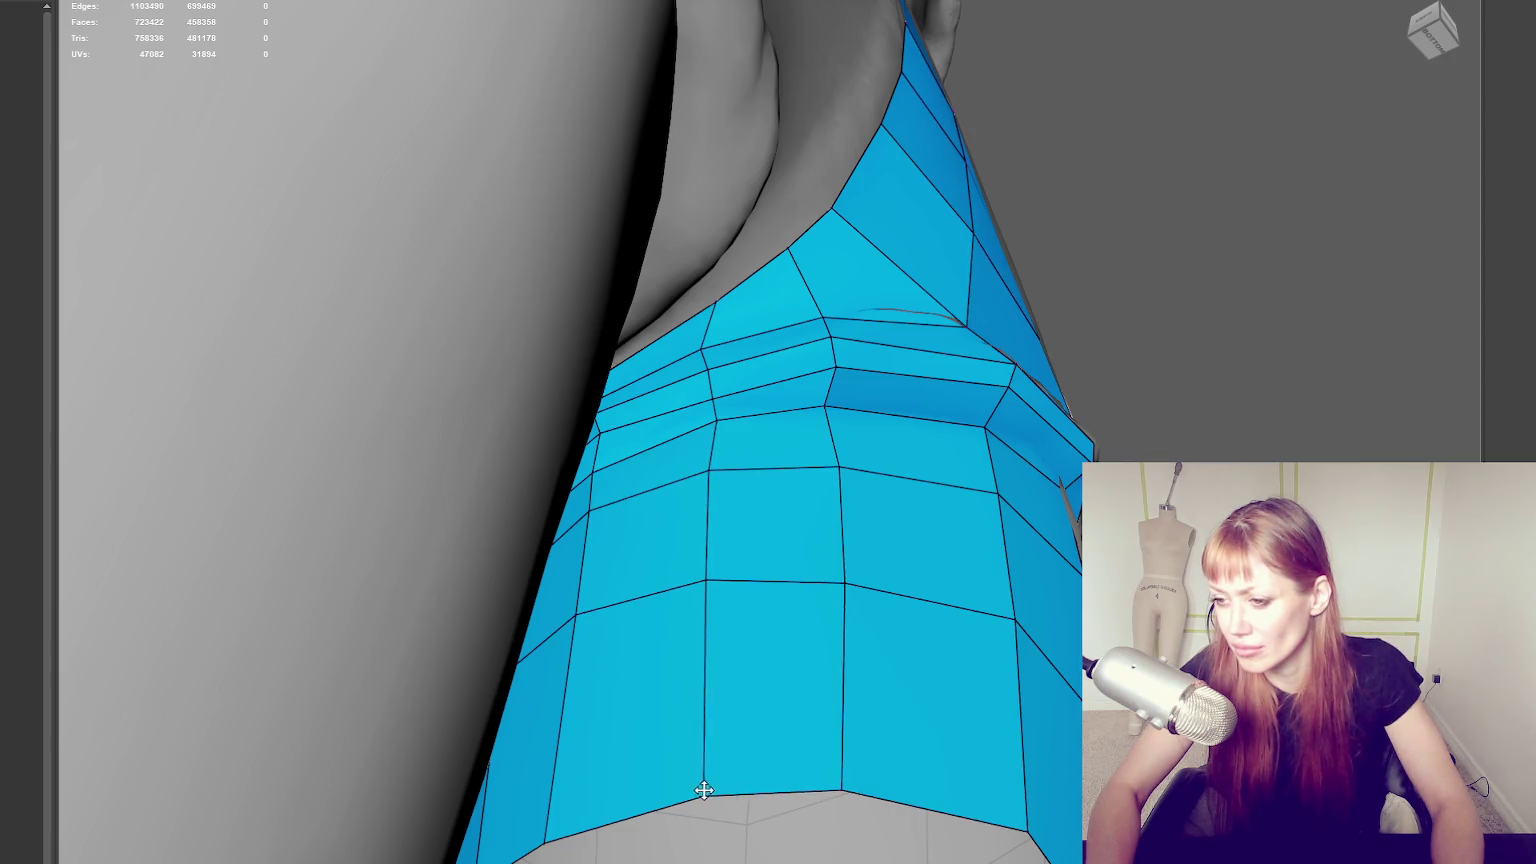
drag(827, 362, 830, 336)
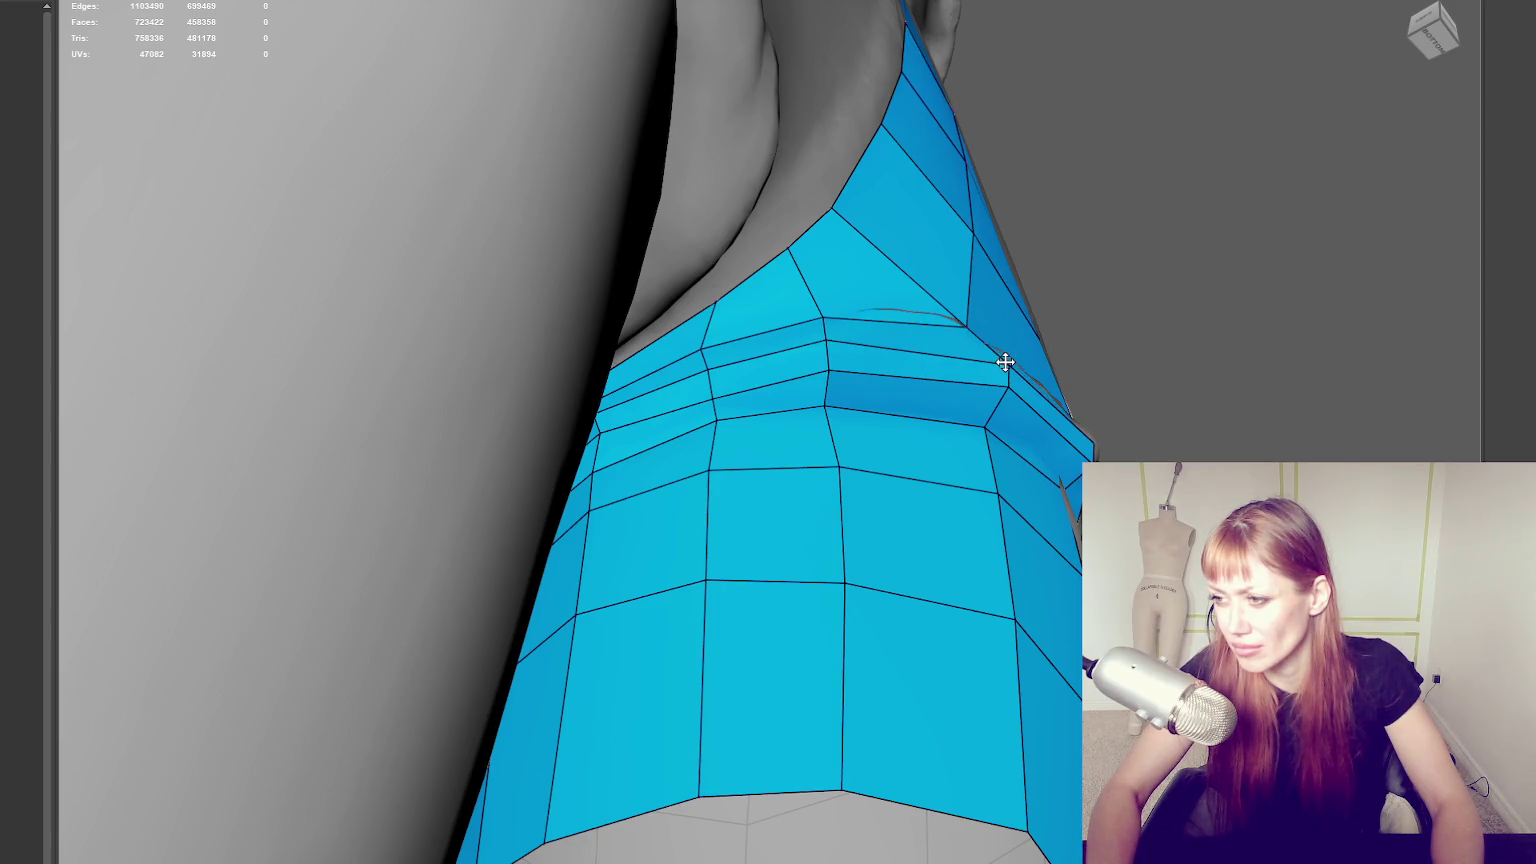
Insert an edge loop along the shorts hem and pull hem vertices down onto its edge.
alt+drag(1004, 360, 890, 366)
ctrl+click(707, 428)
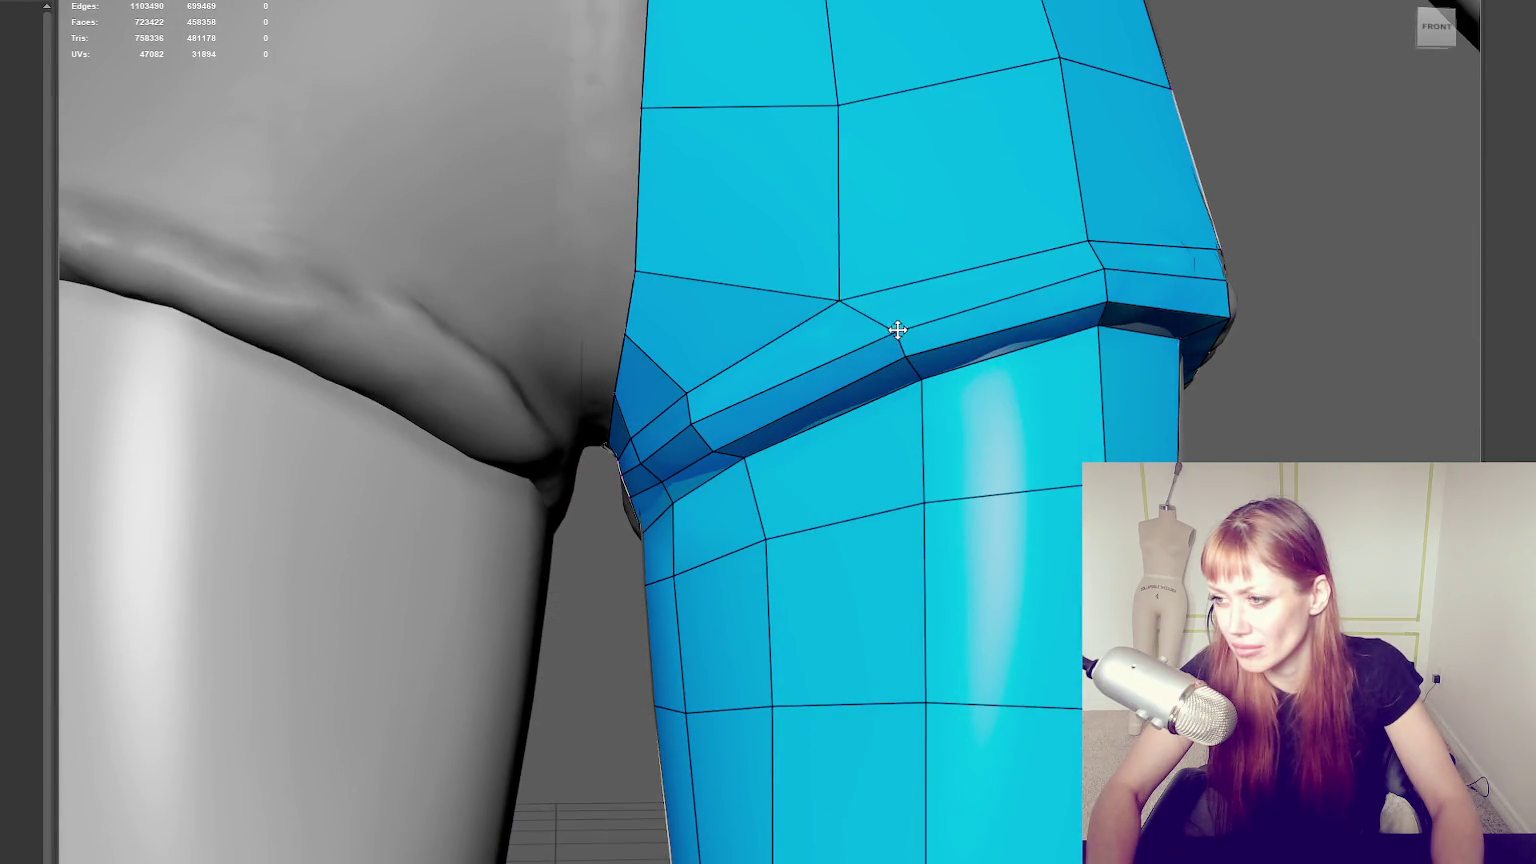
drag(850, 300, 848, 313)
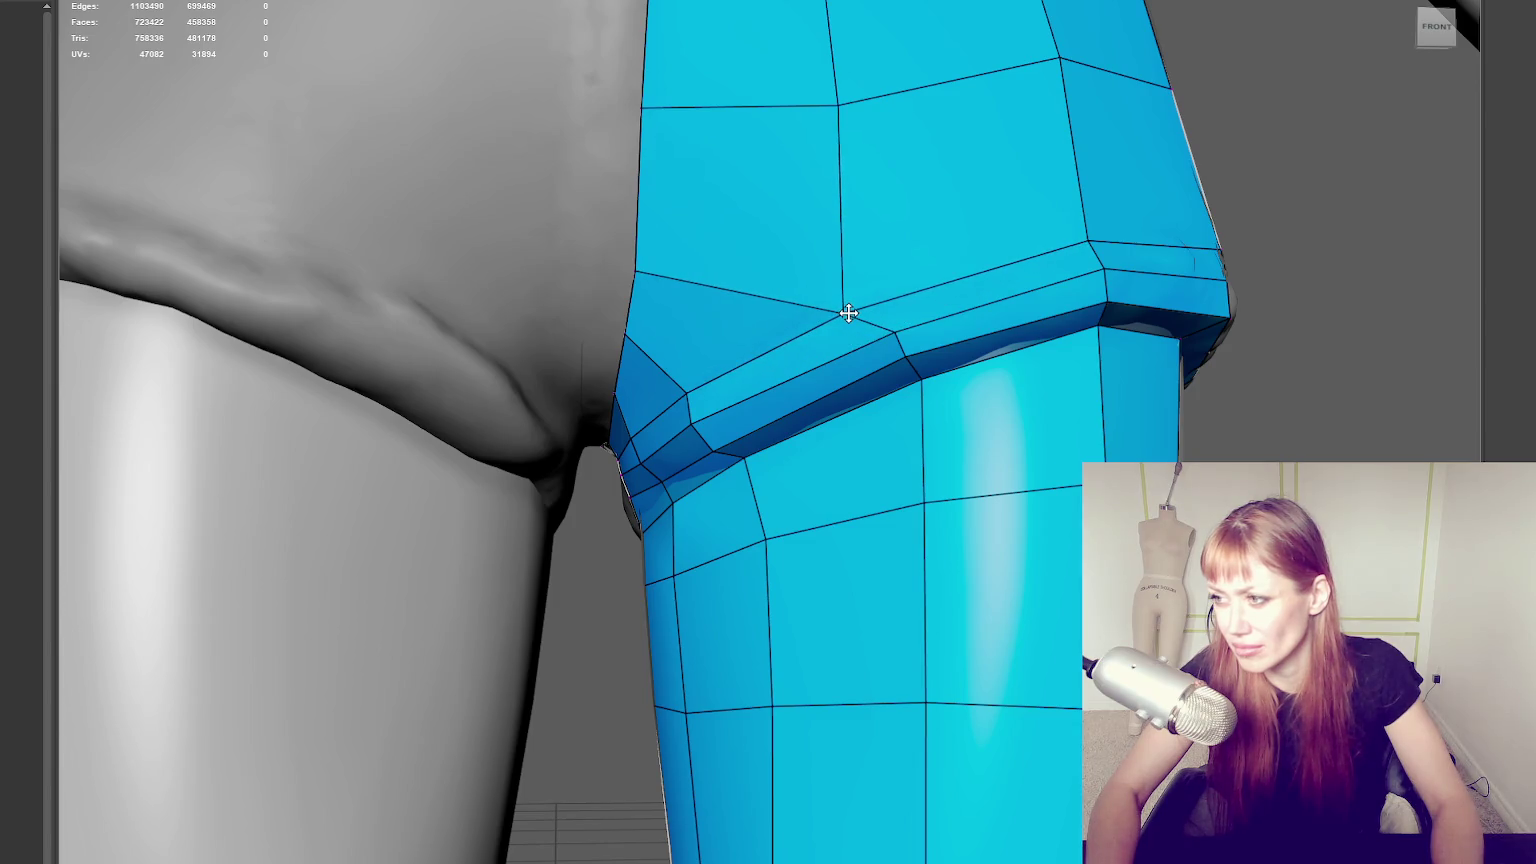
mouse_move(847, 309)
alt+middle_down()
mouse_move(785, 285)
mouse_move(638, 357)
mouse_move(699, 367)
mouse_move(593, 387)
alt+middle_up()
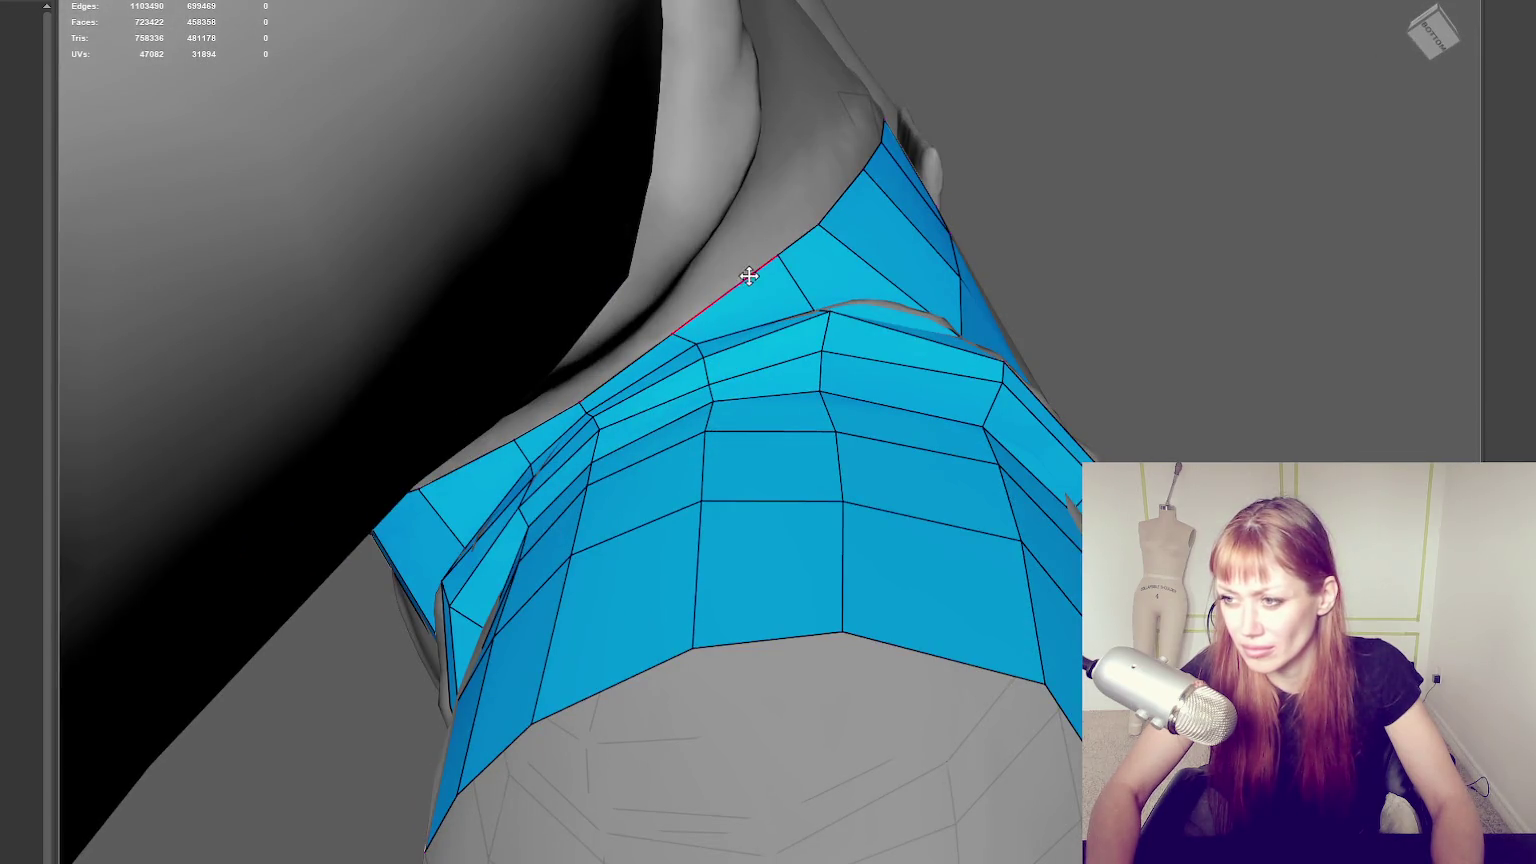
drag(703, 358, 709, 400)
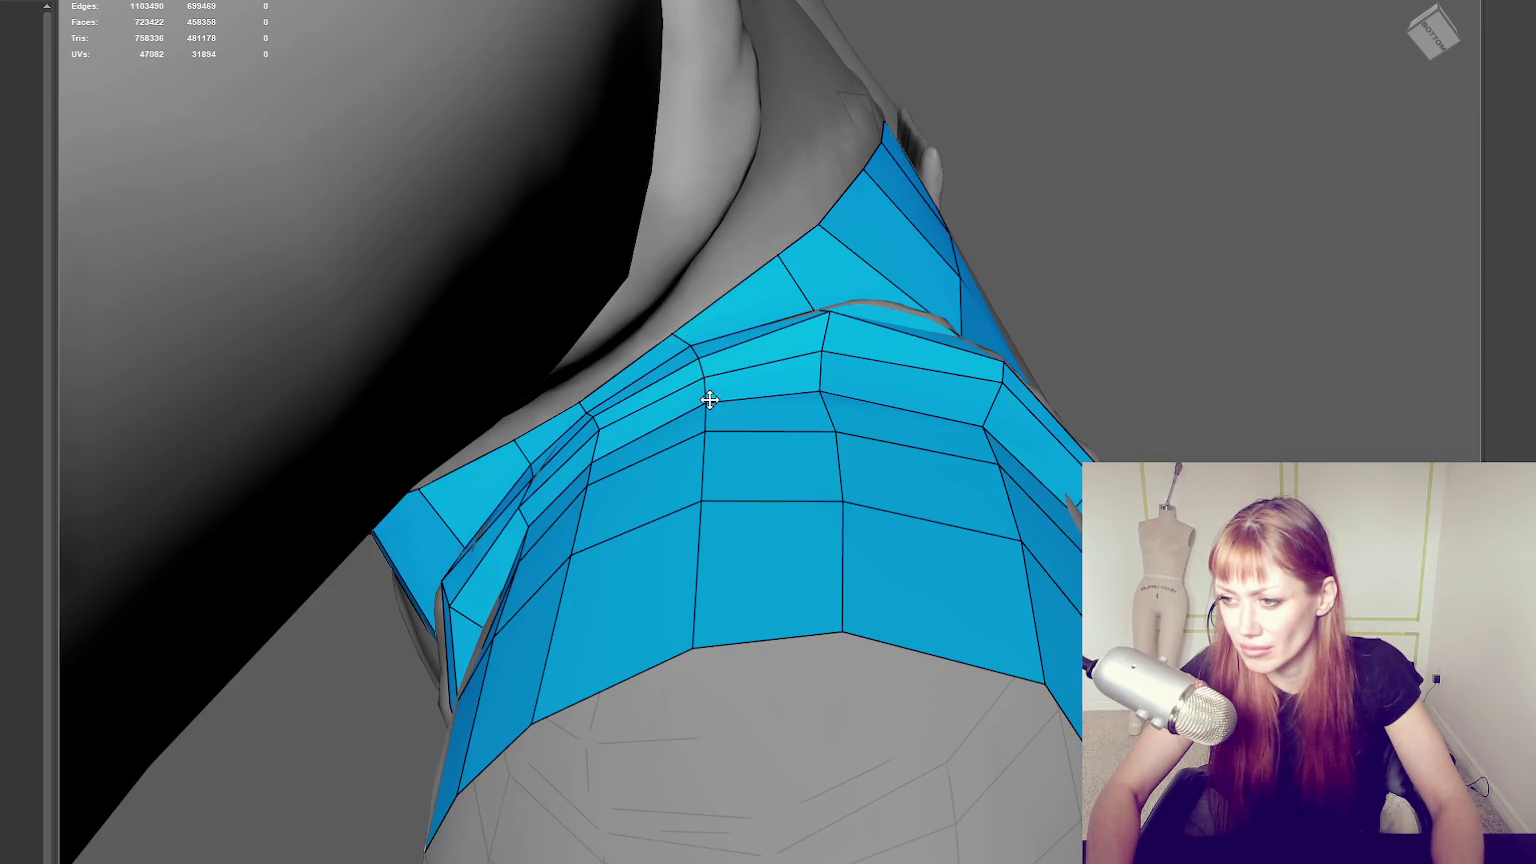
alt+middle_drag(761, 264, 816, 319)
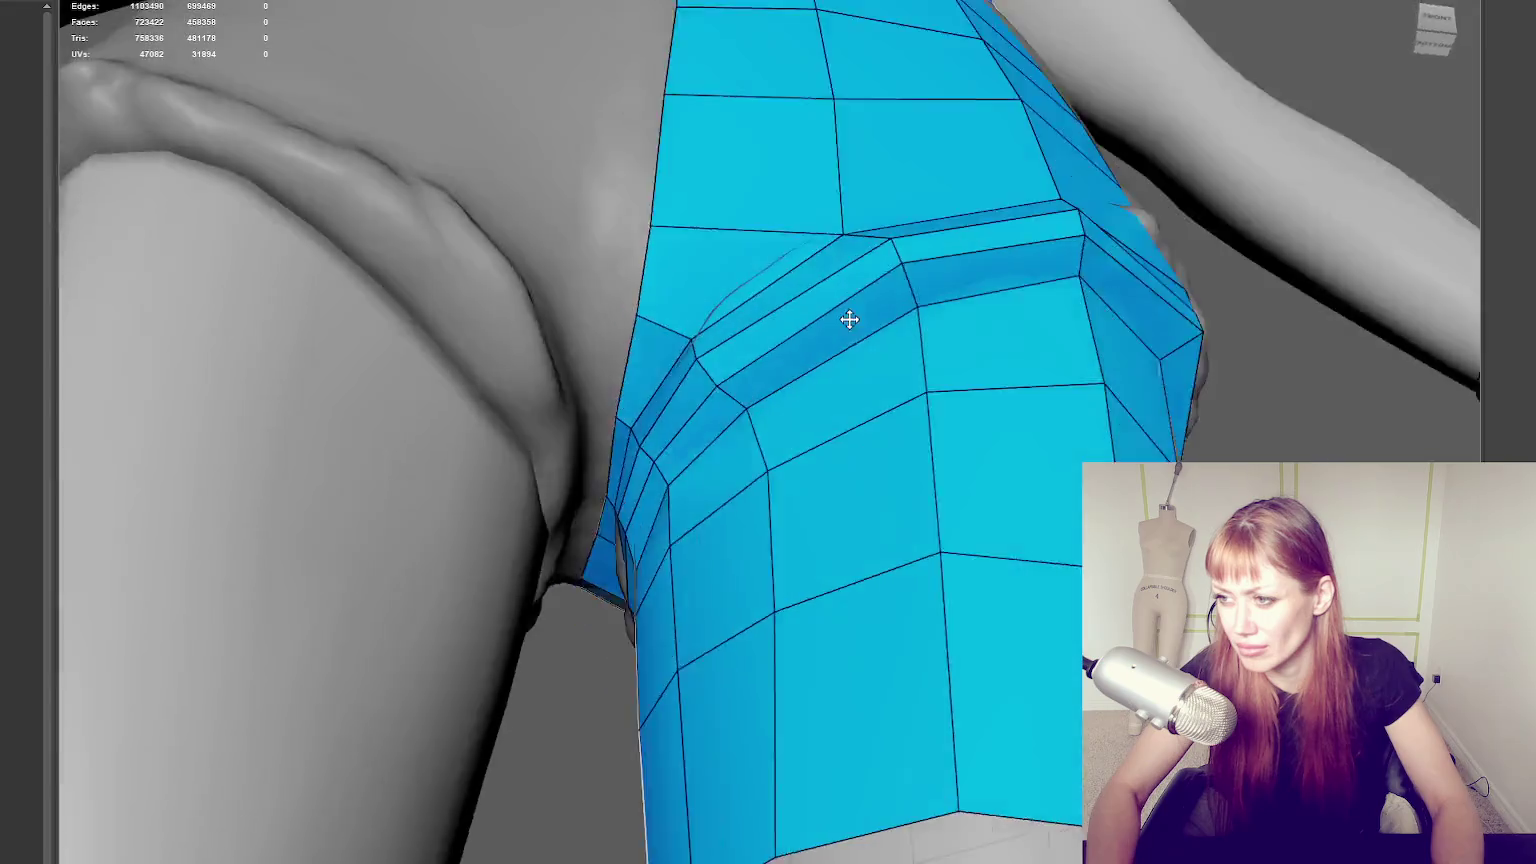
alt+middle_drag(789, 313, 847, 329)
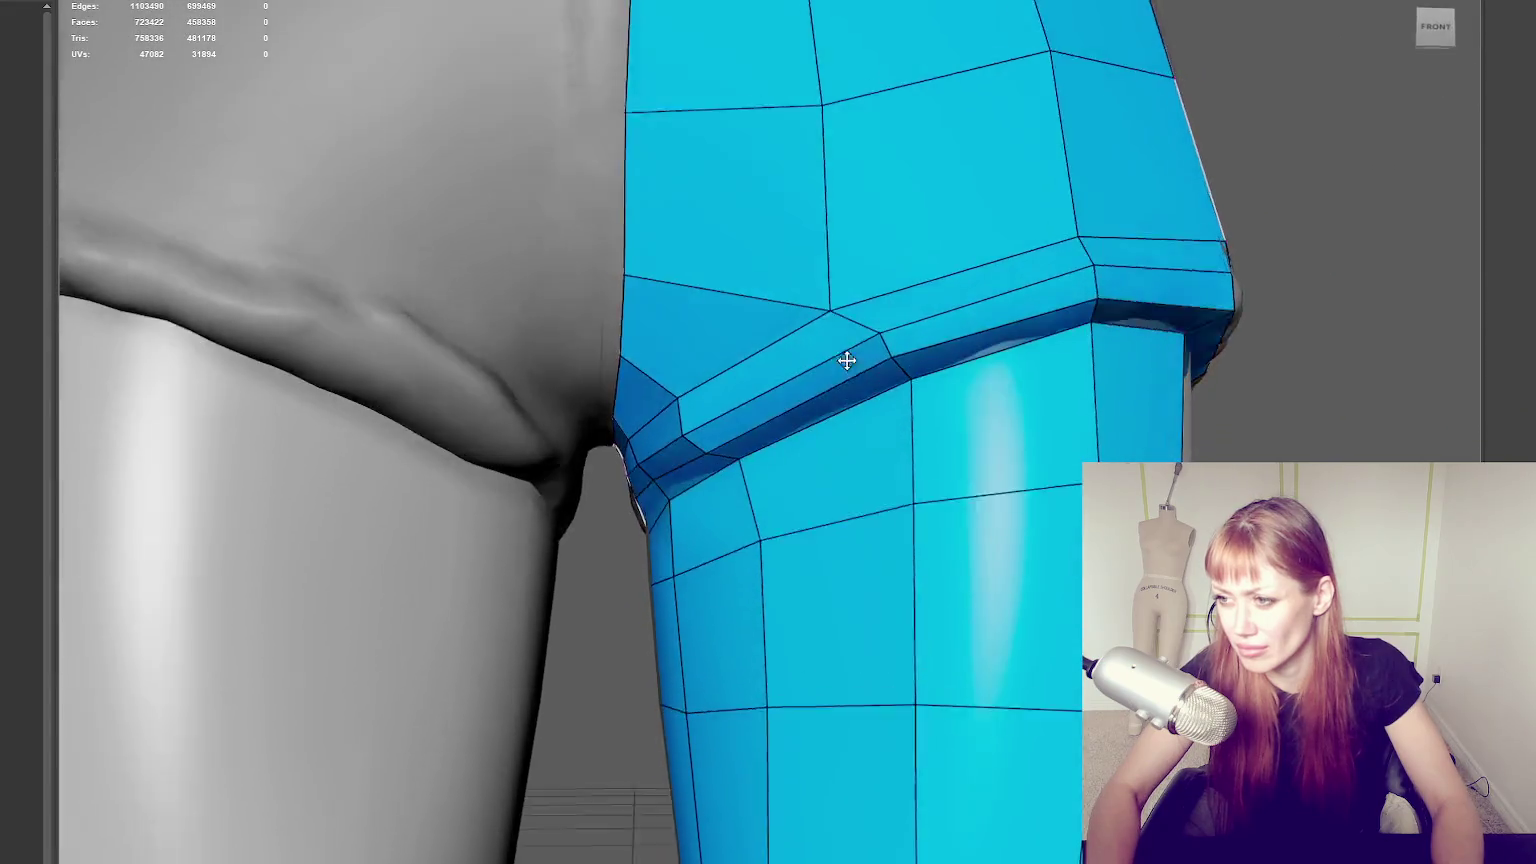
drag(630, 287, 629, 297)
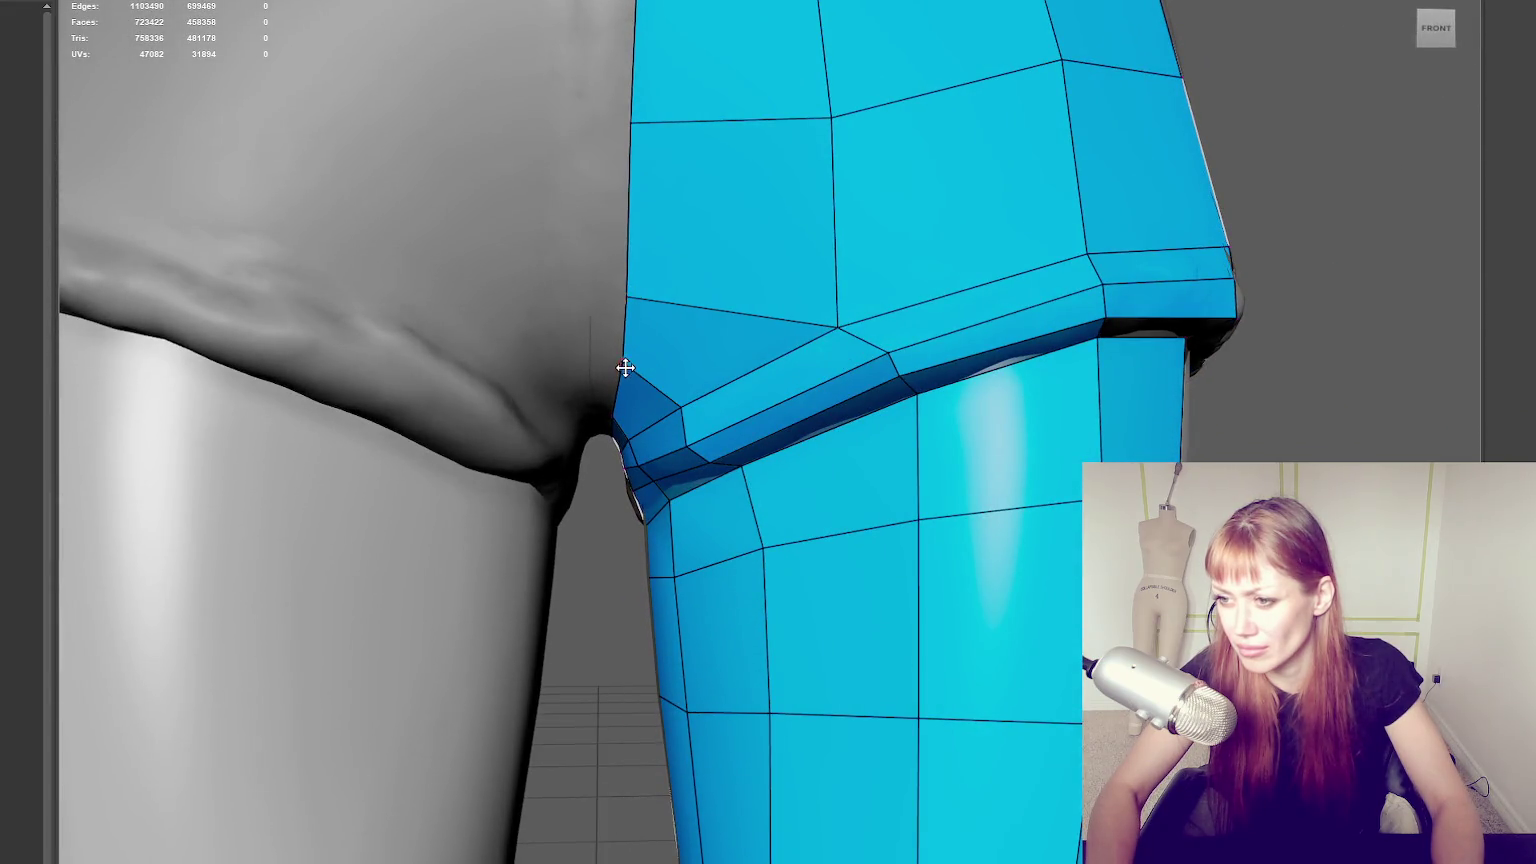
Nudge front and side shorts vertices and edges to even out the grid.
scroll(709, 347, down, 8)
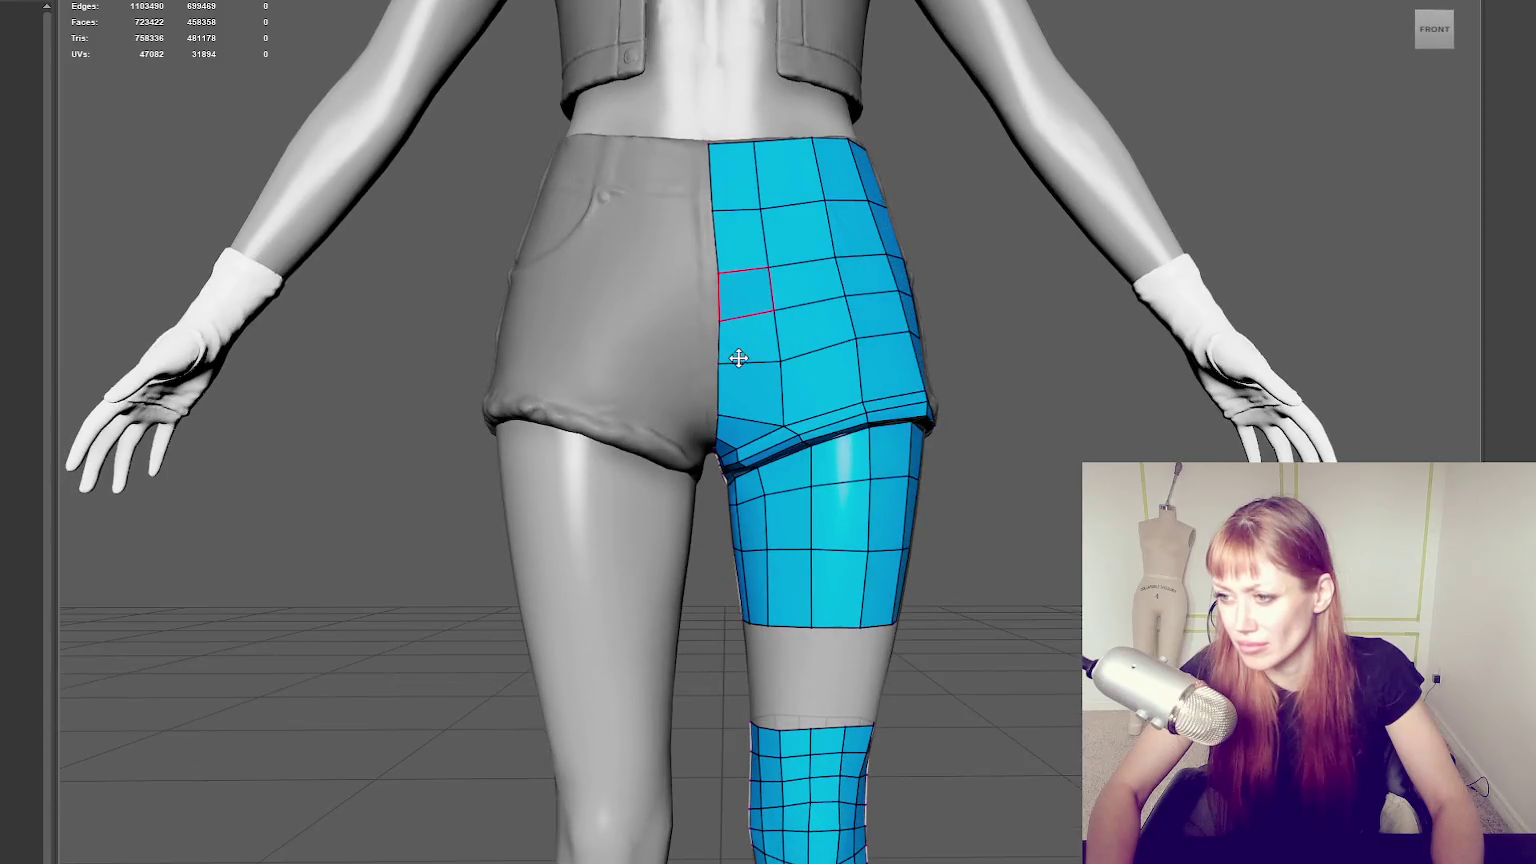
mouse_move(856, 340)
mouse_down()
mouse_move(857, 353)
mouse_move(915, 343)
mouse_up()
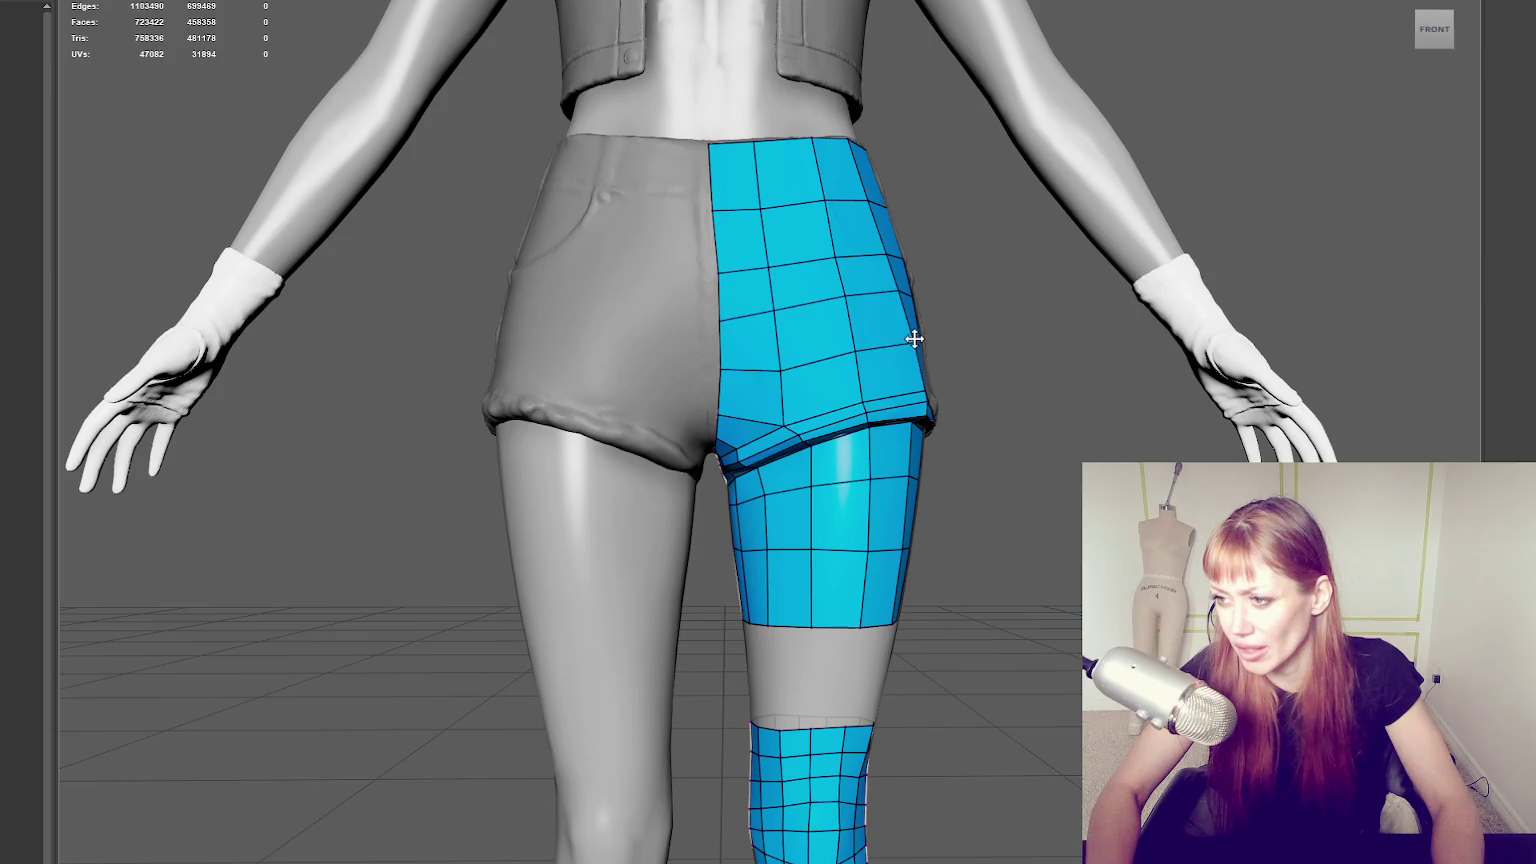
drag(801, 368, 780, 366)
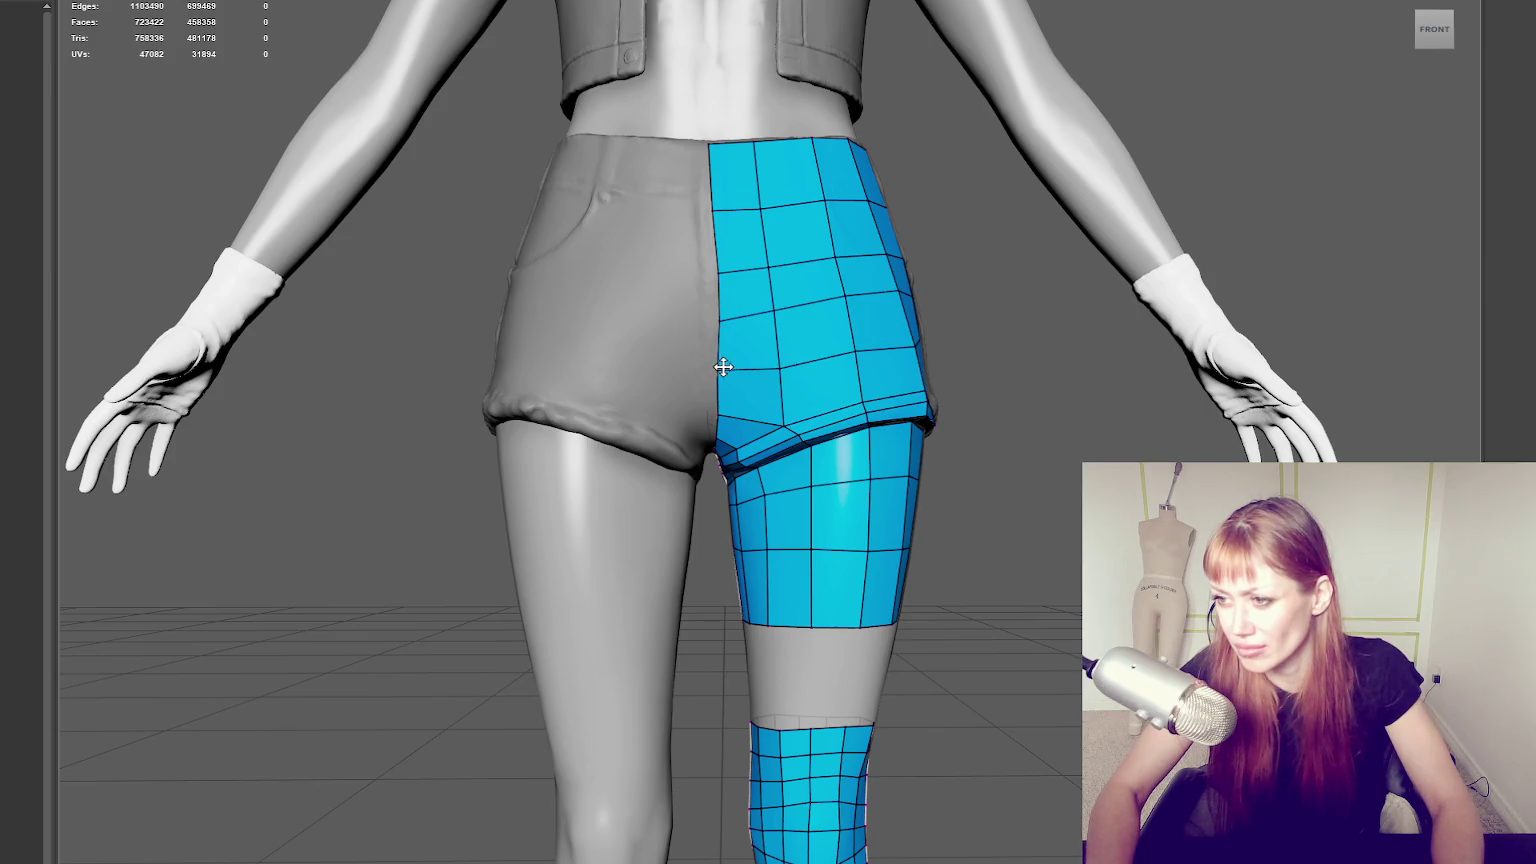
mouse_move(837, 251)
alt+middle_down()
mouse_move(799, 267)
mouse_move(815, 300)
alt+middle_up()
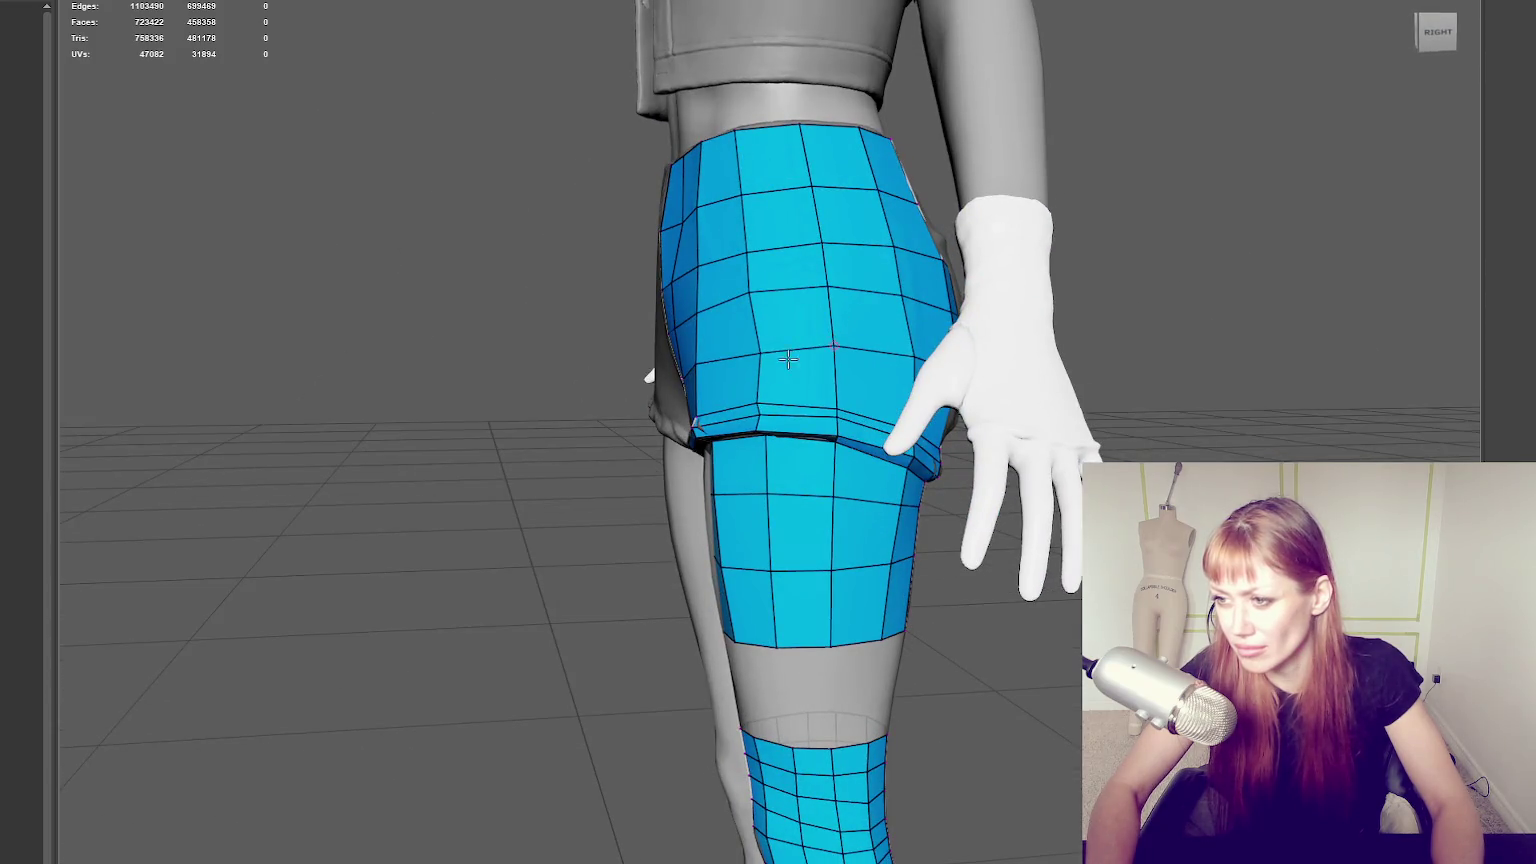
drag(760, 347, 755, 346)
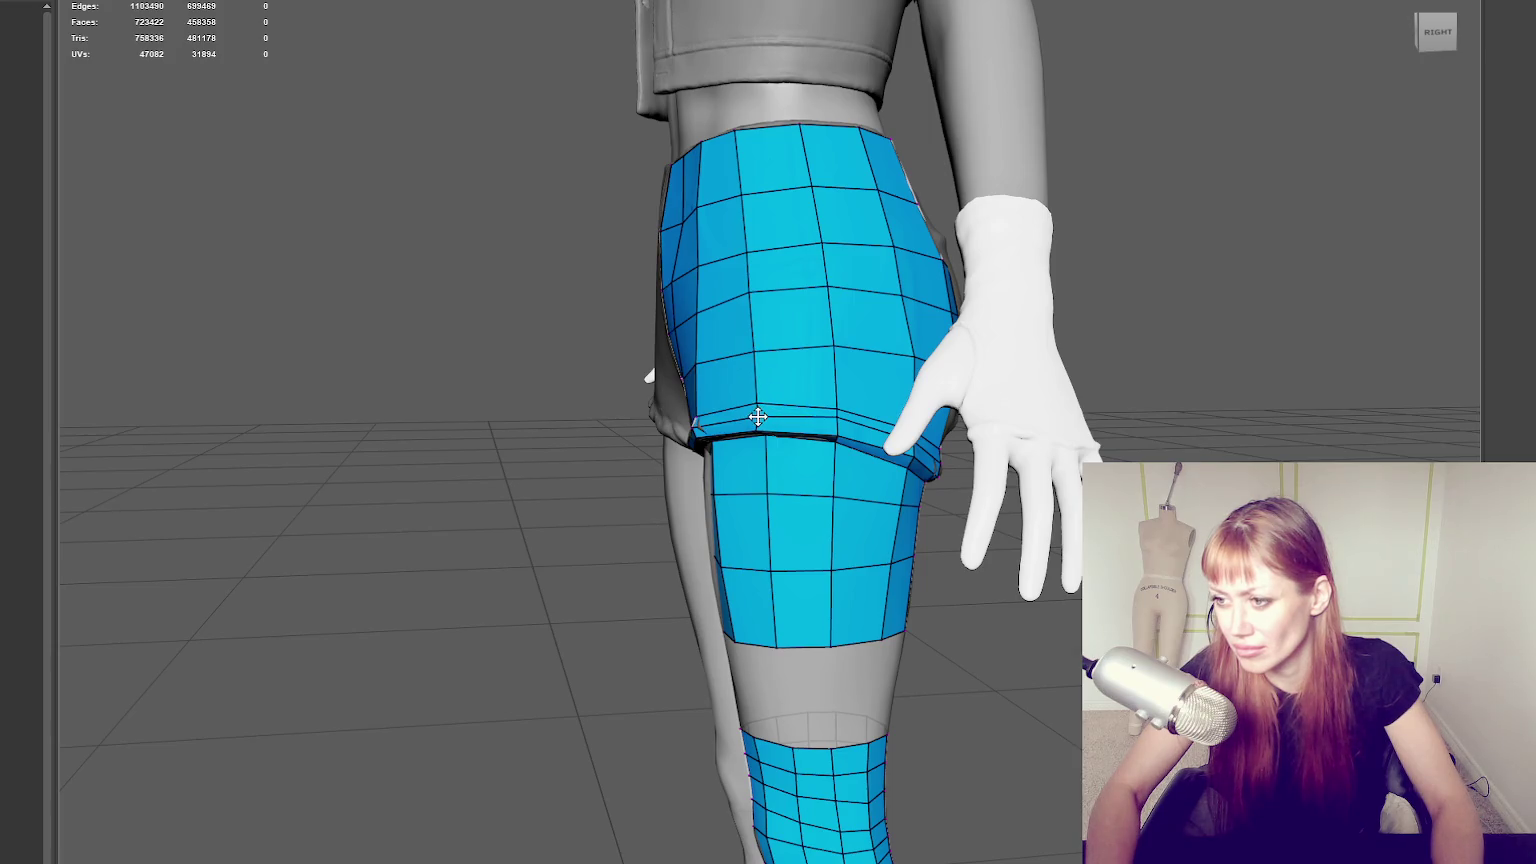
Add a vertical edge loop on the back panel of the shorts.
alt+middle_drag(775, 407, 696, 345)
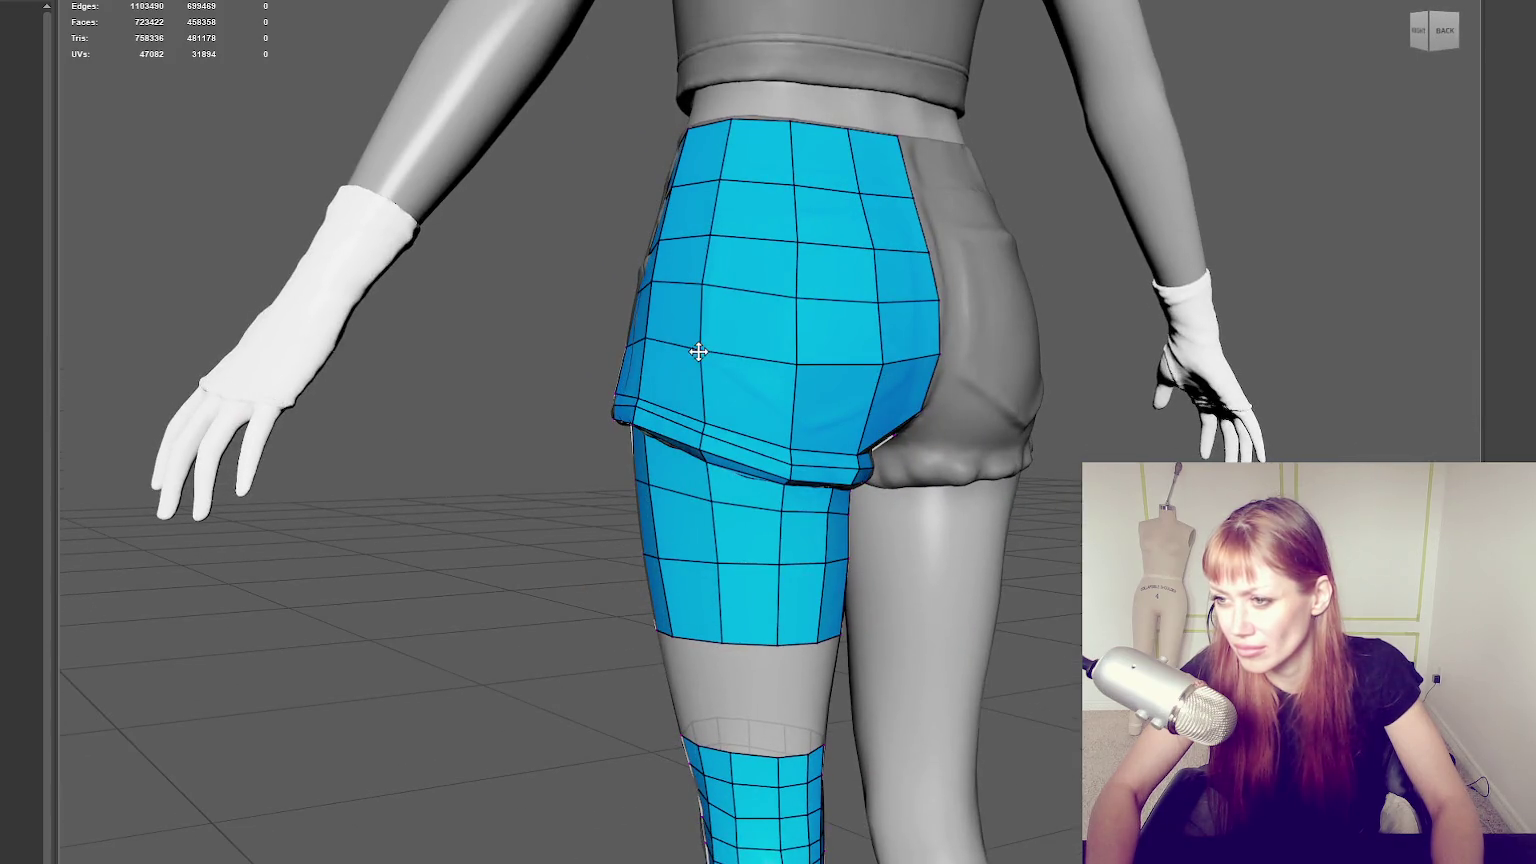
alt+middle_drag(795, 363, 812, 356)
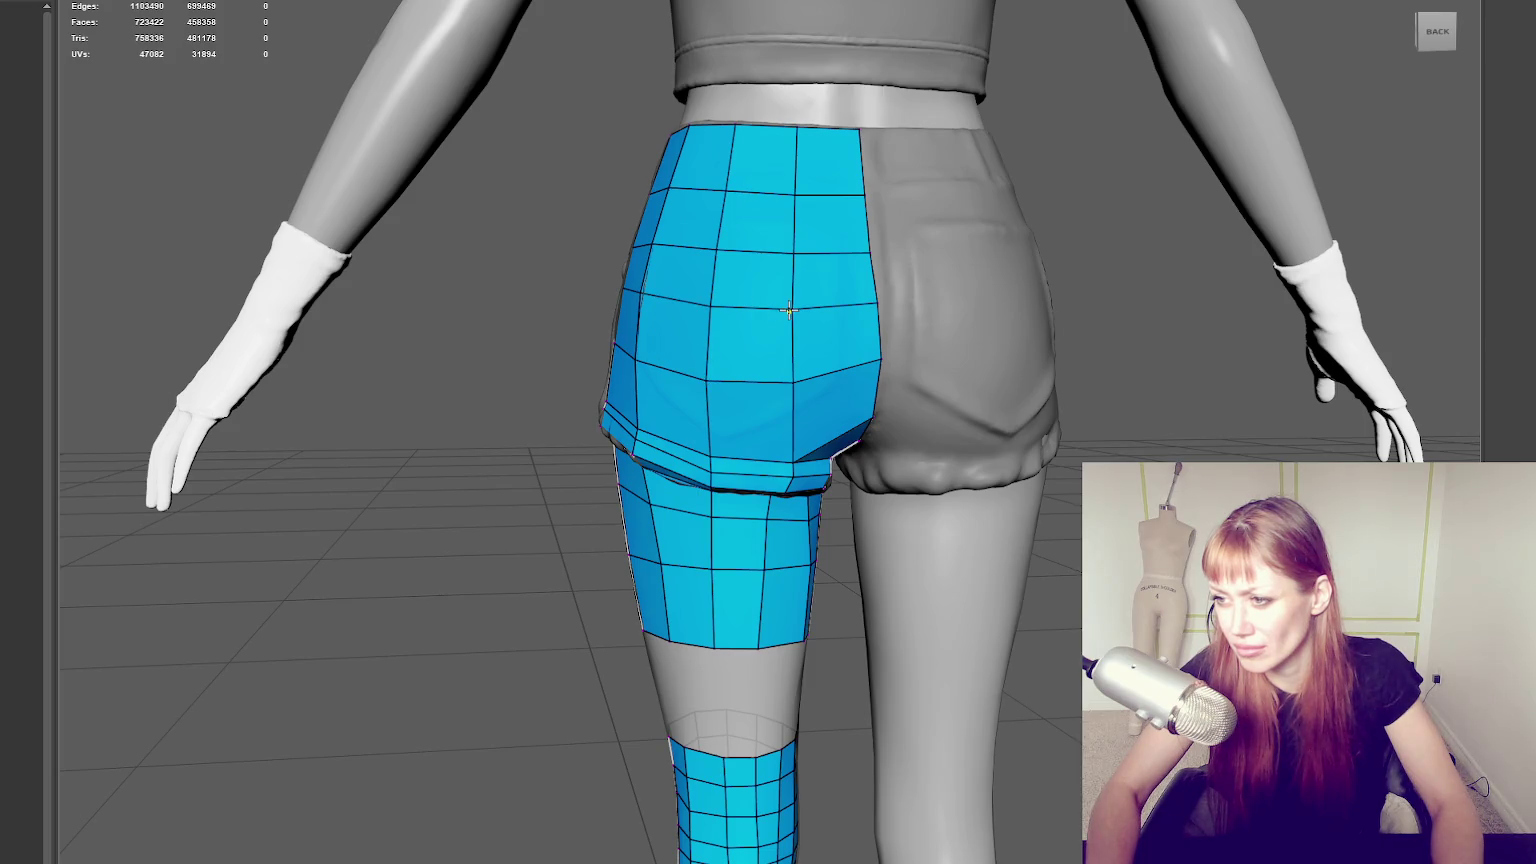
mouse_move(791, 309)
alt+middle_down()
mouse_move(864, 326)
mouse_move(862, 346)
mouse_move(758, 411)
mouse_move(639, 345)
mouse_move(931, 331)
mouse_move(790, 410)
mouse_move(876, 364)
alt+middle_up()
click(793, 407)
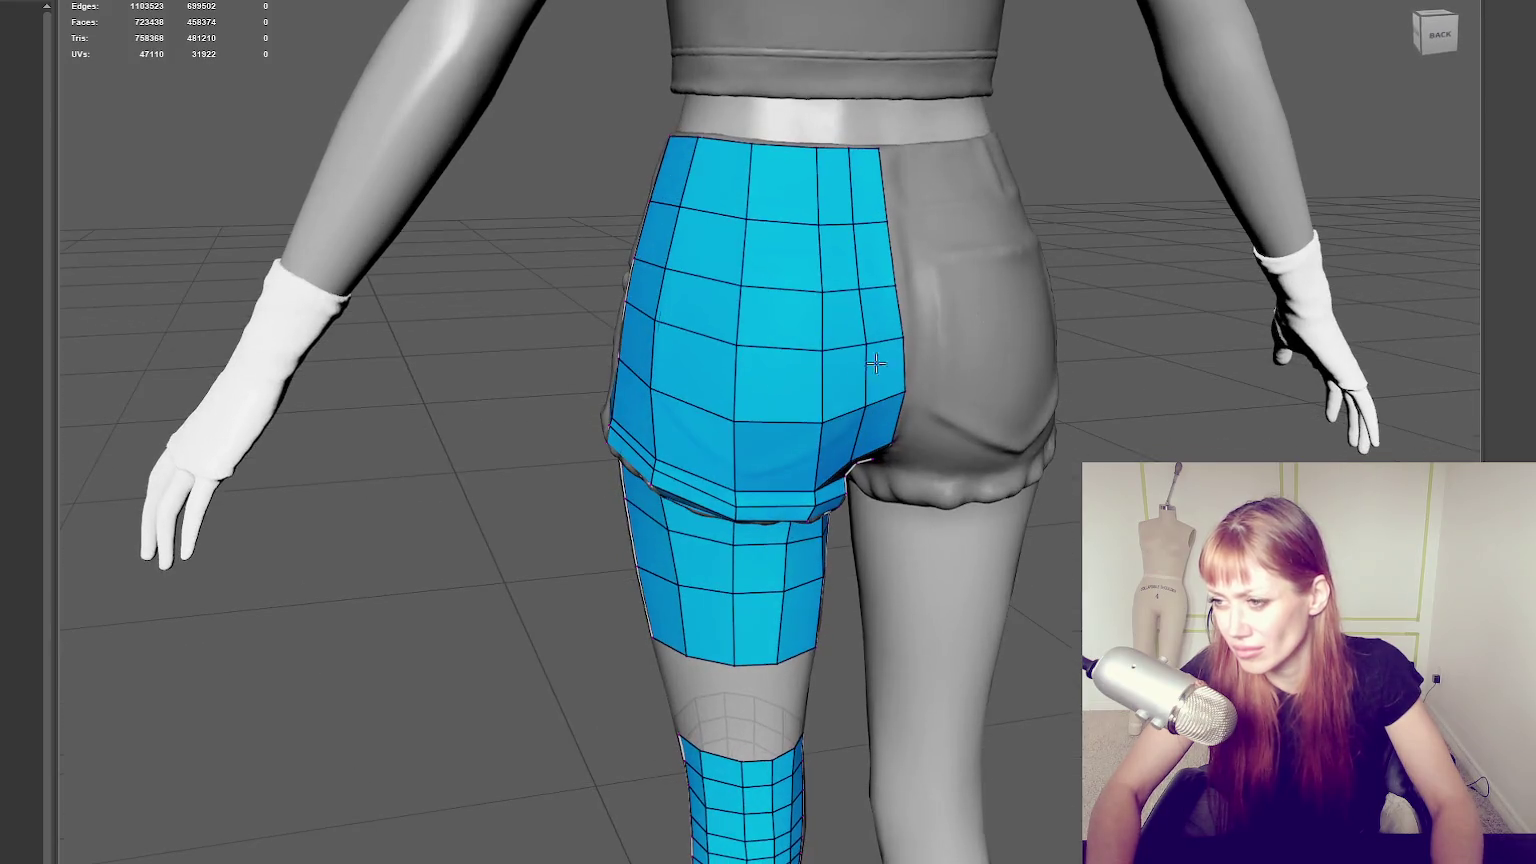
Add the vertical back edge loop, shift a back vertex right, and exit Quad Draw.
click(814, 423)
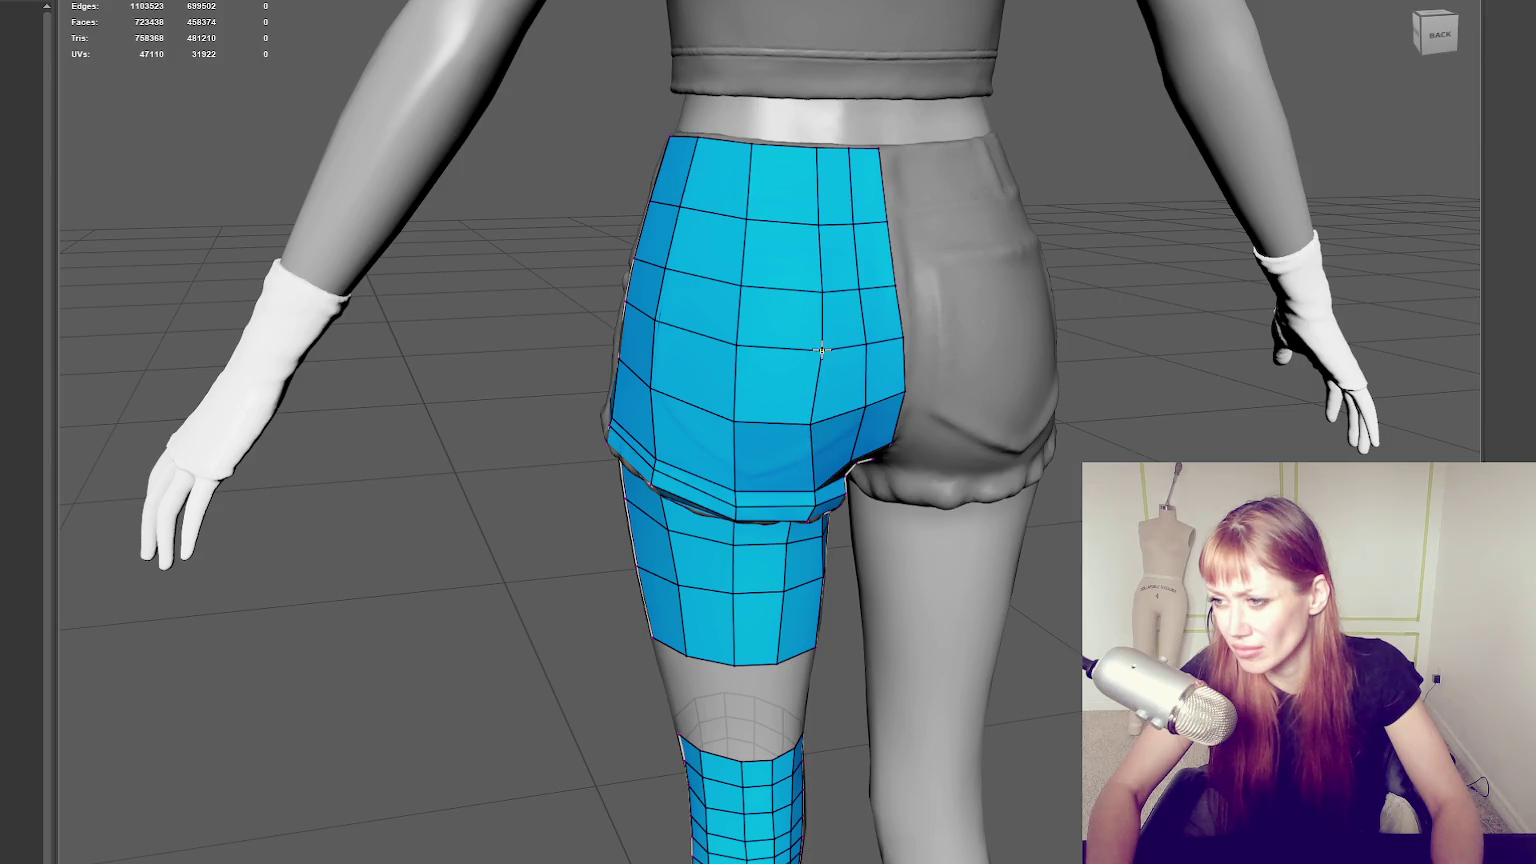
mouse_move(870, 363)
alt+middle_down()
mouse_move(597, 309)
mouse_move(888, 230)
mouse_move(925, 390)
alt+middle_up()
scroll(884, 466, up, 2)
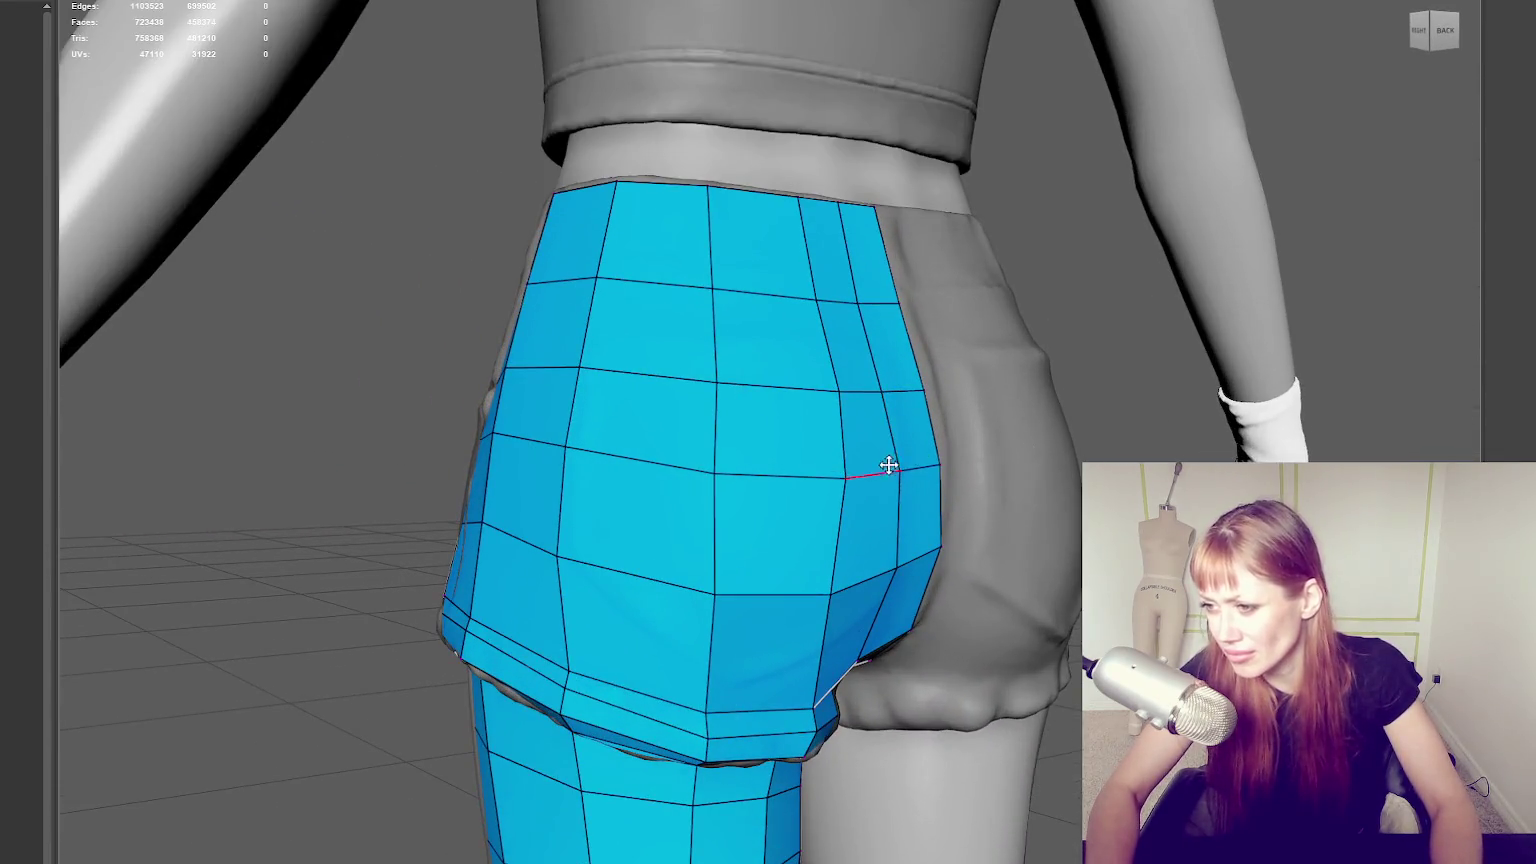
drag(901, 474, 685, 470)
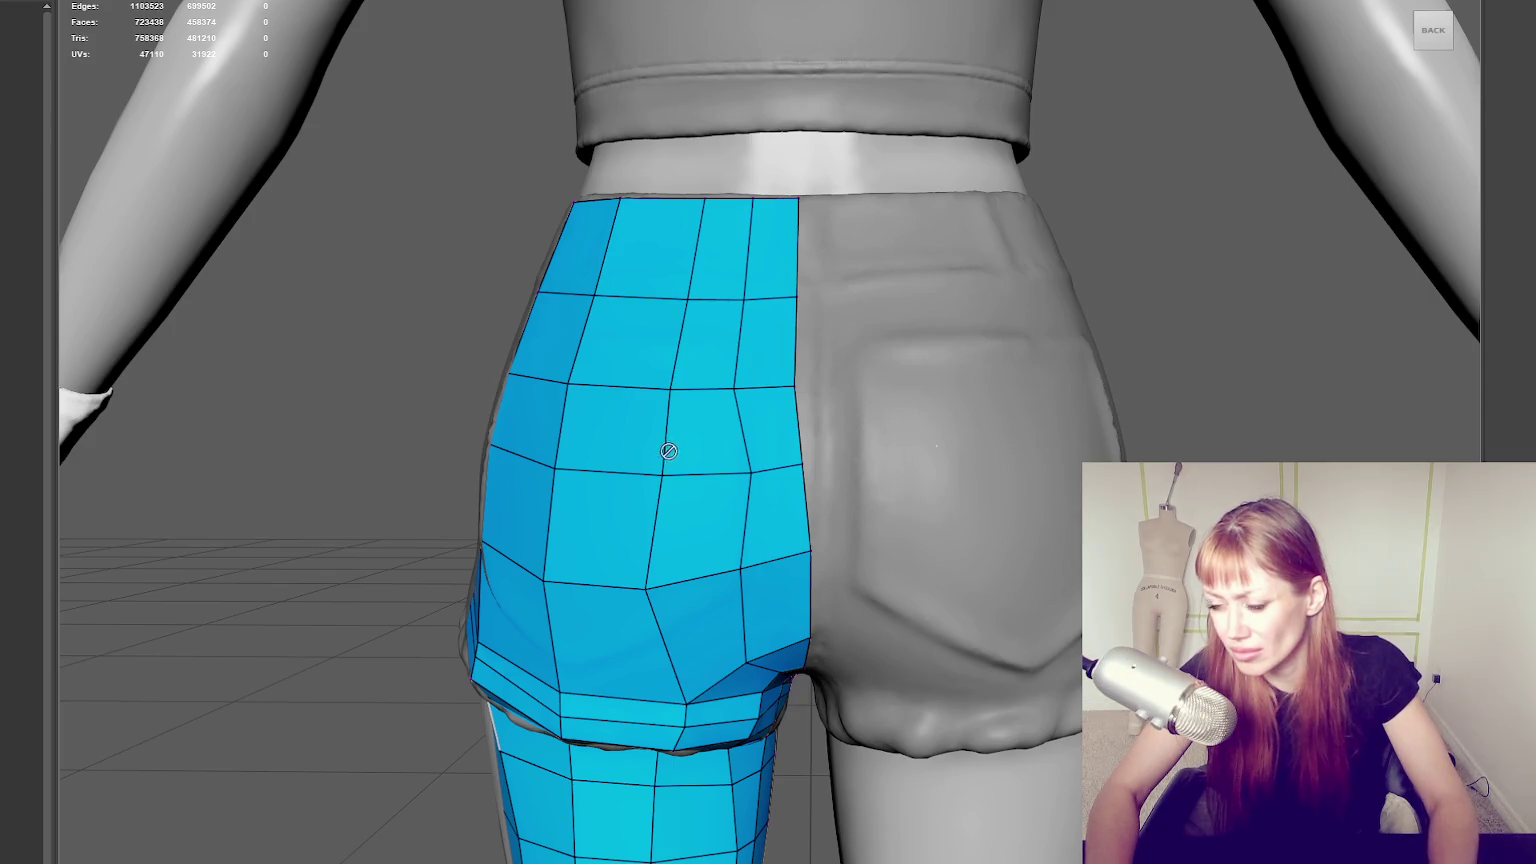
alt+drag(685, 552, 669, 572)
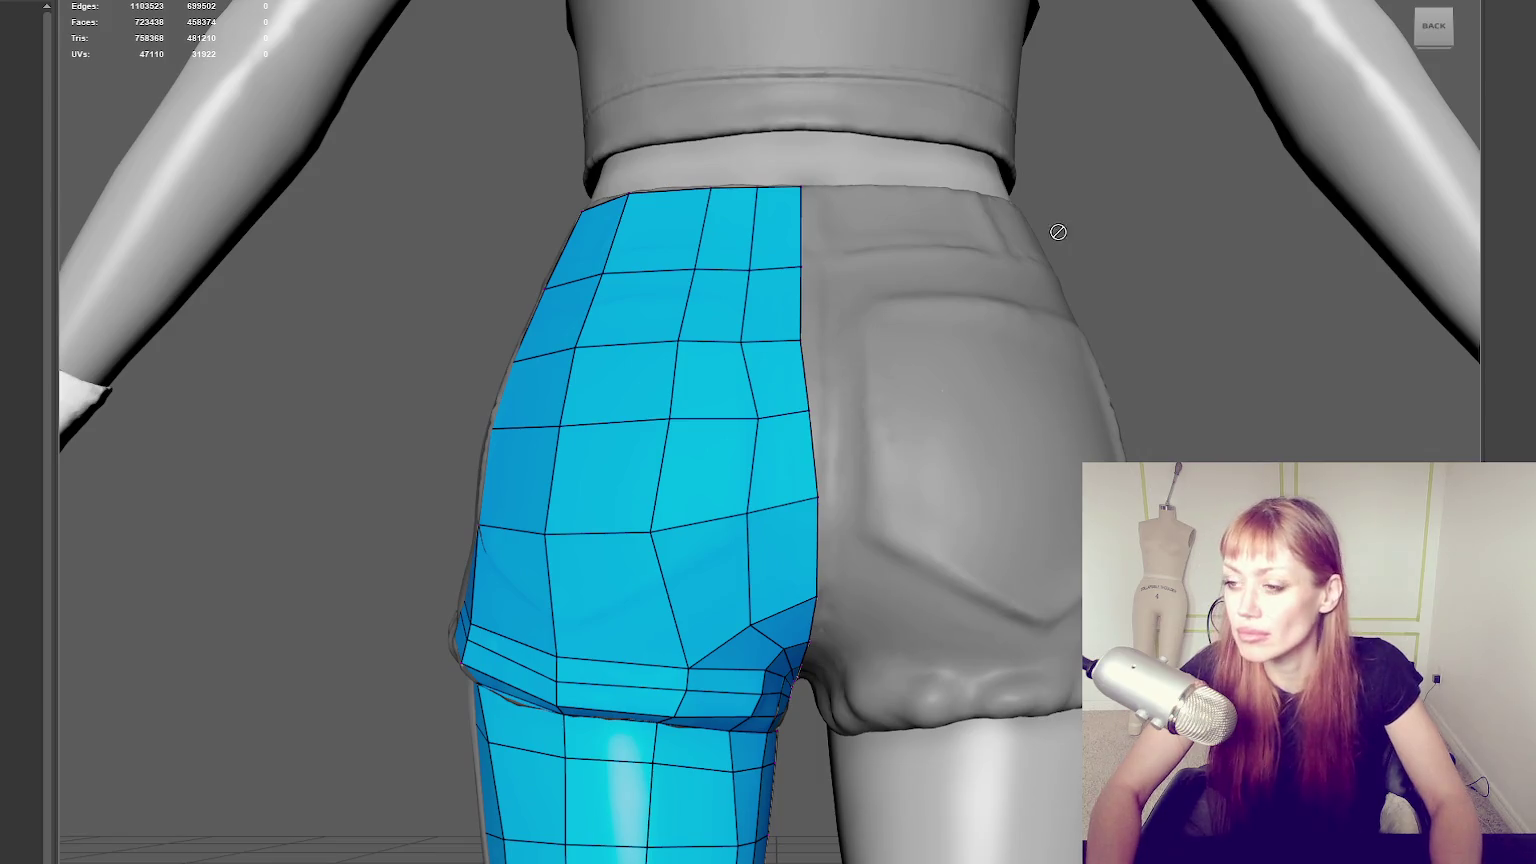
key(q)
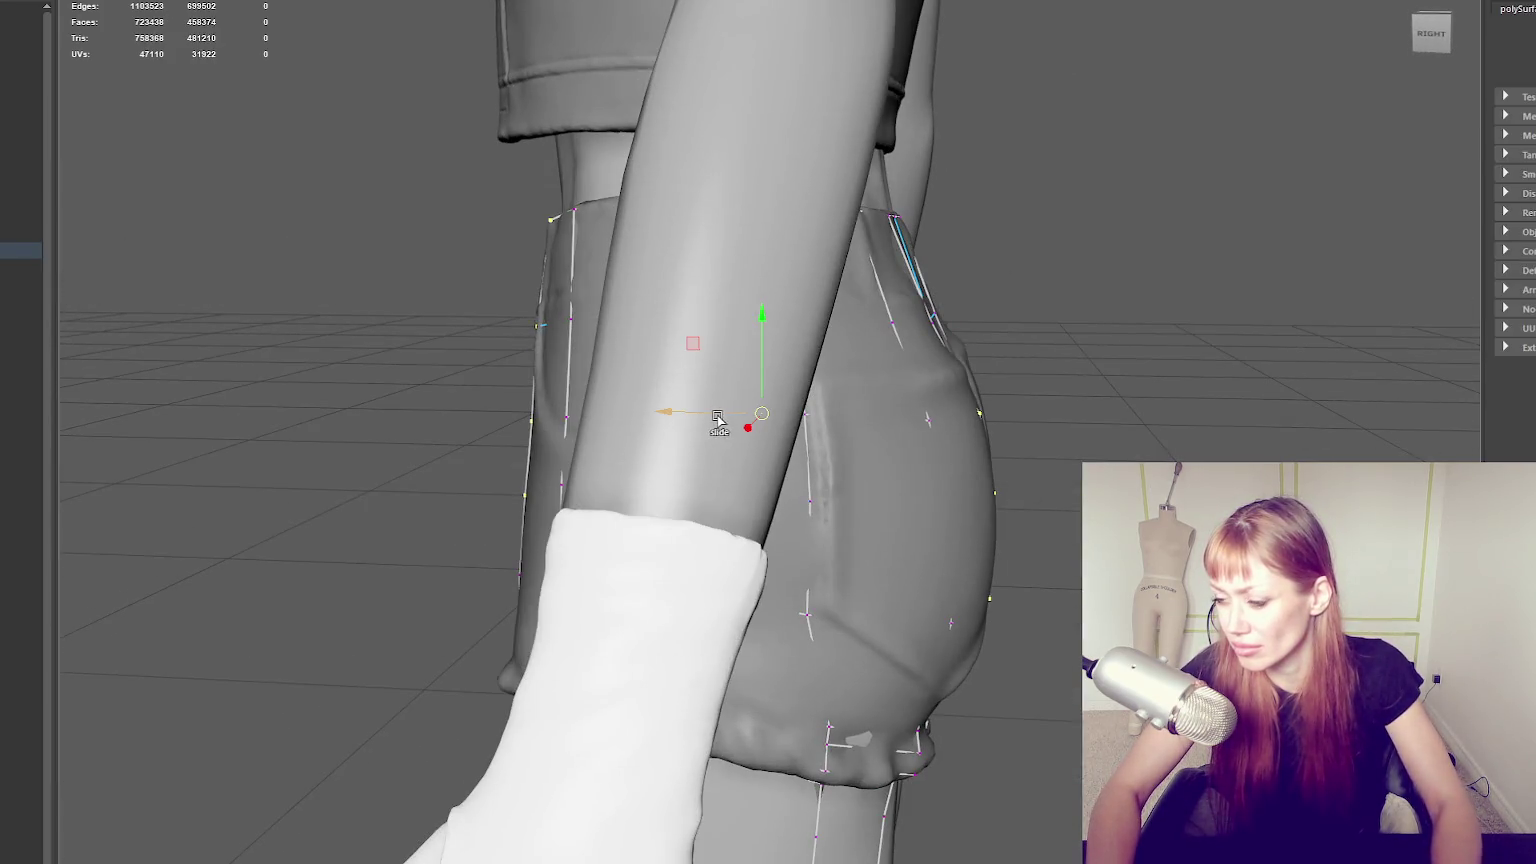
Check the shorts back in wireframe and textured views, undo a change, then shift a vertex left.
key(4)
alt+drag(1003, 444, 1190, 432)
key(ctrl+z)
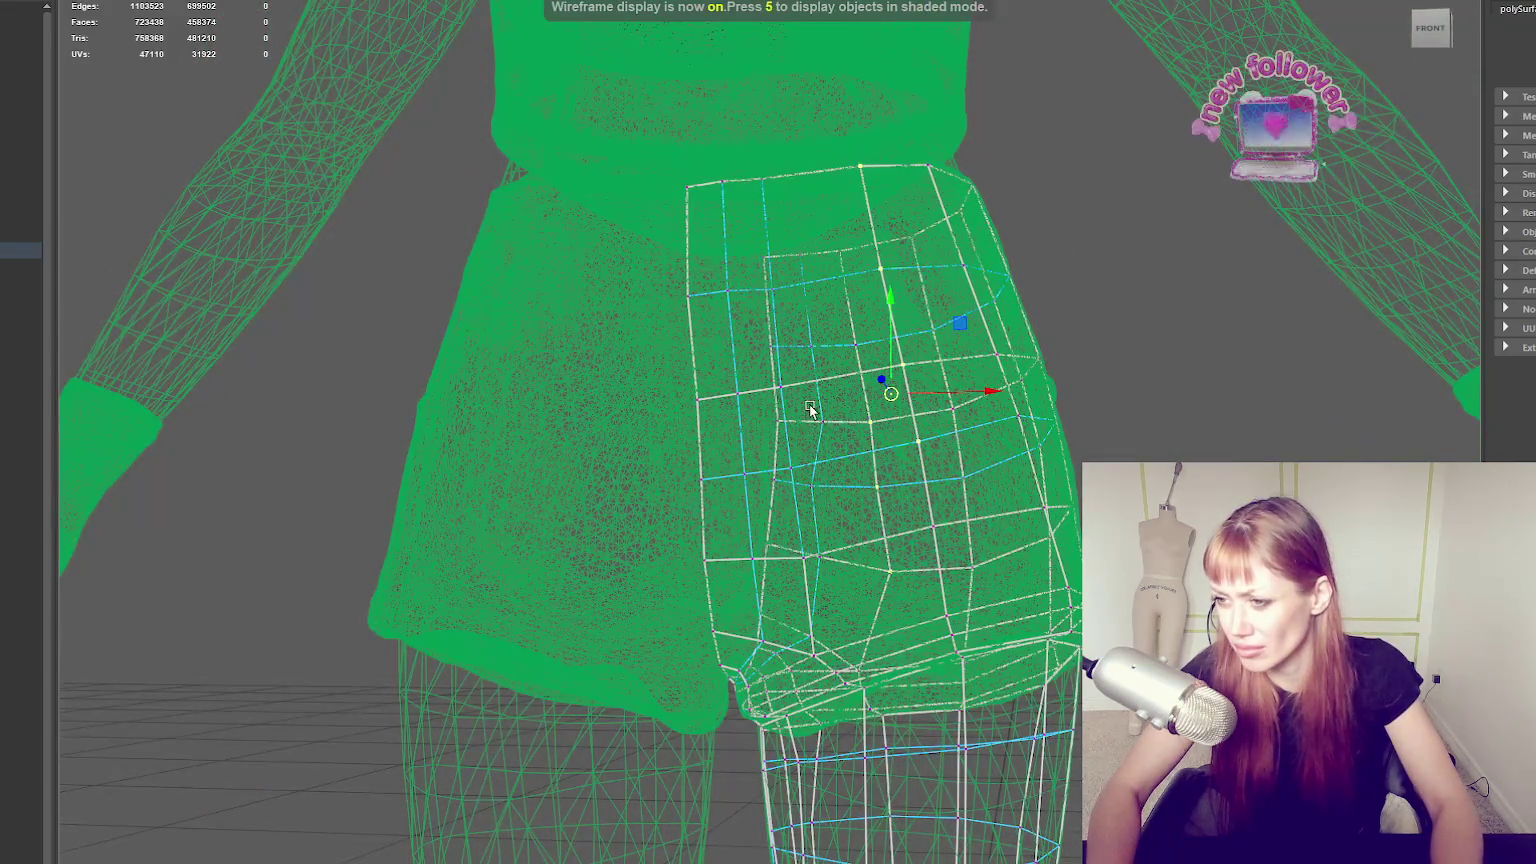
alt+drag(925, 580, 806, 593)
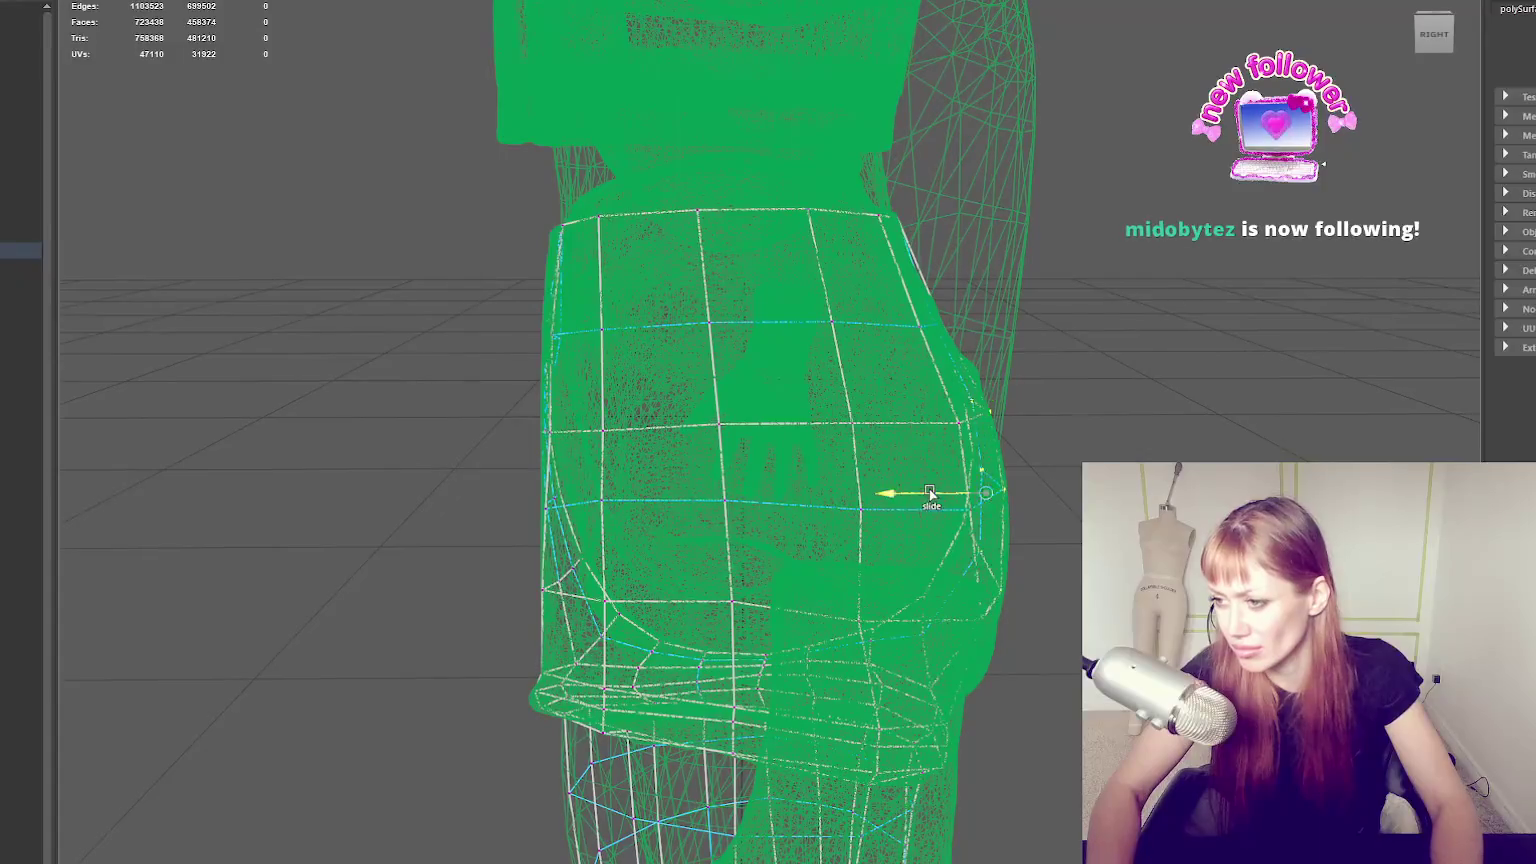
mouse_move(958, 493)
alt+mouse_down()
mouse_move(926, 452)
mouse_move(590, 480)
alt+mouse_up()
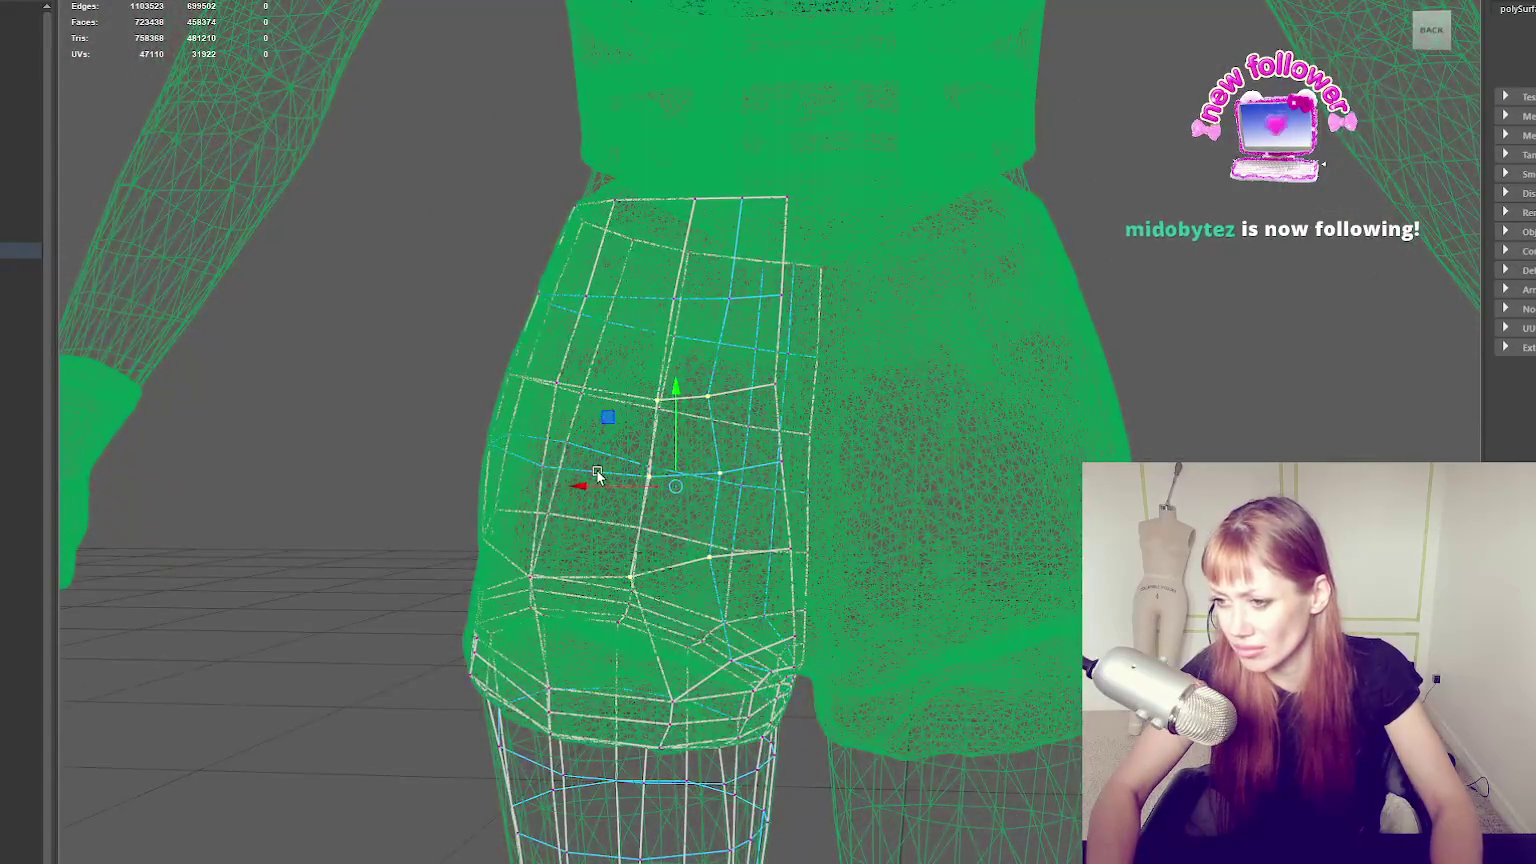
mouse_move(700, 480)
alt+mouse_down()
mouse_move(530, 500)
mouse_move(585, 503)
alt+mouse_up()
key(6)
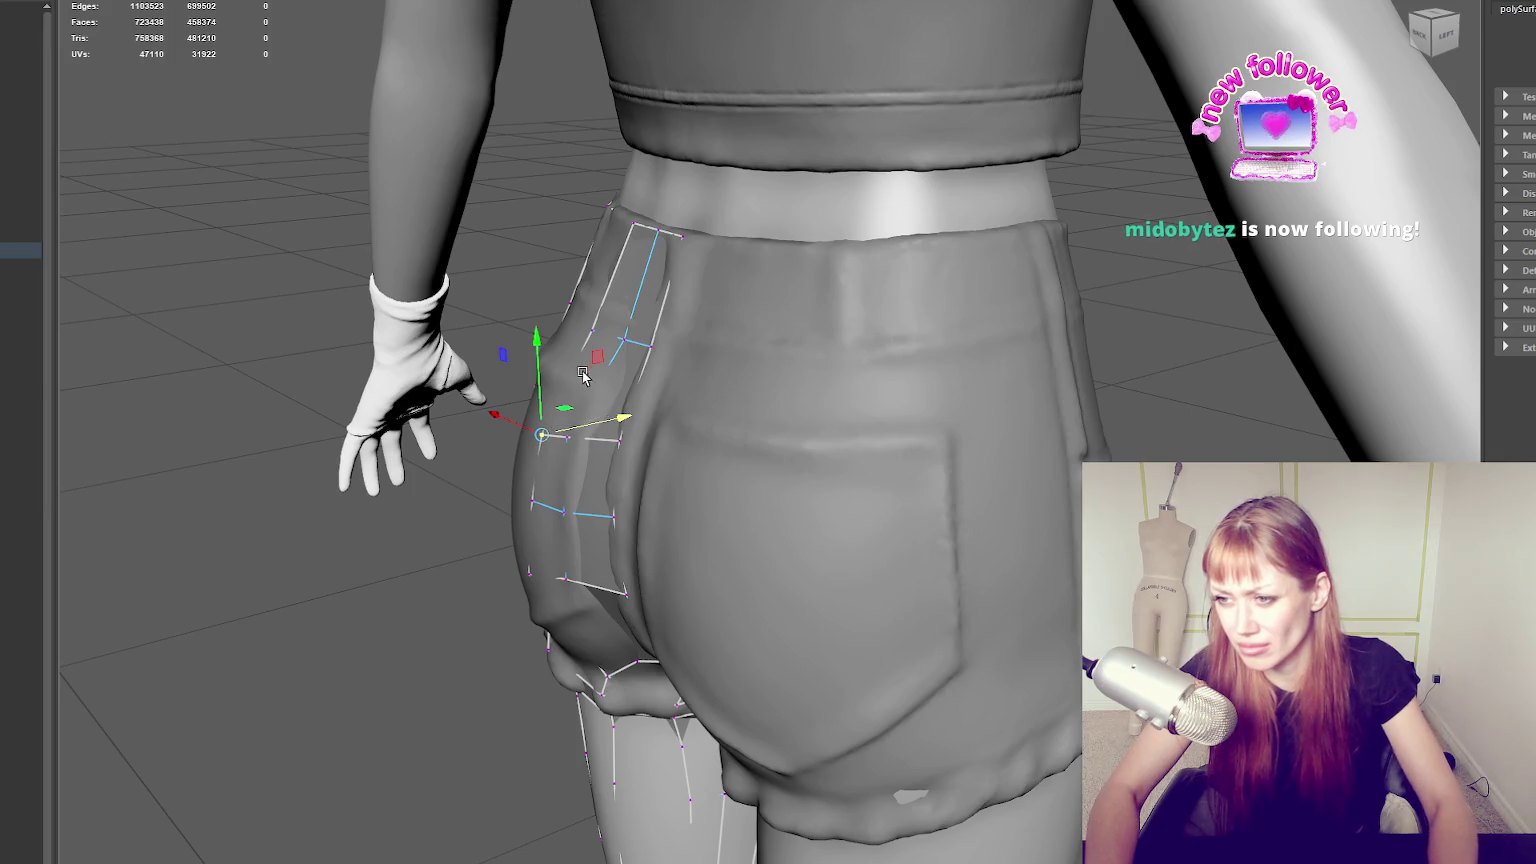
key(4)
alt+drag(583, 372, 836, 414)
key(6)
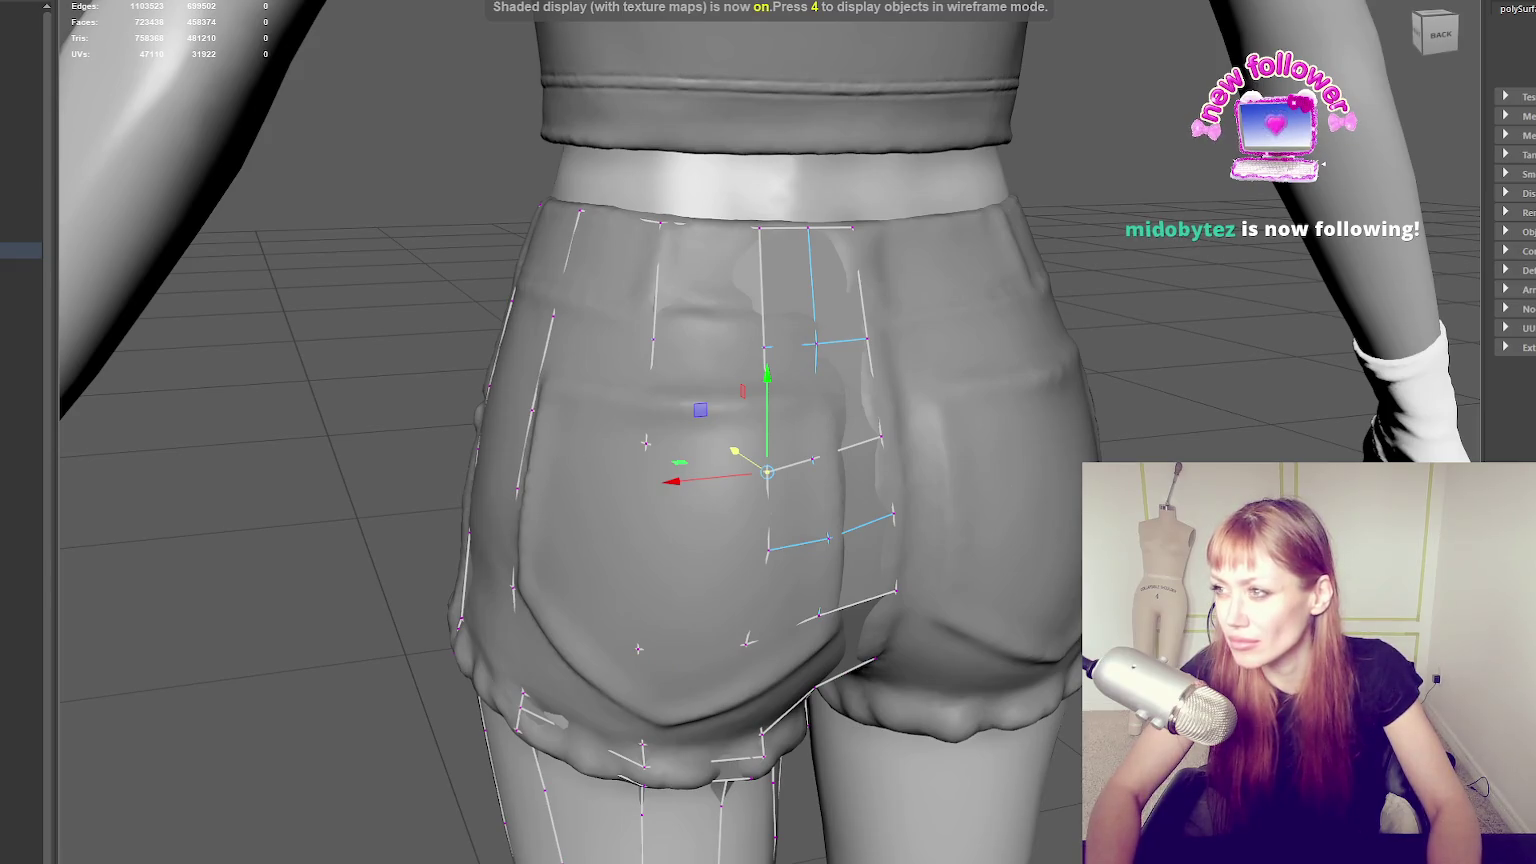
click(764, 481)
drag(769, 470, 747, 456)
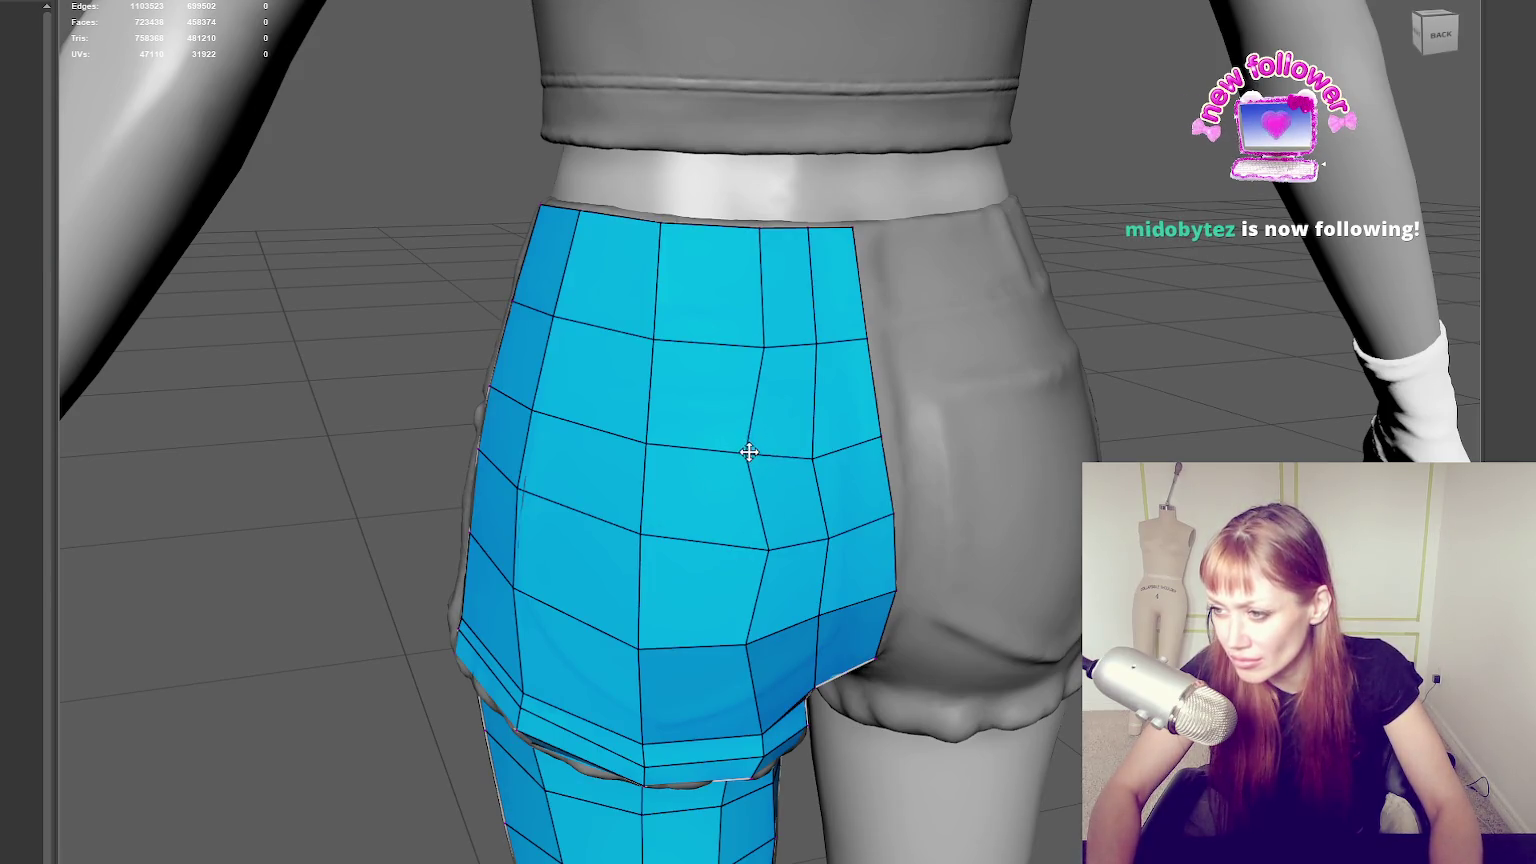
Shift back-panel shorts vertices left to even out the columns down to the hem.
drag(758, 343, 734, 342)
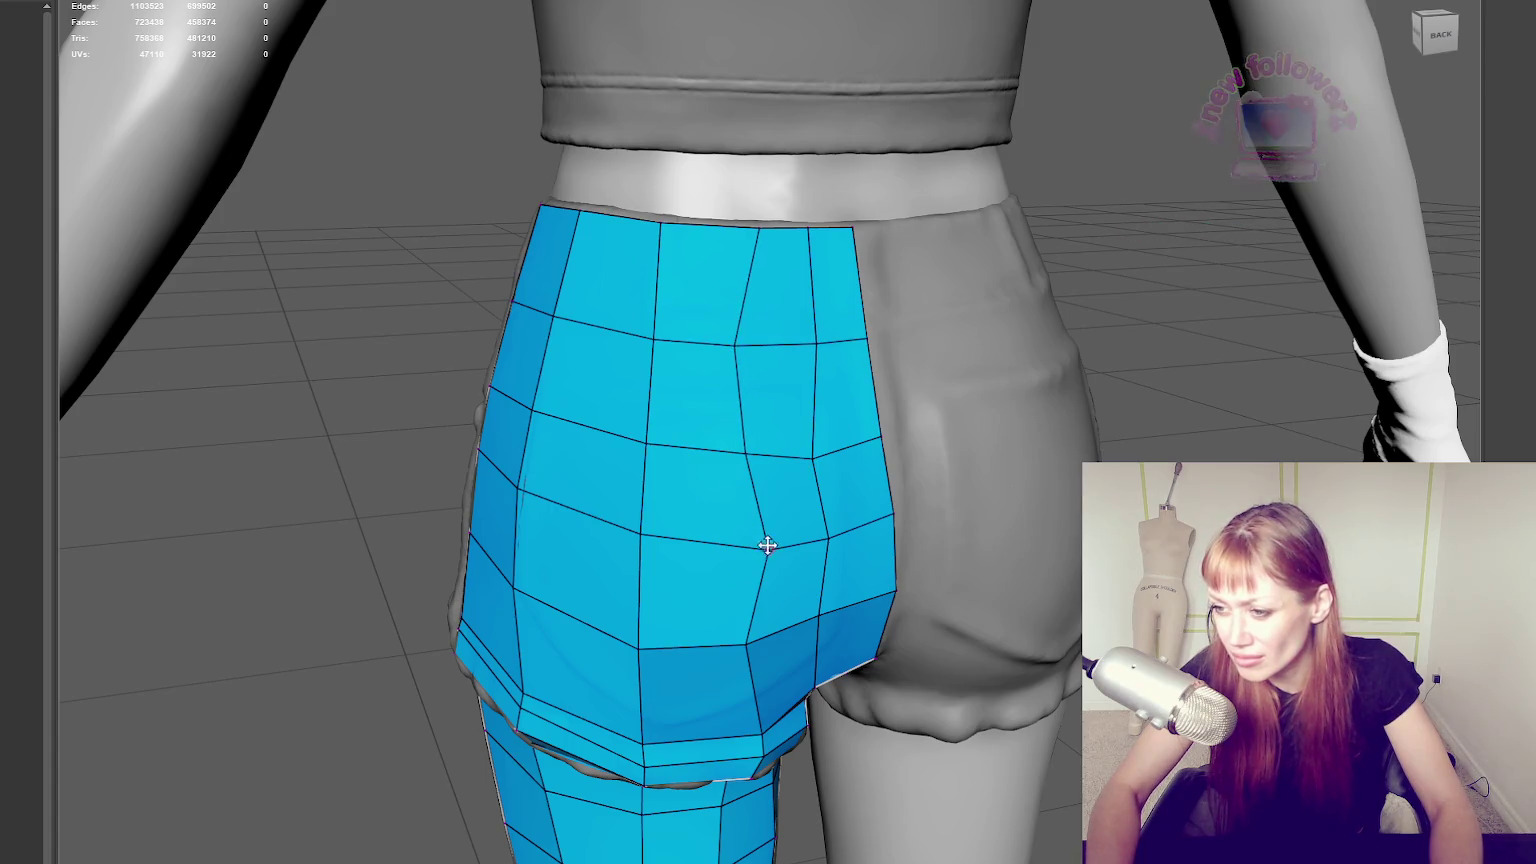
drag(769, 549, 735, 548)
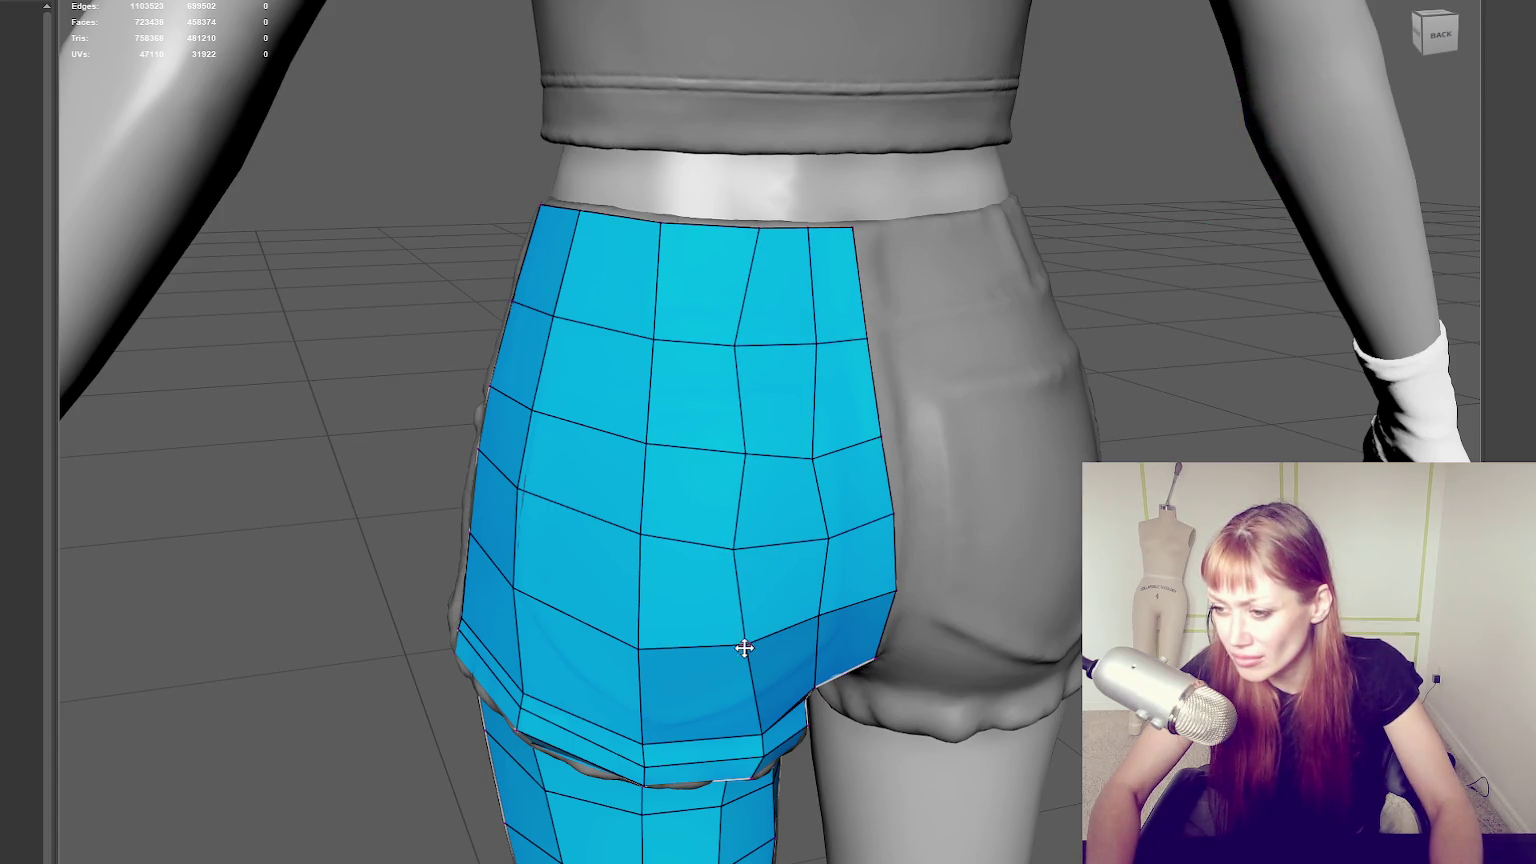
middle_drag(761, 713, 722, 664)
mouse_move(715, 694)
mouse_down()
mouse_move(689, 710)
mouse_move(703, 730)
mouse_move(687, 737)
mouse_up()
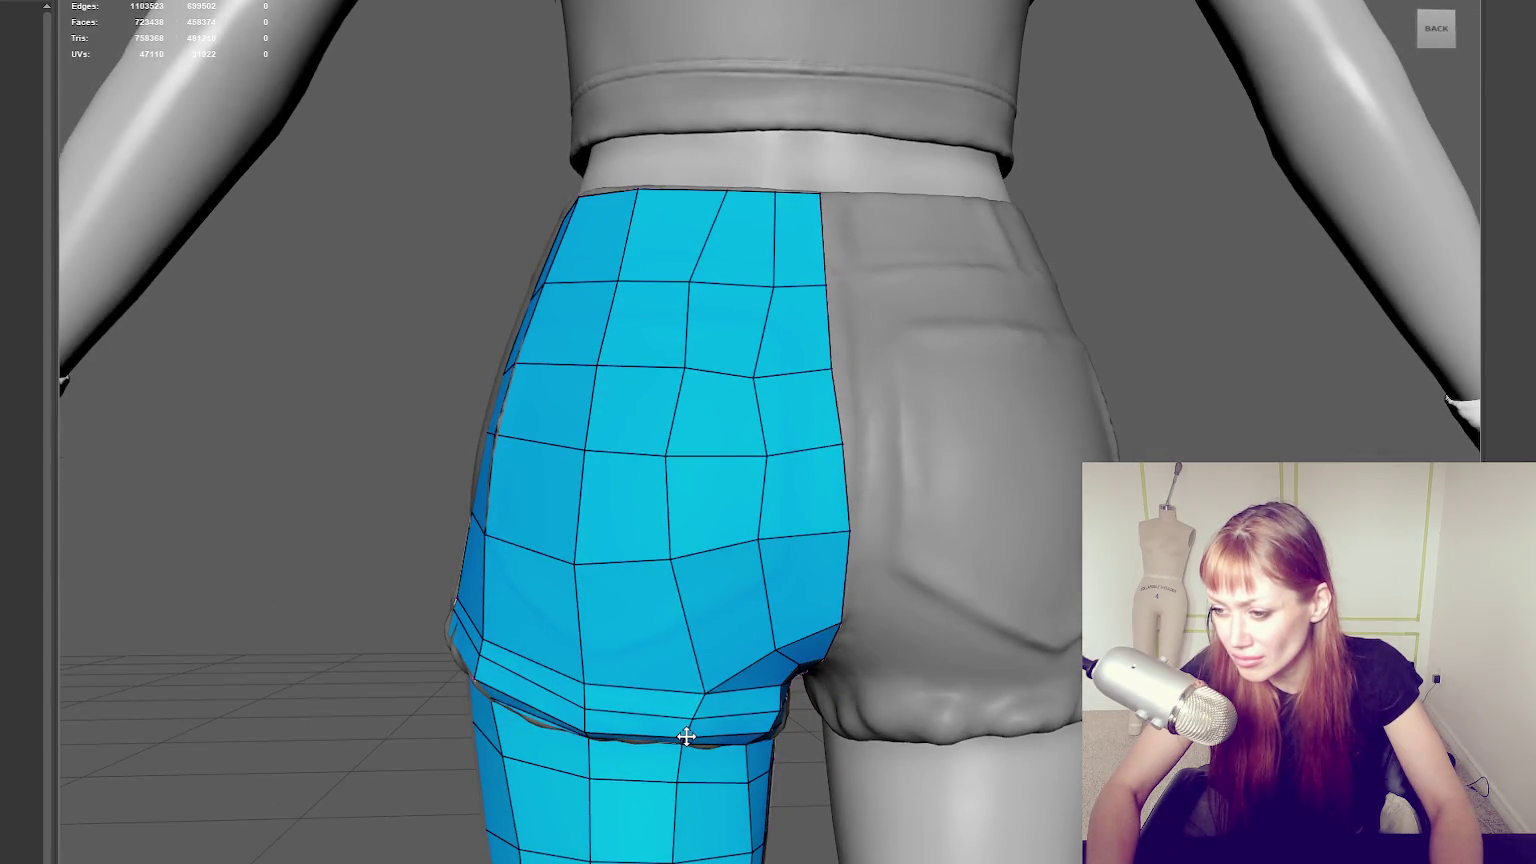
drag(588, 556, 592, 556)
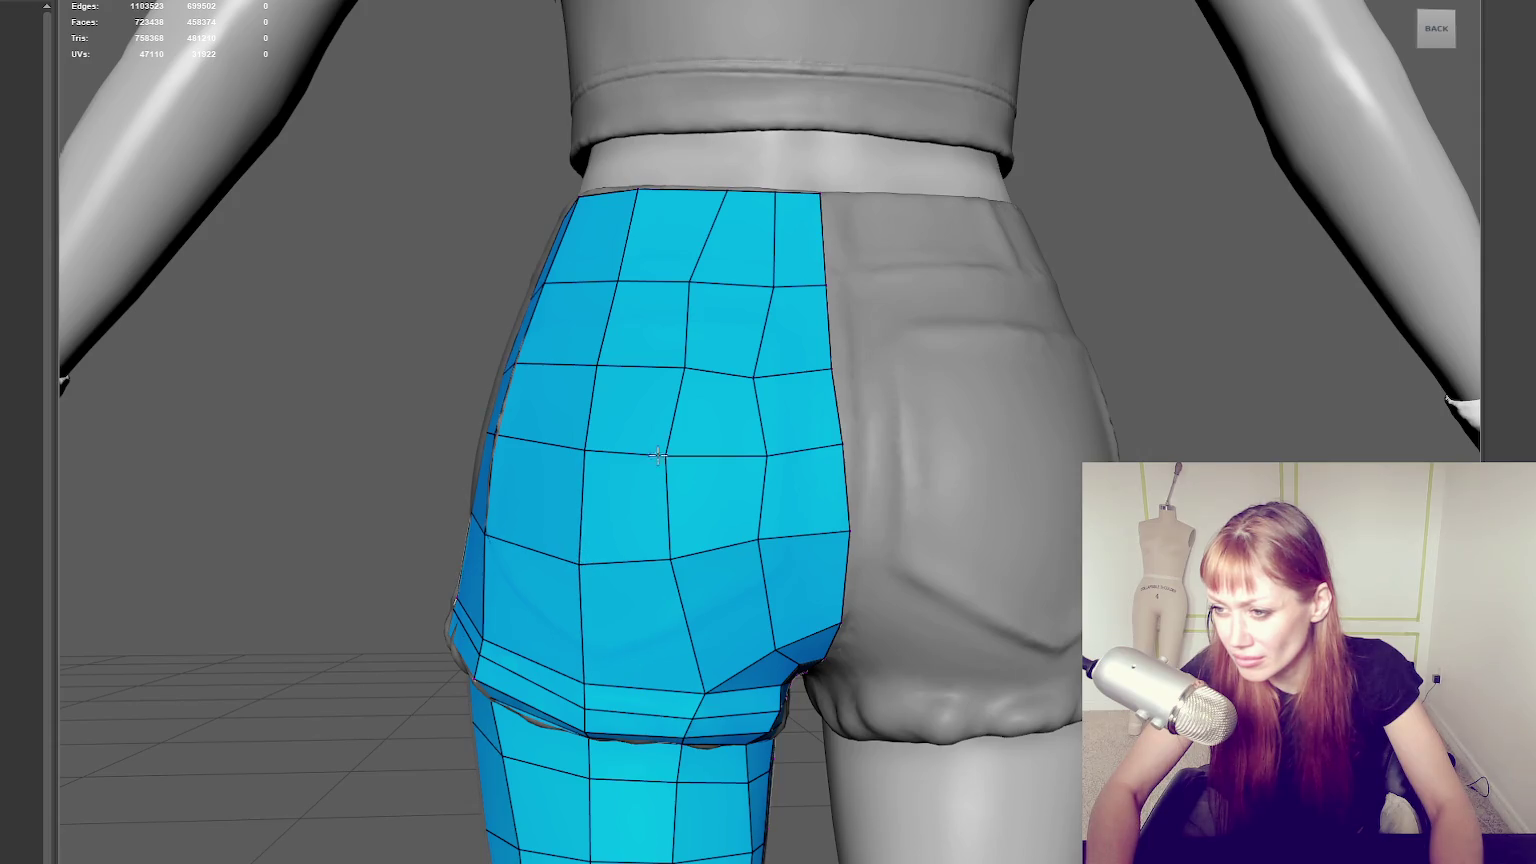
drag(682, 364, 760, 372)
drag(767, 455, 762, 457)
mouse_move(759, 539)
mouse_down()
mouse_move(766, 553)
mouse_move(849, 545)
mouse_up()
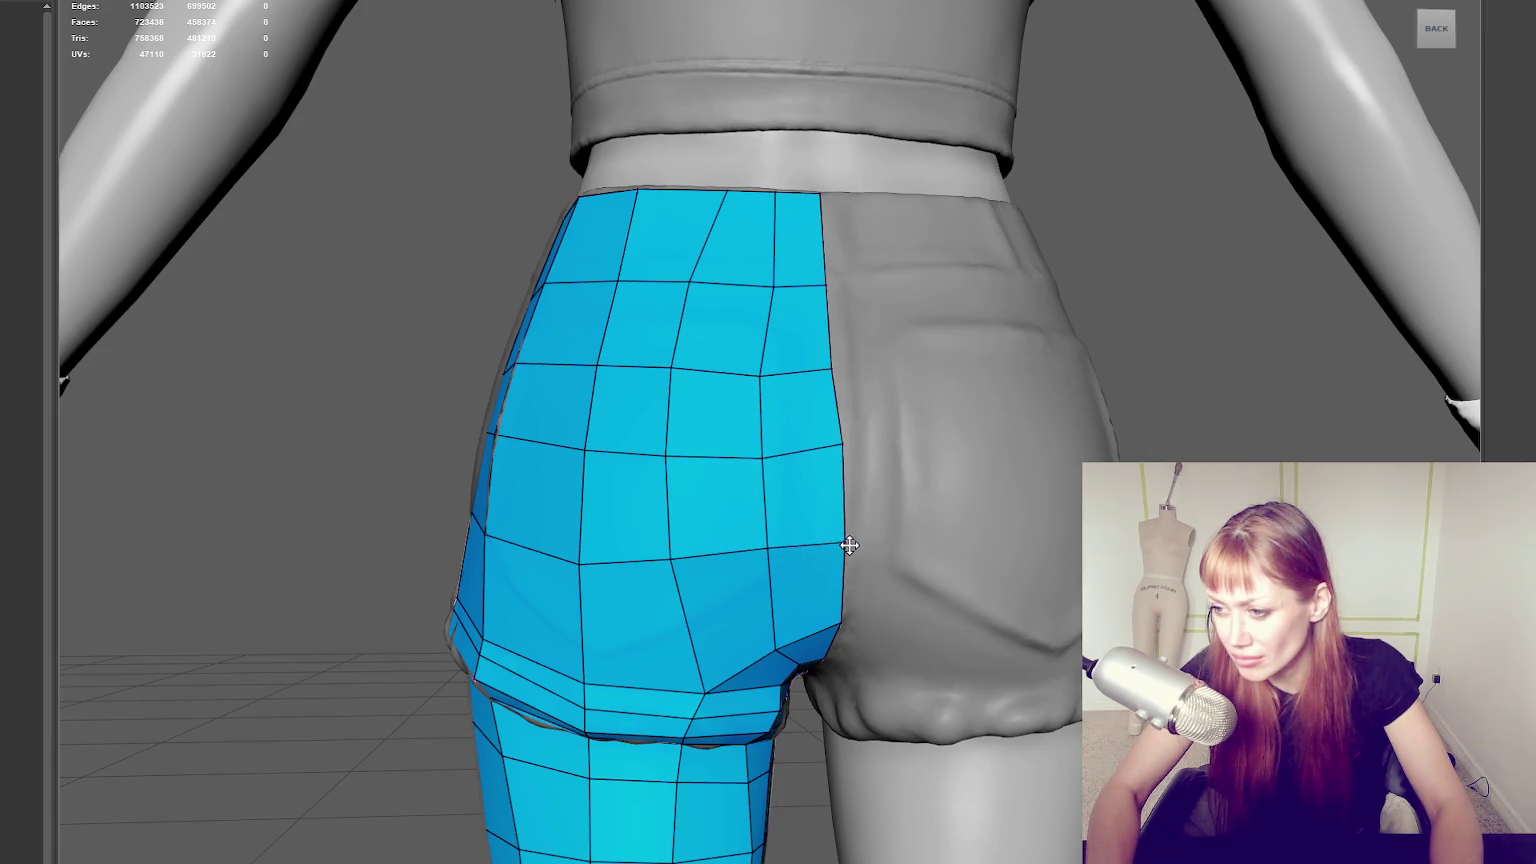
drag(837, 618, 838, 628)
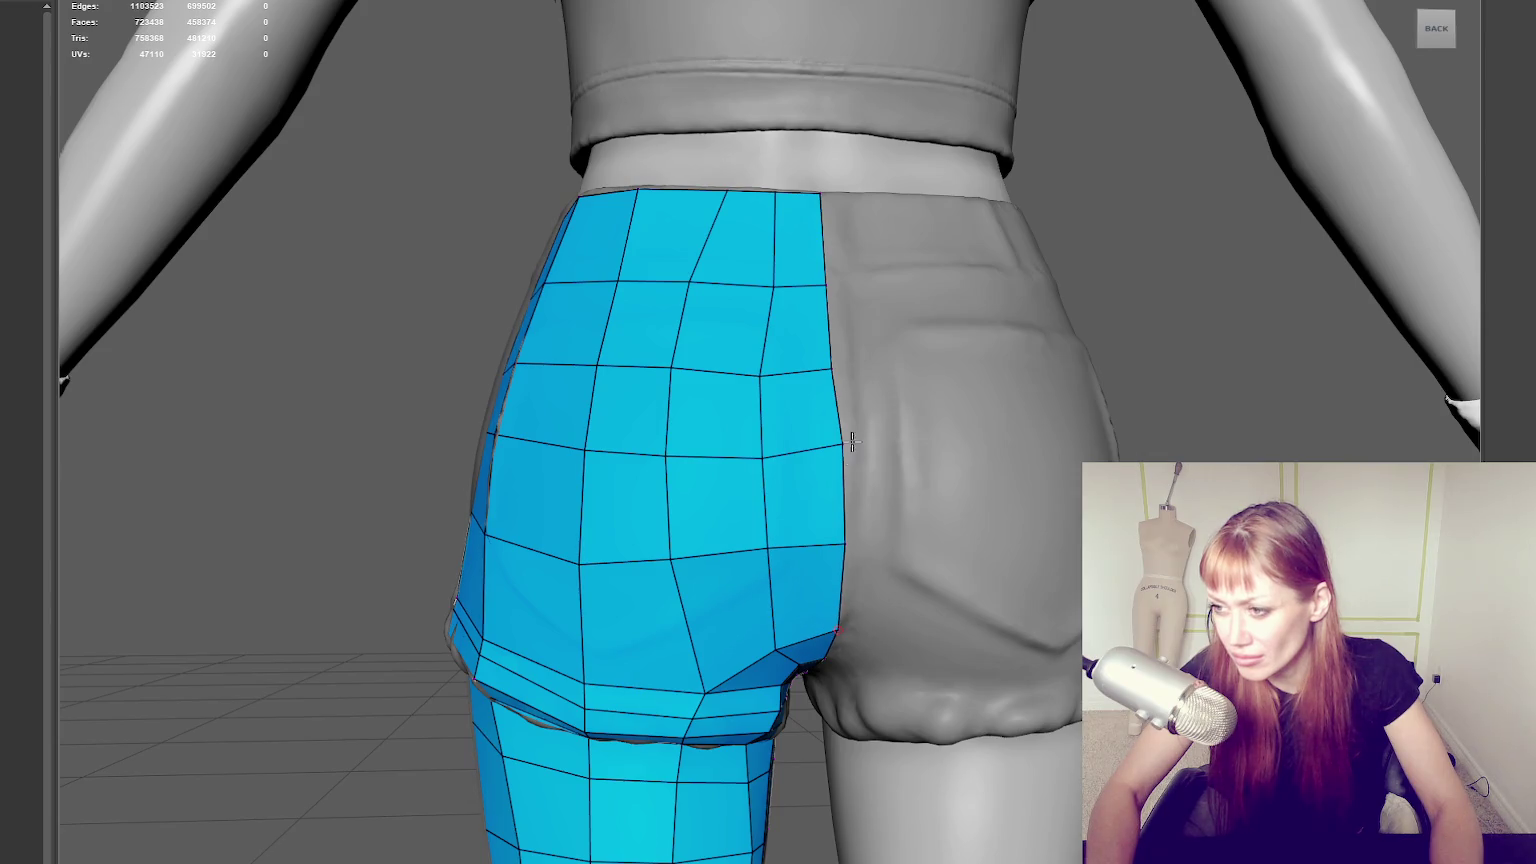
Push side vertices out to the centre seam and adjust the waistband and back grid.
drag(833, 367, 843, 375)
drag(826, 287, 836, 284)
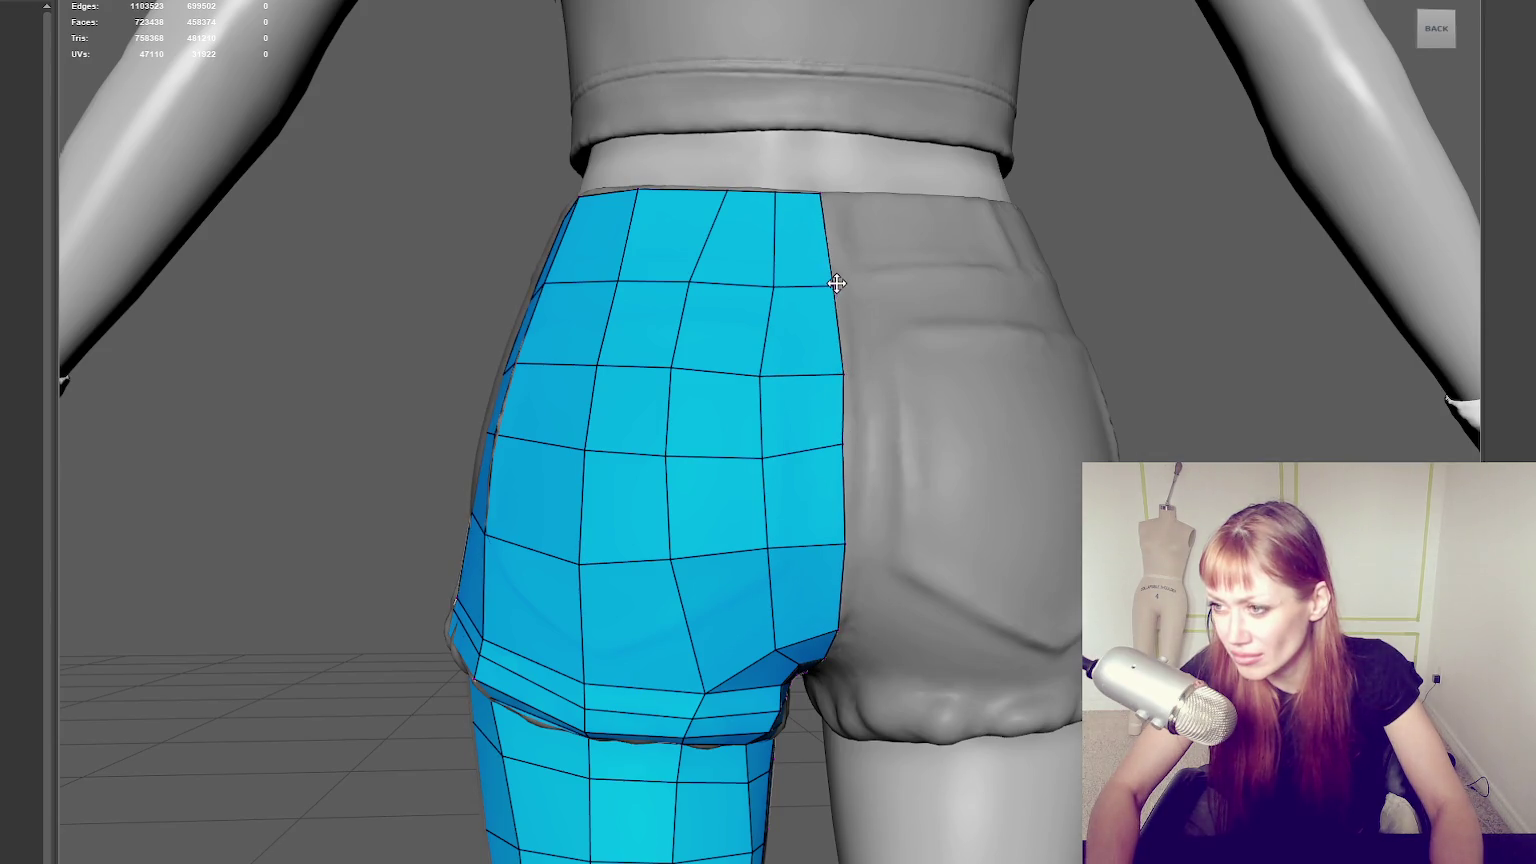
drag(722, 190, 705, 191)
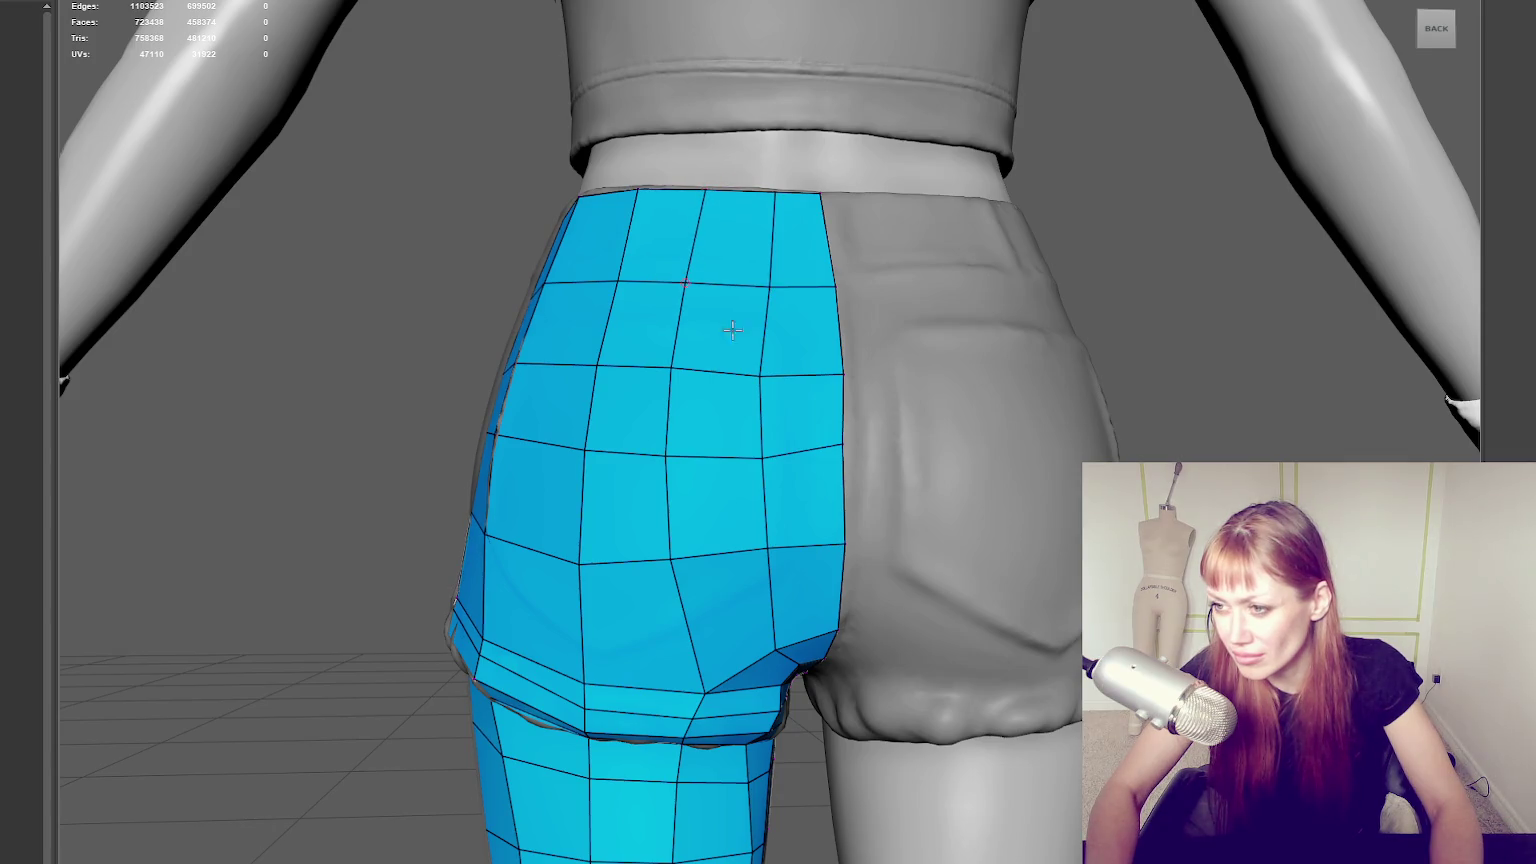
drag(761, 375, 766, 372)
mouse_move(760, 467)
mouse_down()
mouse_move(768, 446)
mouse_move(761, 459)
mouse_up()
drag(760, 548, 766, 553)
Pull lower vertices down to fit the hem, smooth the grid, and review from side and front.
drag(673, 557, 668, 572)
drag(766, 559, 771, 560)
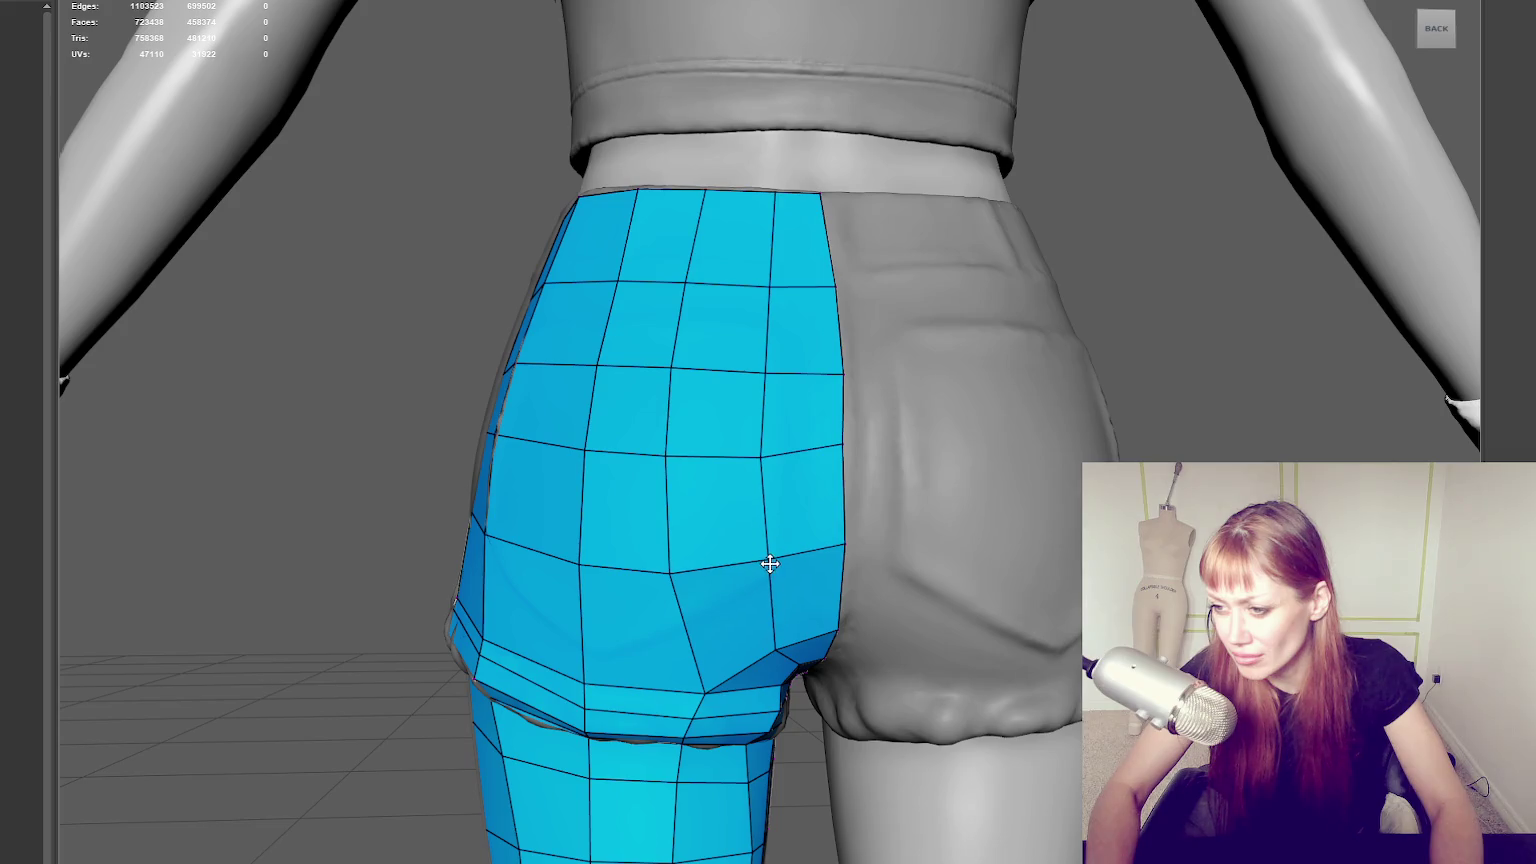
drag(582, 566, 671, 573)
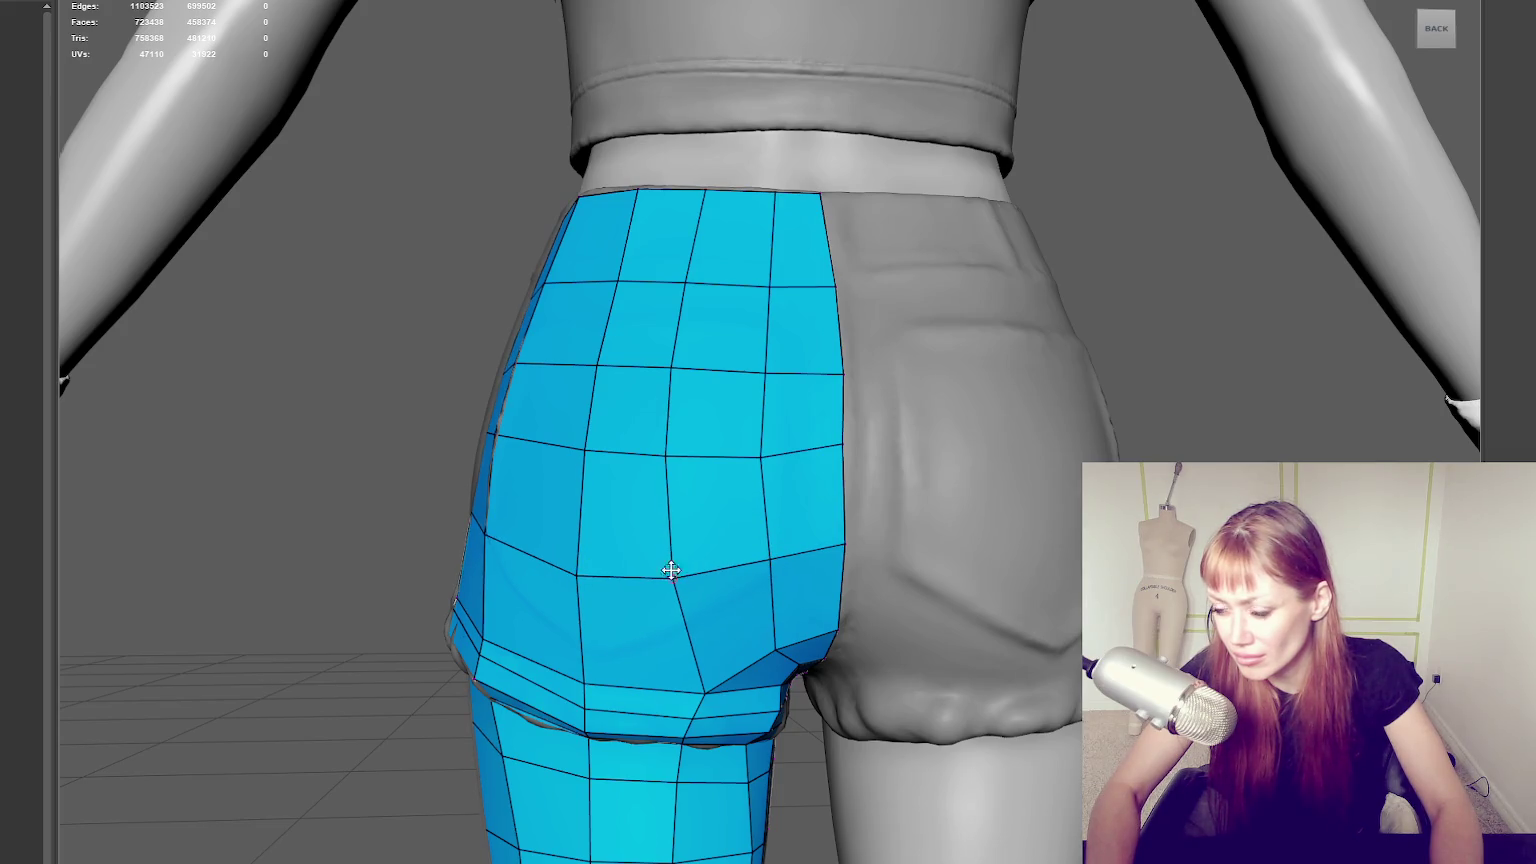
drag(667, 452, 669, 455)
drag(762, 450, 763, 453)
scroll(665, 454, down, 1)
scroll(662, 453, down, 4)
mouse_move(662, 453)
alt+mouse_down()
mouse_move(499, 438)
mouse_move(768, 420)
alt+mouse_up()
scroll(768, 420, up, 1)
scroll(768, 420, up, 3)
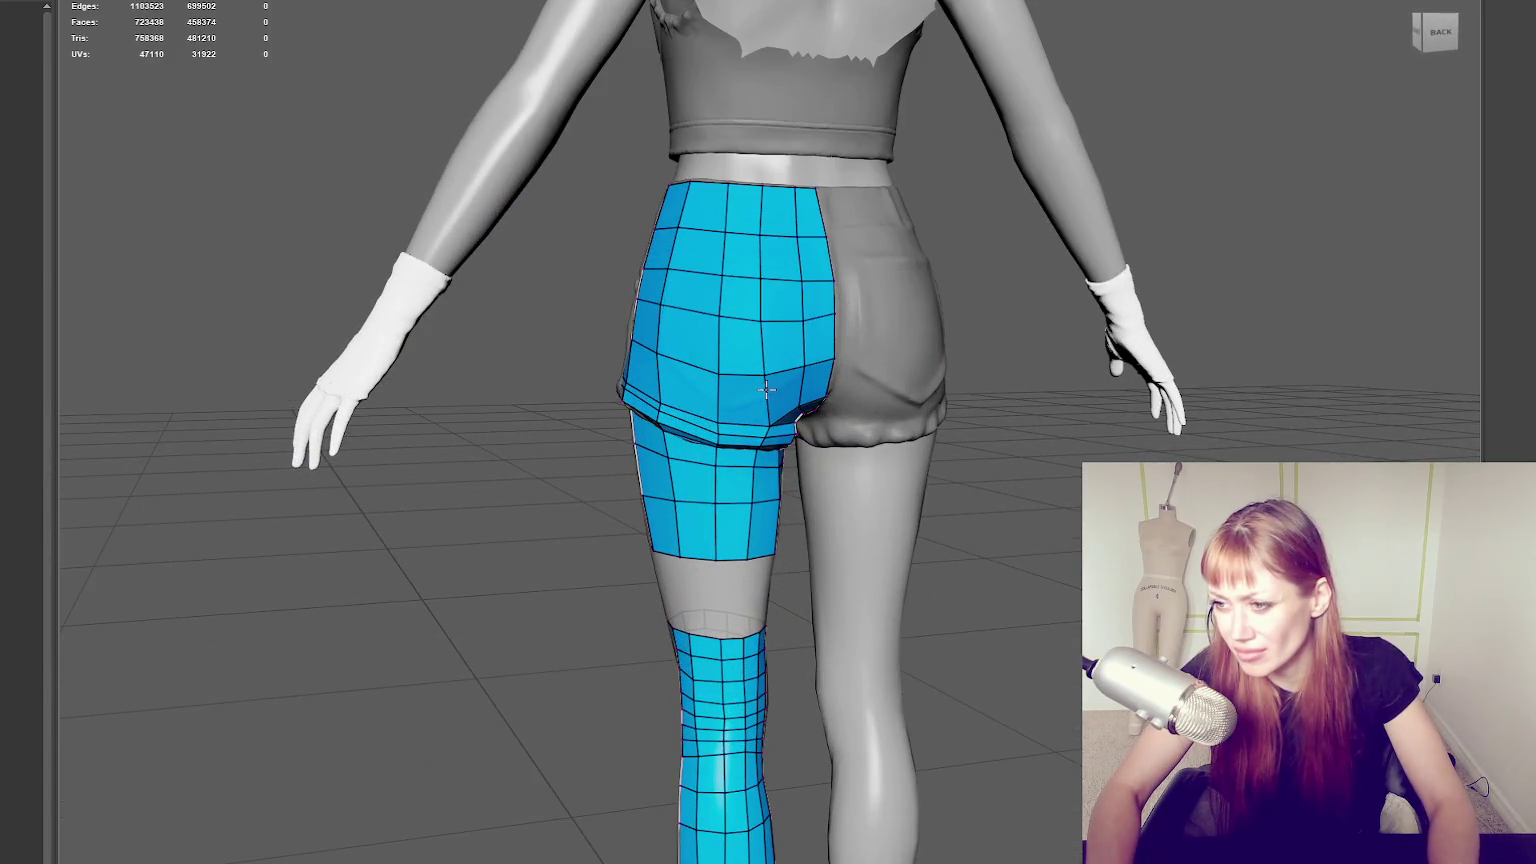
alt+drag(766, 387, 1063, 378)
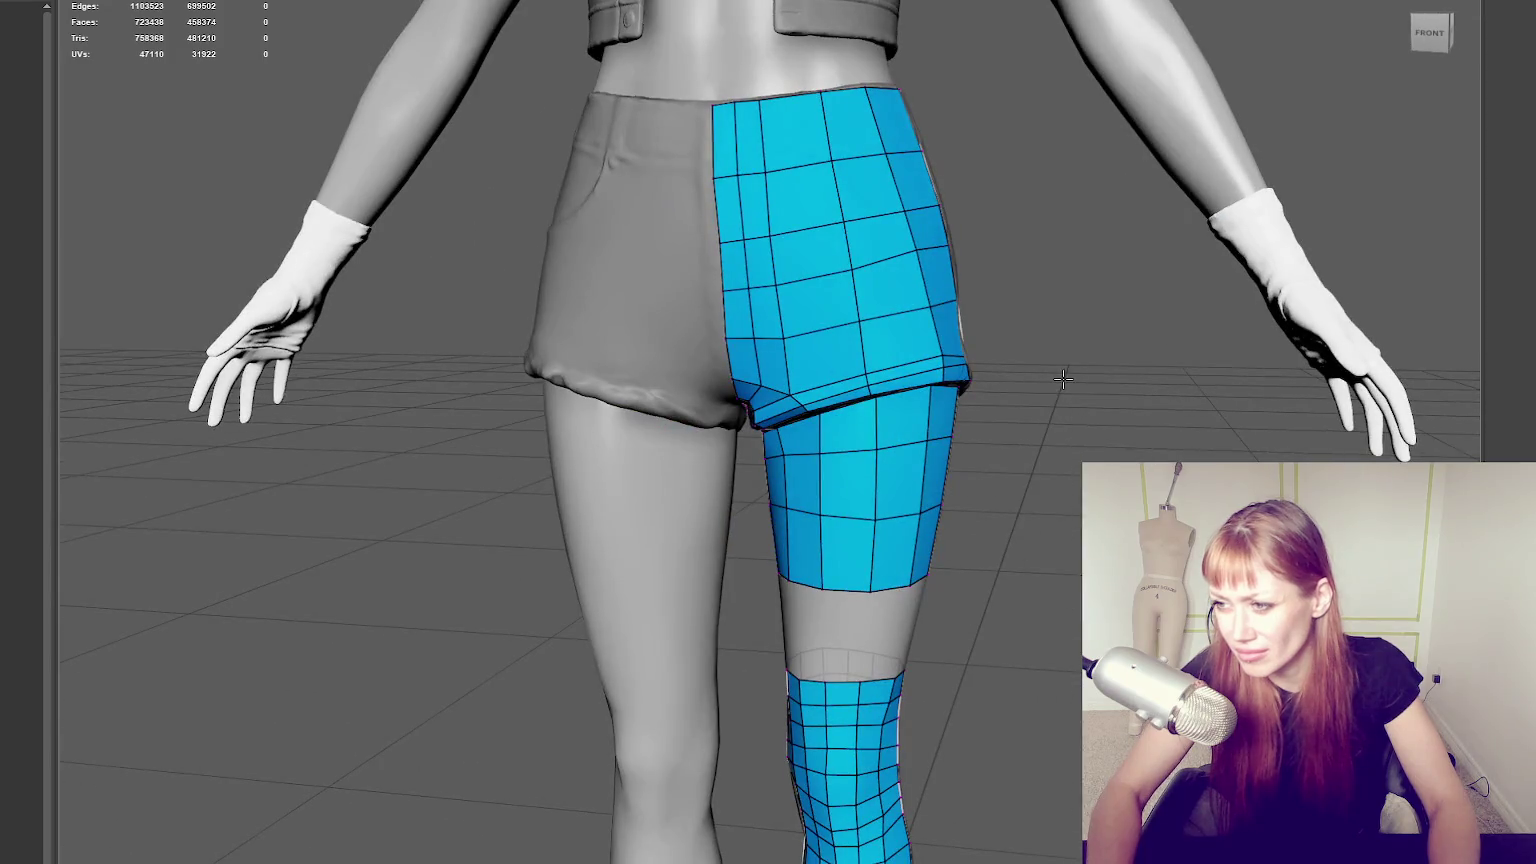
Straighten the front shorts quads by shifting an edge and a vertex right, checking in wireframe.
drag(779, 337, 792, 337)
mouse_move(774, 283)
mouse_down()
mouse_move(793, 282)
mouse_move(786, 233)
mouse_up()
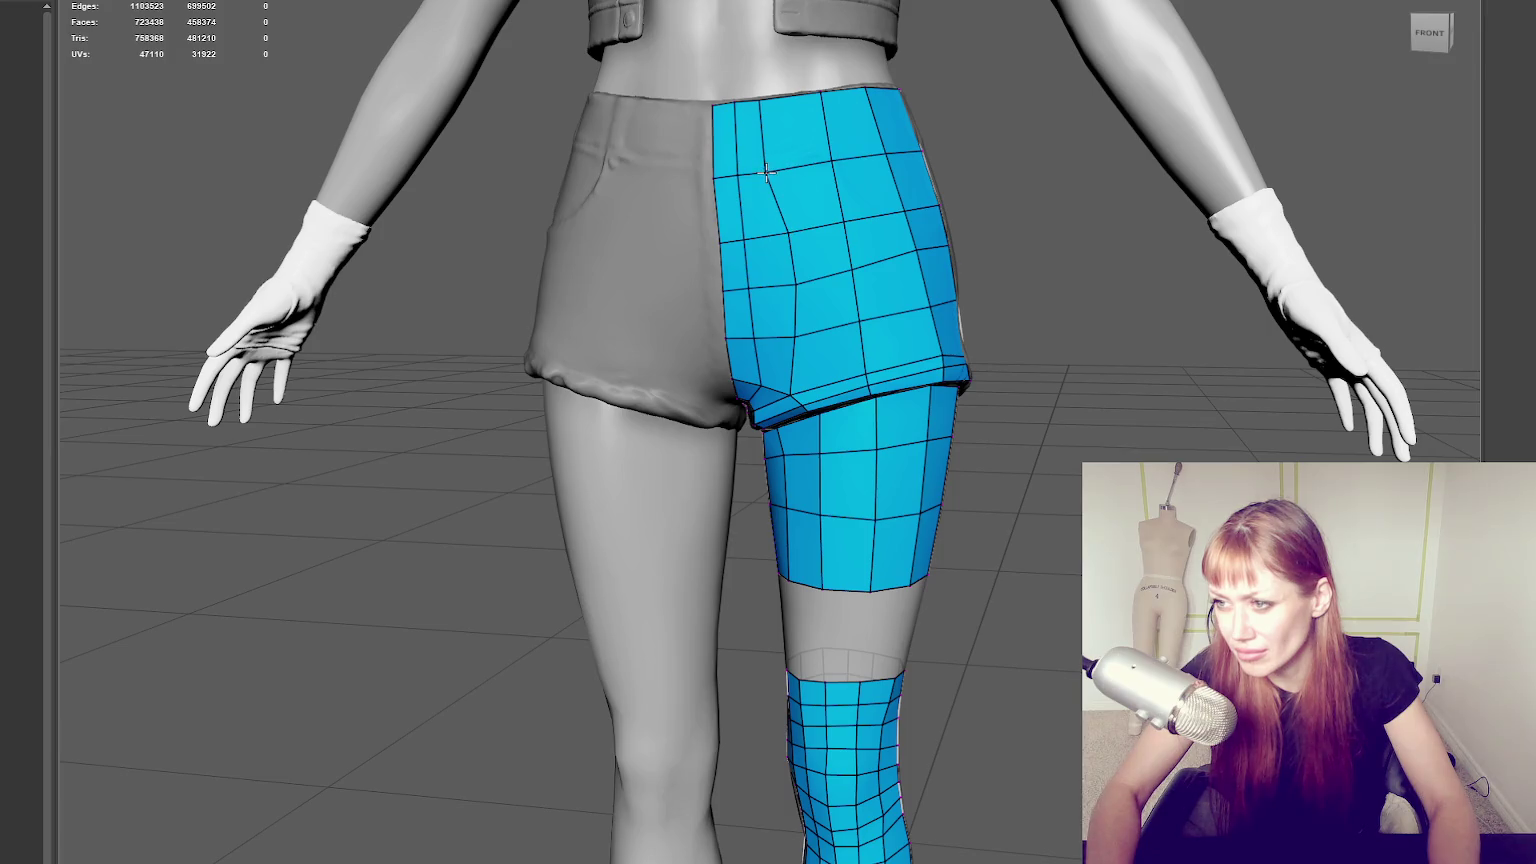
mouse_move(792, 176)
alt+middle_down()
mouse_move(867, 233)
mouse_move(865, 345)
mouse_move(798, 296)
alt+middle_up()
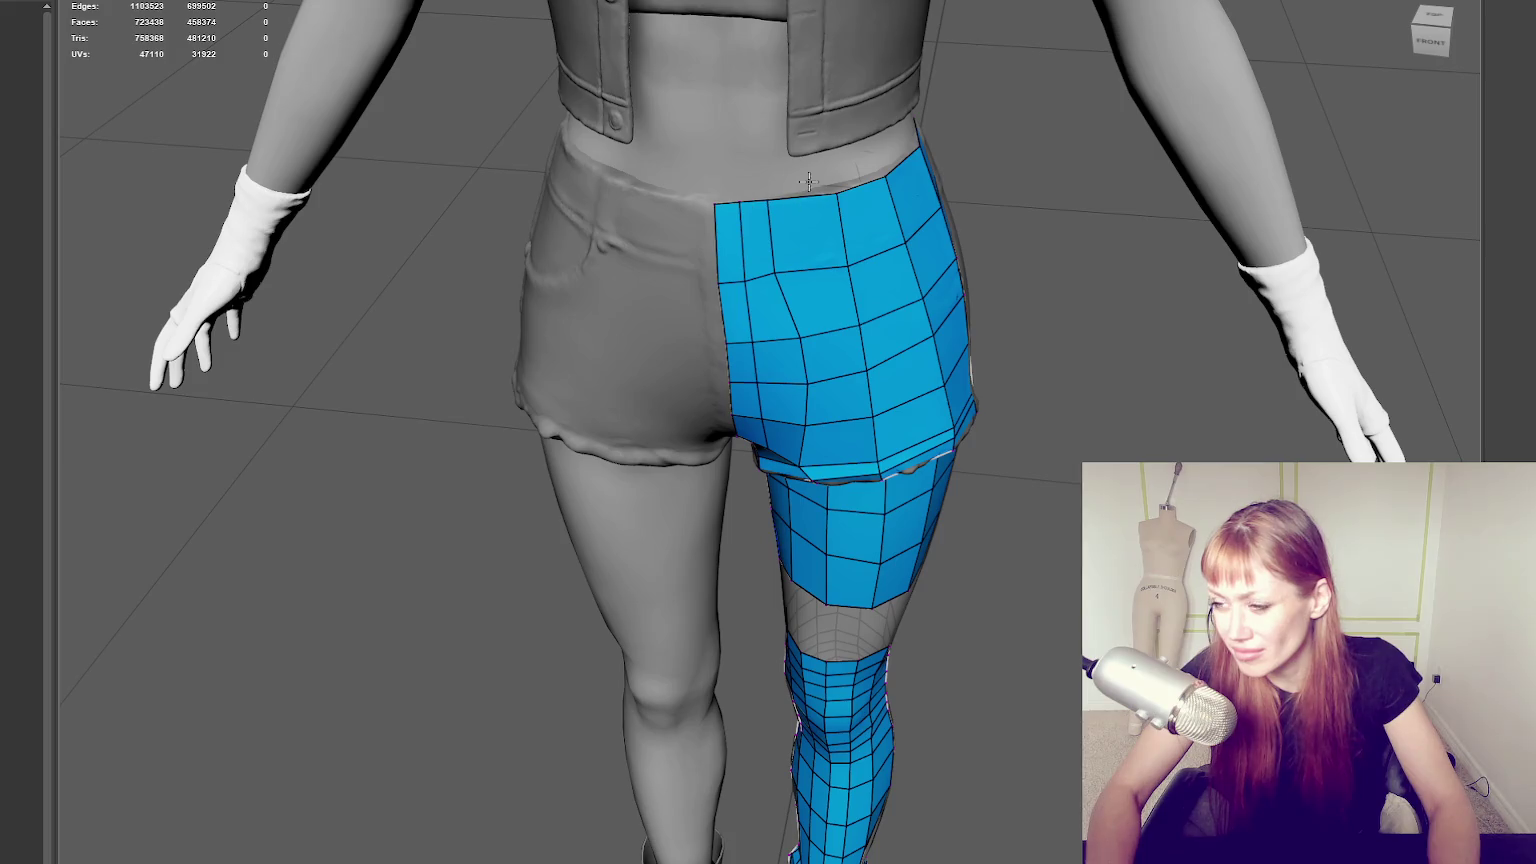
key(q)
key(4)
mouse_move(968, 179)
alt+mouse_down()
mouse_move(816, 182)
mouse_move(939, 168)
alt+mouse_up()
right_drag(893, 134, 698, 118)
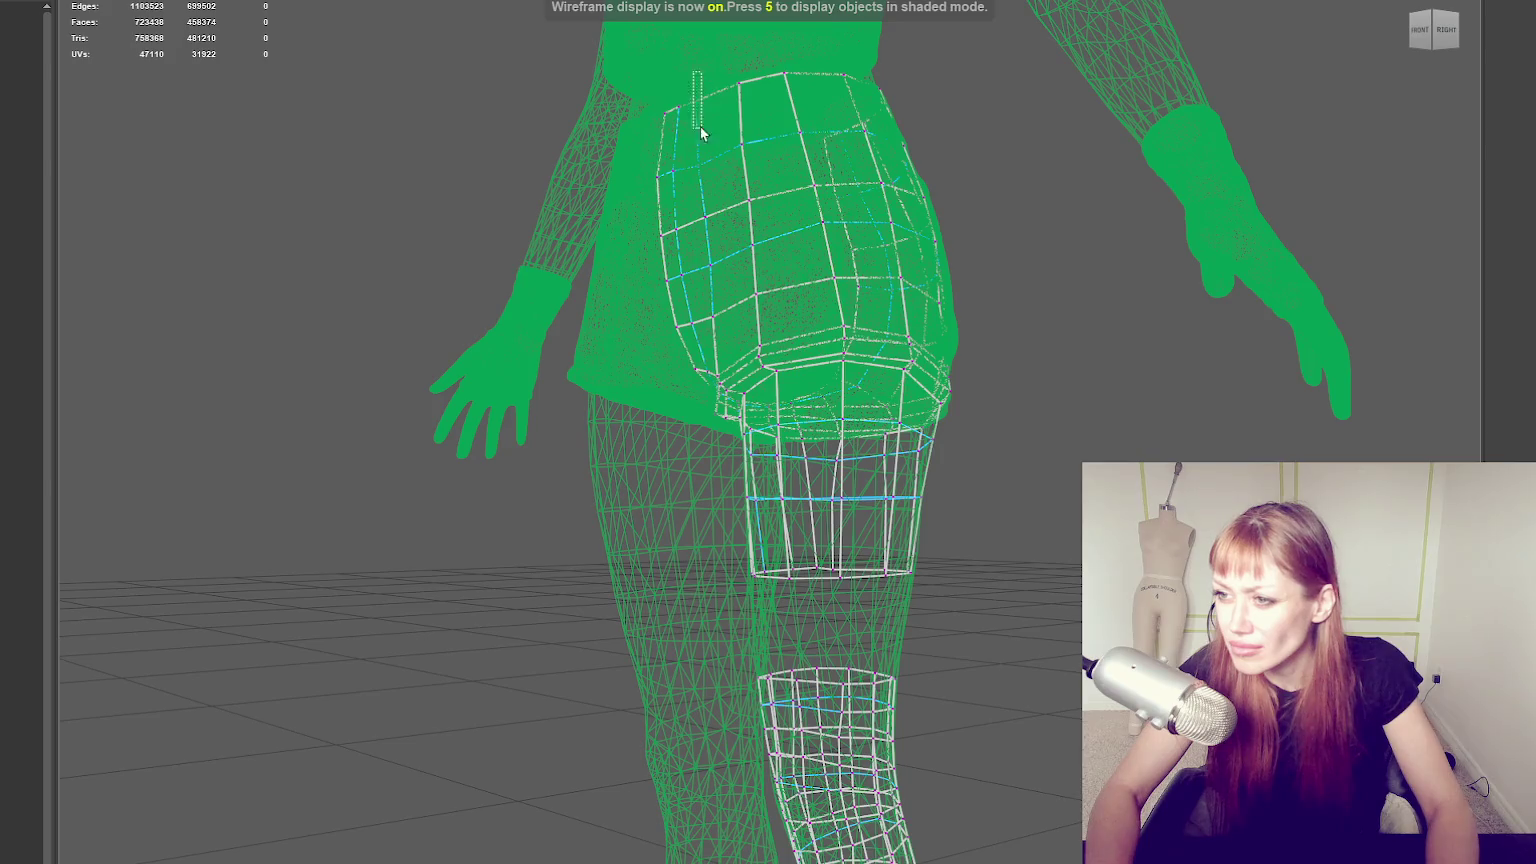
key(6)
mouse_move(730, 178)
alt+mouse_down()
mouse_move(913, 195)
mouse_move(926, 180)
mouse_move(860, 160)
alt+mouse_up()
Raise a waistband vertex up to the sculpt's waistline, comparing the fit in wireframe and shaded views.
key(w)
click(798, 265)
drag(798, 265, 792, 197)
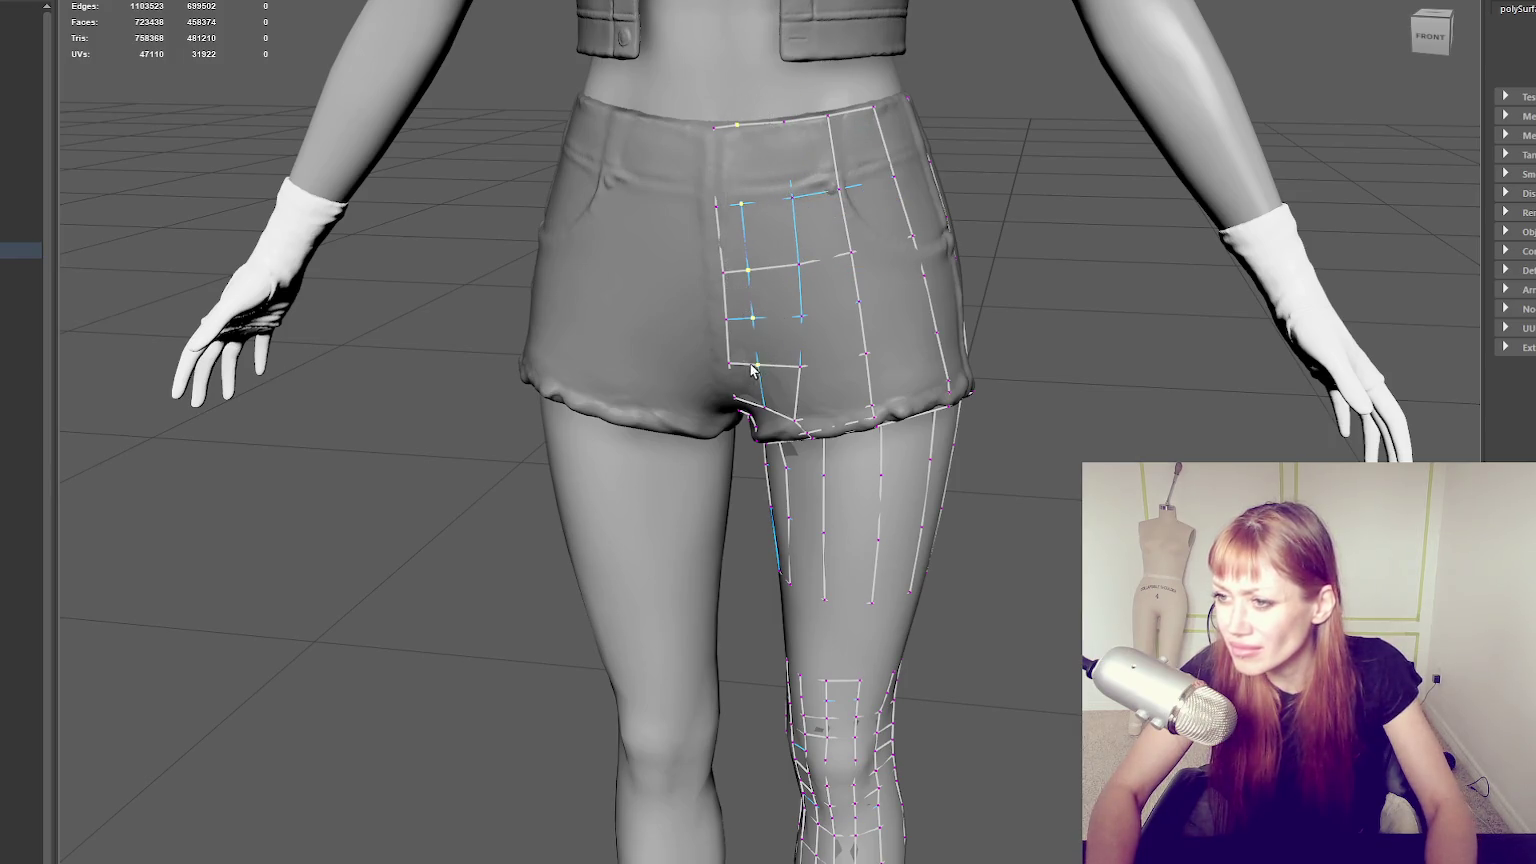
key(4)
mouse_move(818, 328)
alt+mouse_down()
mouse_move(773, 131)
mouse_move(782, 345)
mouse_move(815, 210)
alt+mouse_up()
key(w)
key(q)
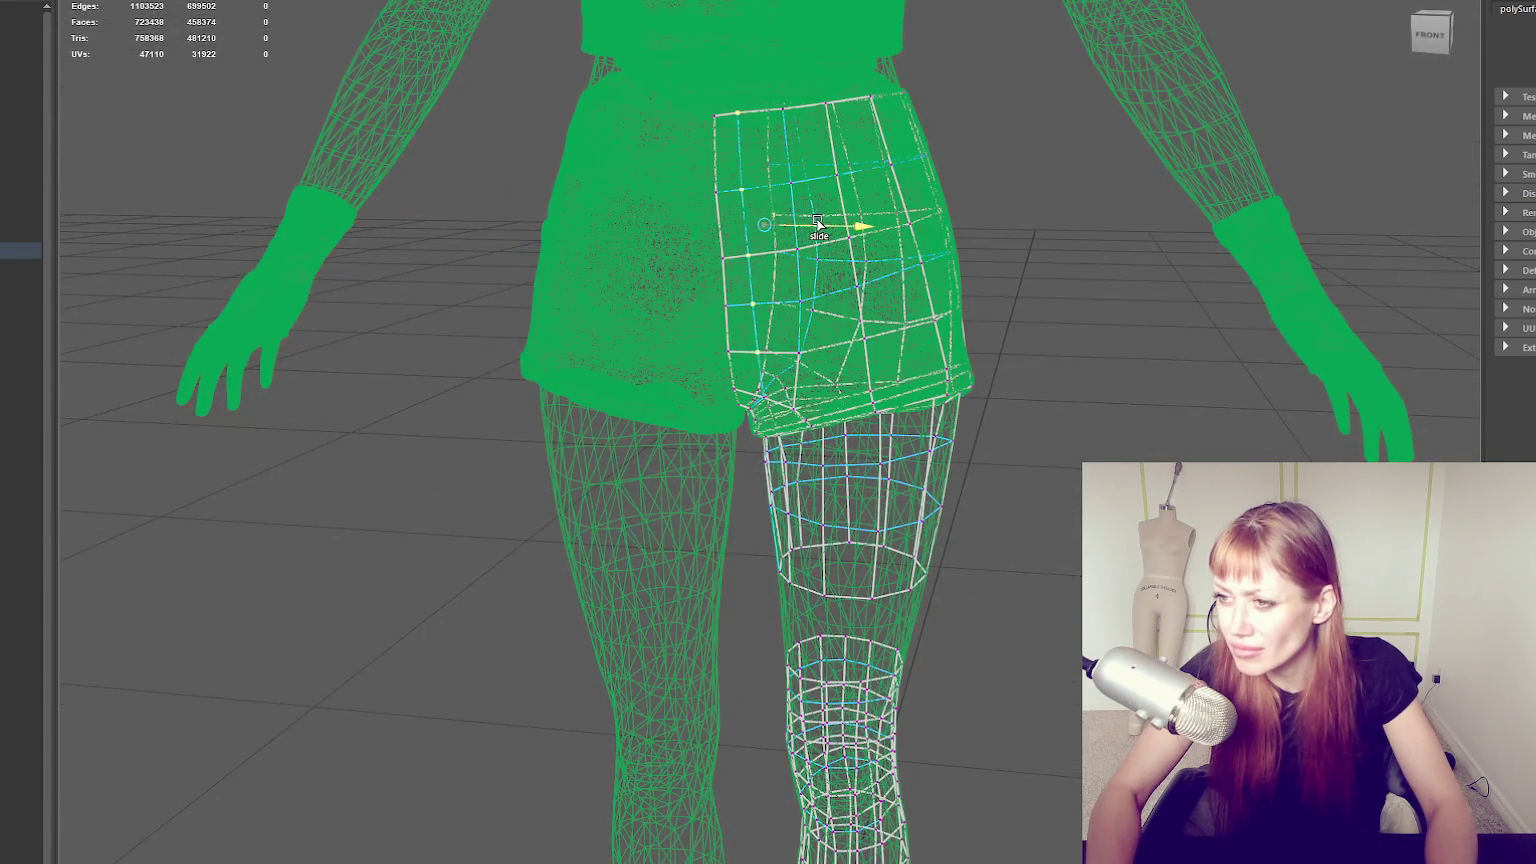
key(6)
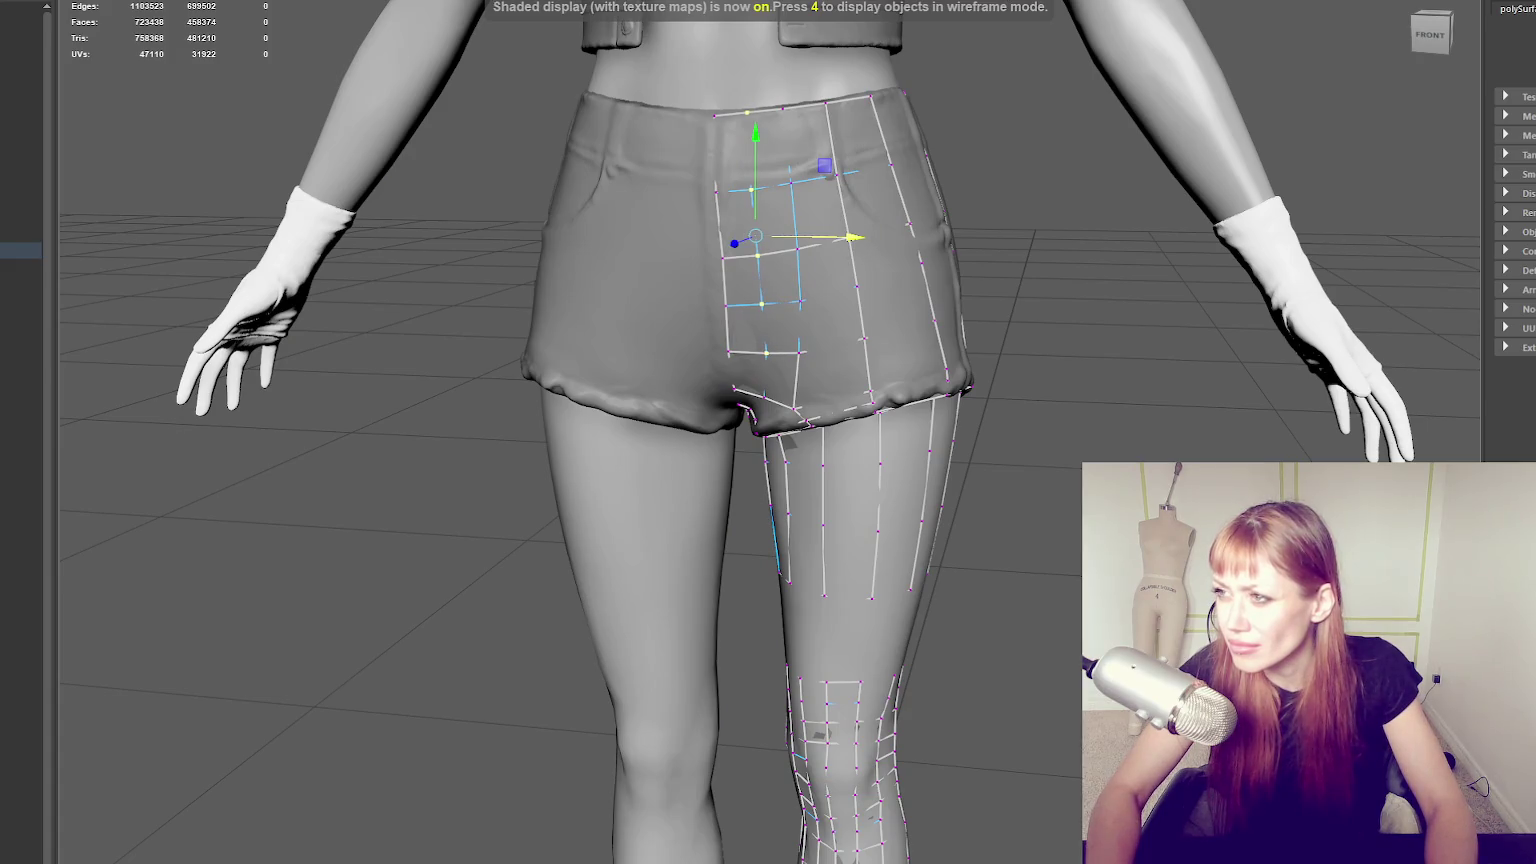
key(4)
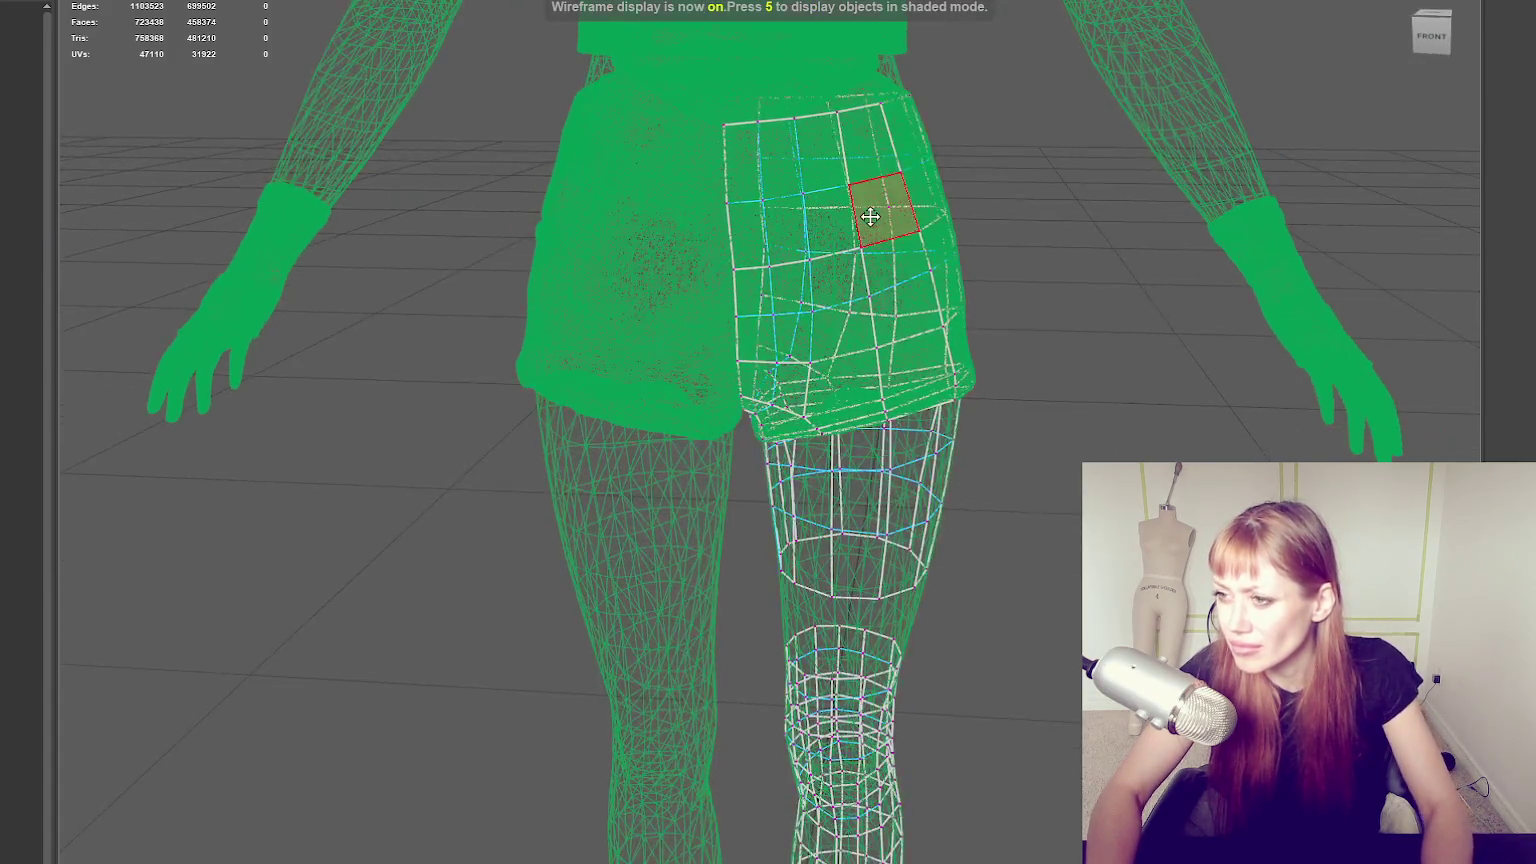
key(5)
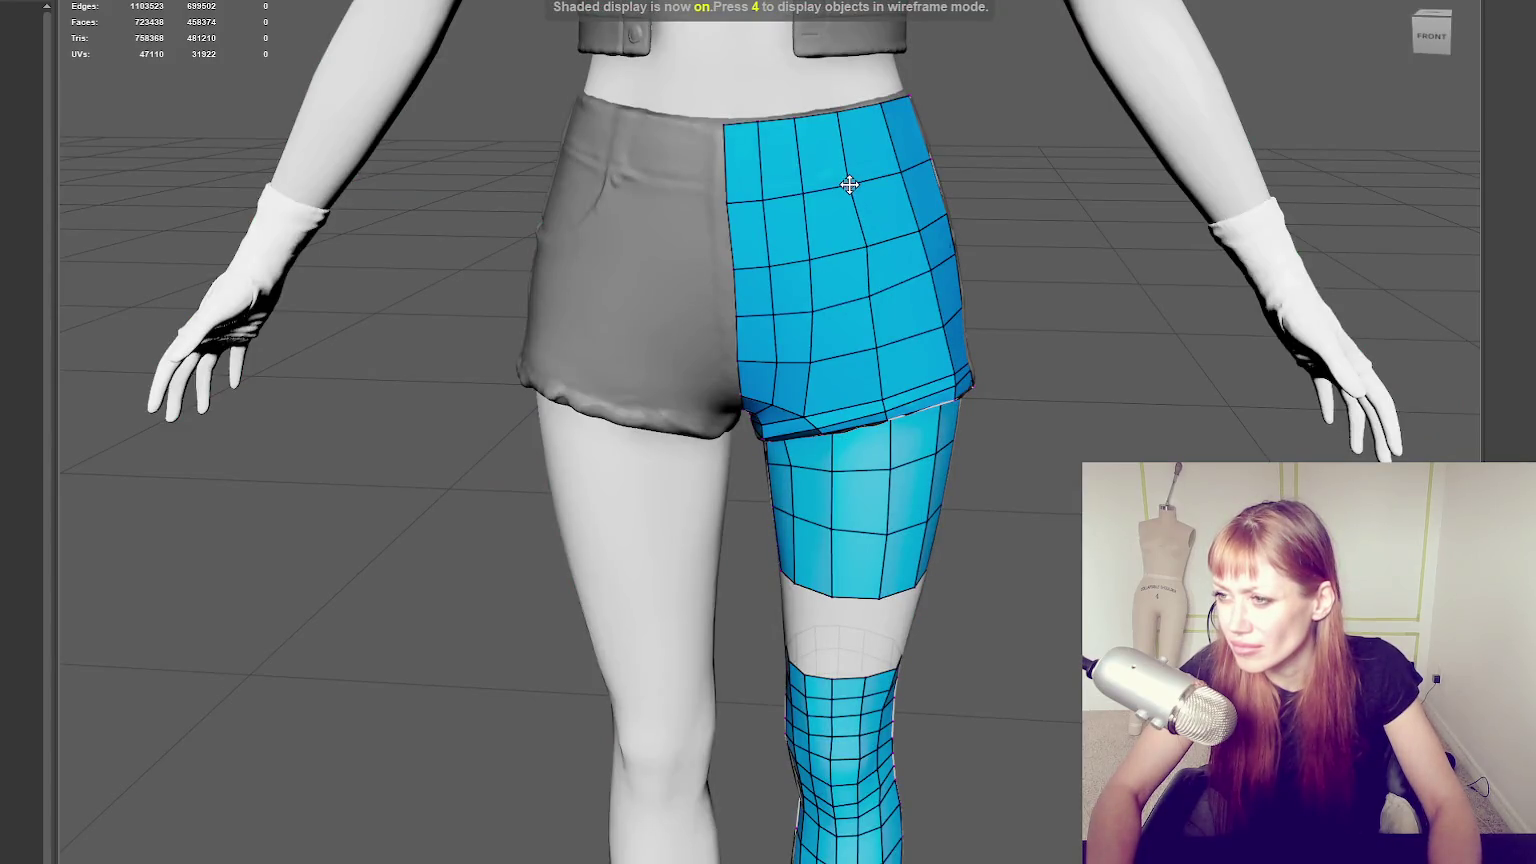
Nudge the front shorts vertices, including top-edge and waistband ones, to smooth the grid.
mouse_move(849, 111)
alt+mouse_down()
mouse_move(833, 127)
mouse_move(808, 101)
mouse_move(728, 190)
alt+mouse_up()
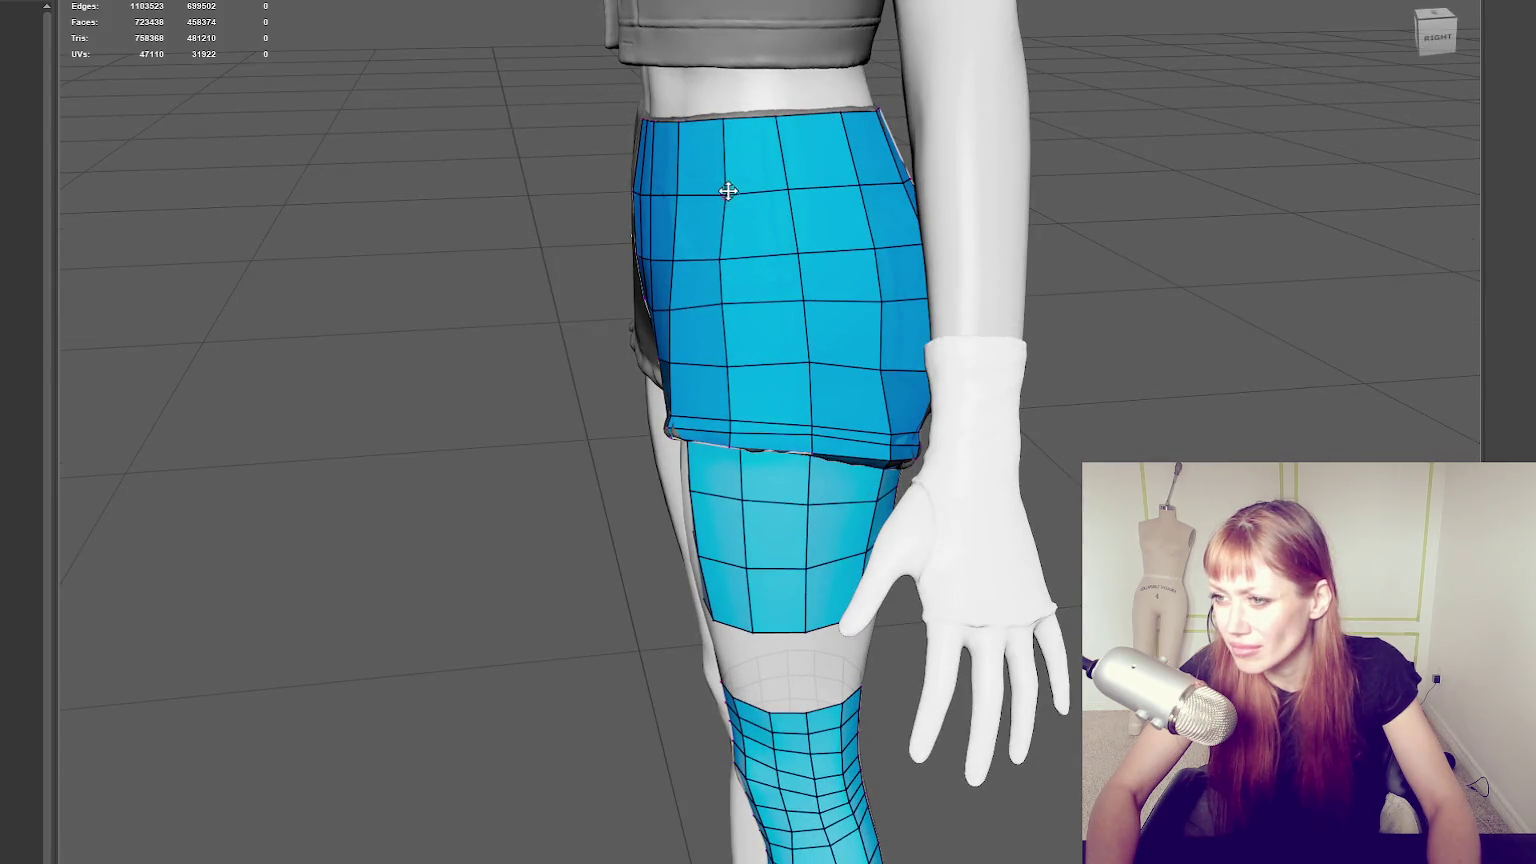
drag(722, 259, 730, 257)
drag(886, 249, 878, 247)
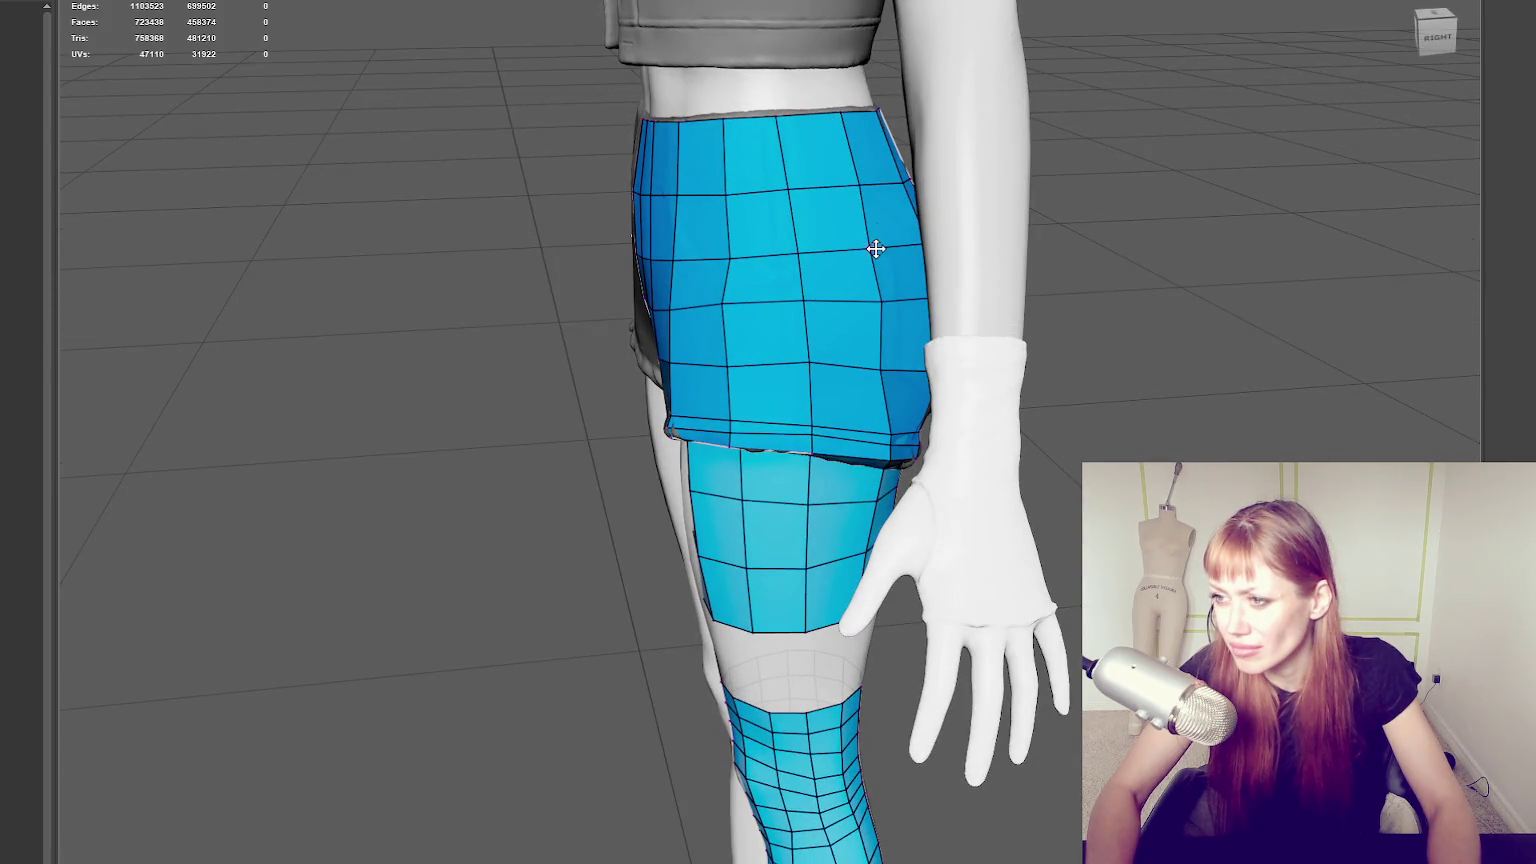
drag(860, 182, 854, 185)
drag(777, 113, 835, 113)
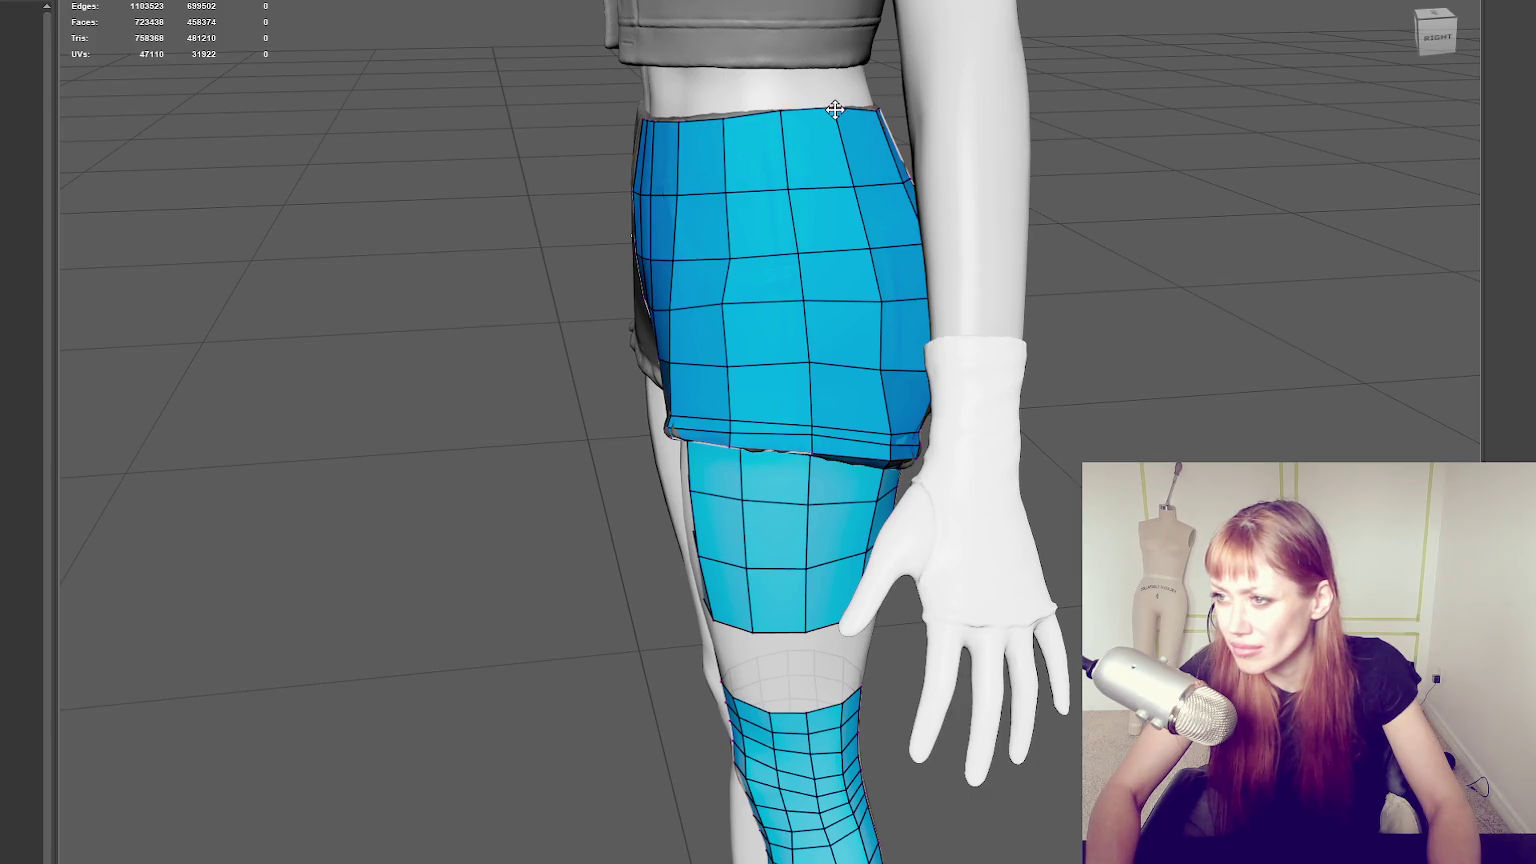
drag(726, 117, 722, 113)
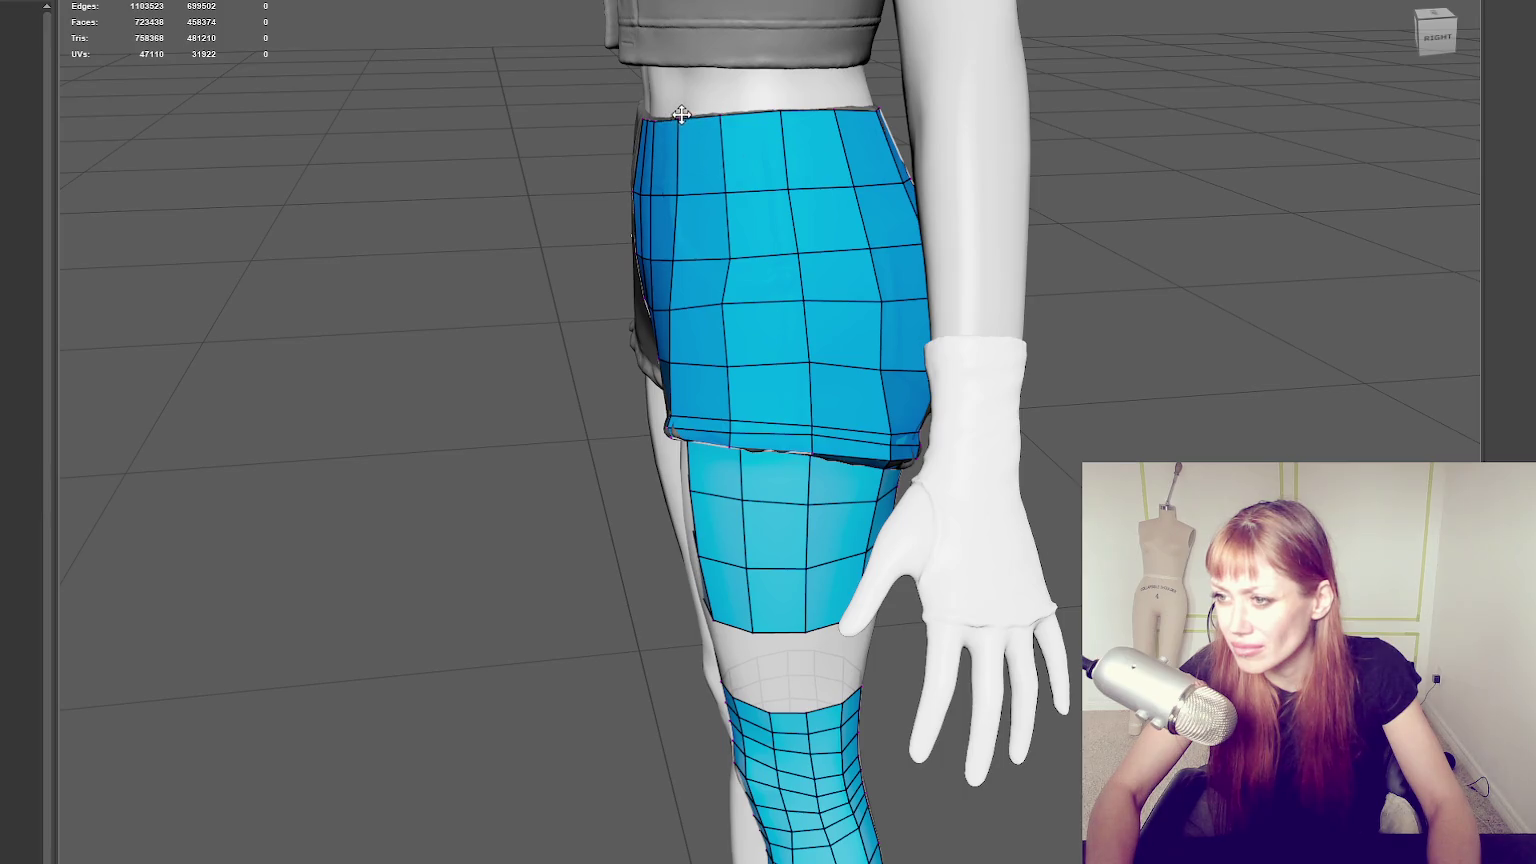
drag(731, 364, 810, 375)
drag(803, 298, 808, 307)
drag(881, 367, 890, 370)
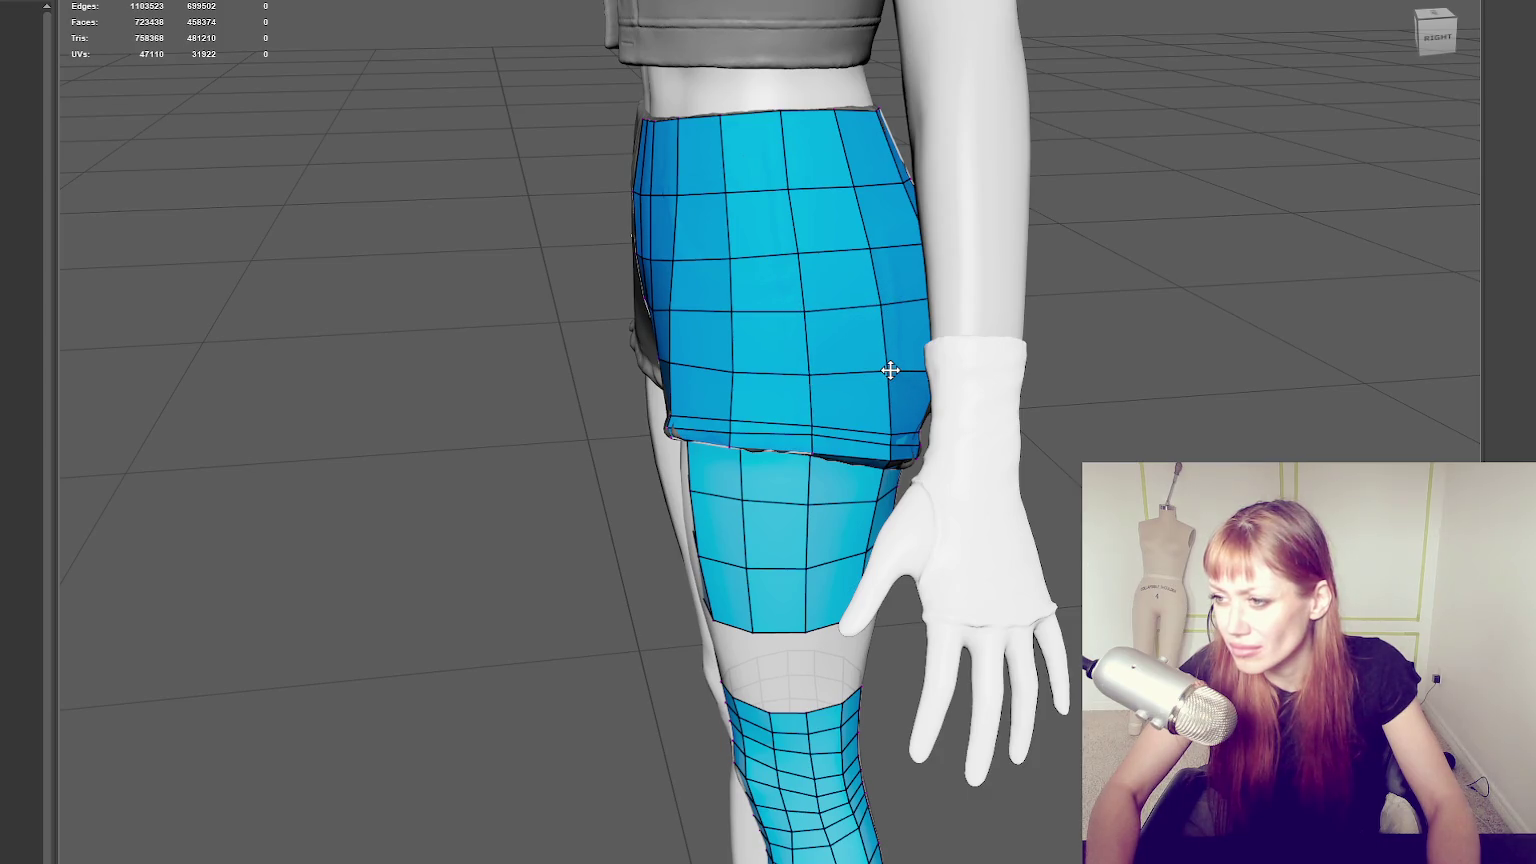
Even out the remaining front shorts vertices near the waist and down toward the hem.
alt+middle_drag(784, 192, 841, 344)
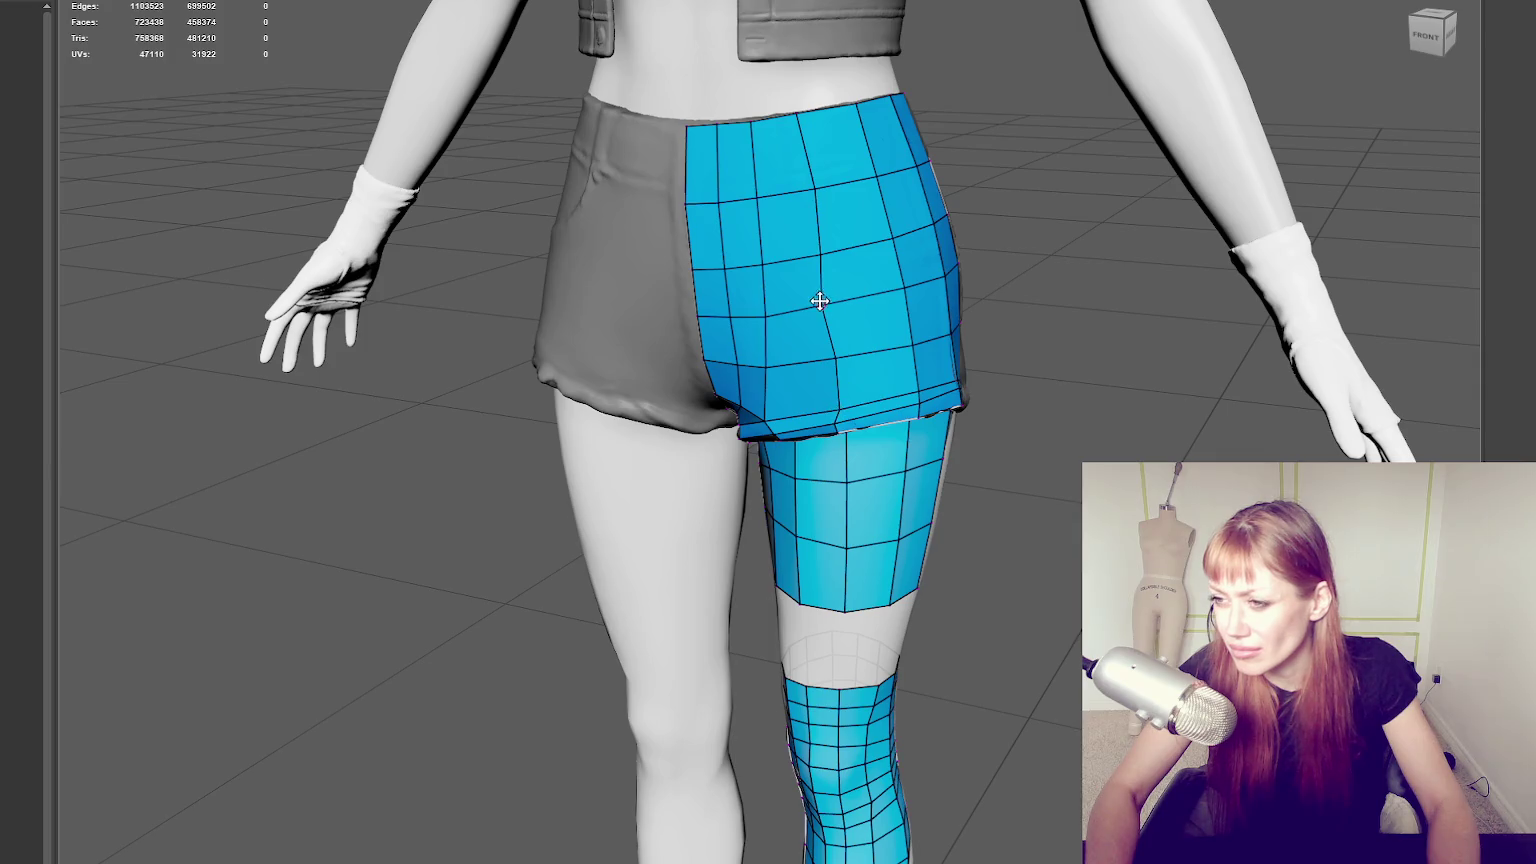
drag(823, 302, 840, 245)
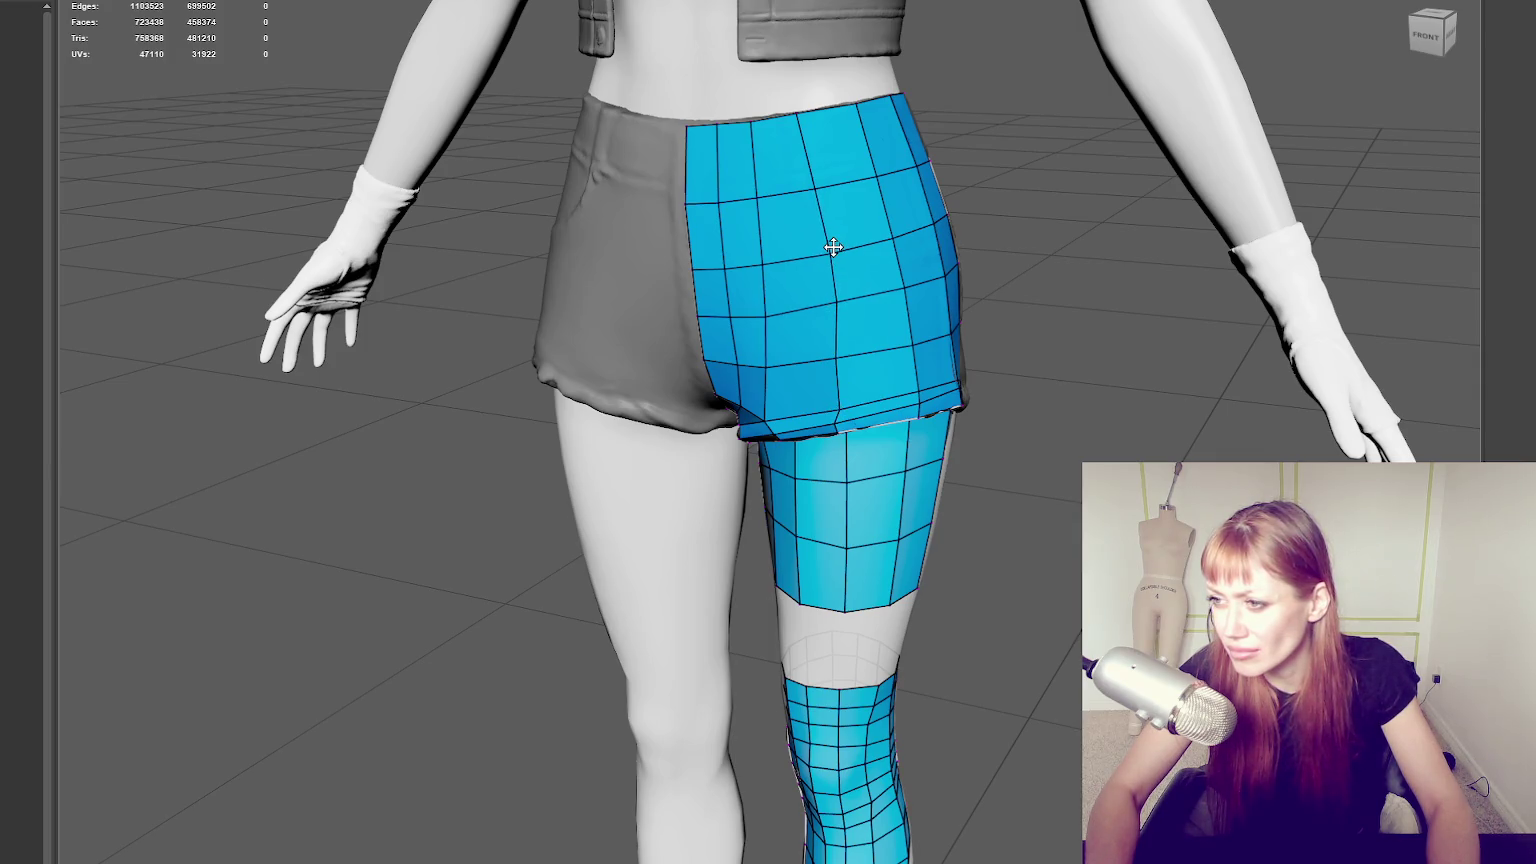
drag(819, 178, 826, 183)
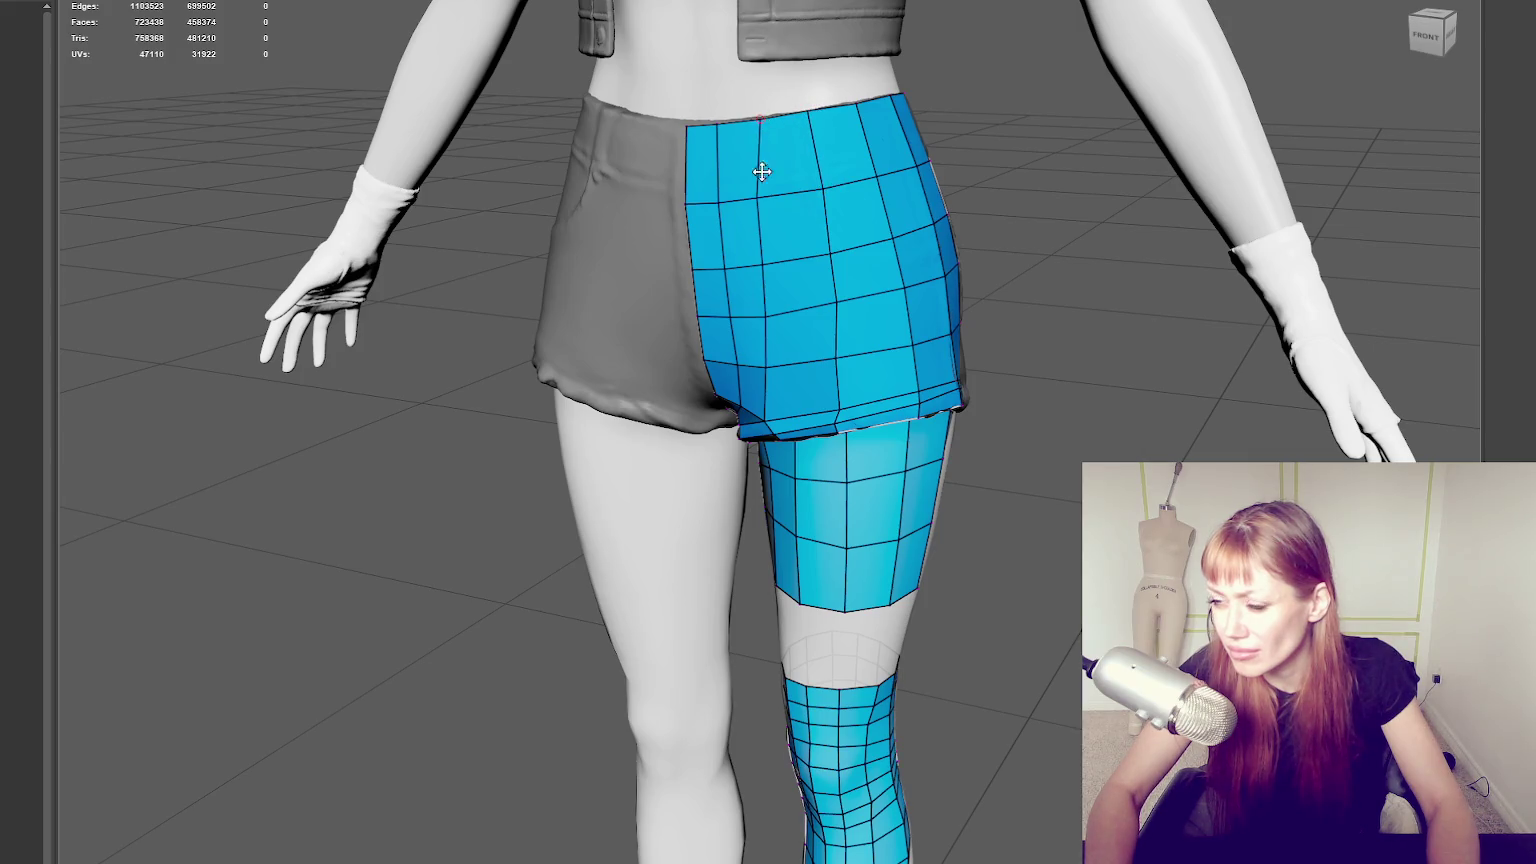
drag(758, 195, 778, 198)
mouse_move(761, 257)
mouse_down()
mouse_move(779, 262)
mouse_move(779, 314)
mouse_up()
drag(764, 368, 919, 353)
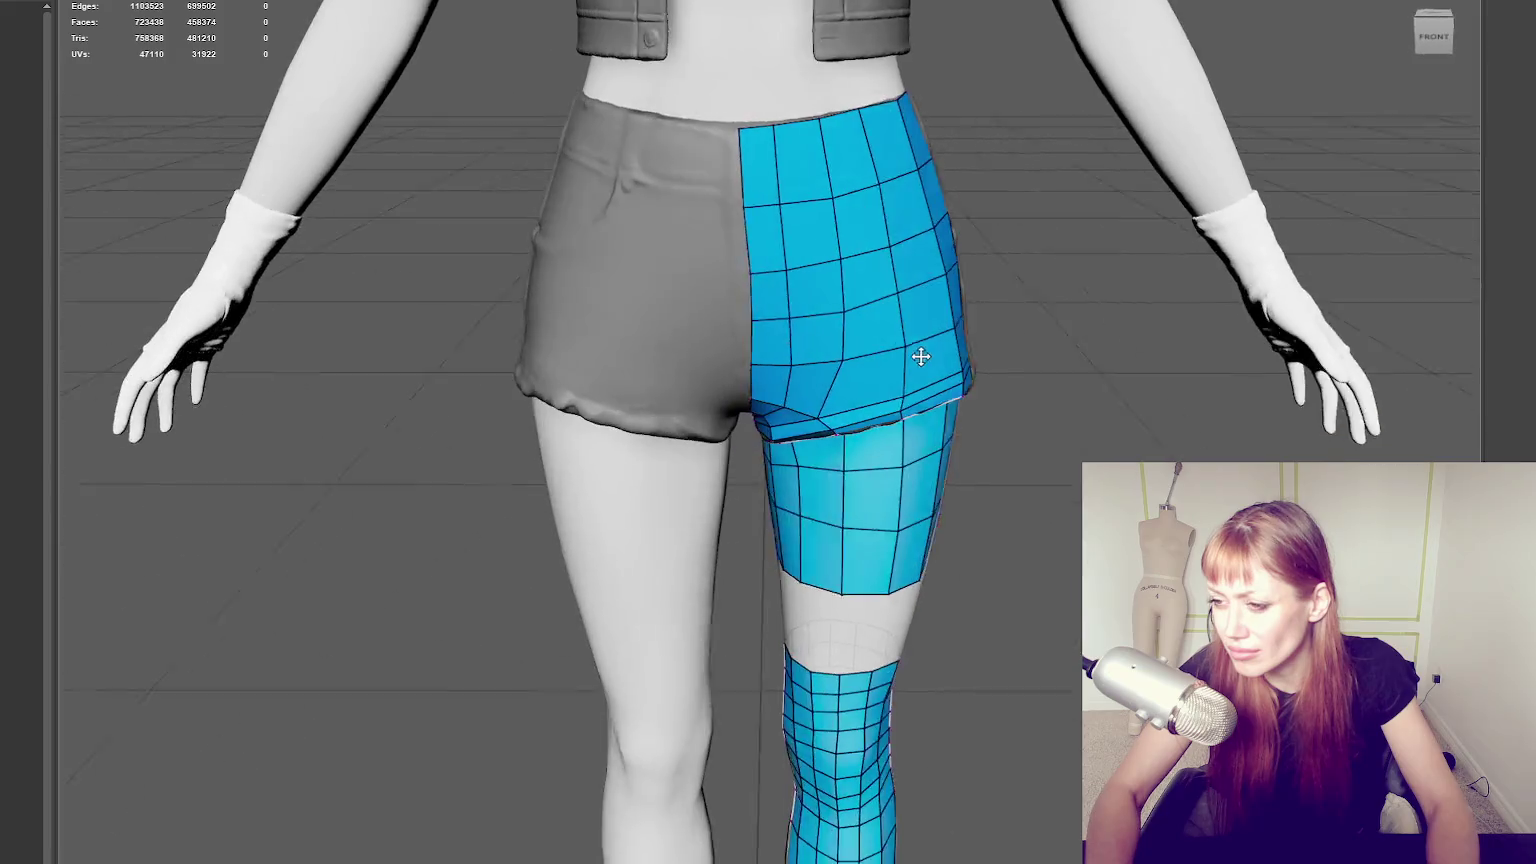
drag(803, 397, 789, 398)
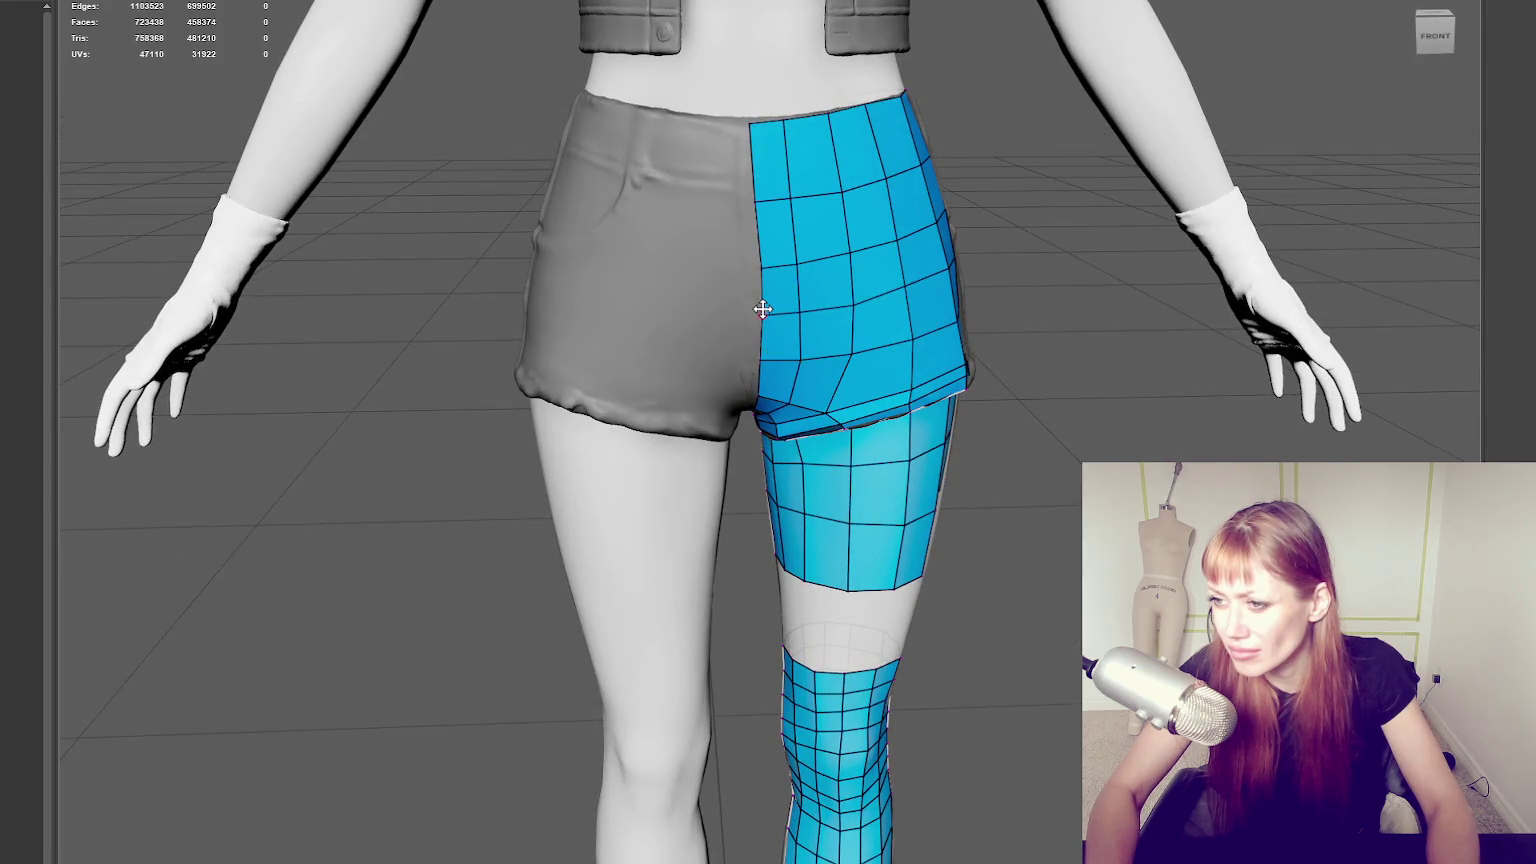
alt+drag(761, 261, 783, 253)
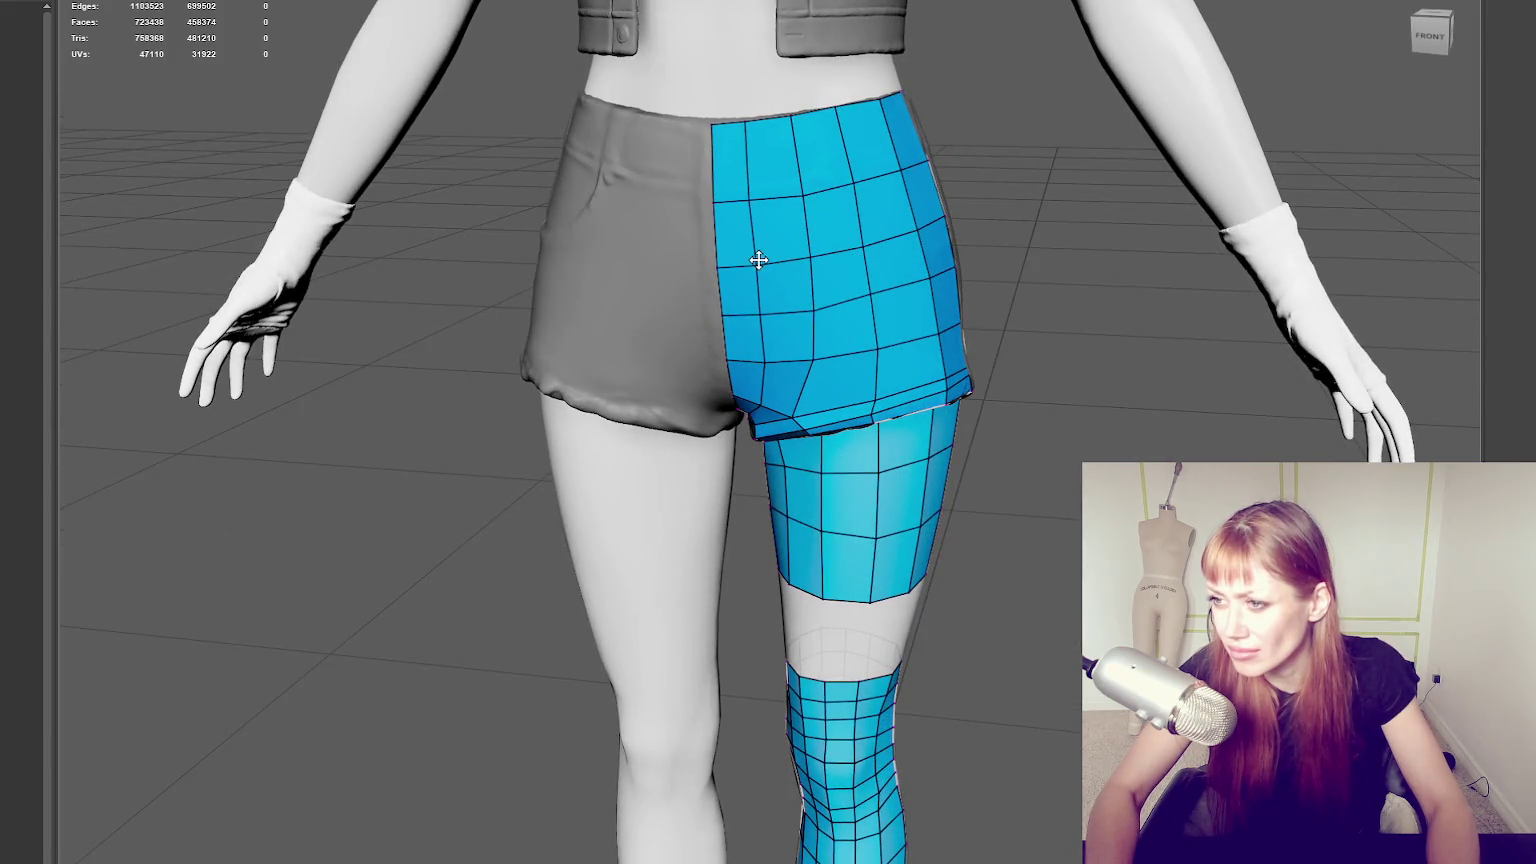
drag(795, 200, 807, 195)
drag(830, 368, 818, 359)
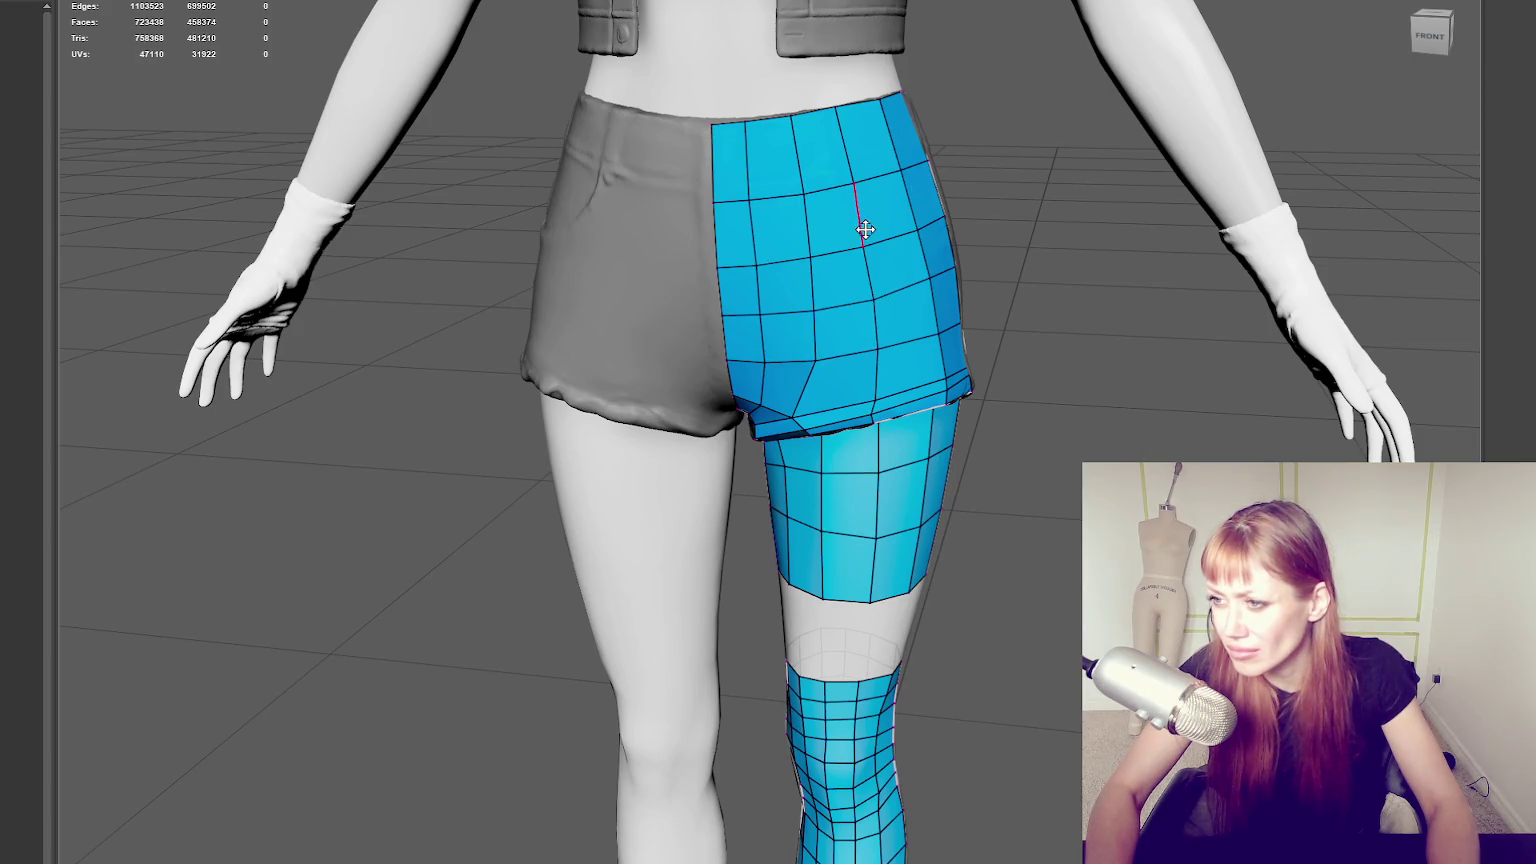
mouse_move(885, 240)
alt+middle_down()
mouse_move(893, 285)
mouse_move(723, 294)
alt+middle_up()
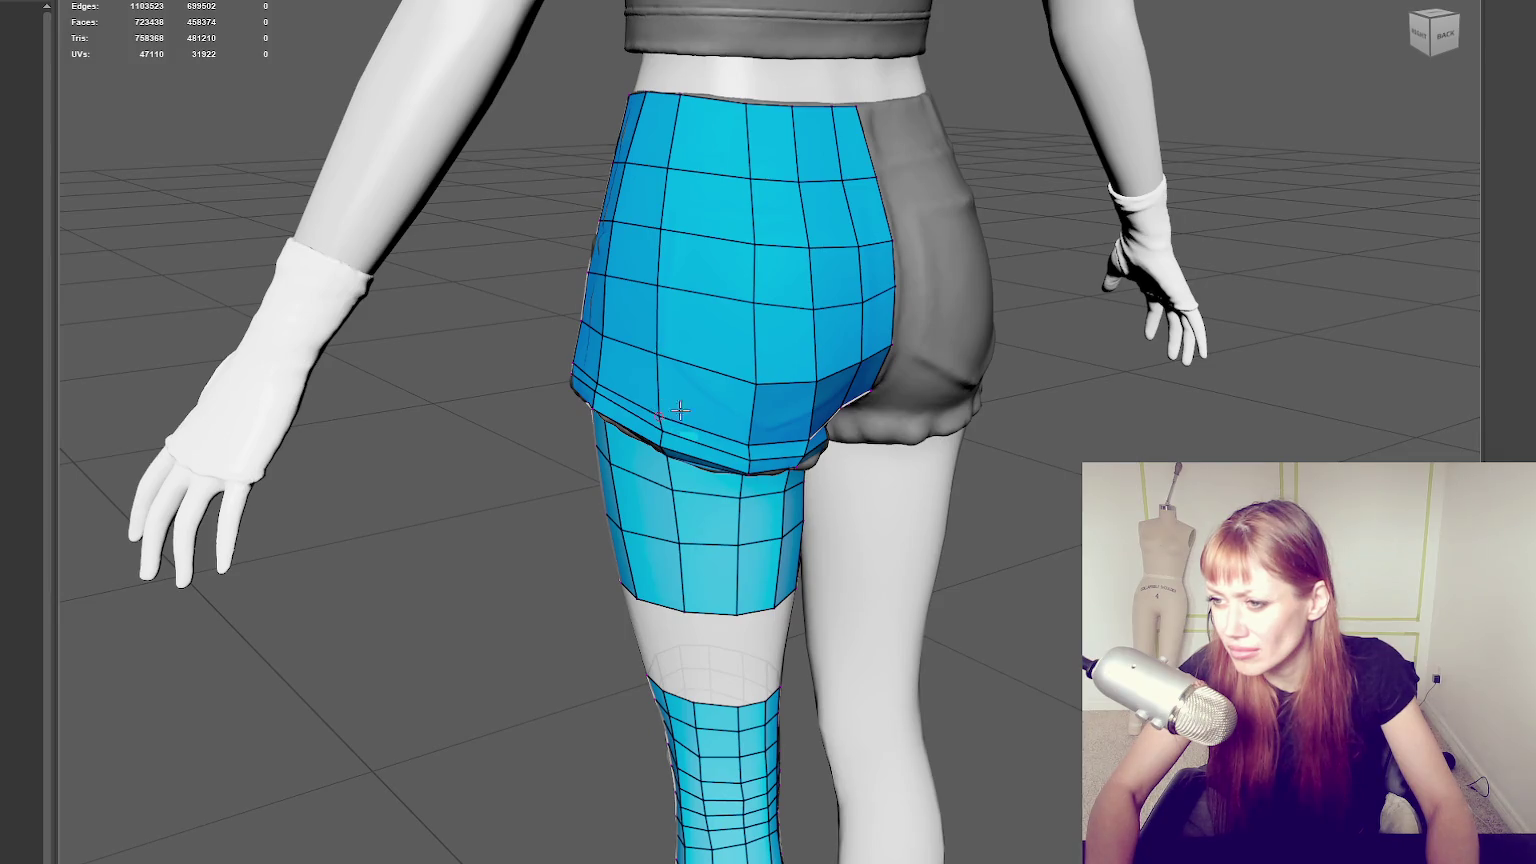
Line up a straight back view of the shorts and nudge a back vertex up and left.
alt+middle_drag(667, 410, 692, 347)
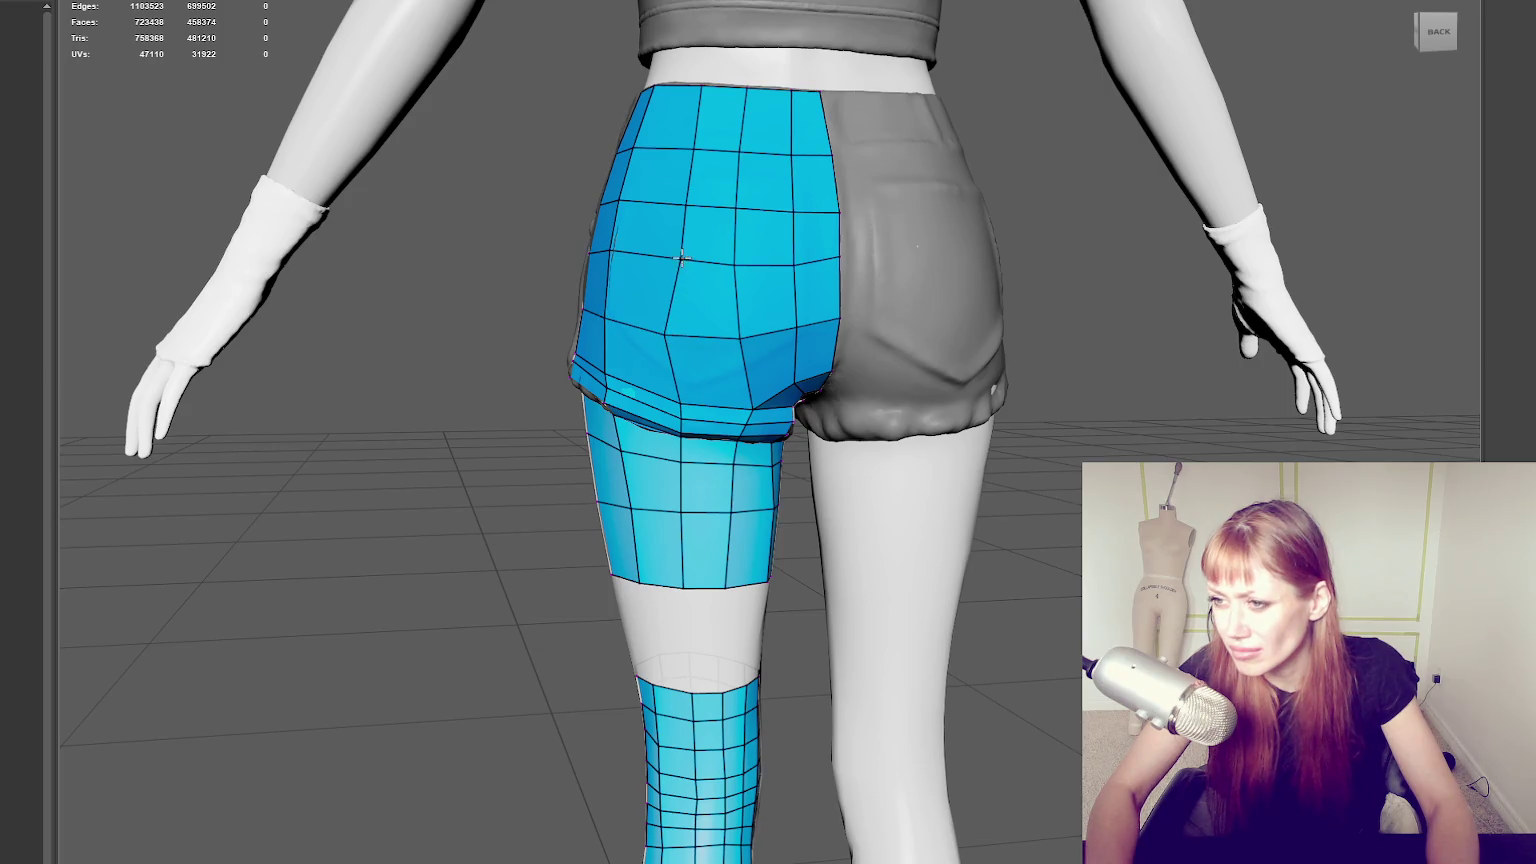
alt+middle_drag(682, 259, 741, 308)
key(shift+z)
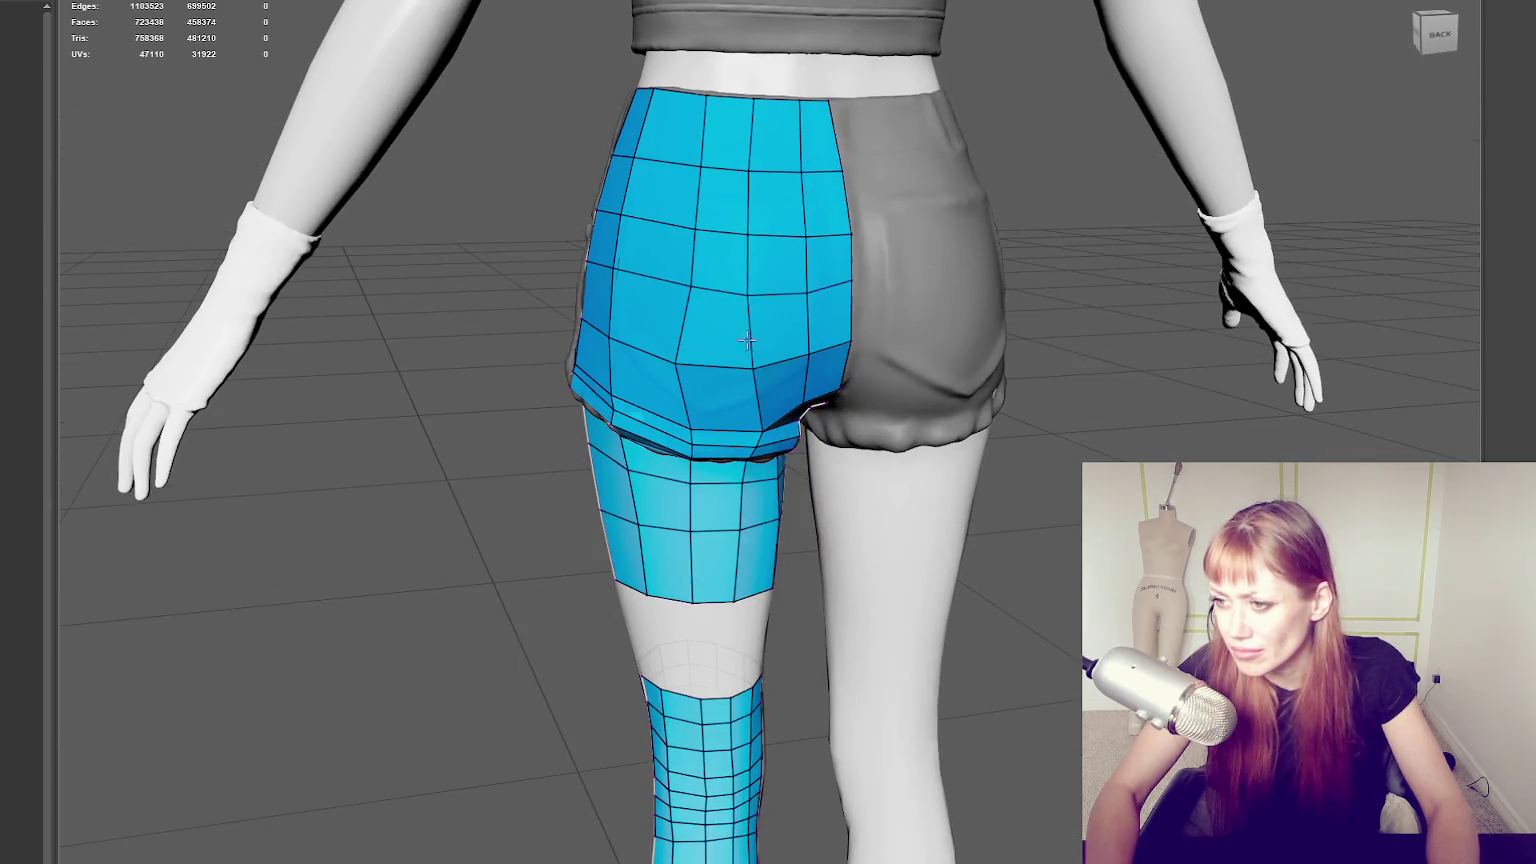
drag(677, 365, 668, 359)
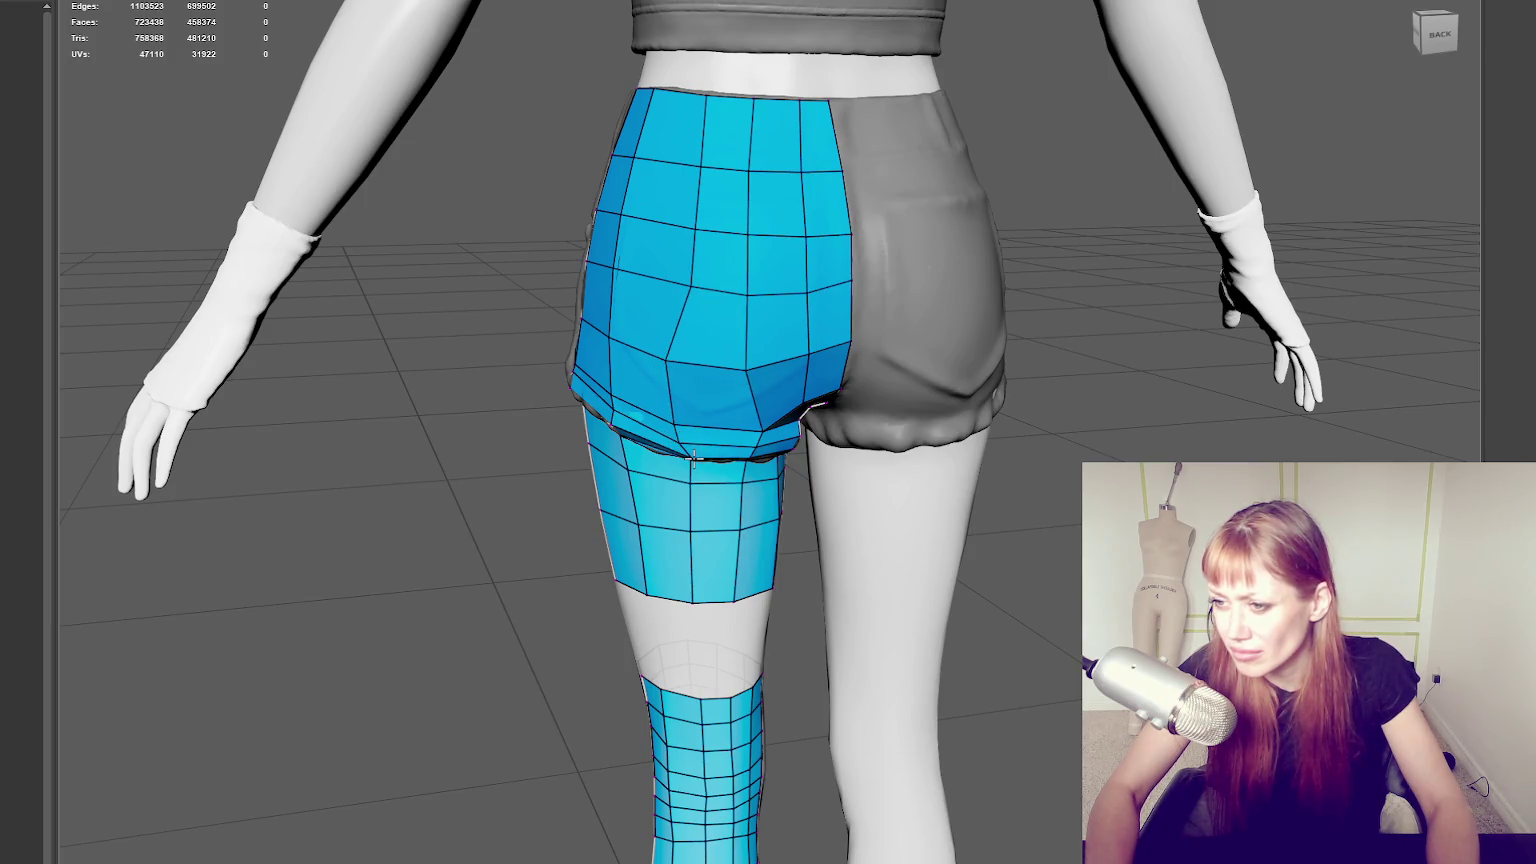
alt+middle_drag(691, 459, 761, 343)
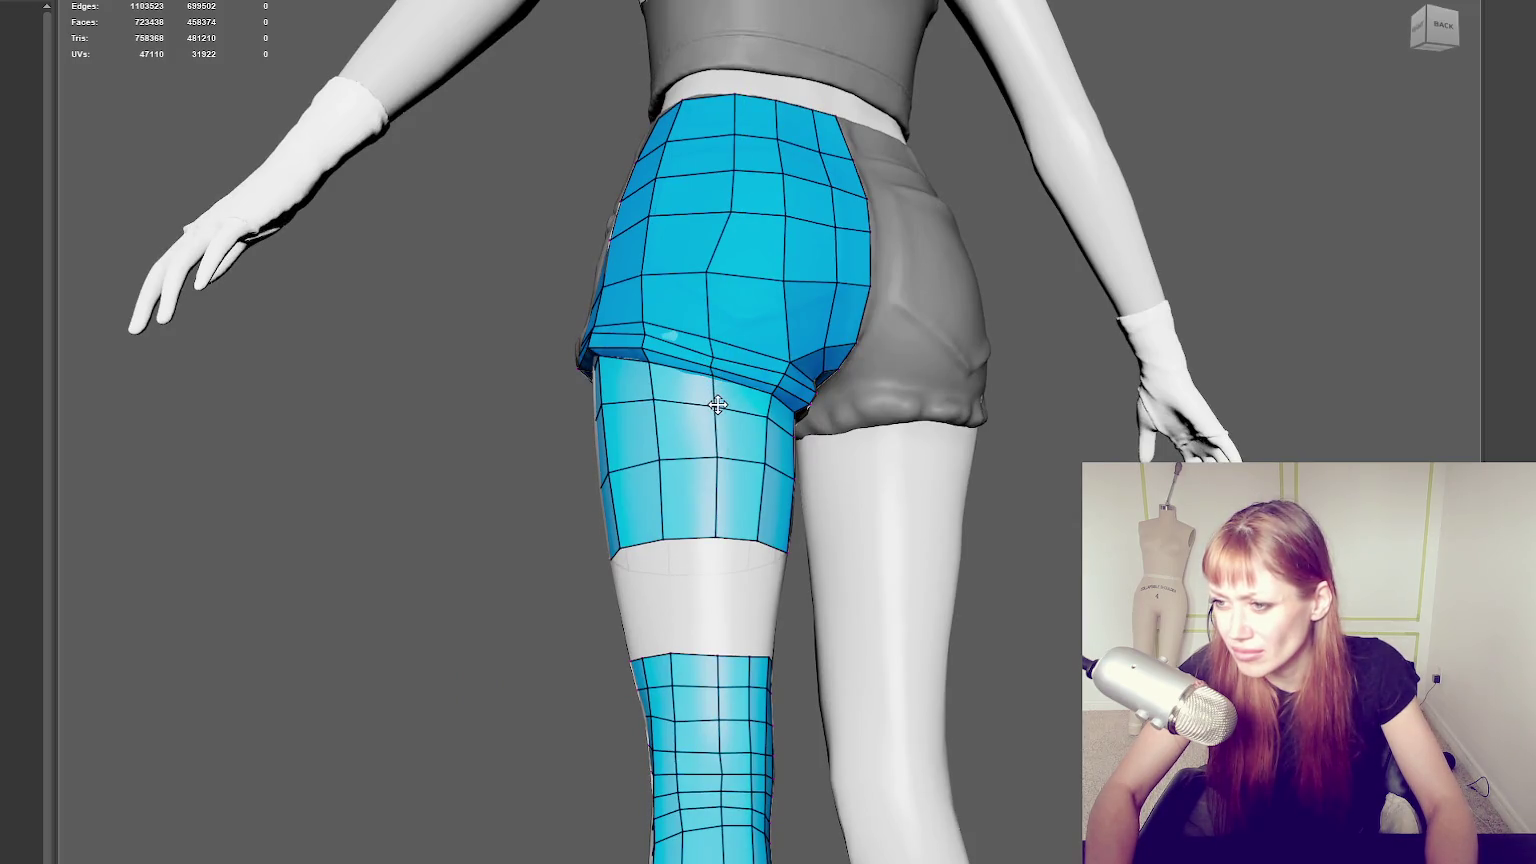
alt+middle_drag(713, 376, 710, 229)
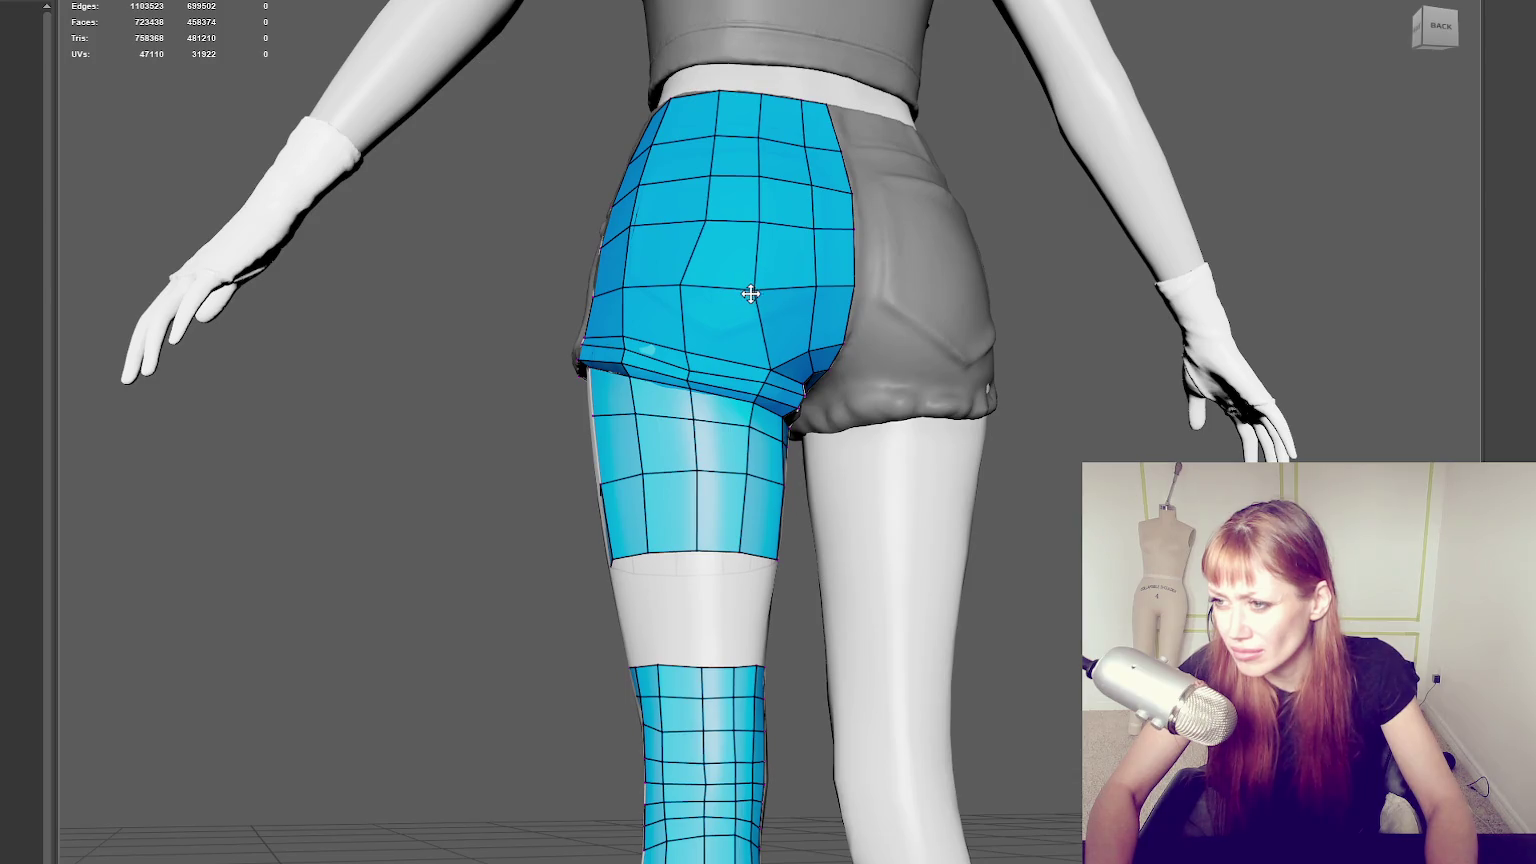
Relax the back shorts vertices toward the centre, pull one vertex down-left, then show wireframe.
drag(681, 287, 753, 298)
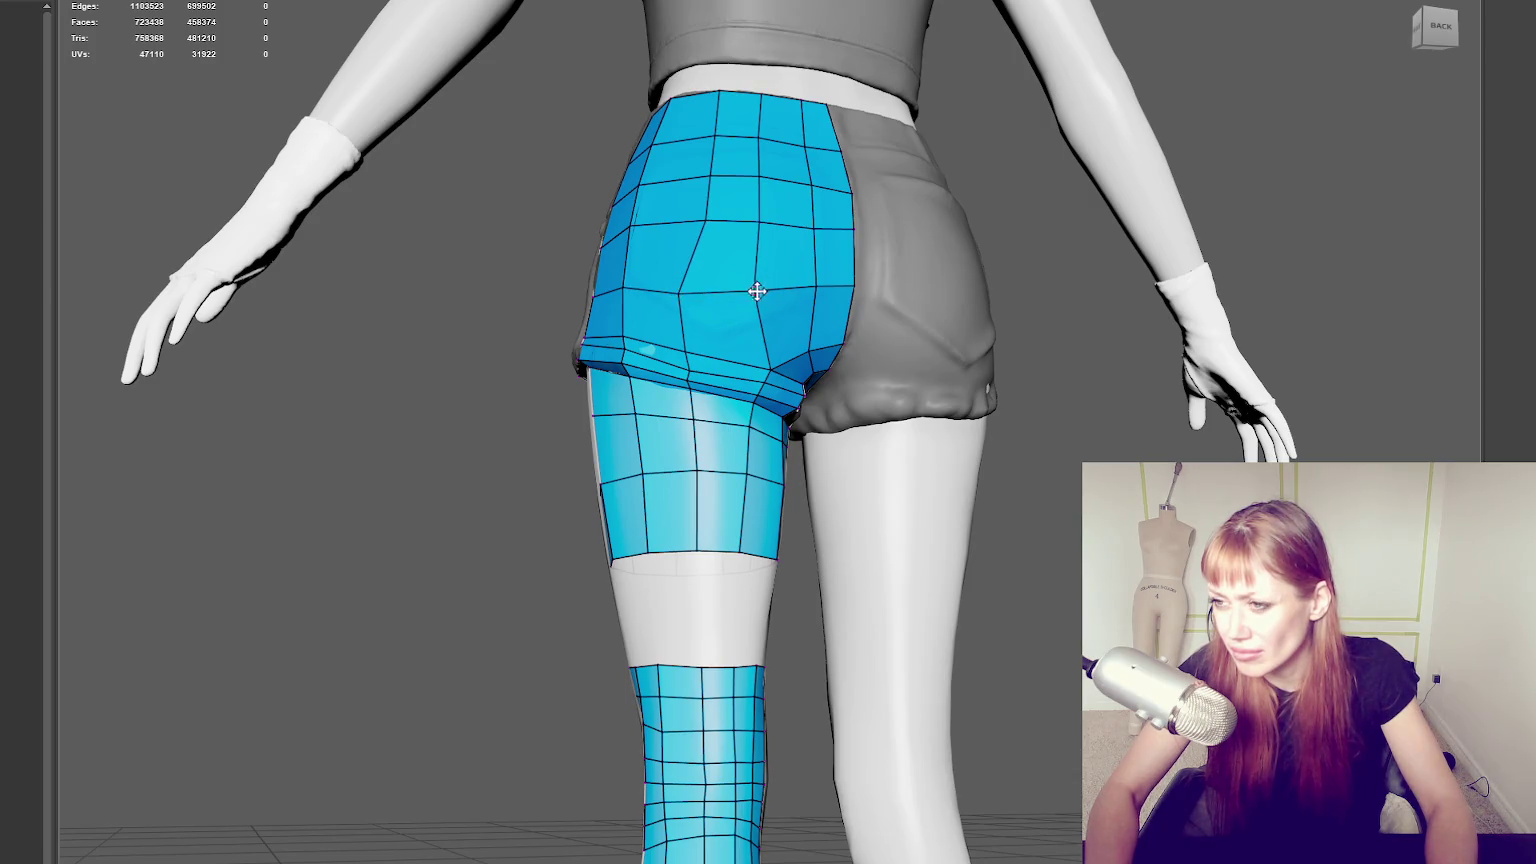
alt+middle_drag(657, 276, 627, 241)
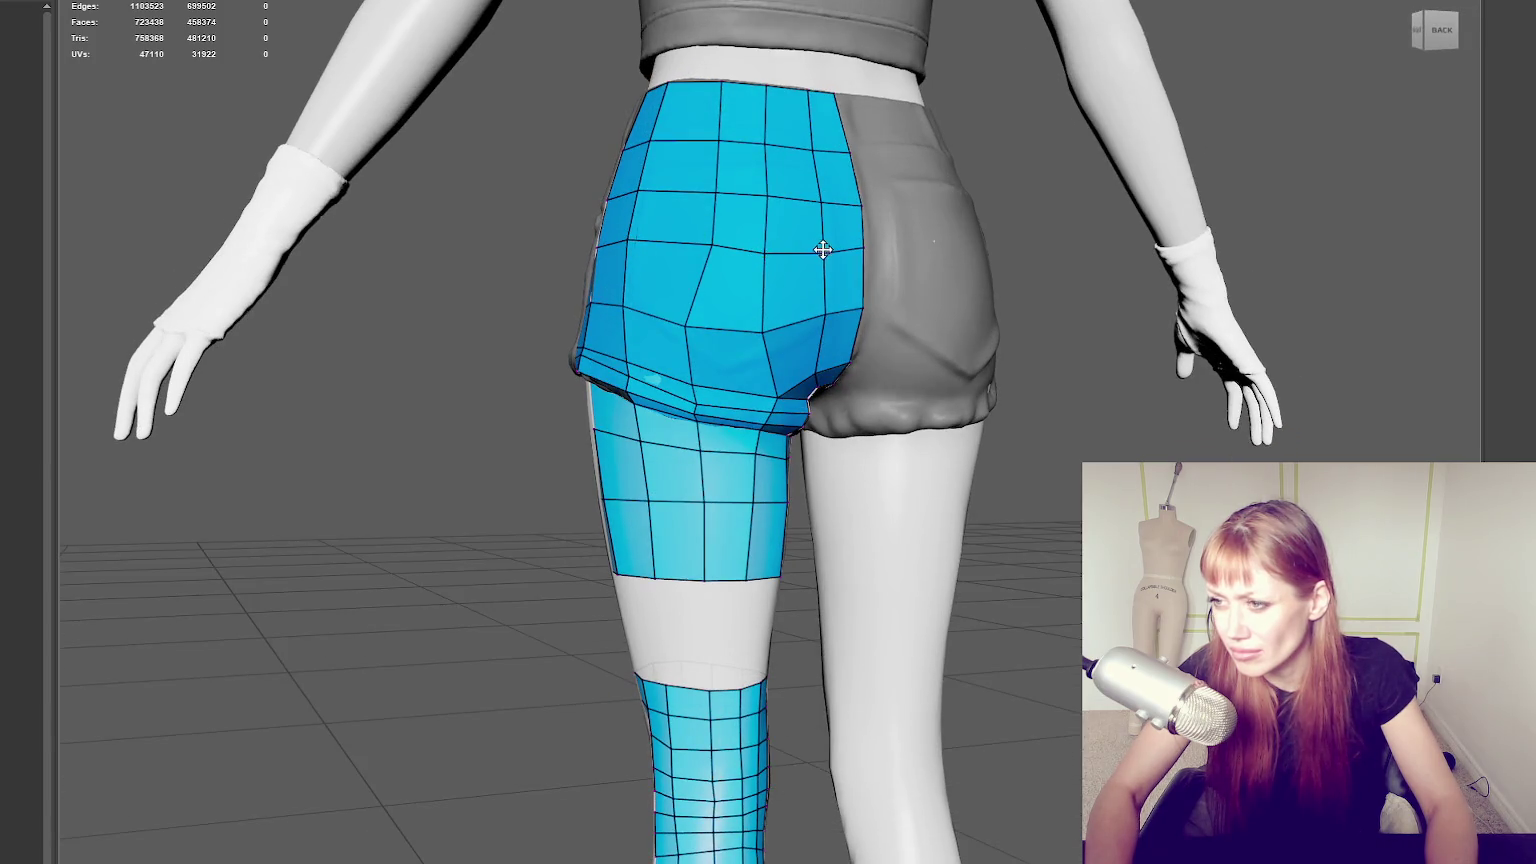
alt+middle_drag(822, 250, 766, 232)
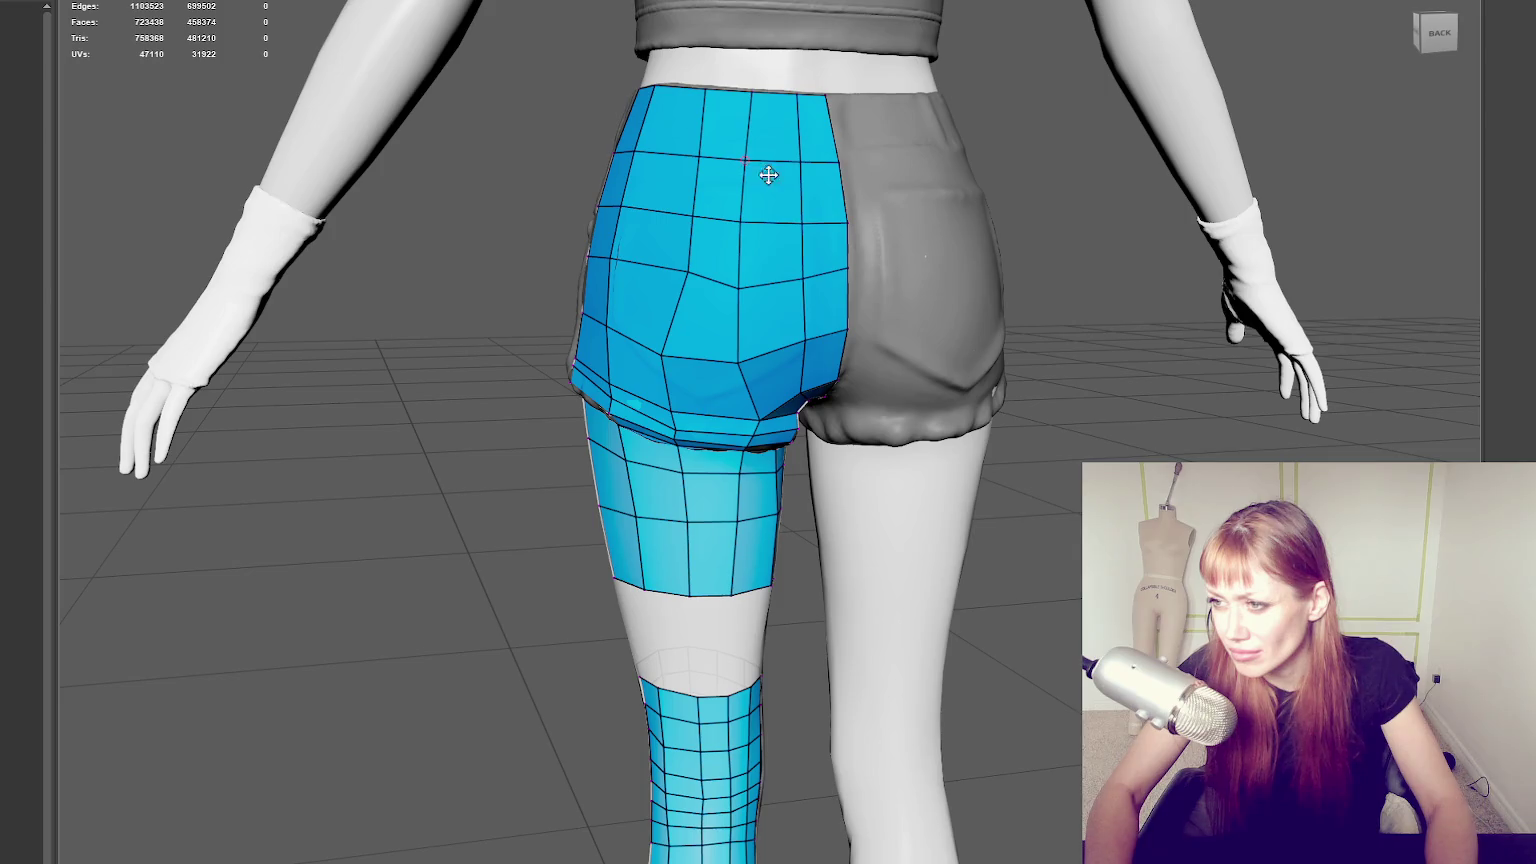
drag(684, 195, 669, 212)
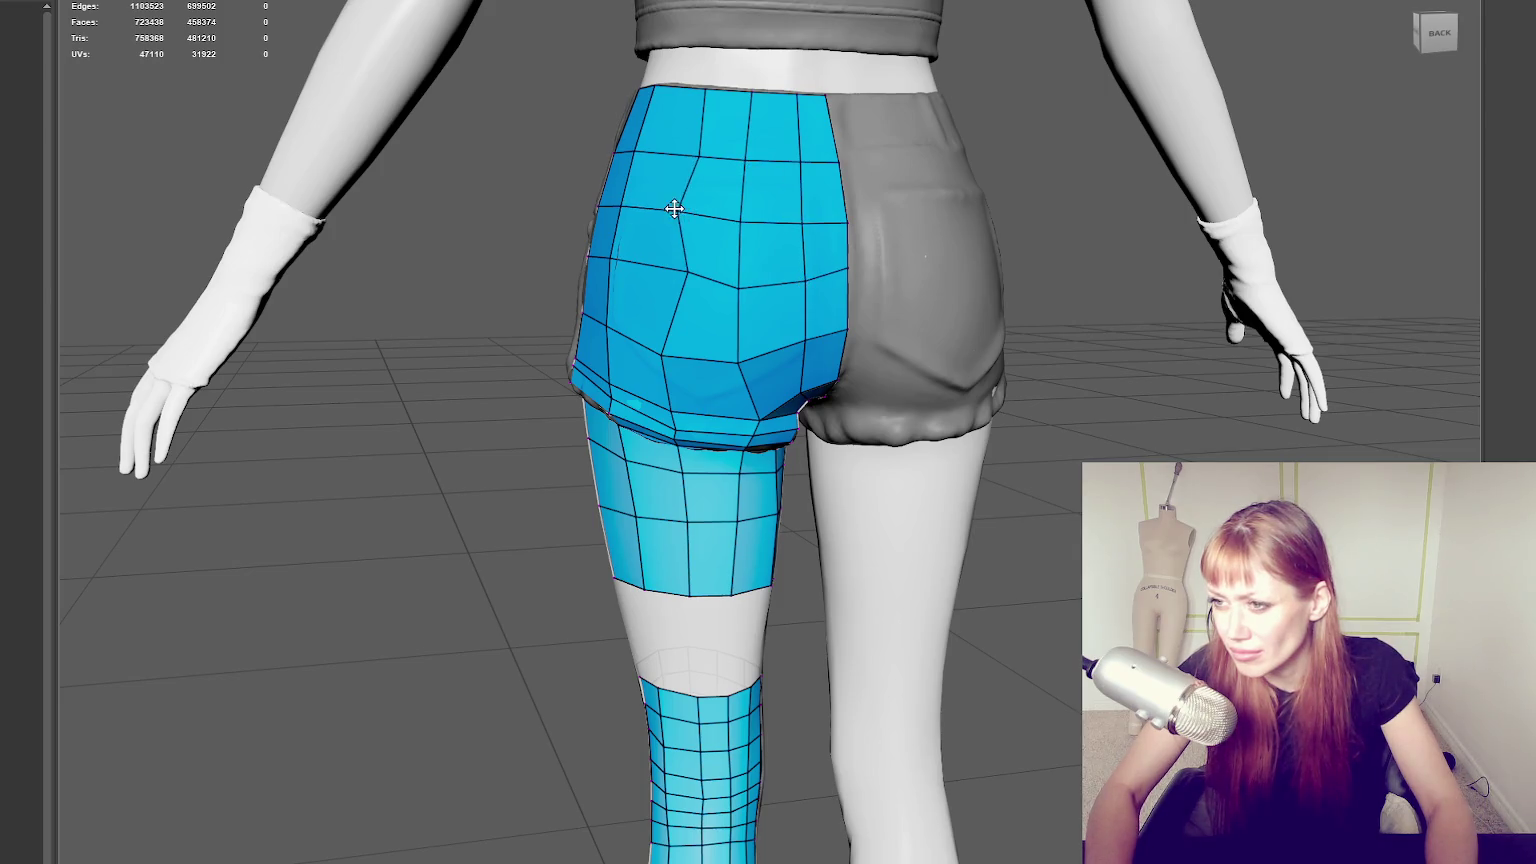
drag(696, 148, 678, 150)
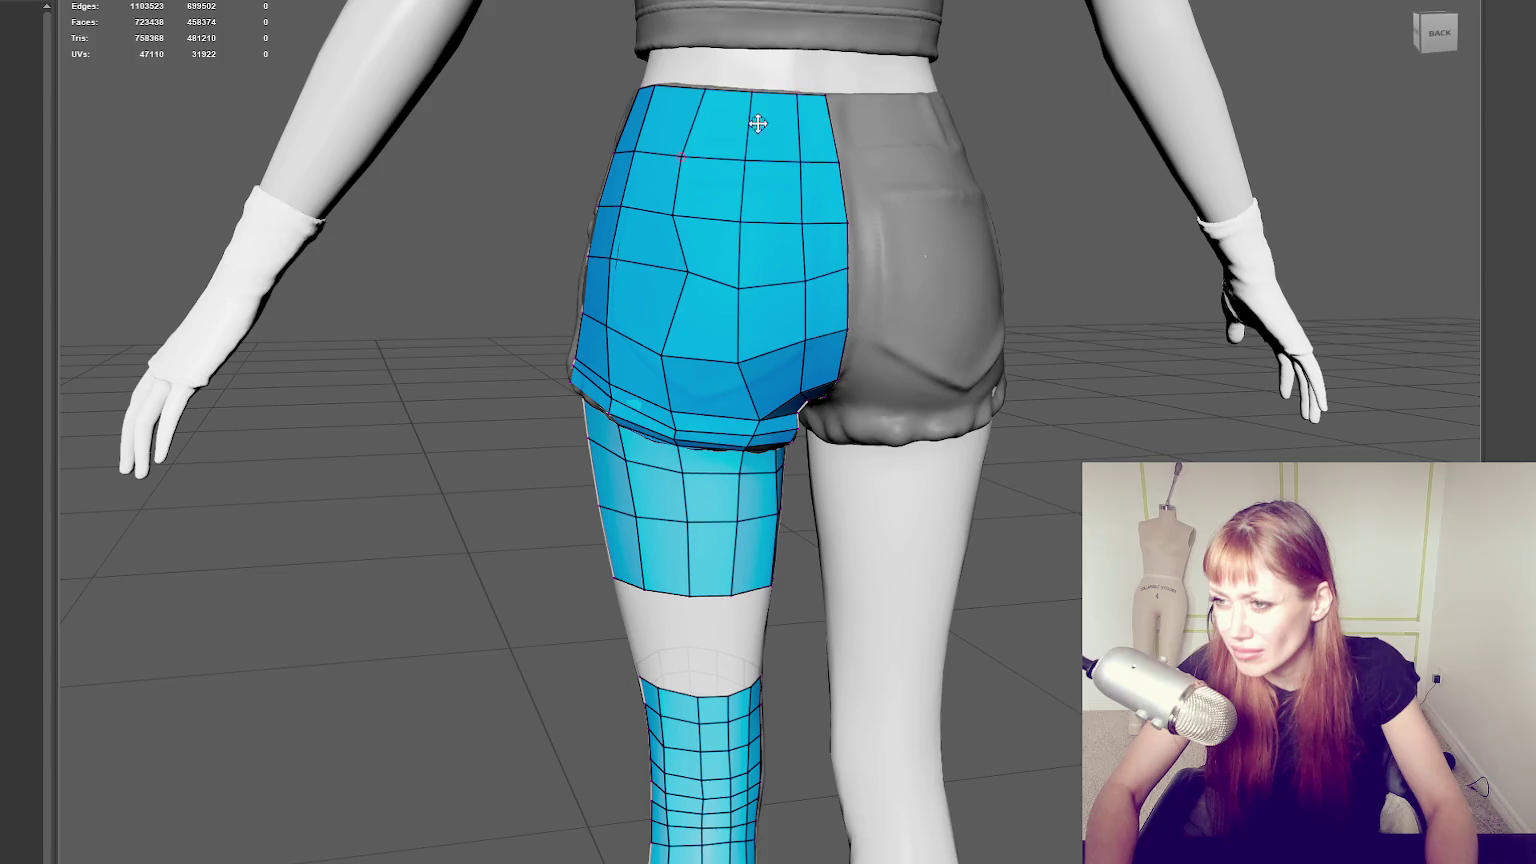
right_drag(1148, 192, 1102, 192)
Check the back shorts quads in wireframe, return to shaded, and settle on a level back view.
key(4)
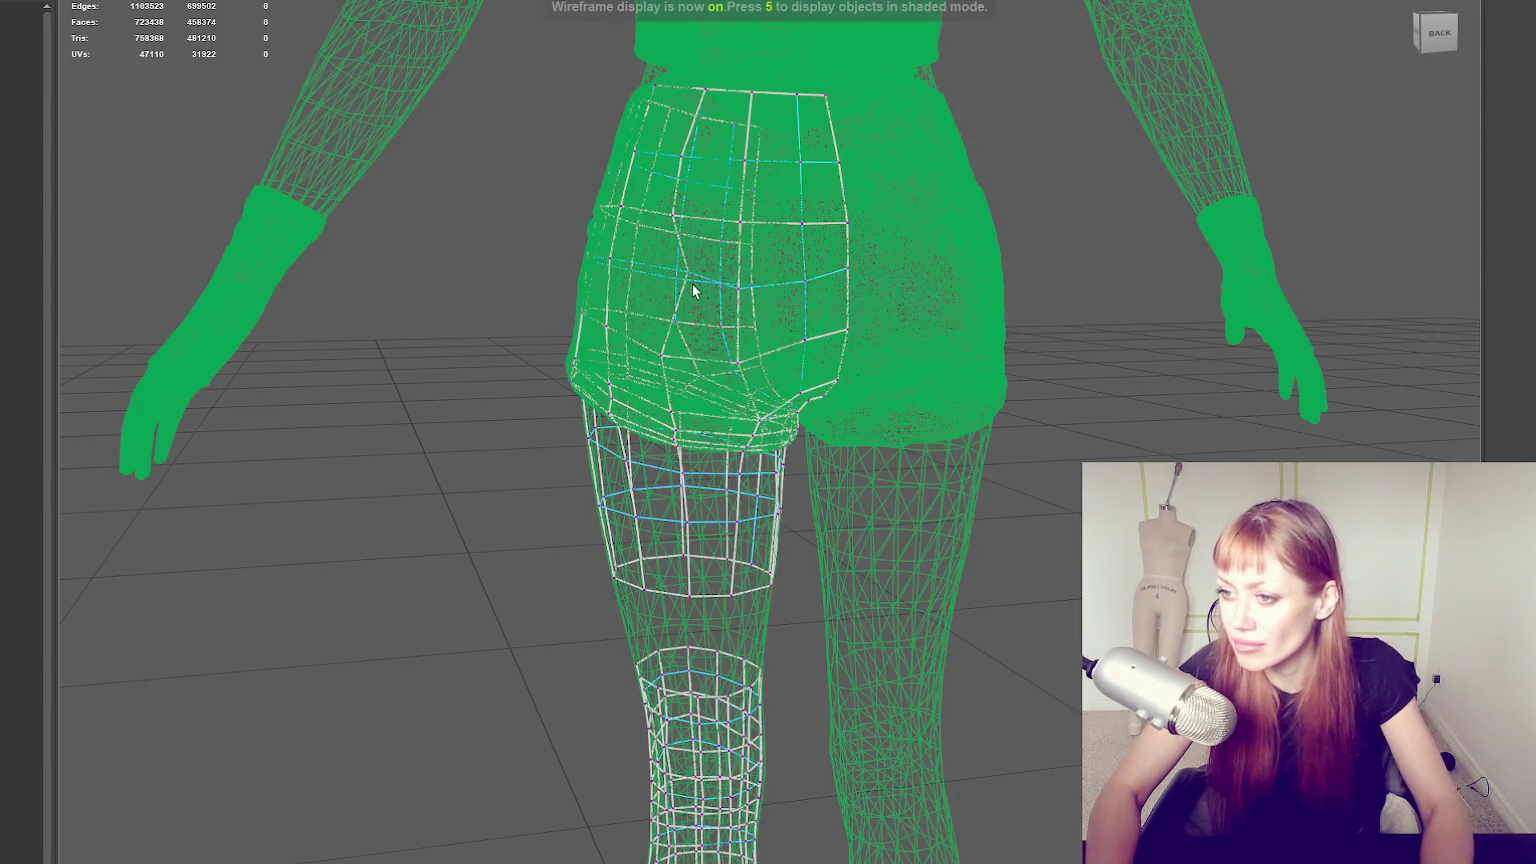
alt+drag(692, 290, 628, 264)
key(5)
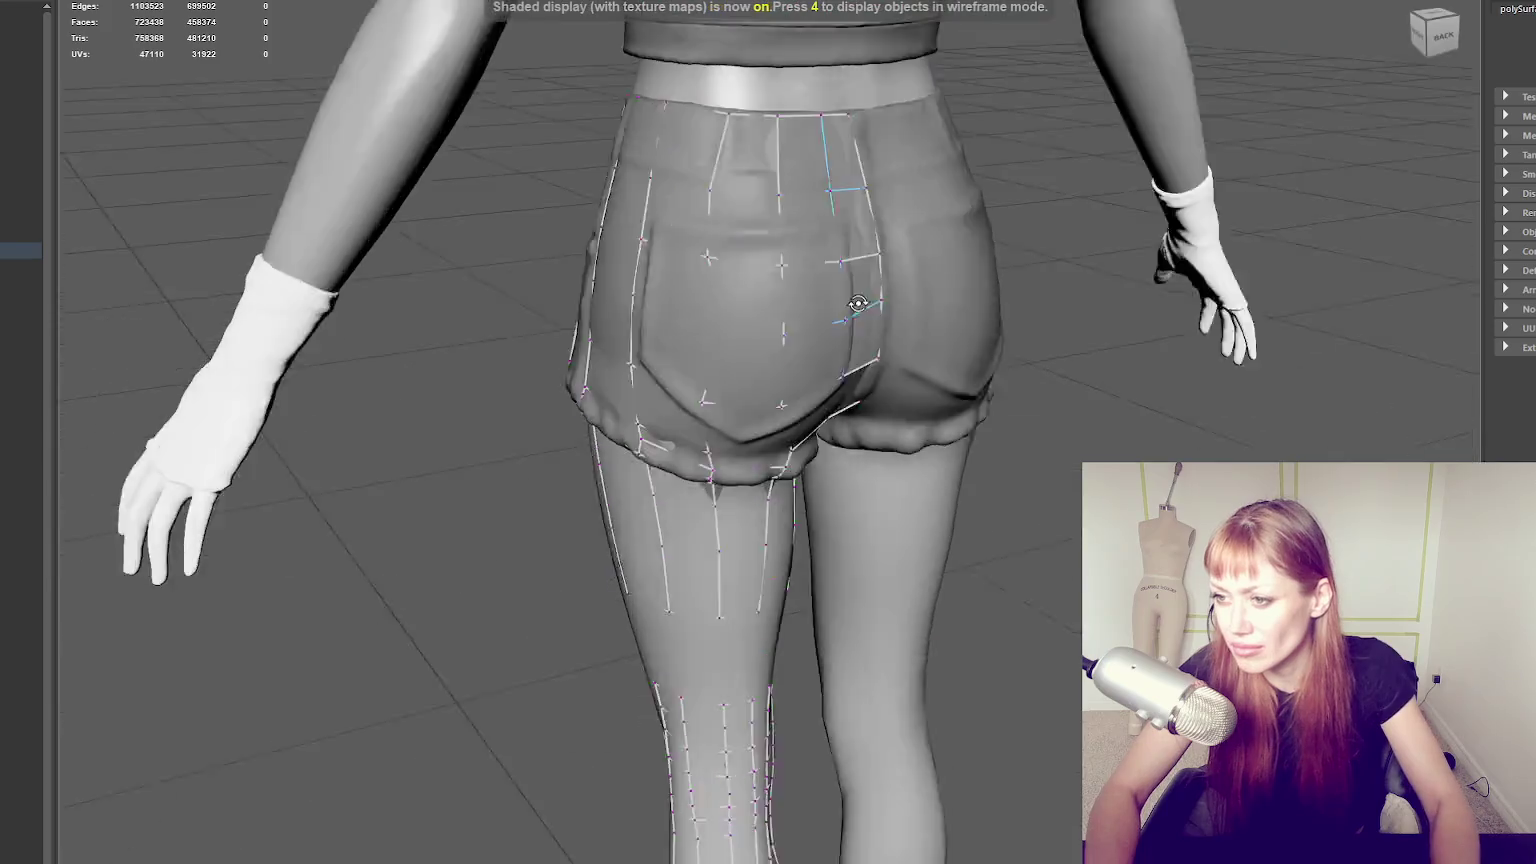
alt+drag(850, 304, 757, 322)
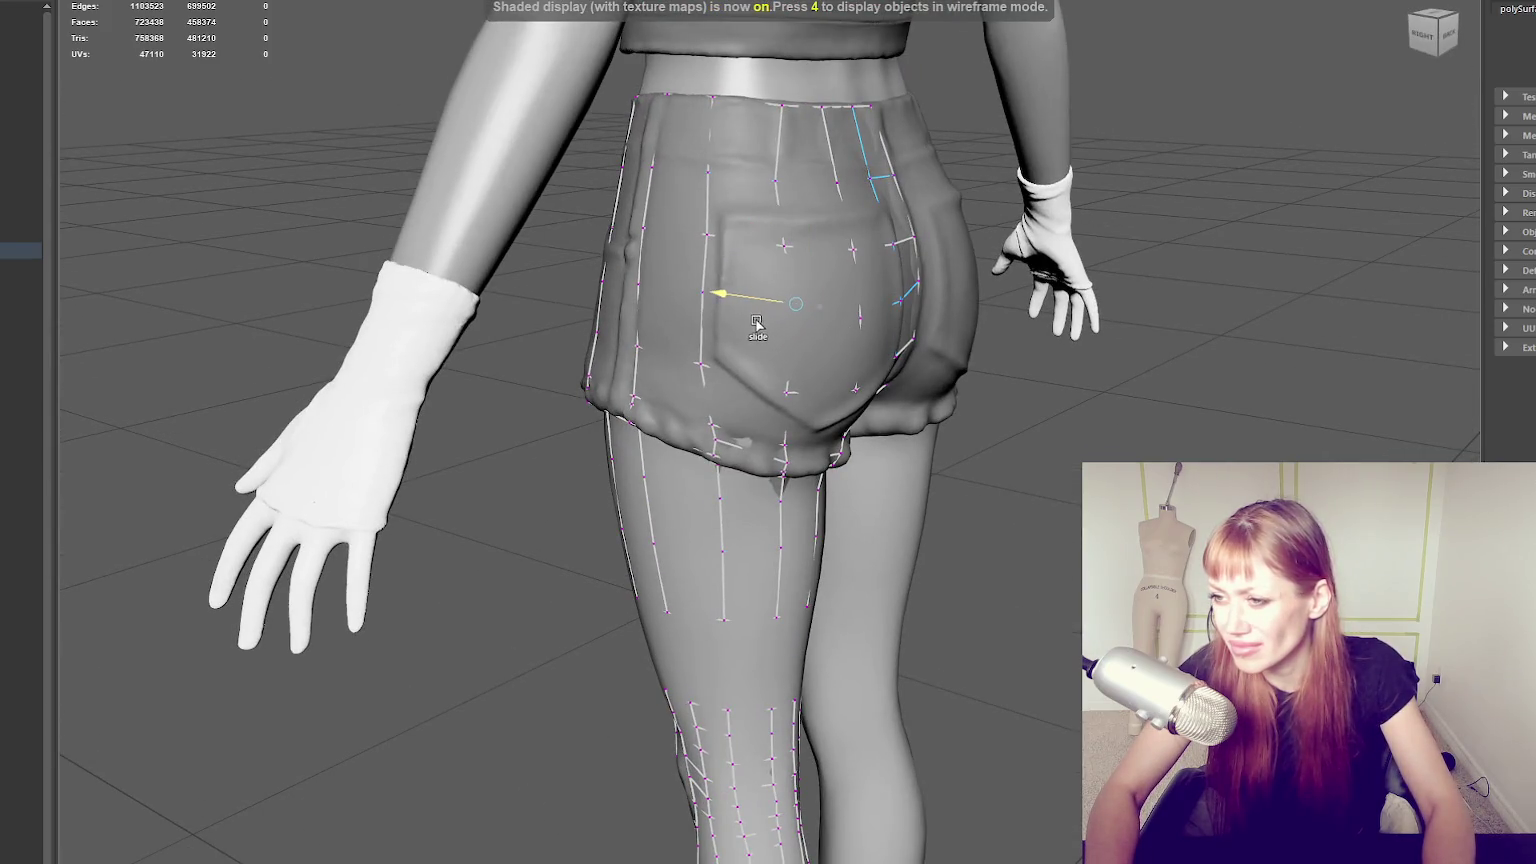
mouse_move(757, 322)
alt+mouse_down()
mouse_move(674, 375)
mouse_move(585, 290)
alt+mouse_up()
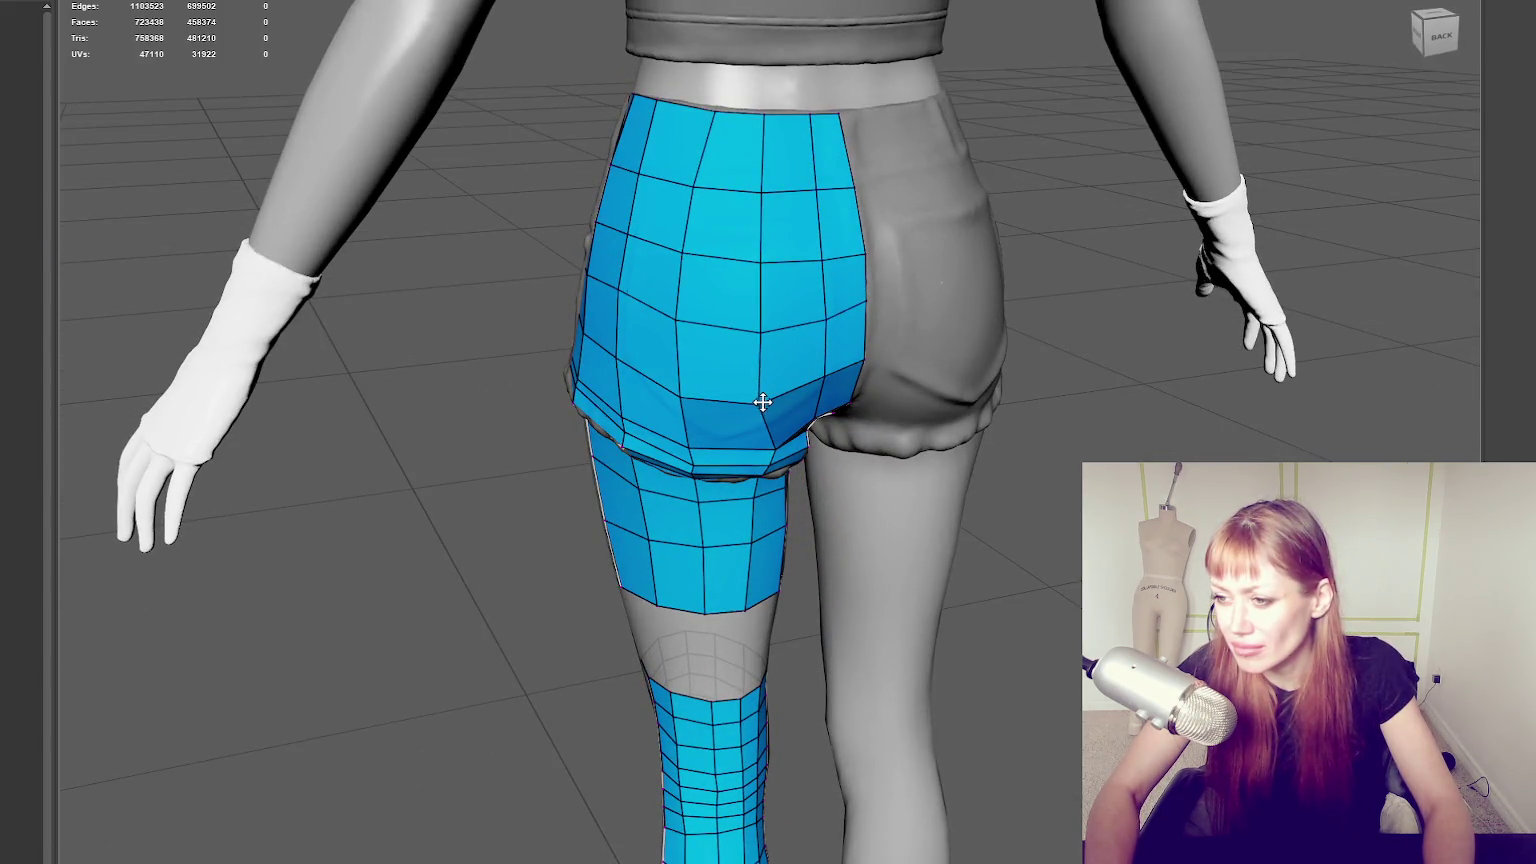
alt+drag(774, 448, 775, 381)
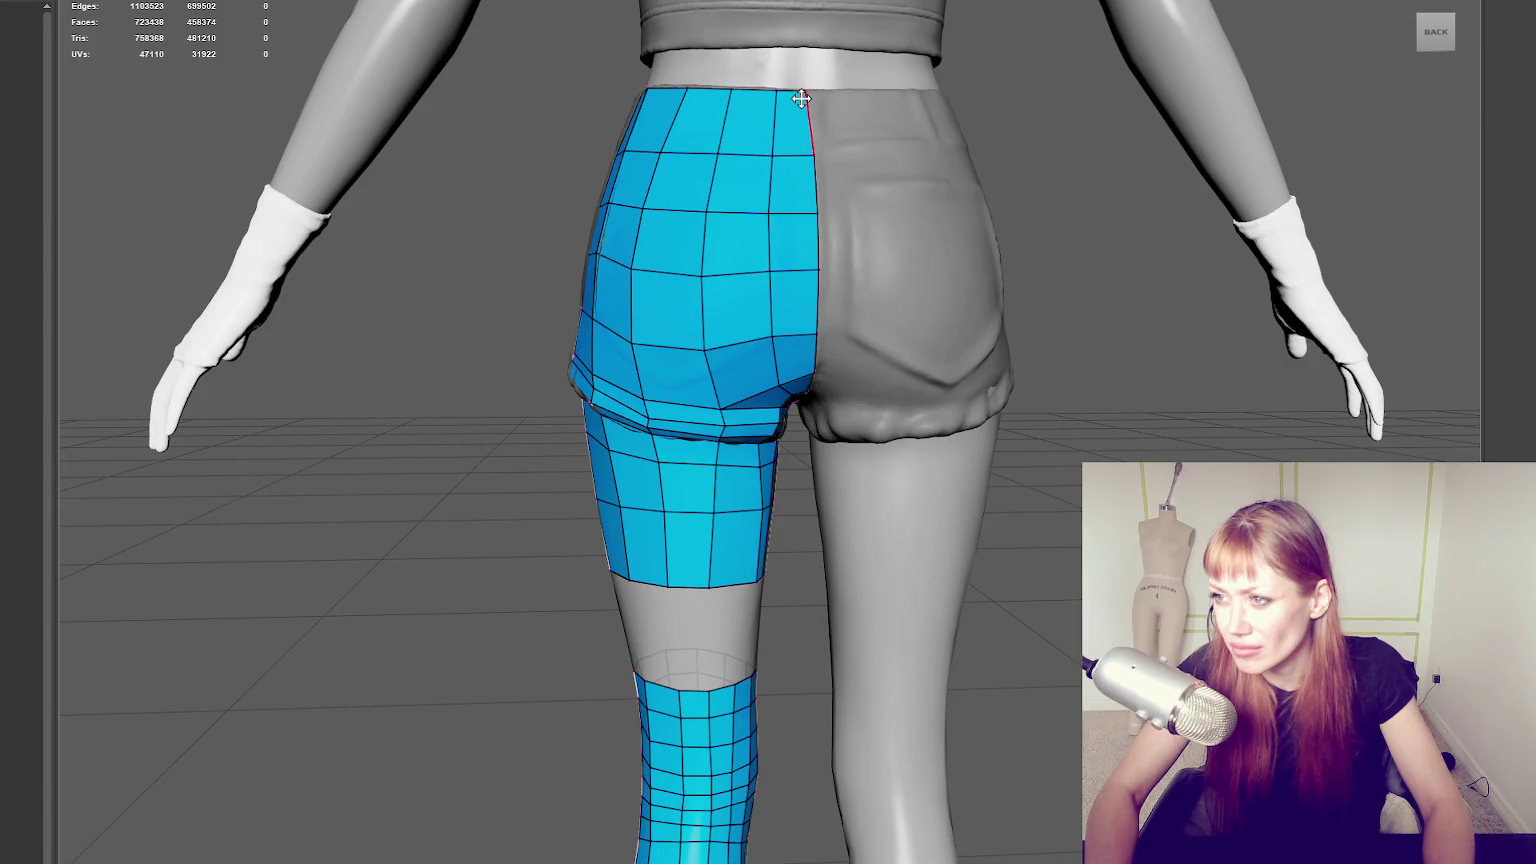
scroll(662, 236, down, 2)
Fill a row of quads across the front and right side of the knee gap.
alt+middle_drag(662, 236, 960, 470)
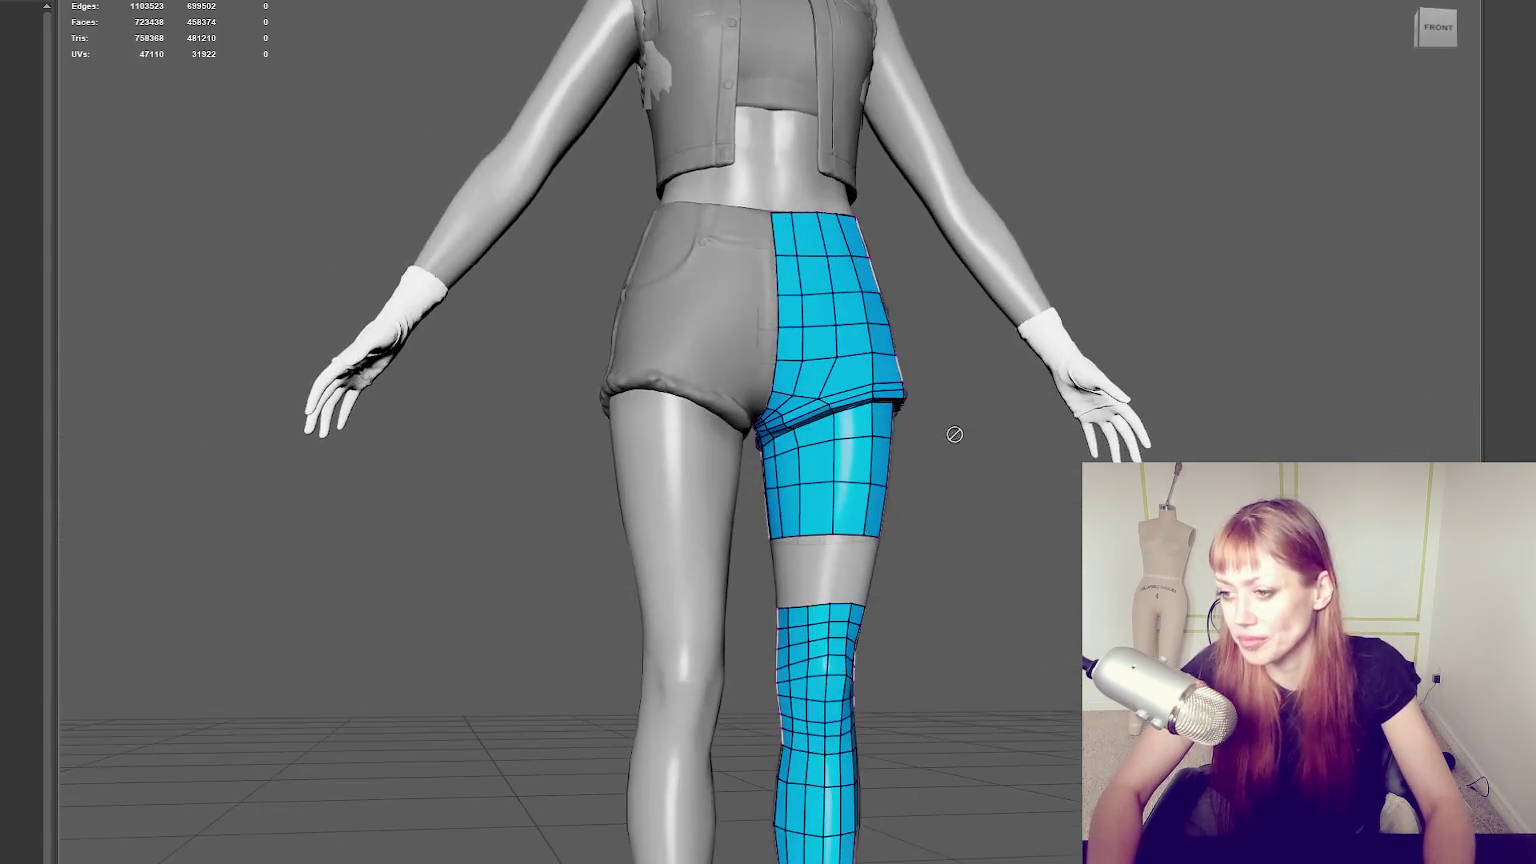
scroll(933, 333, up, 3)
scroll(835, 390, up, 2)
shift+click(835, 390)
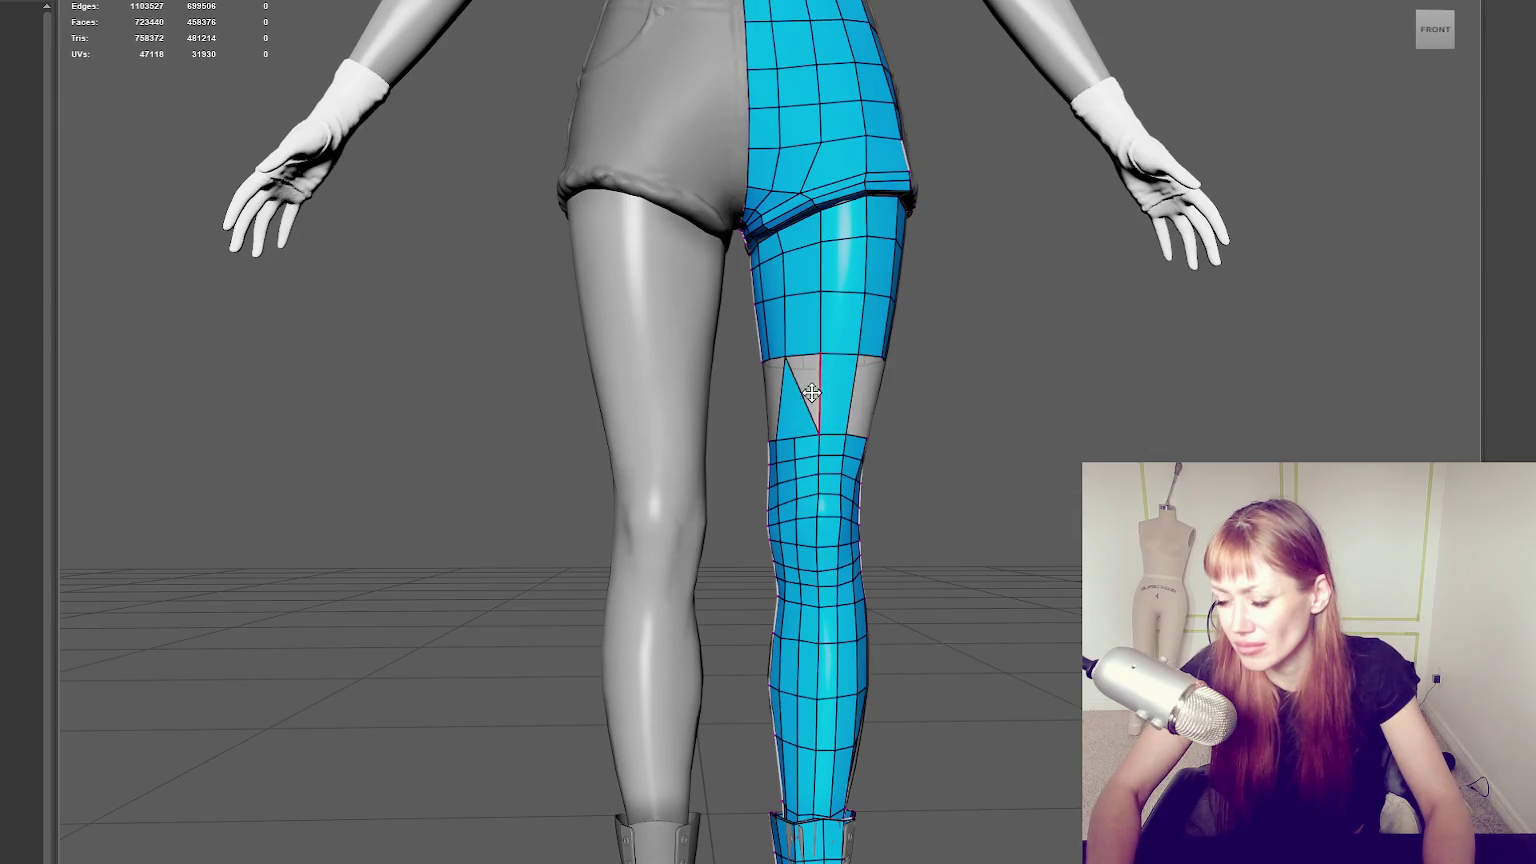
shift+click(805, 399)
mouse_move(805, 399)
alt+mouse_down()
mouse_move(761, 384)
mouse_move(712, 400)
mouse_move(745, 363)
alt+mouse_up()
shift+click(761, 384)
shift+click(800, 391)
shift+click(710, 393)
shift+click(750, 395)
shift+click(712, 400)
shift+click(736, 398)
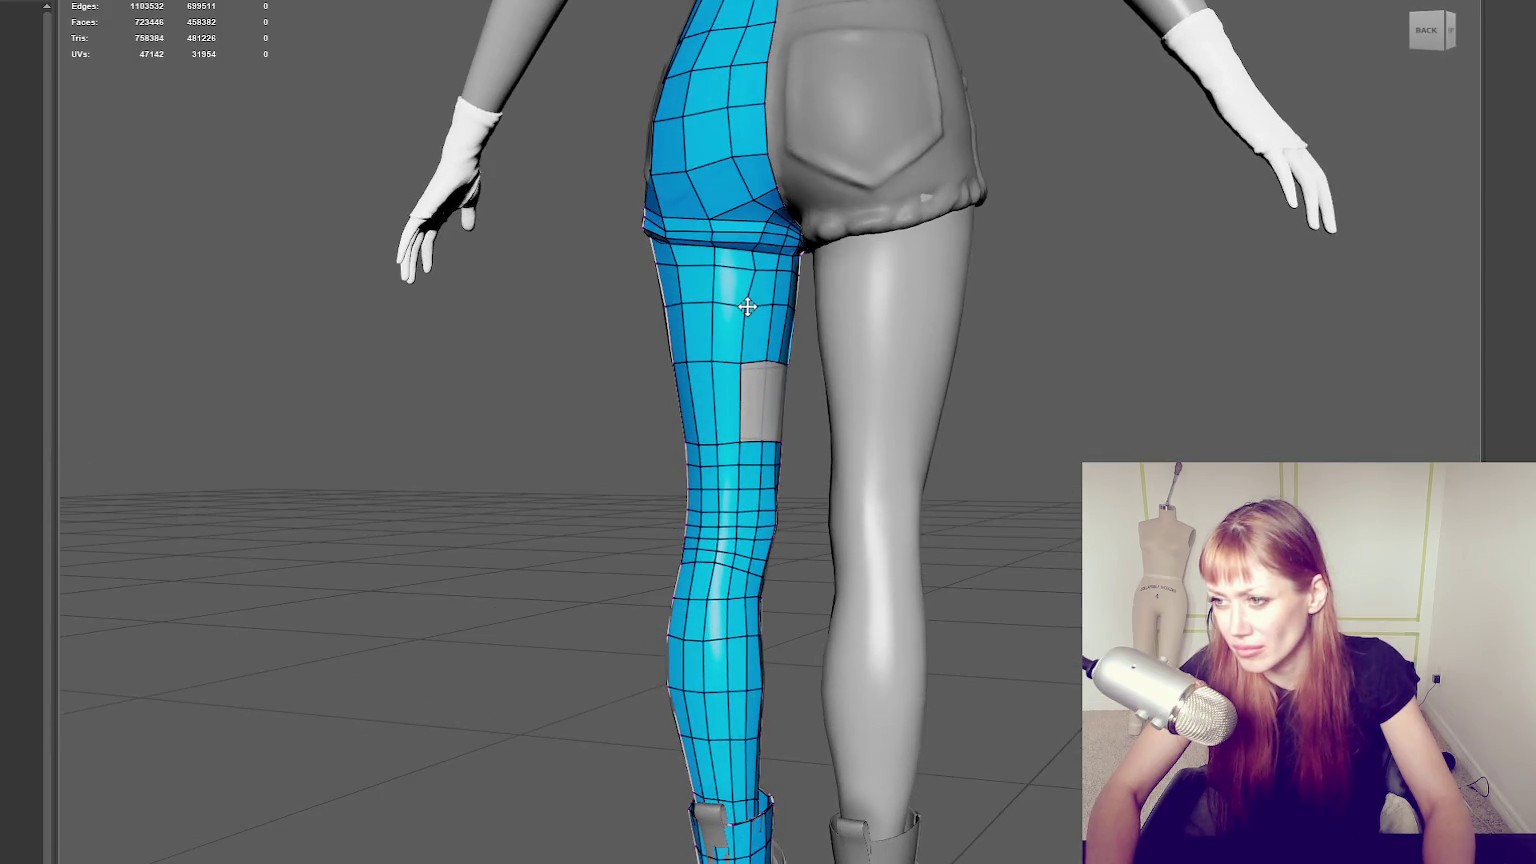
Fill the remaining back-left knee gap and close the last hole so thigh and shin connect.
alt+drag(788, 342, 752, 358)
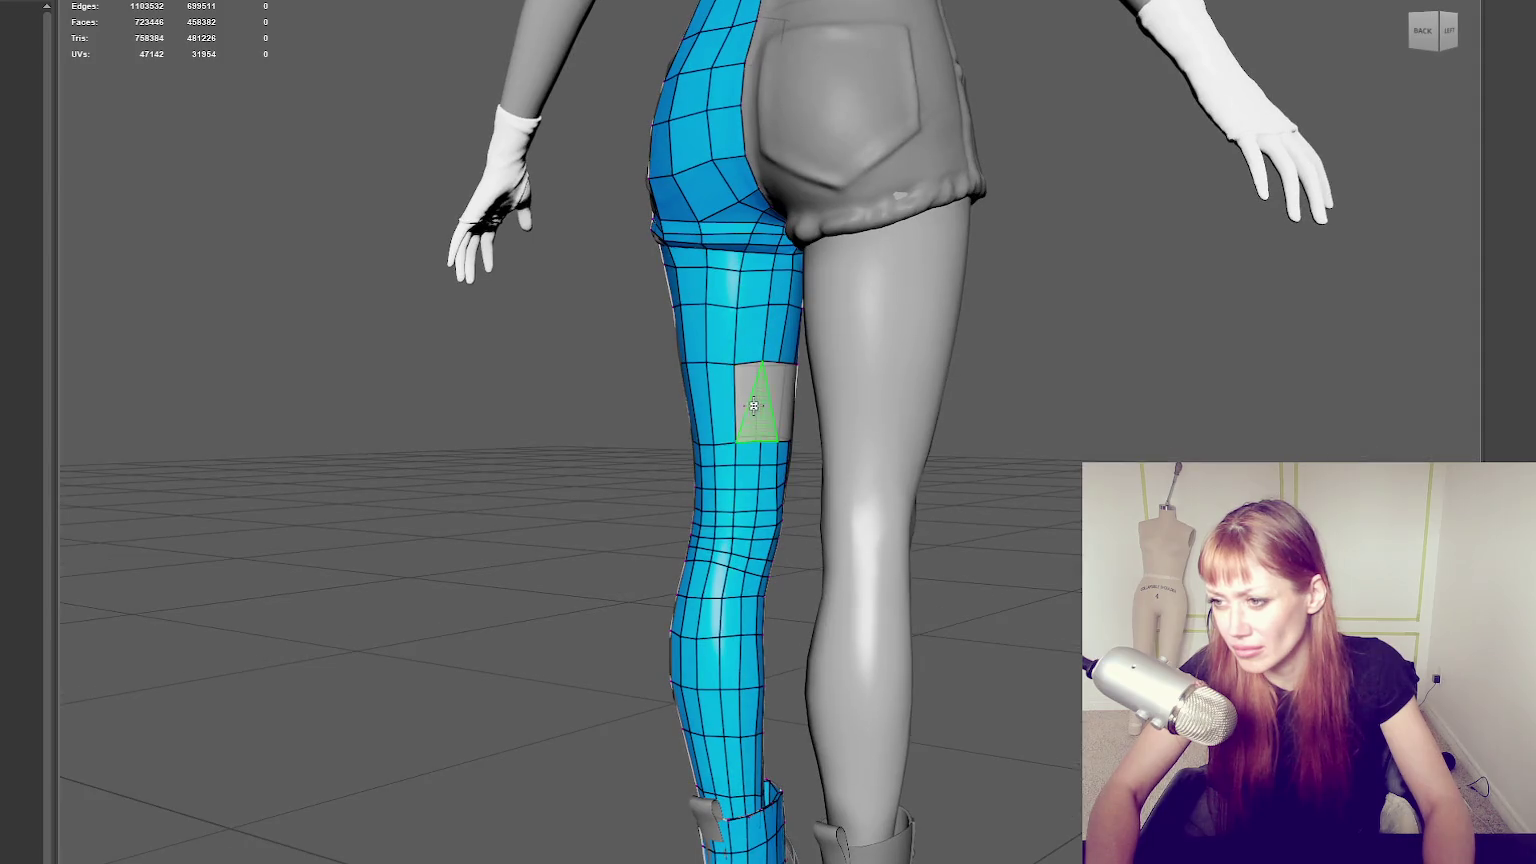
alt+drag(755, 402, 807, 372)
scroll(768, 398, up, 2)
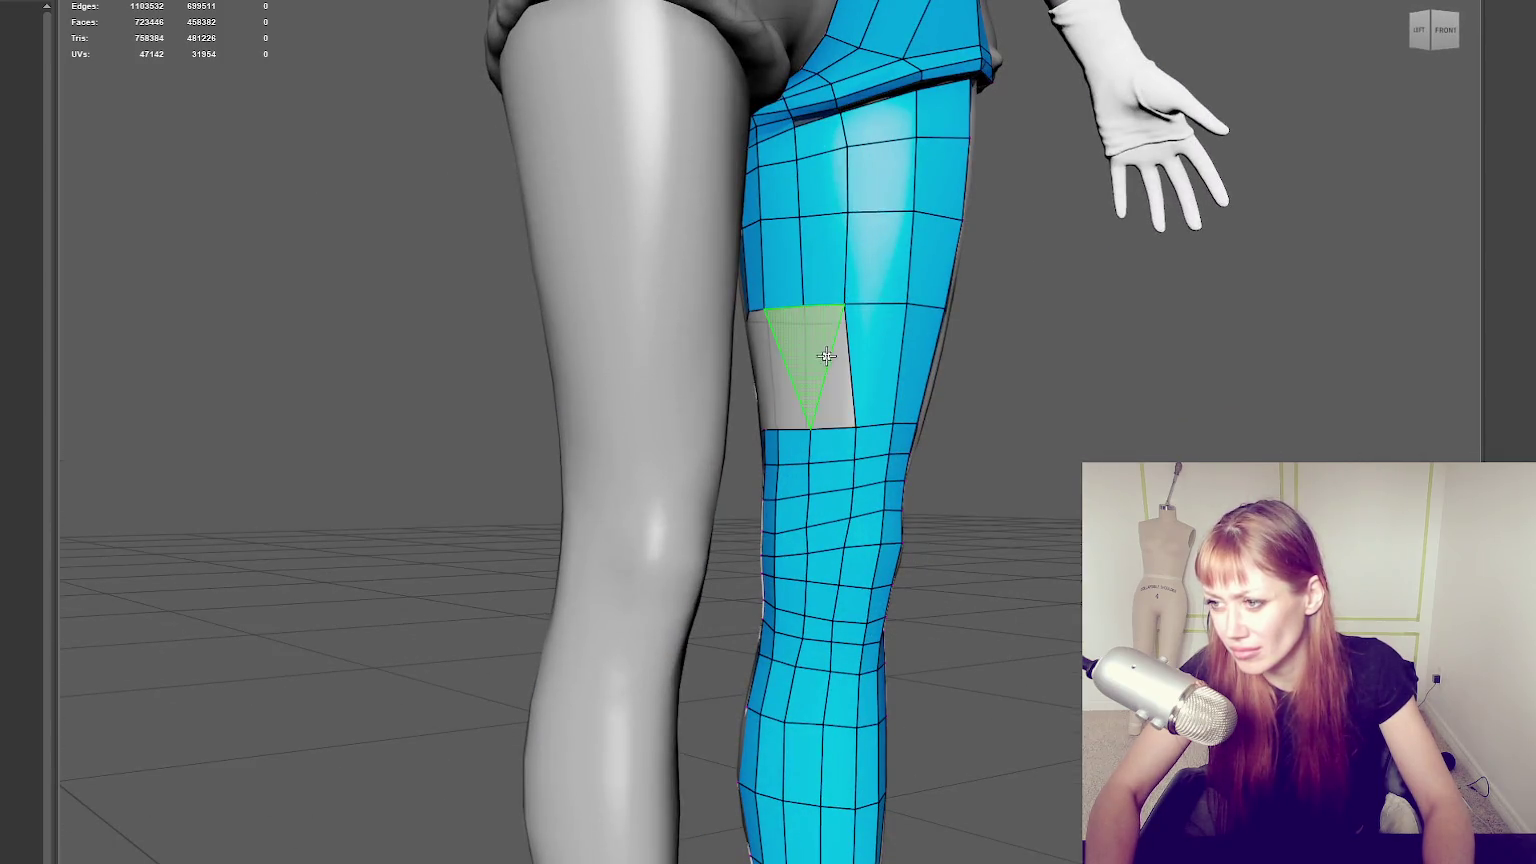
shift+click(807, 372)
shift+click(785, 354)
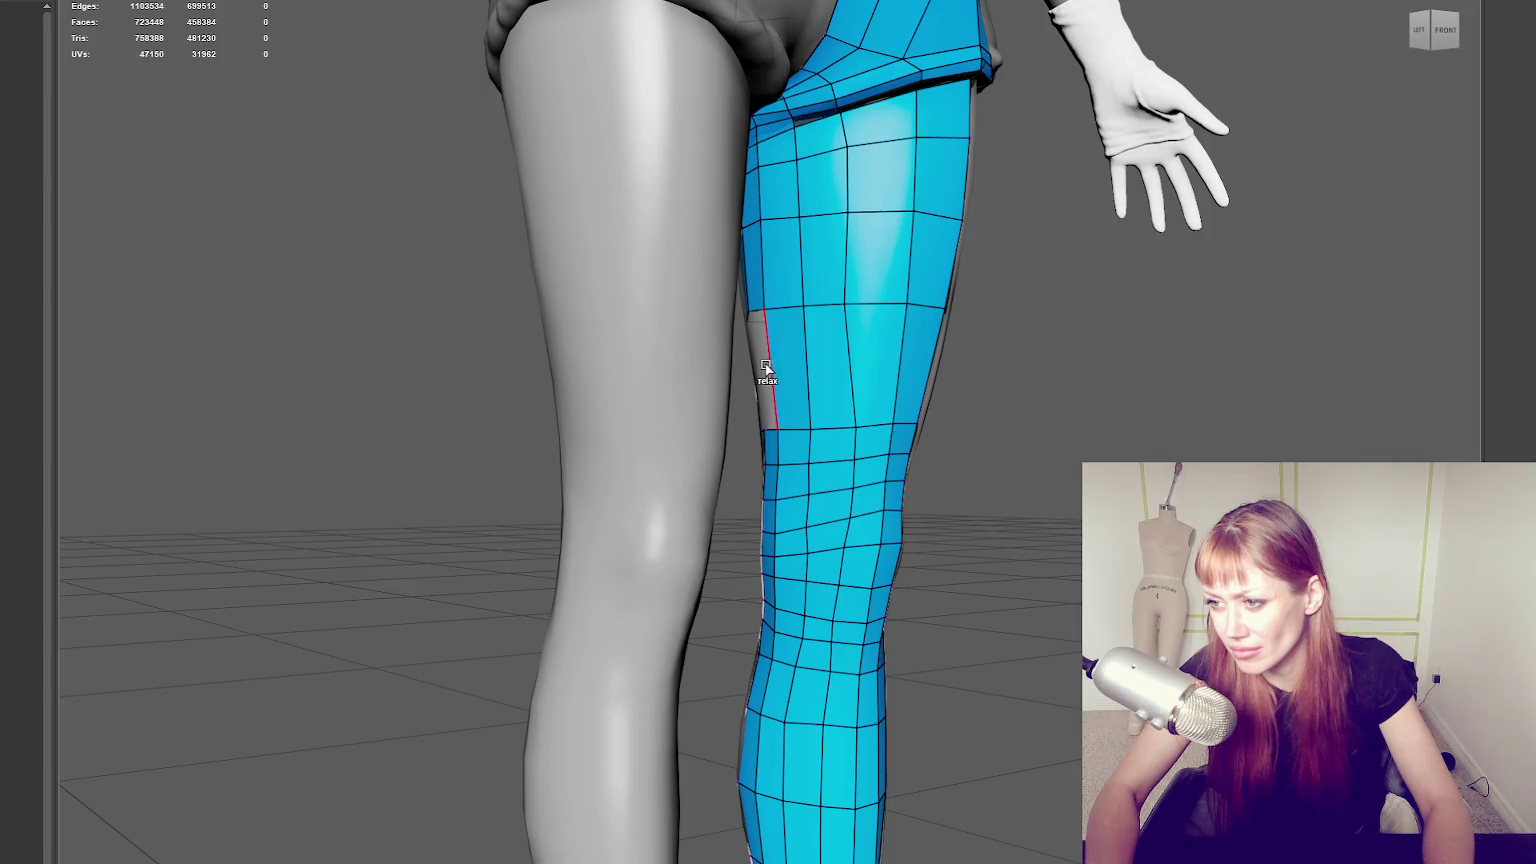
mouse_move(762, 367)
alt+mouse_down()
mouse_move(1022, 360)
mouse_move(732, 373)
alt+mouse_up()
shift+click(732, 373)
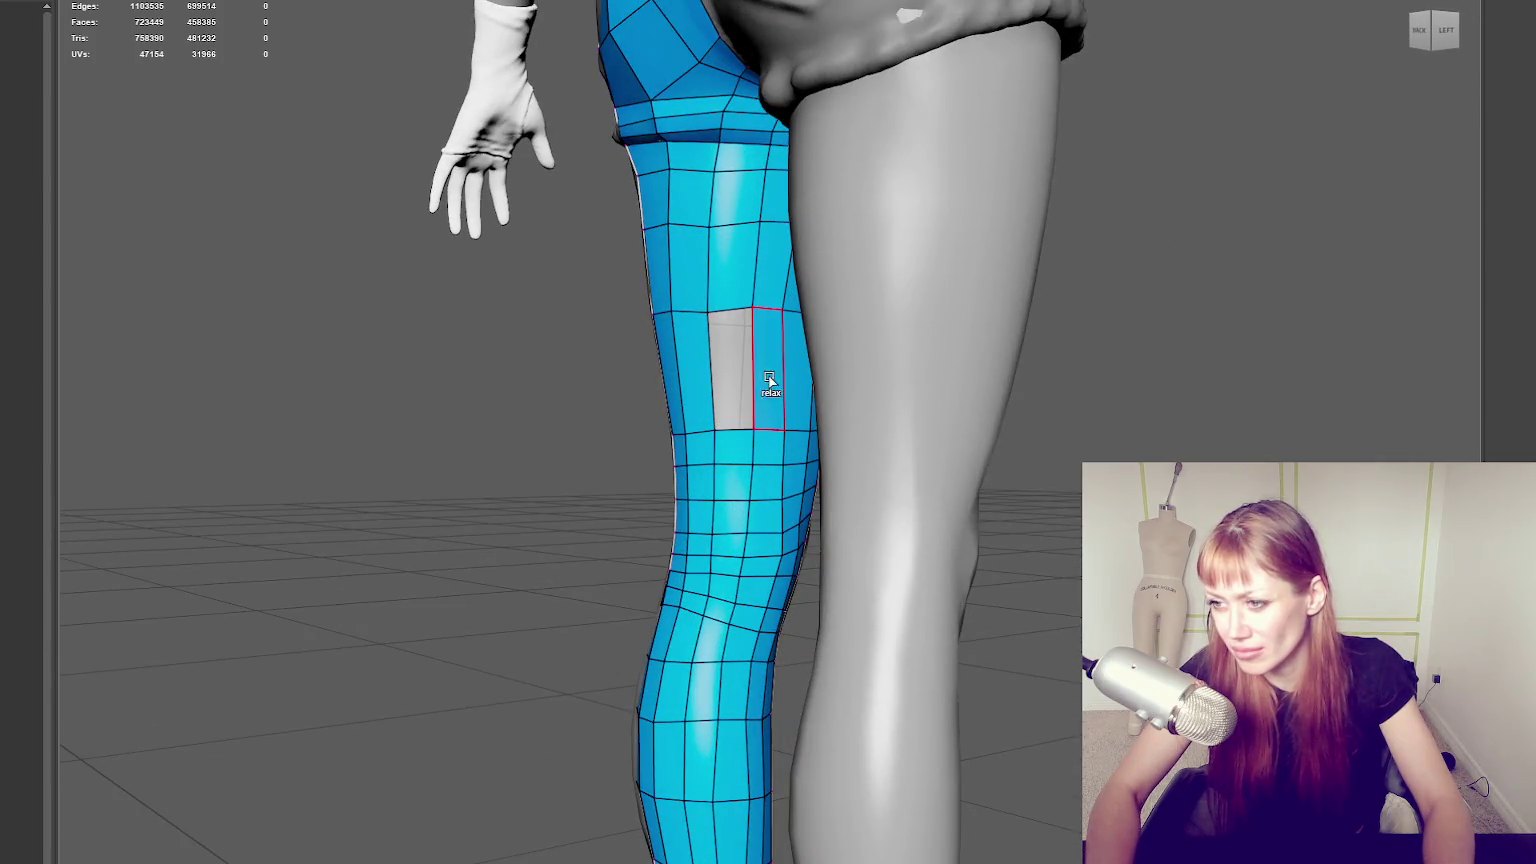
shift+click(732, 373)
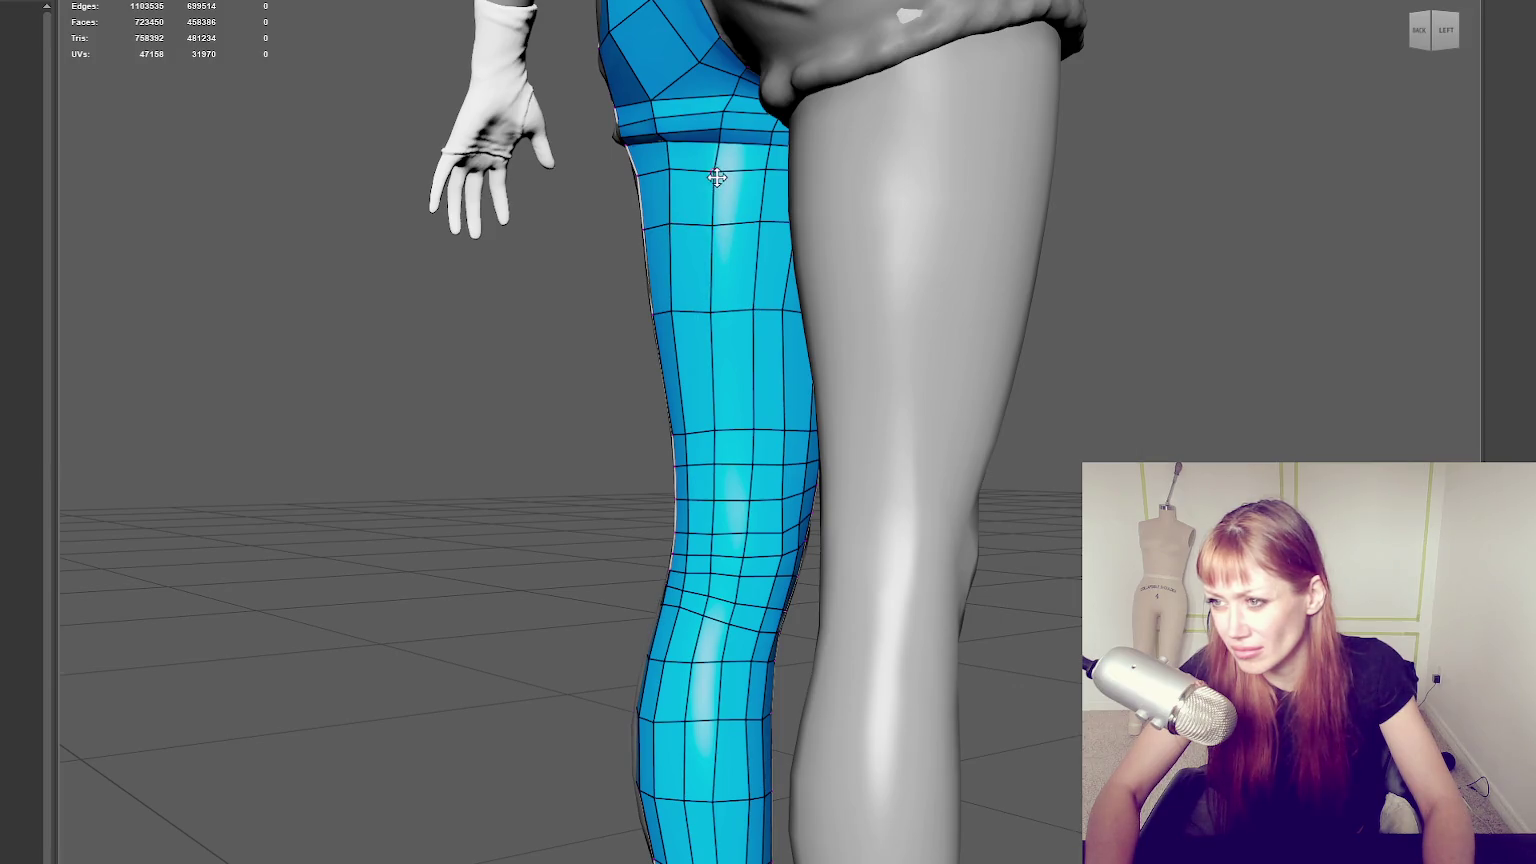
alt+drag(716, 177, 985, 300)
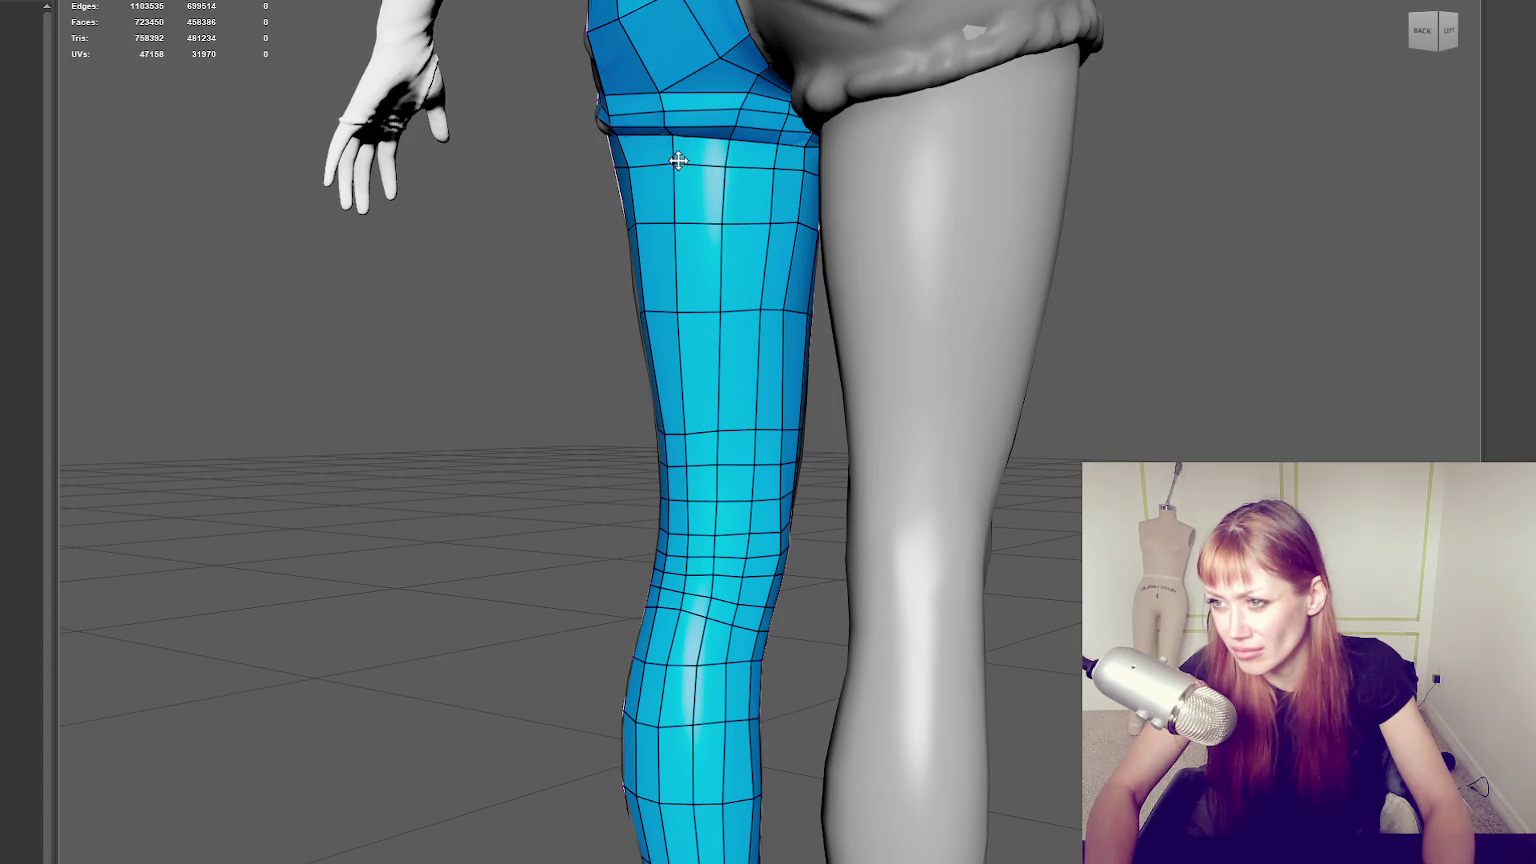
Inspect the joined leg mesh from front, back and both sides, toggling the retopo wireframe display.
alt+drag(762, 290, 785, 302)
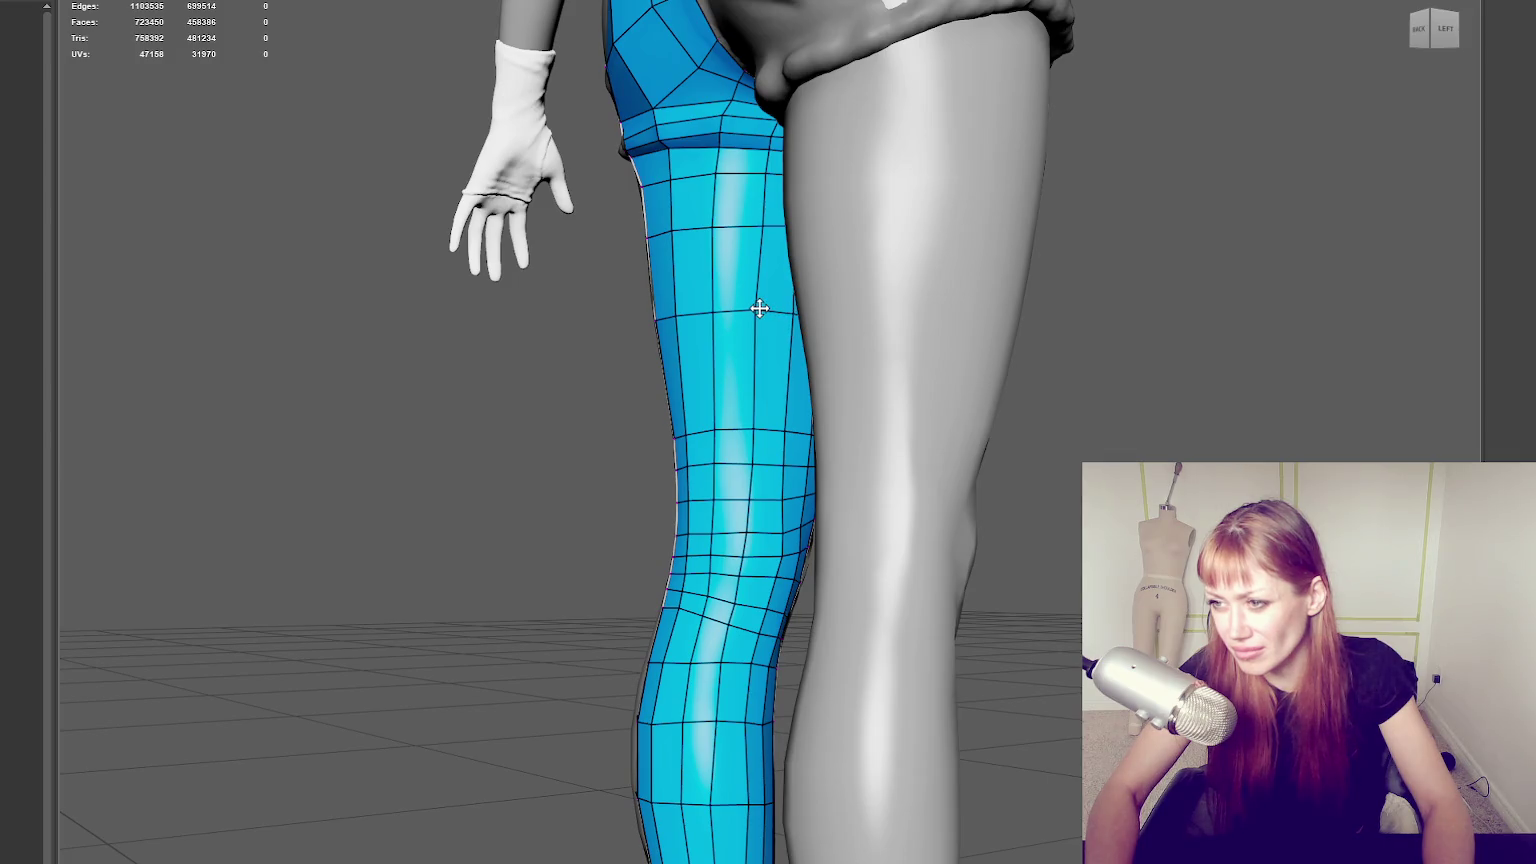
alt+drag(775, 309, 774, 413)
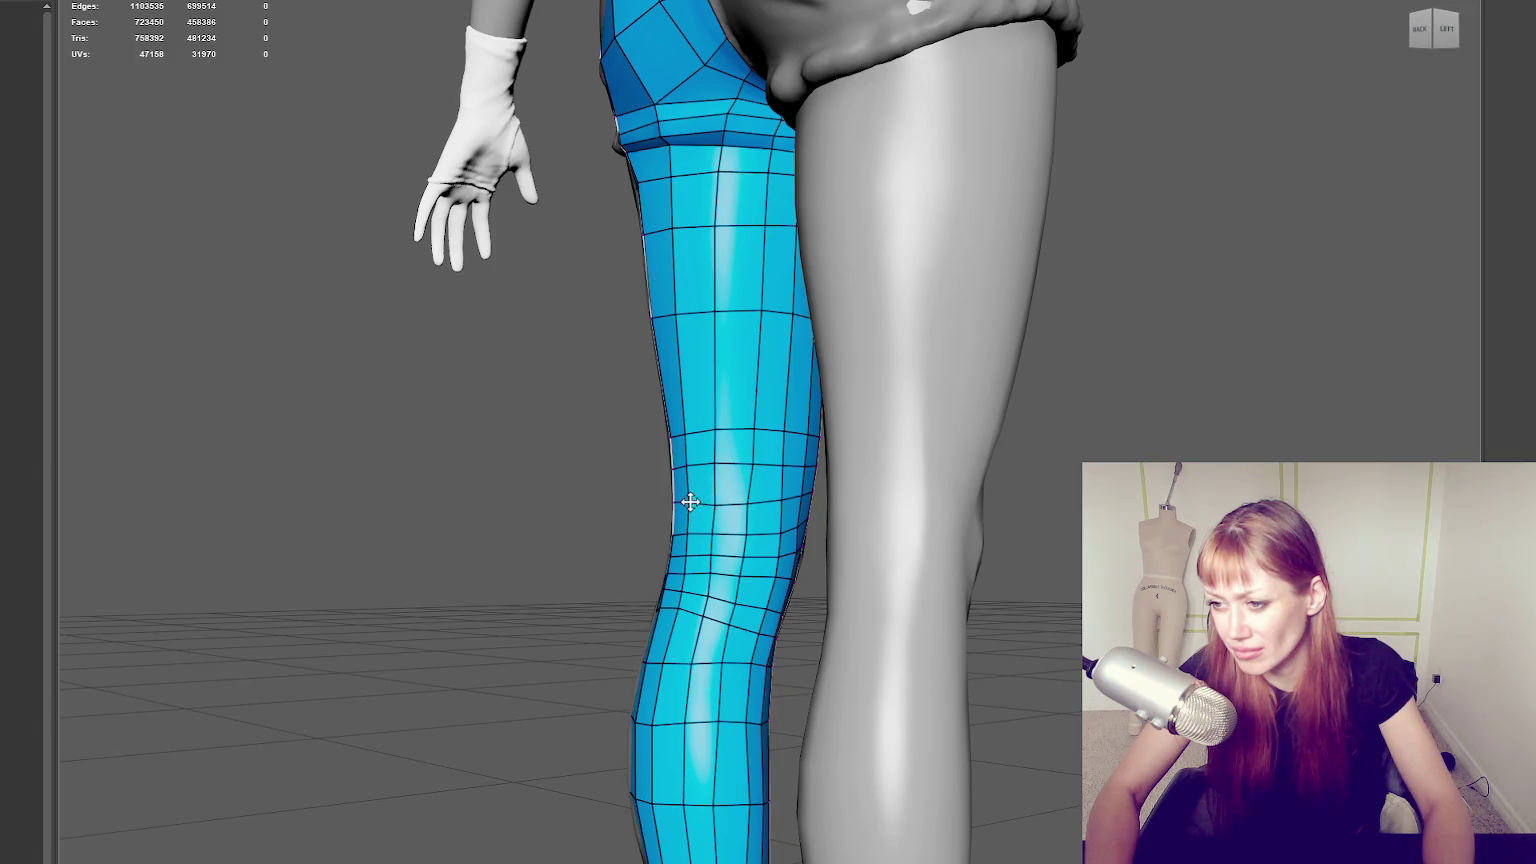
alt+drag(695, 503, 748, 512)
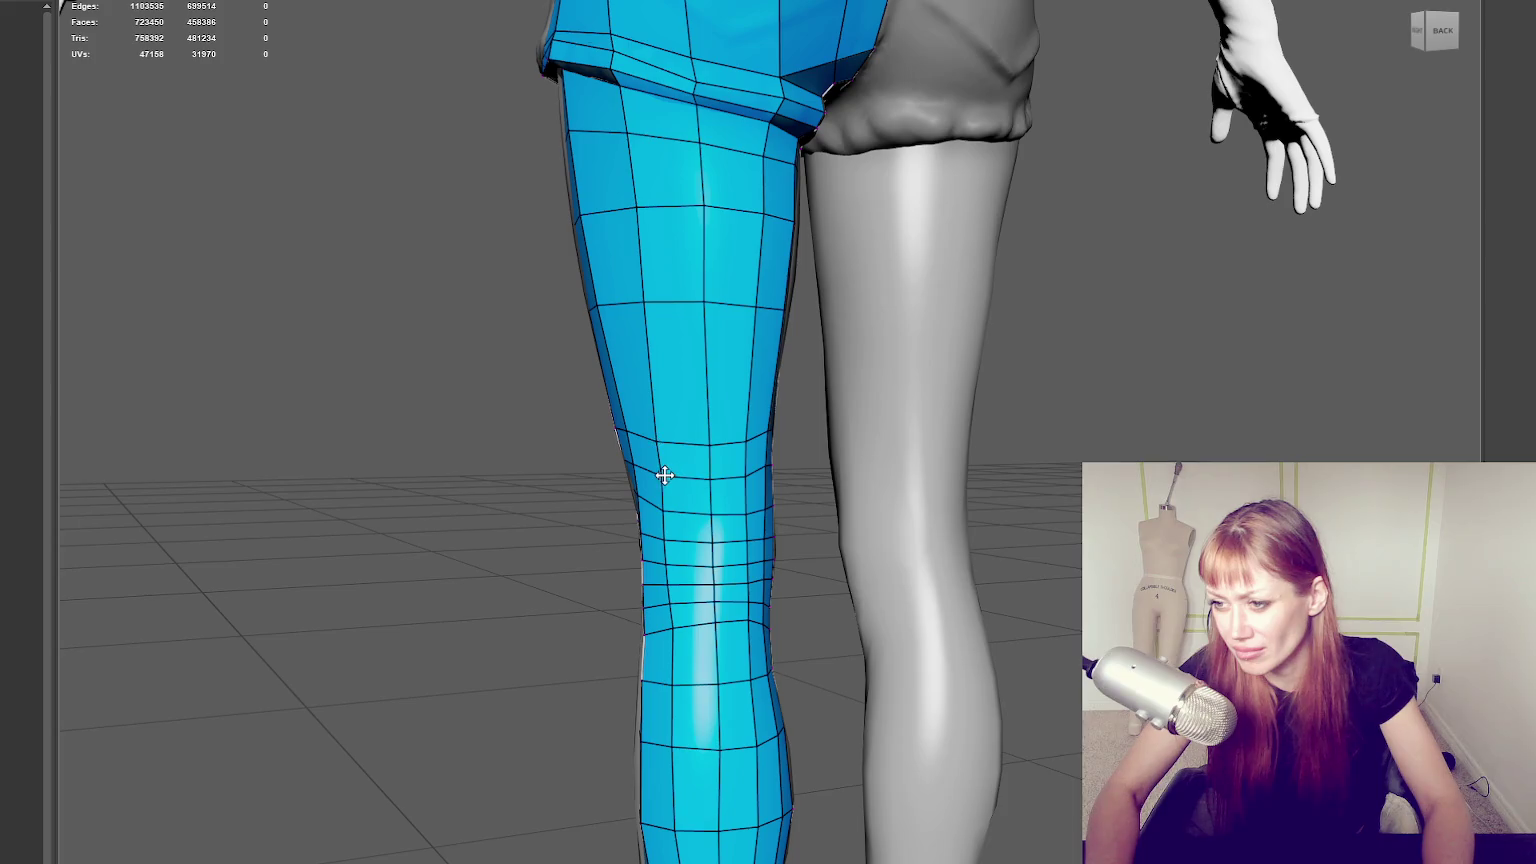
alt+drag(664, 476, 657, 455)
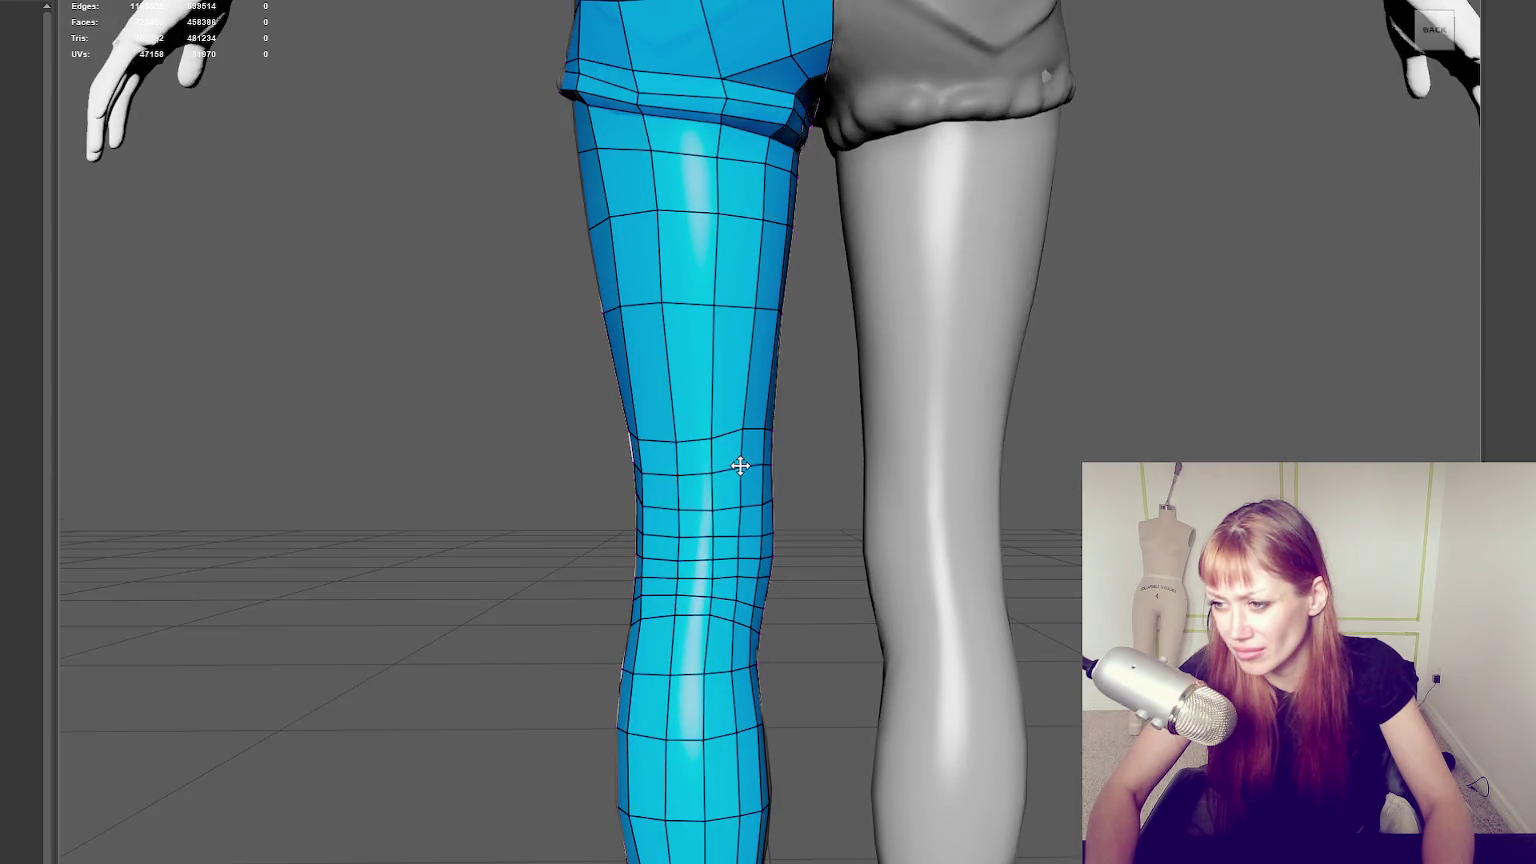
key(Escape)
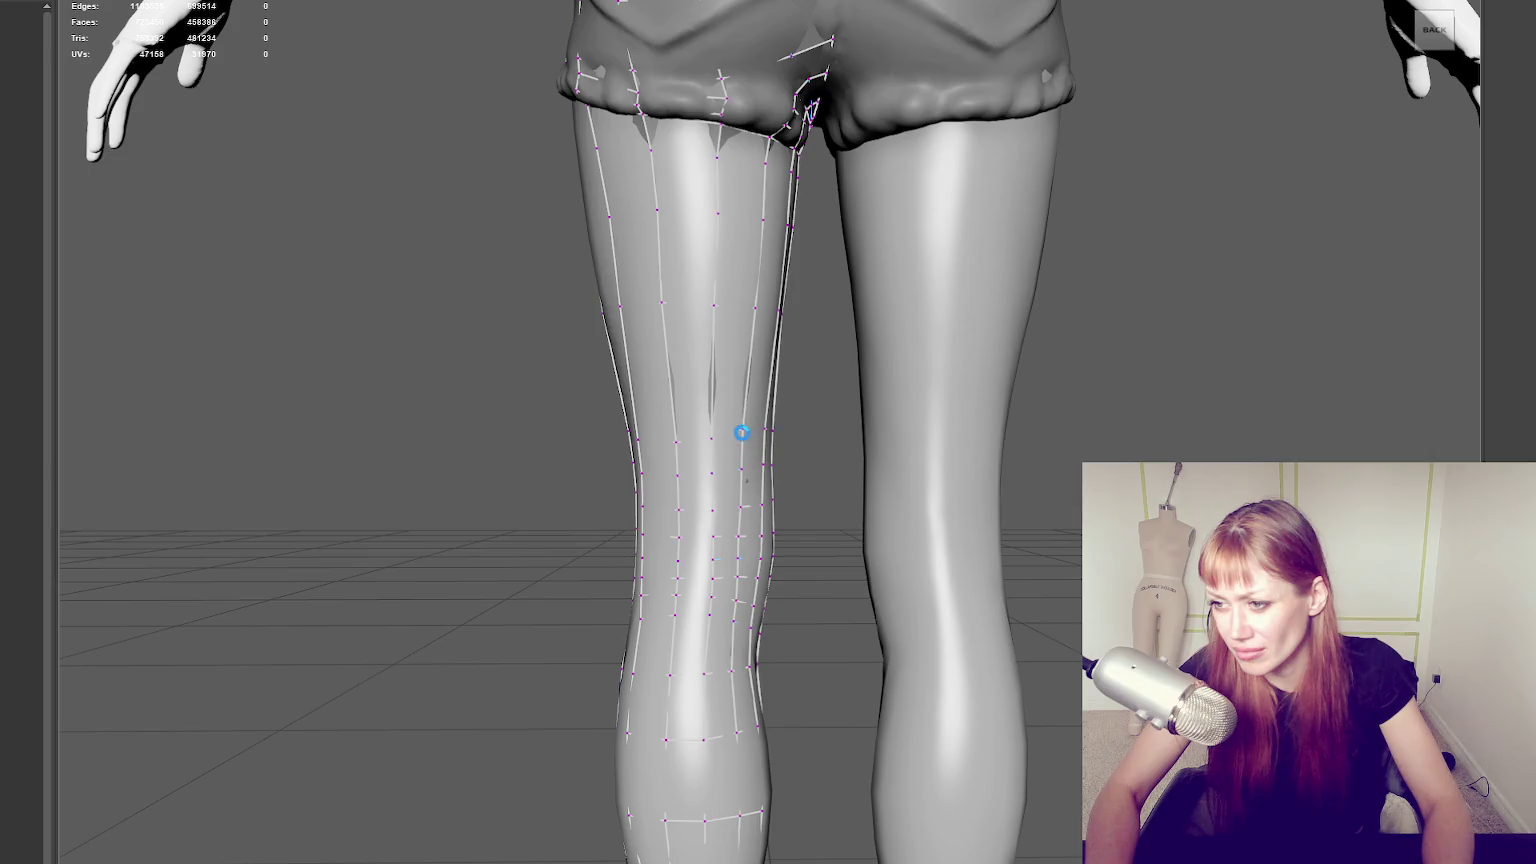
key(w)
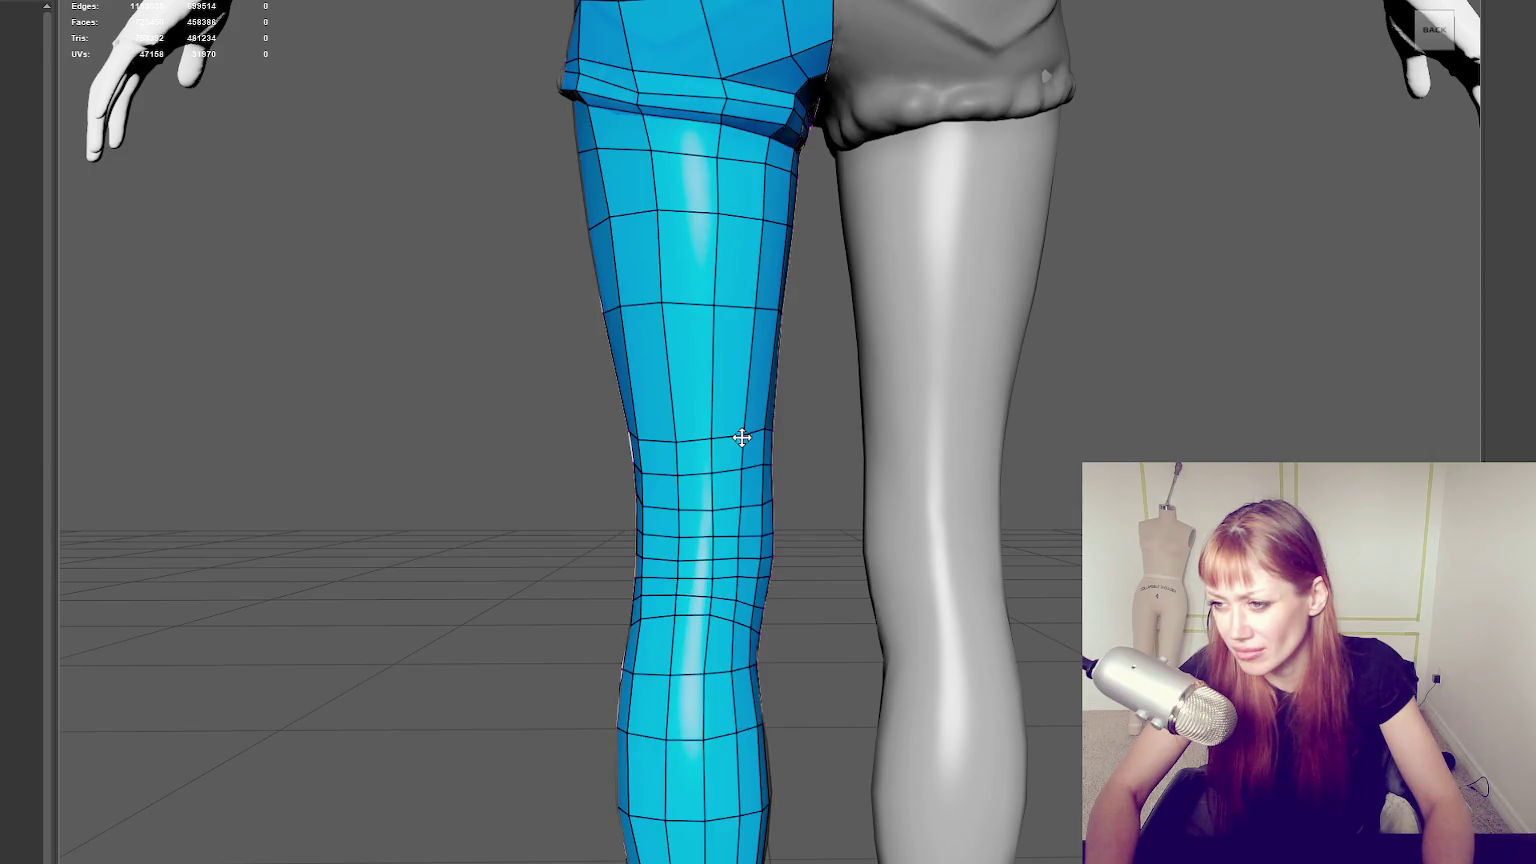
alt+middle_drag(741, 437, 974, 432)
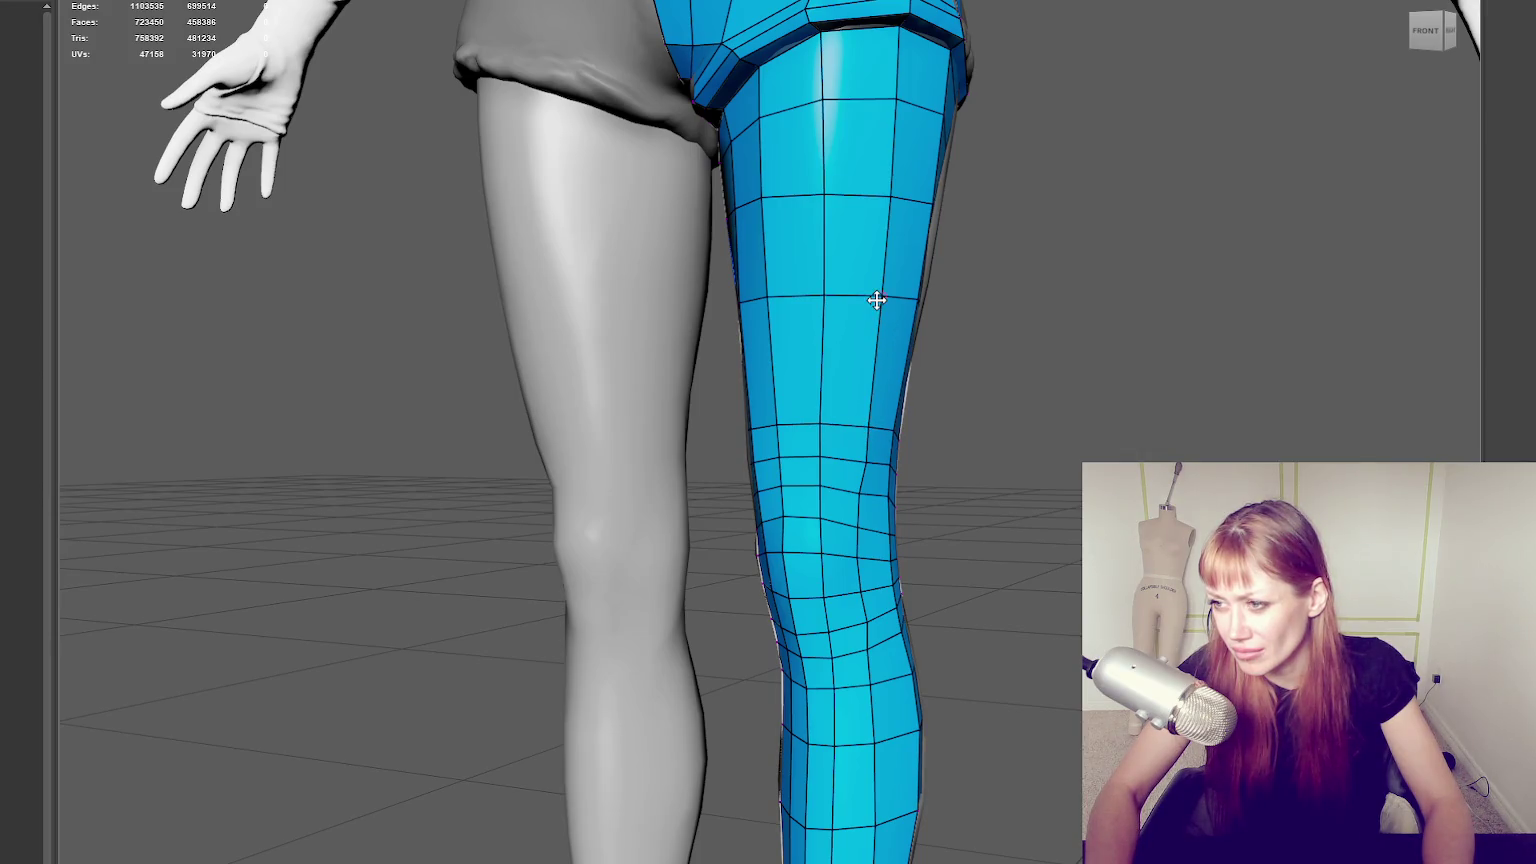
mouse_move(875, 302)
alt+middle_down()
mouse_move(806, 329)
mouse_move(900, 259)
mouse_move(854, 339)
alt+middle_up()
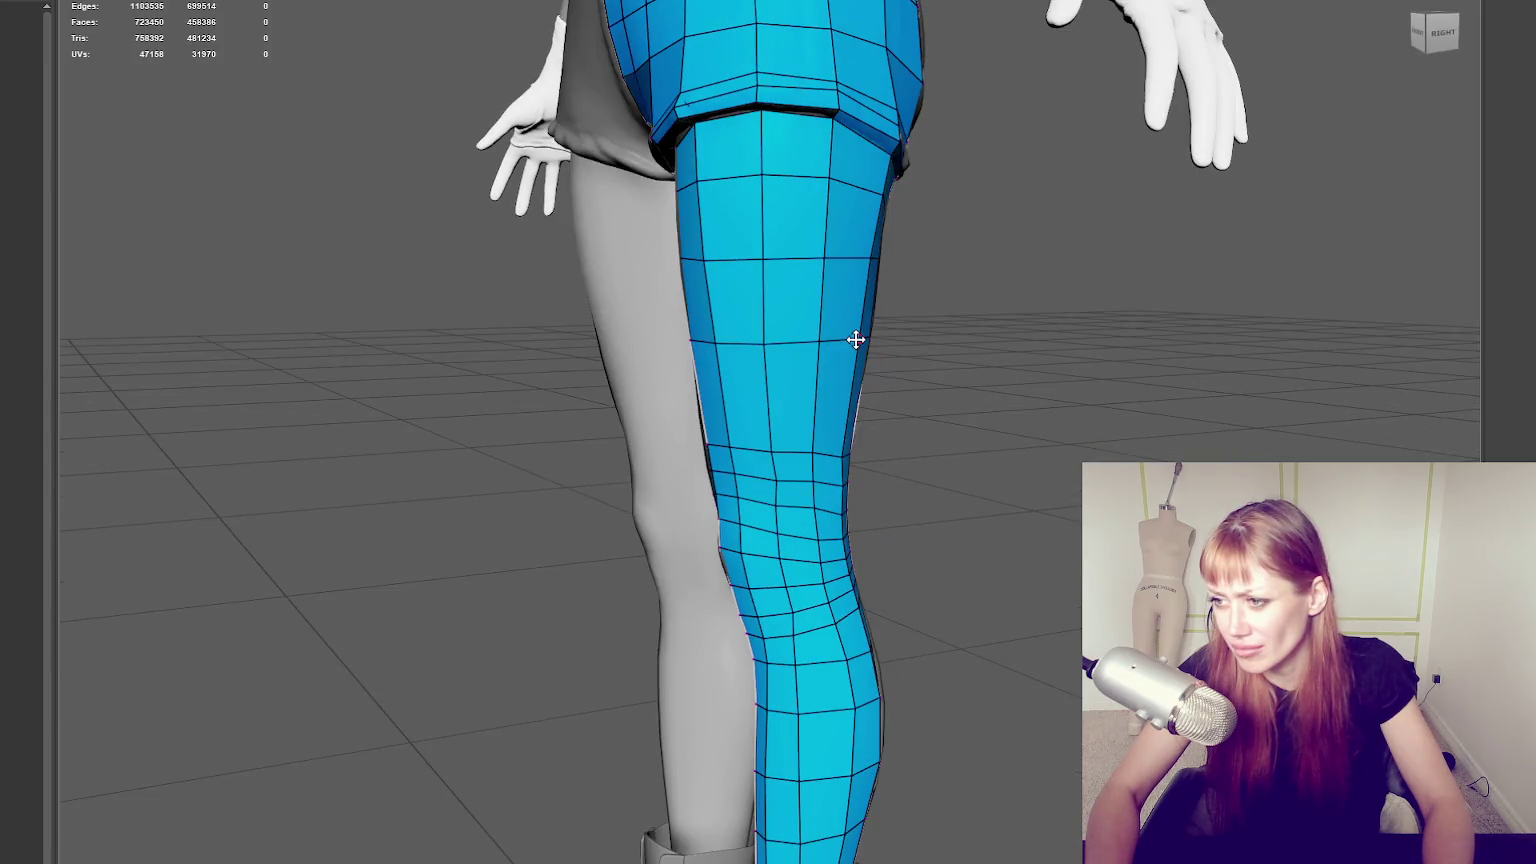
Insert an extra edge loop around the leg with a Ctrl-click.
click(814, 393)
scroll(730, 367, down, 5)
alt+middle_drag(730, 367, 1001, 425)
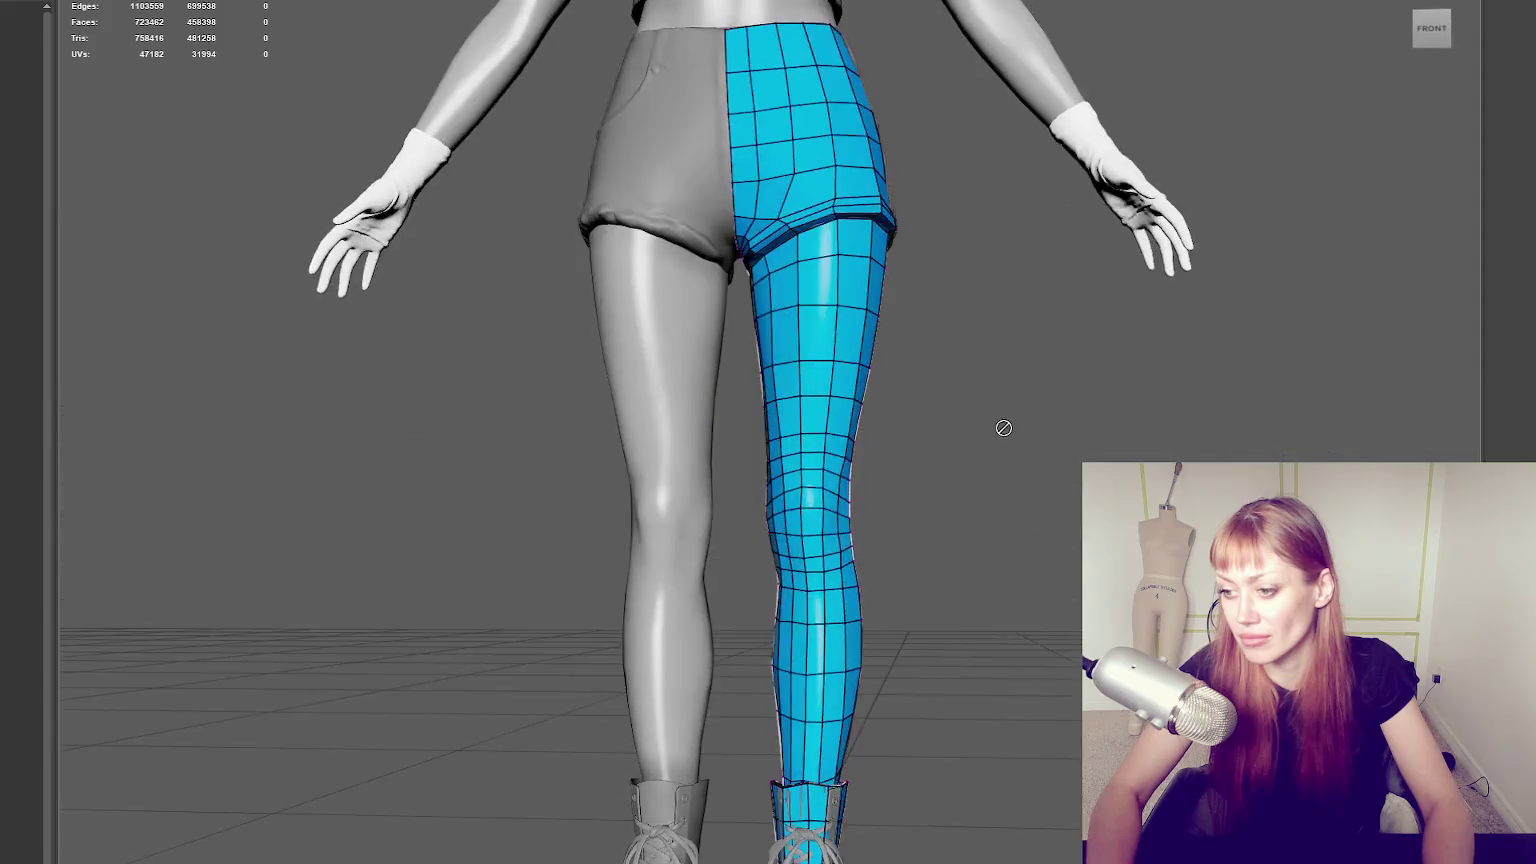
Fill quads along the toe strip between the boot mesh and the chunky sole.
scroll(1005, 470, down, 3)
alt+middle_drag(1011, 495, 1008, 206)
scroll(950, 453, up, 3)
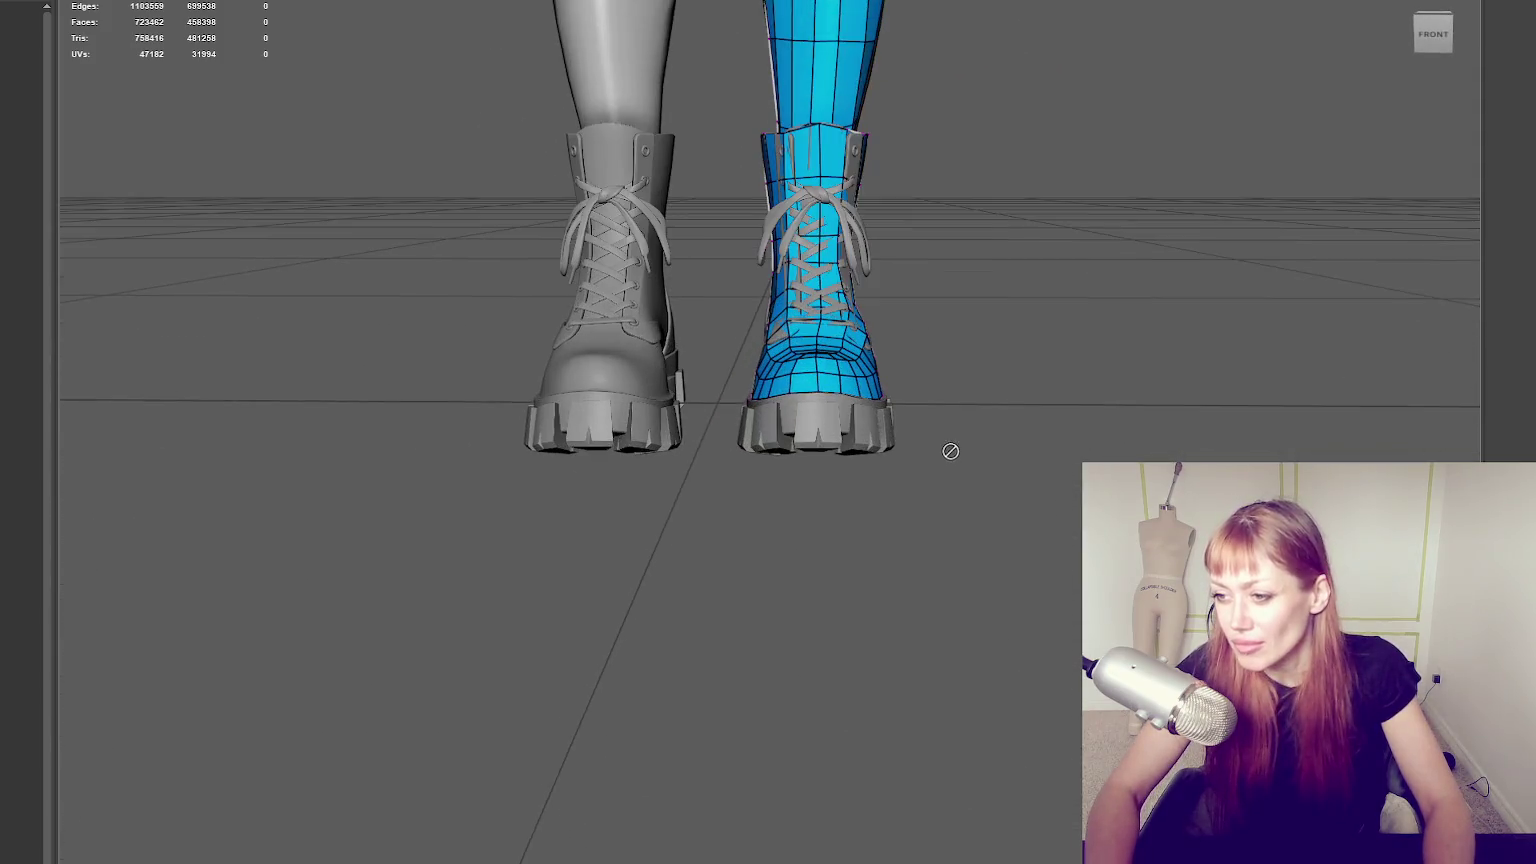
scroll(920, 430, up, 3)
scroll(899, 419, up, 2)
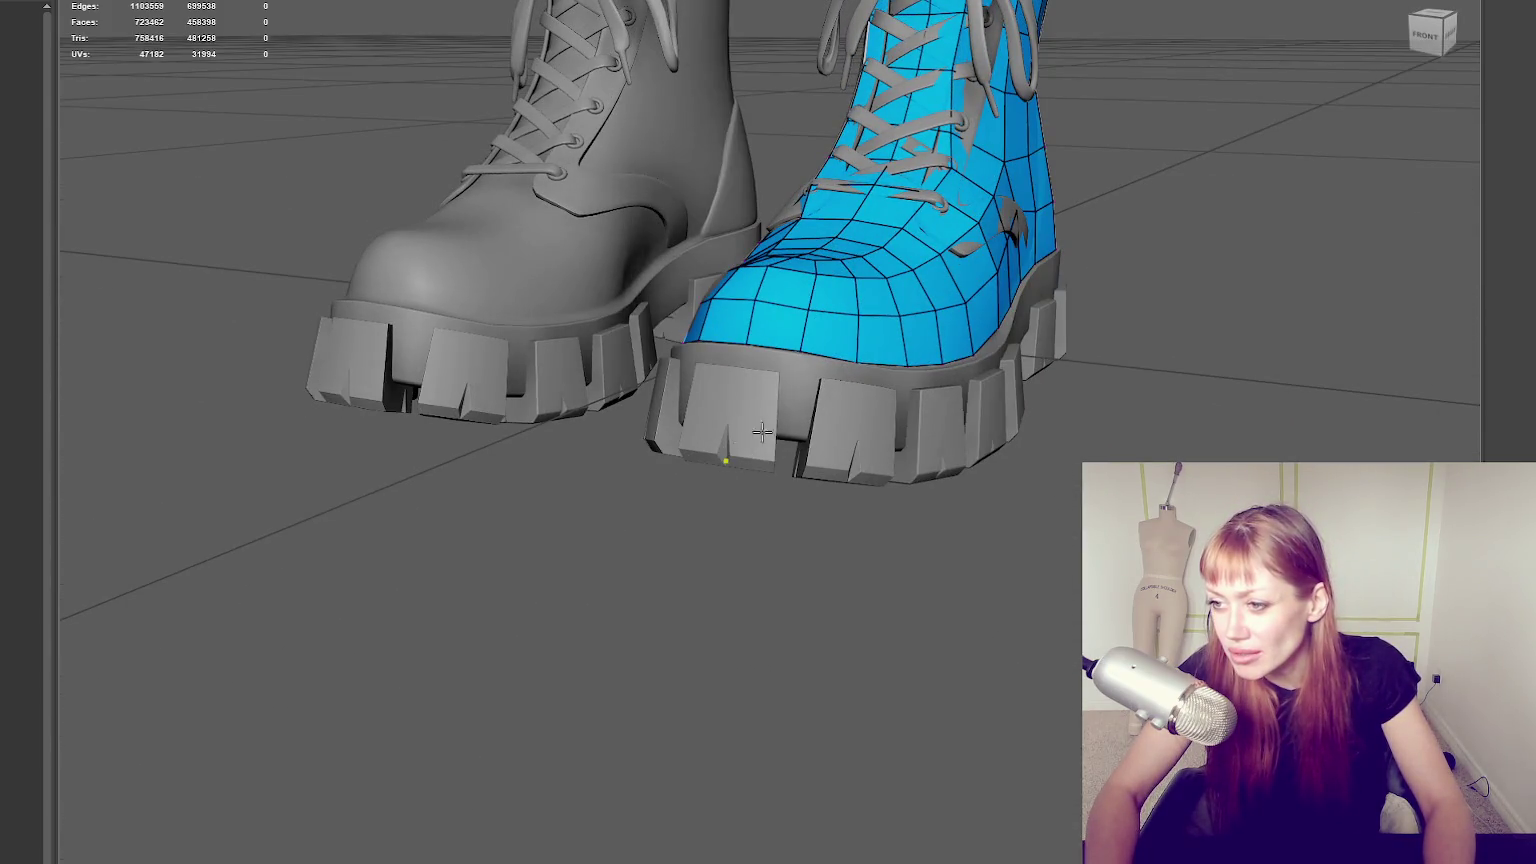
shift+click(766, 402)
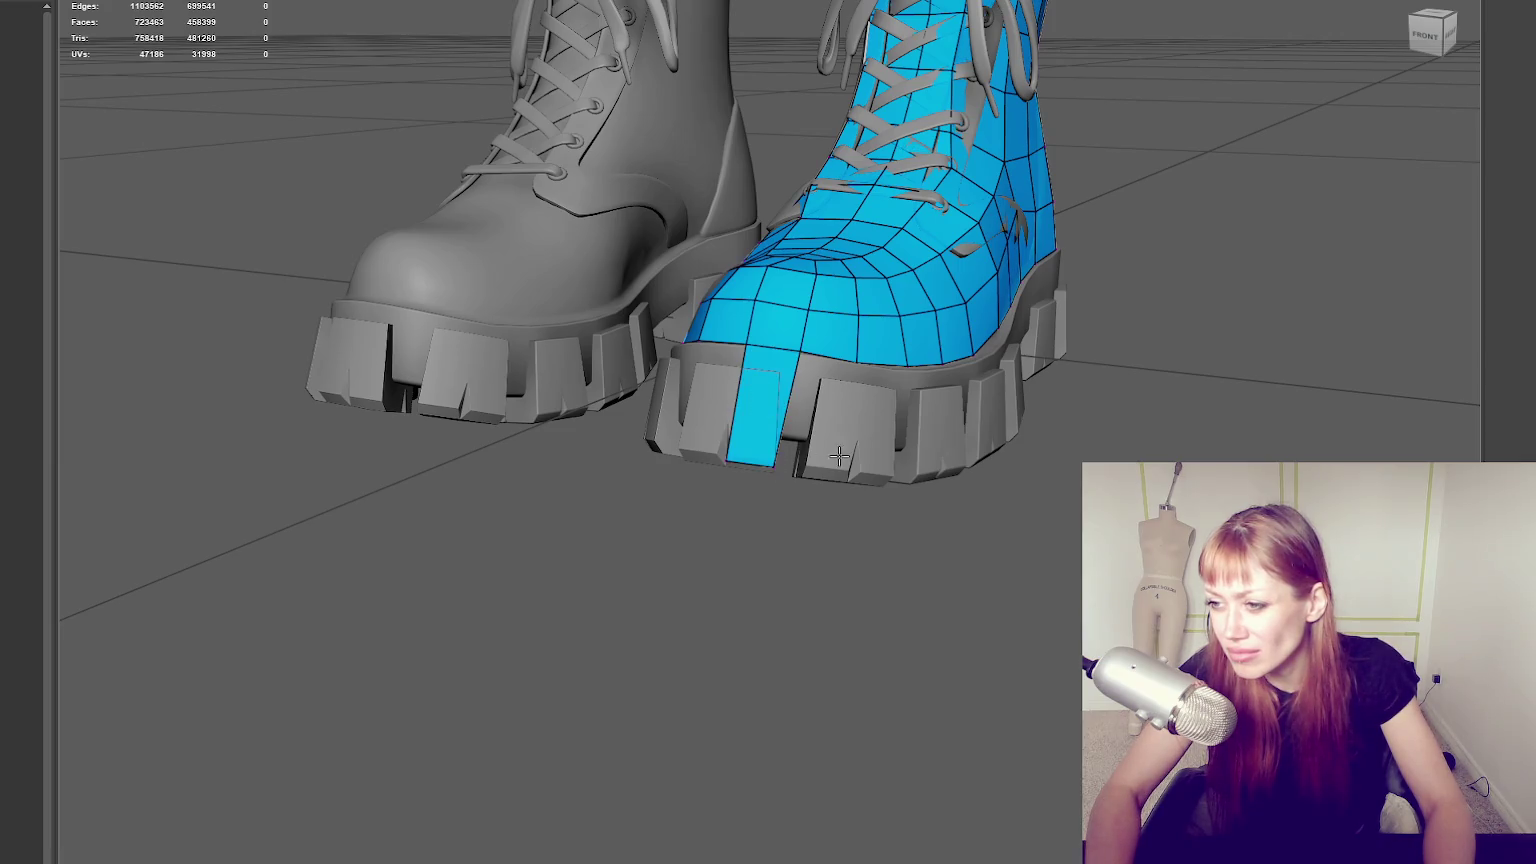
shift+click(826, 419)
alt+drag(826, 419, 733, 469)
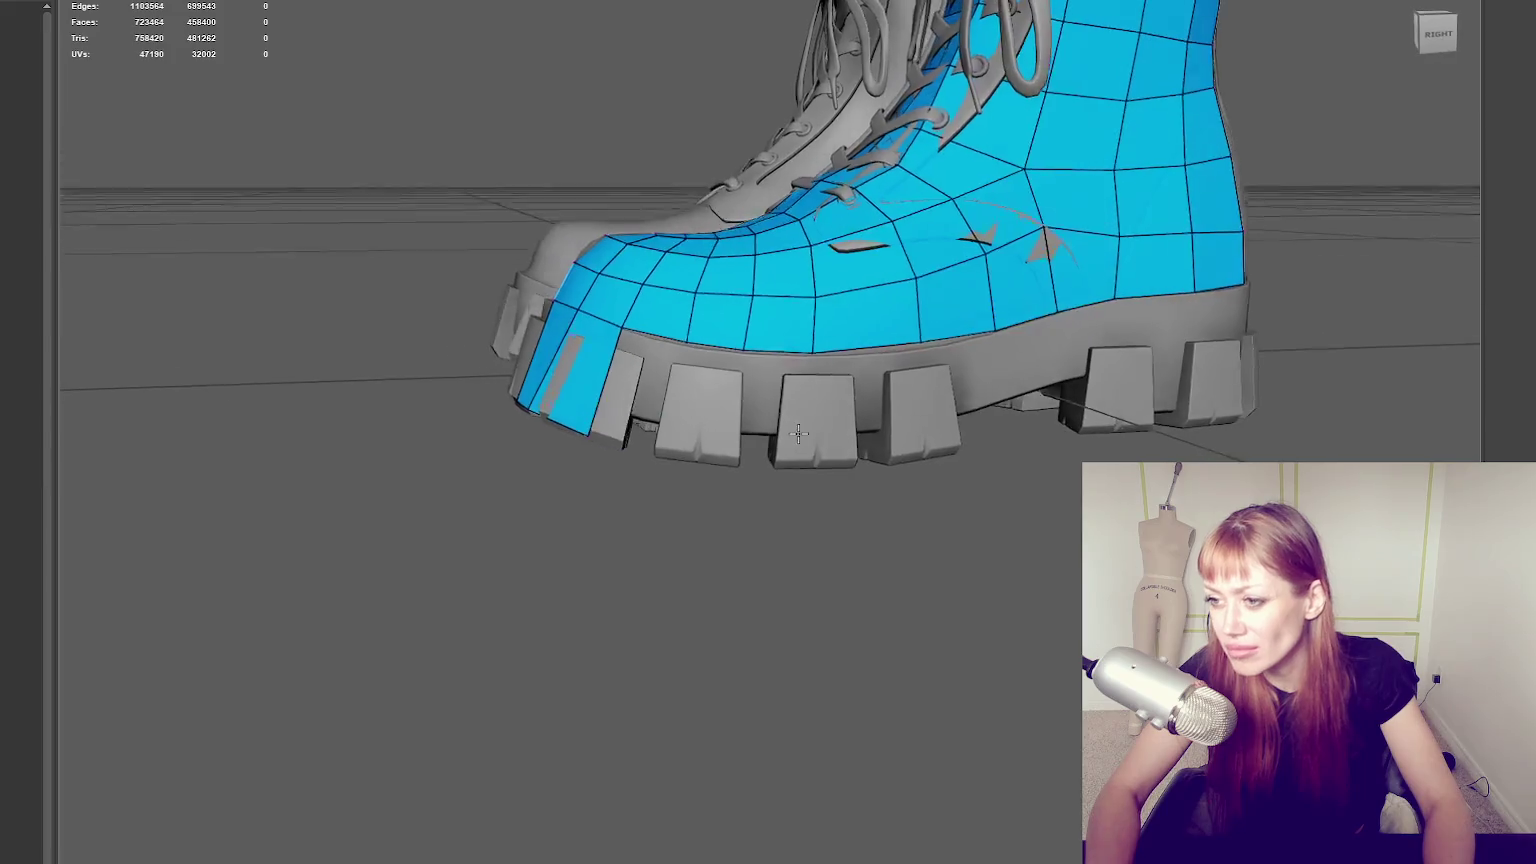
shift+click(695, 405)
alt+drag(695, 405, 813, 451)
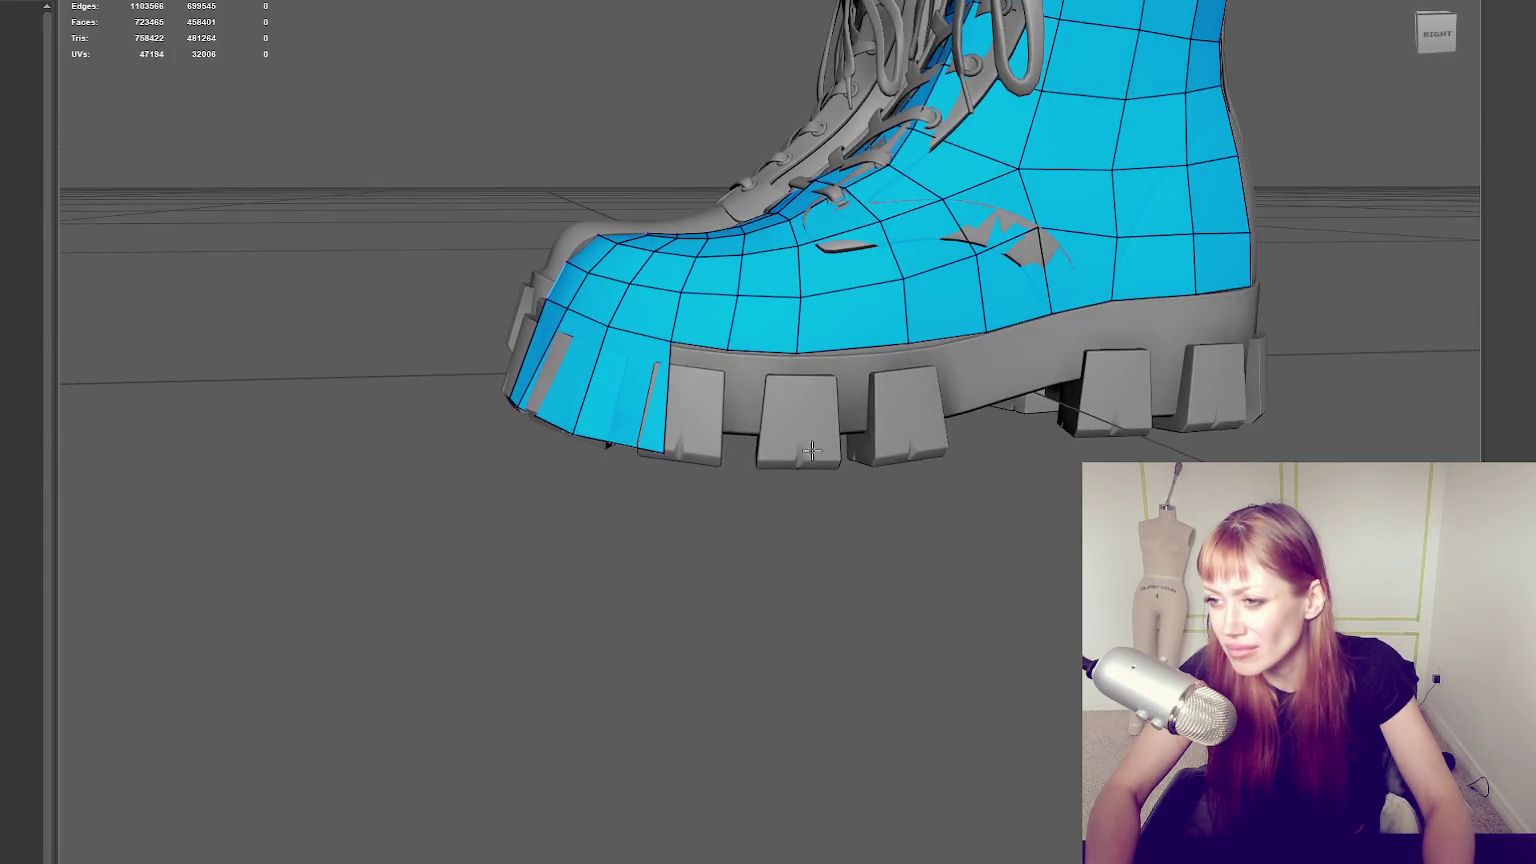
shift+click(697, 392)
shift+click(795, 440)
shift+click(860, 425)
alt+drag(860, 425, 923, 416)
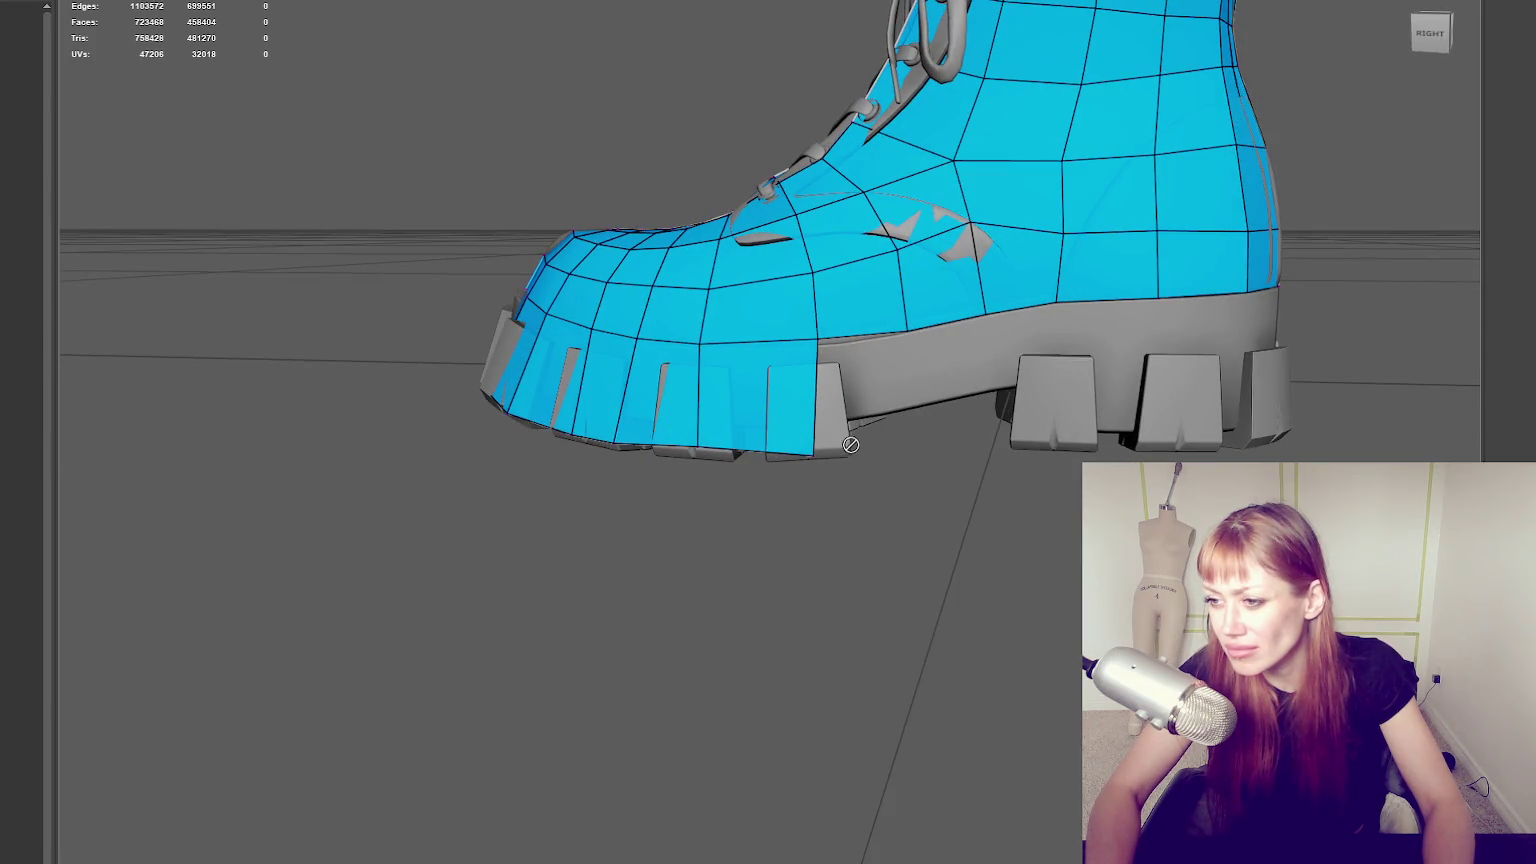
Continue filling quads along the side of the sole, beside the heel block and onto the heel.
shift+click(868, 383)
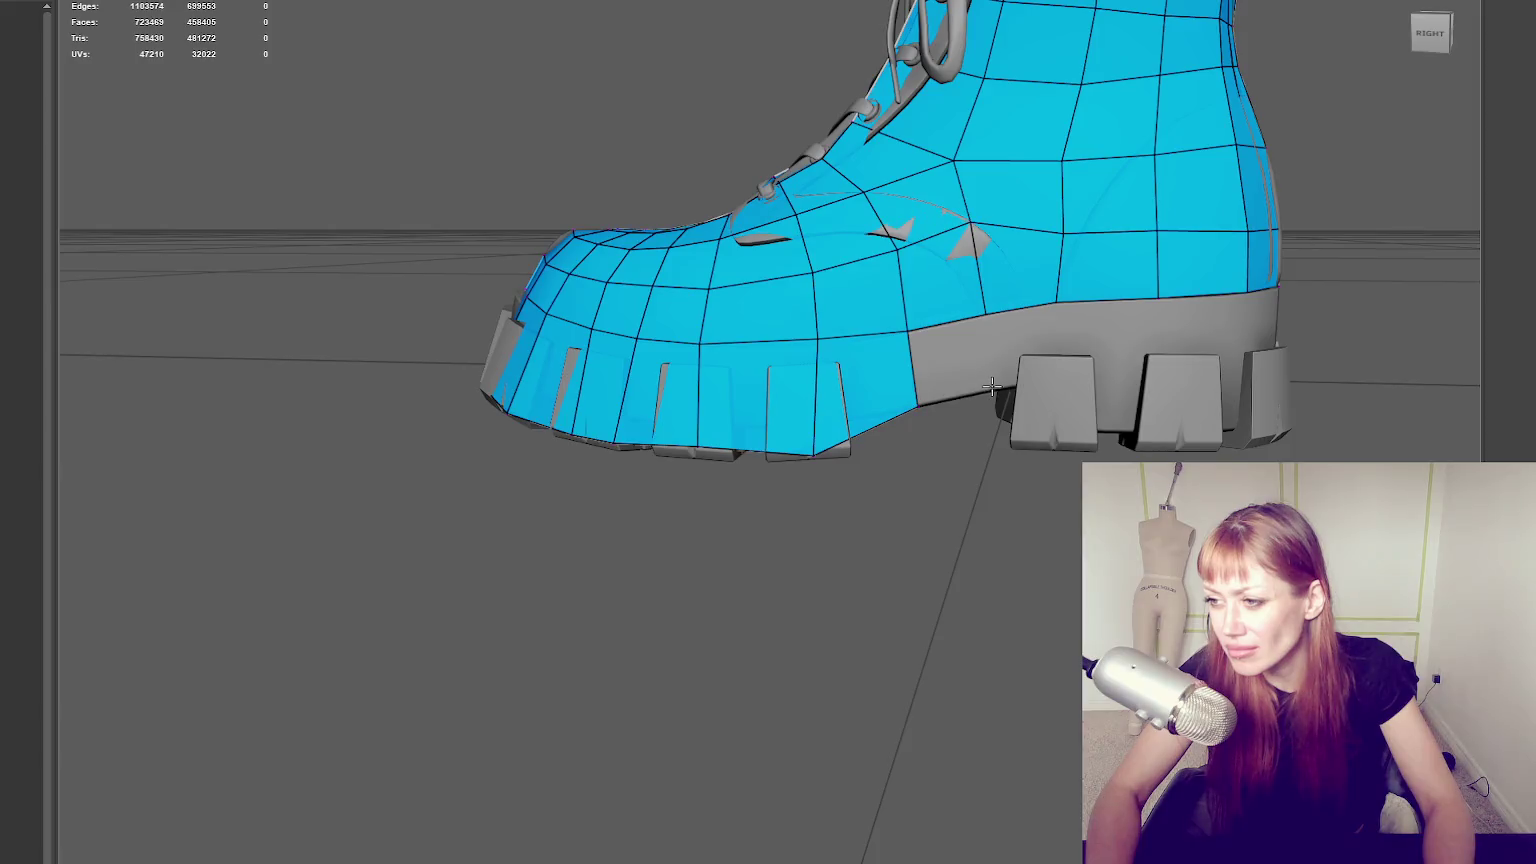
shift+click(956, 362)
shift+click(1011, 353)
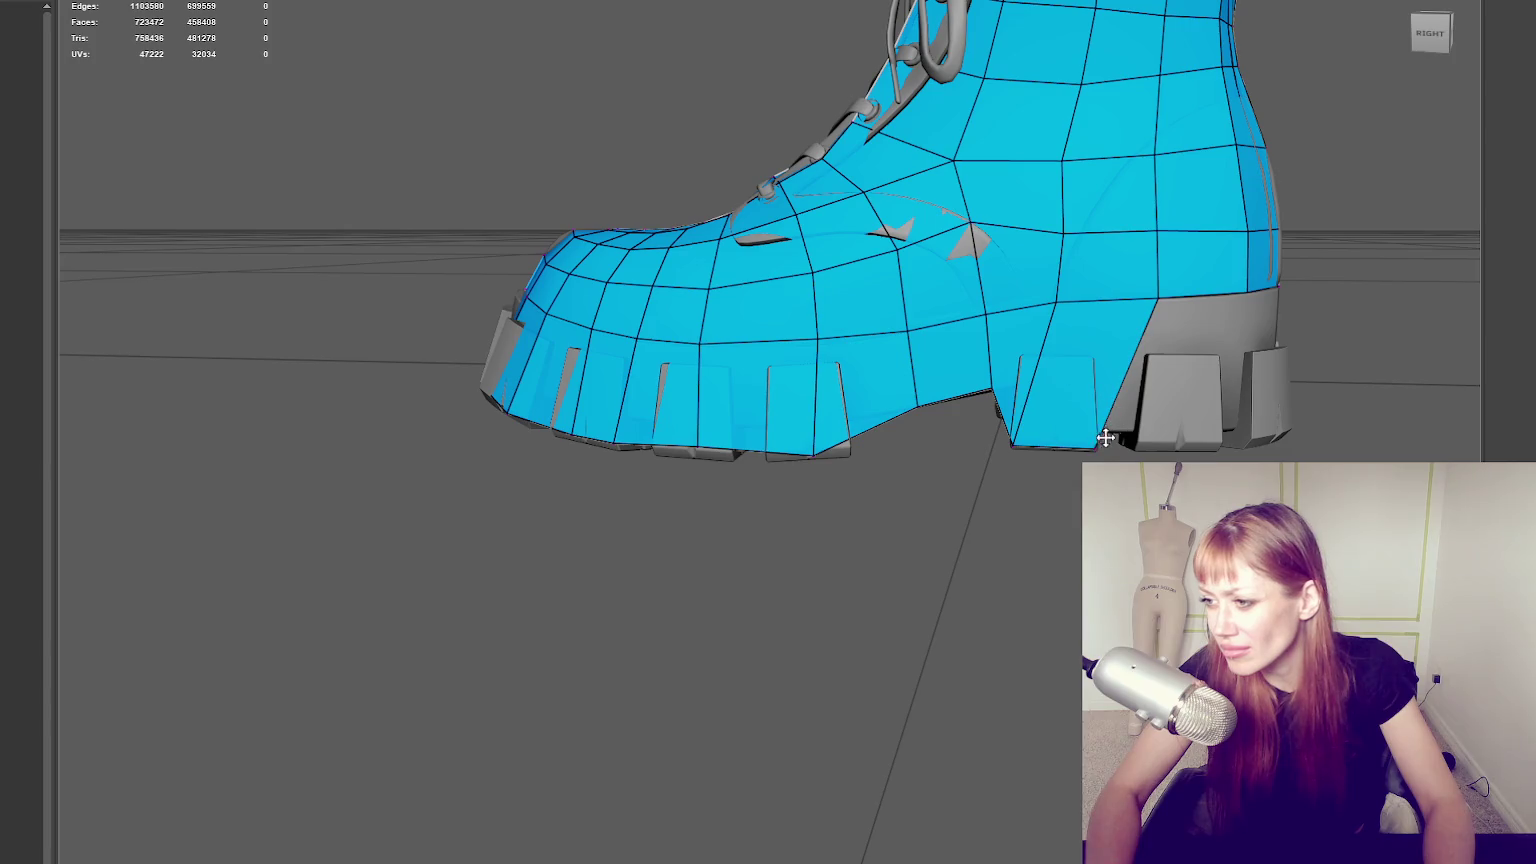
shift+click(1150, 448)
mouse_move(1154, 448)
alt+mouse_down()
mouse_move(946, 318)
mouse_move(1198, 462)
mouse_move(855, 467)
alt+mouse_up()
shift+click(946, 318)
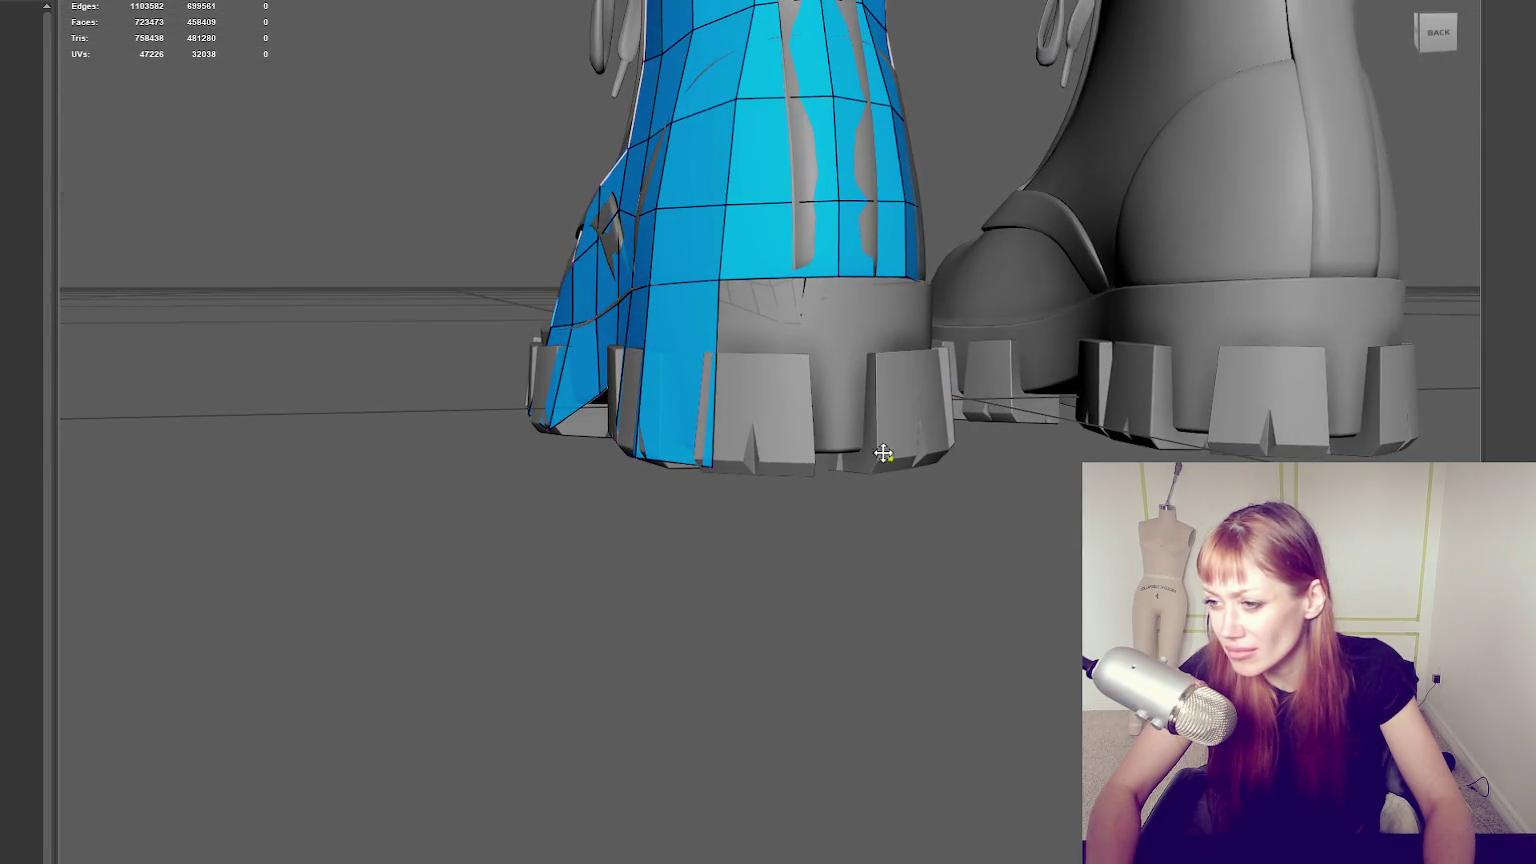
click(806, 462)
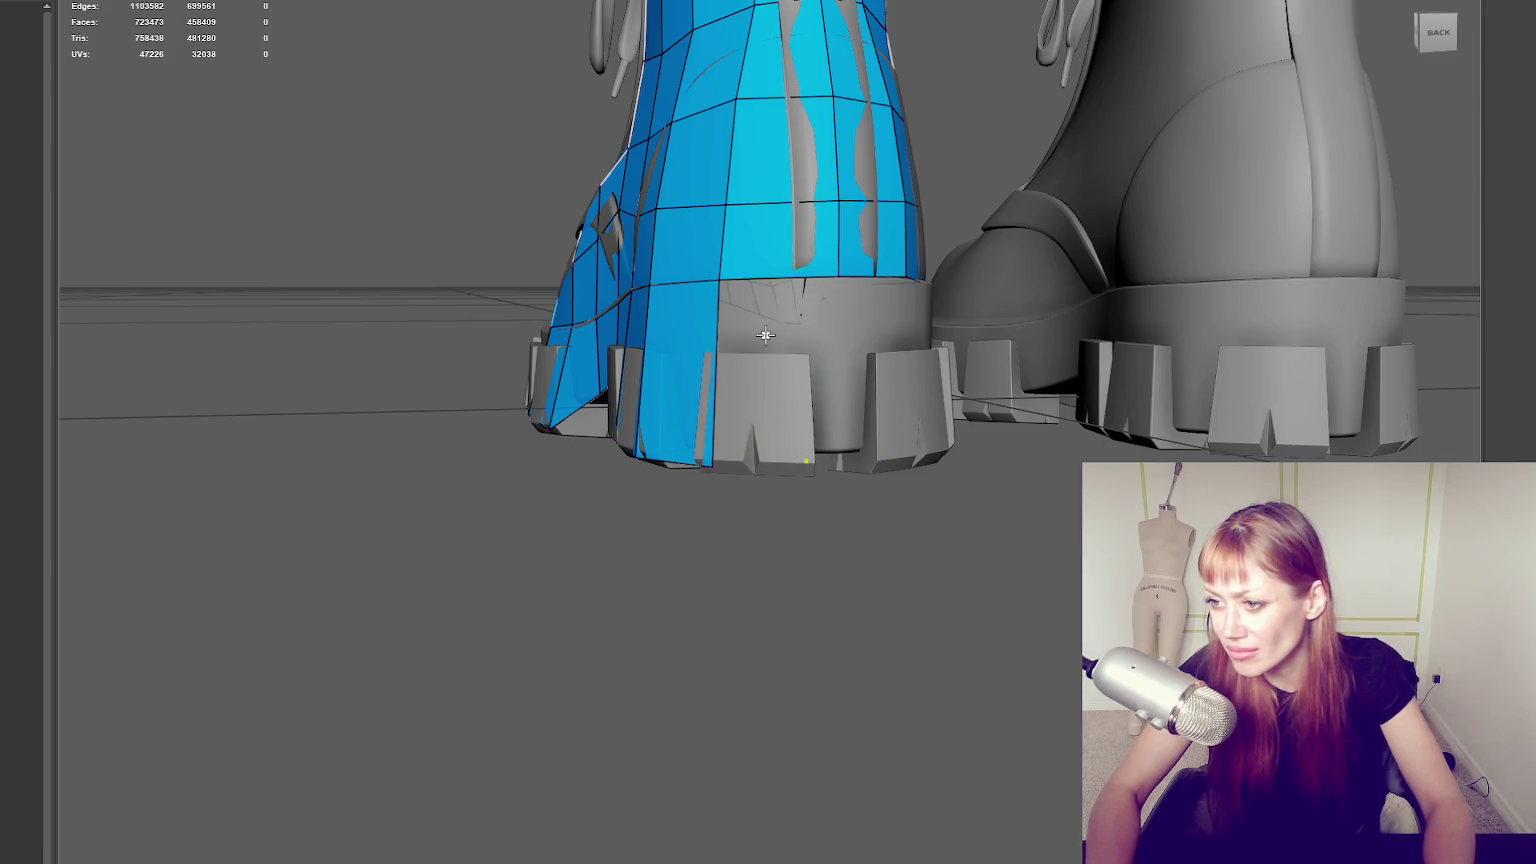
Fill five quads along the heel's sole strip and tweak the heel bottom vertex into place.
mouse_move(782, 401)
alt+mouse_down()
mouse_move(918, 640)
mouse_move(800, 640)
mouse_move(813, 621)
mouse_move(617, 597)
alt+mouse_up()
click(918, 634)
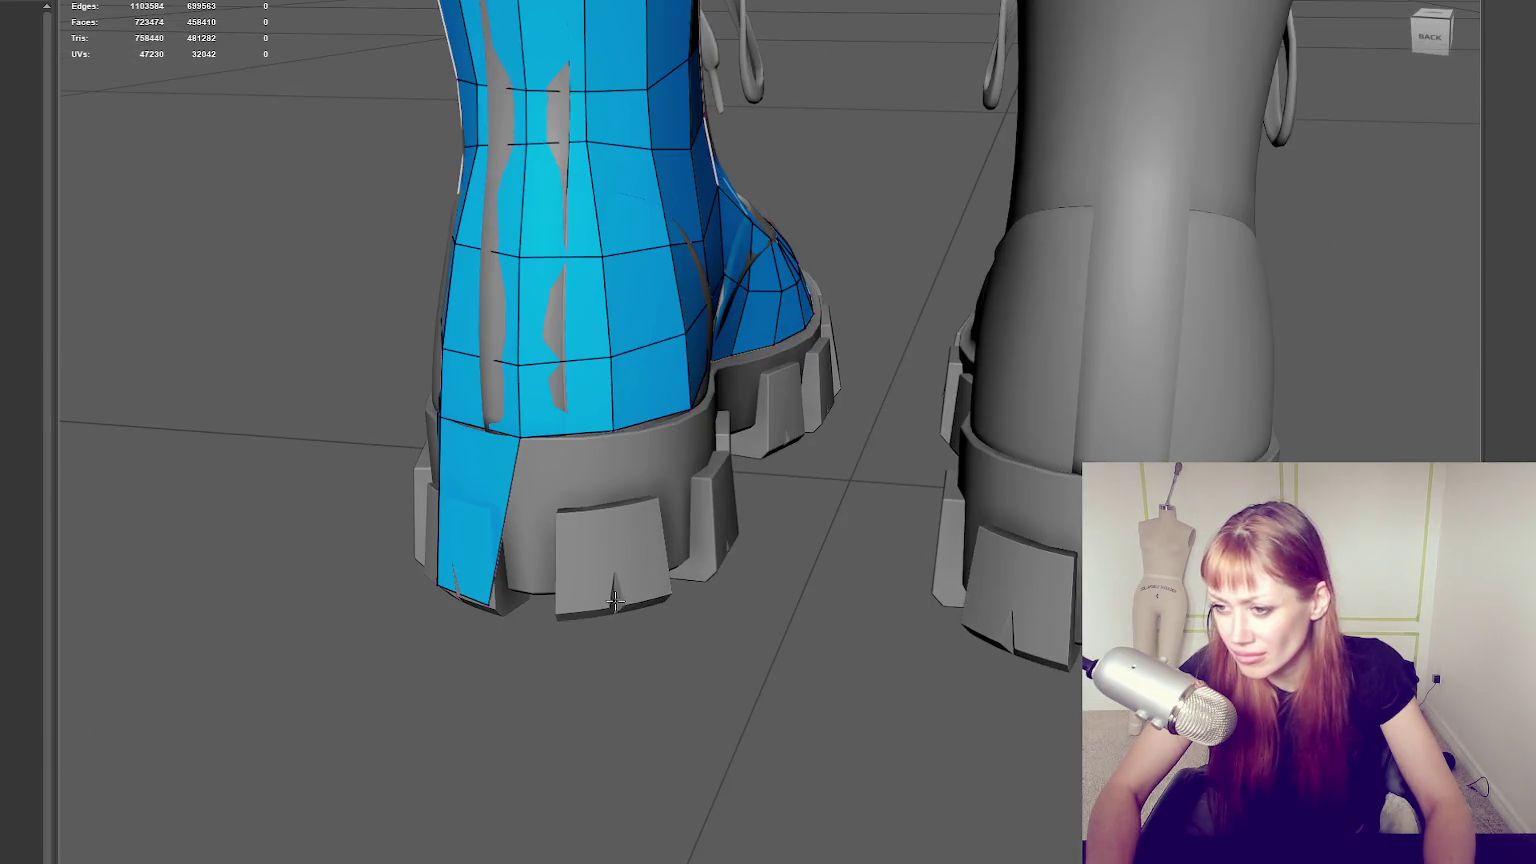
shift+click(550, 509)
drag(498, 609, 511, 613)
drag(603, 607, 490, 487)
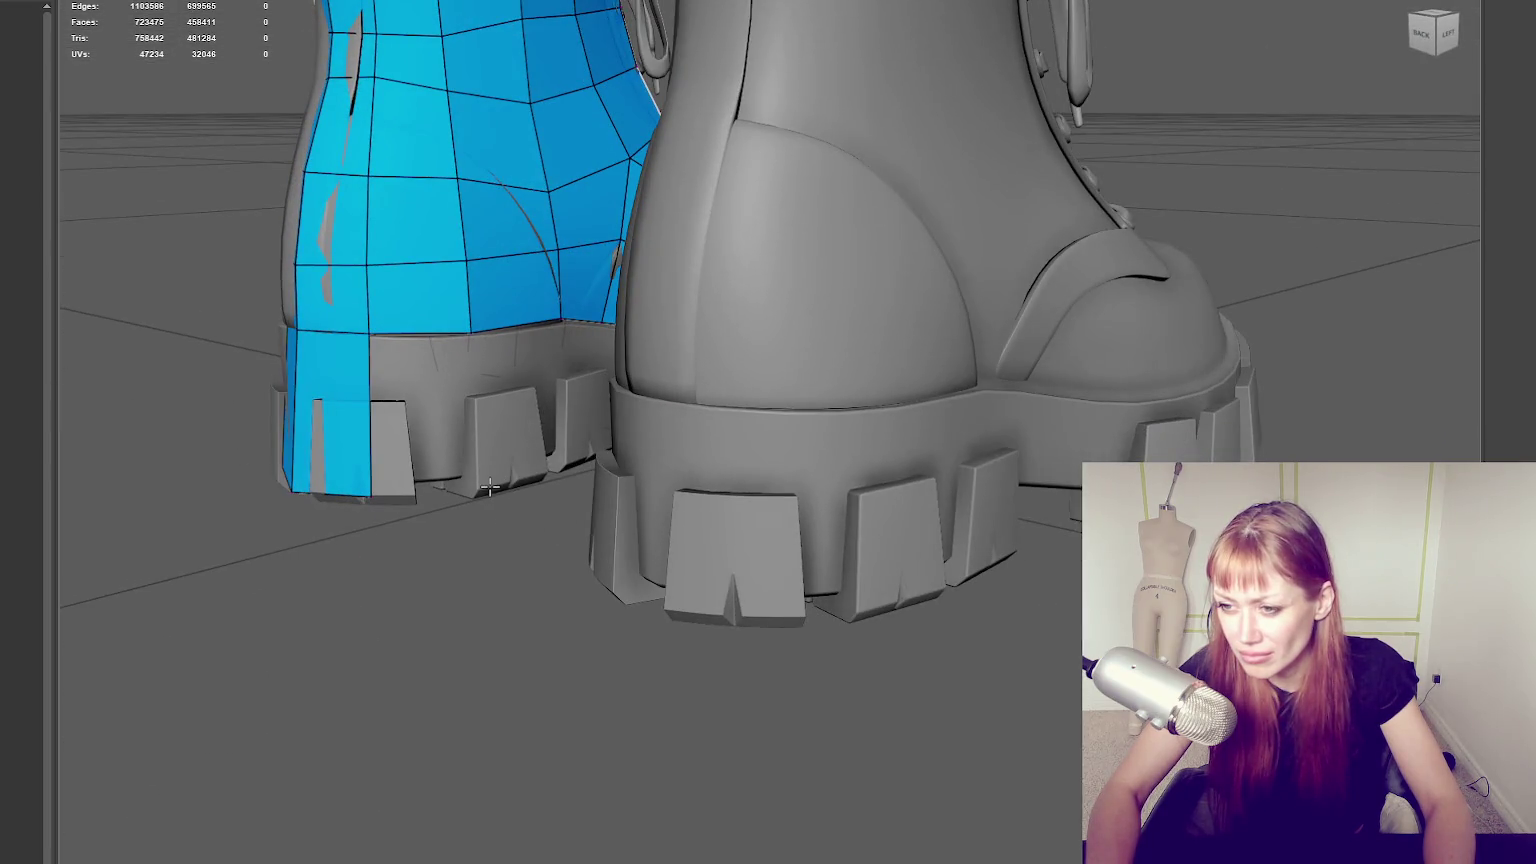
shift+click(450, 420)
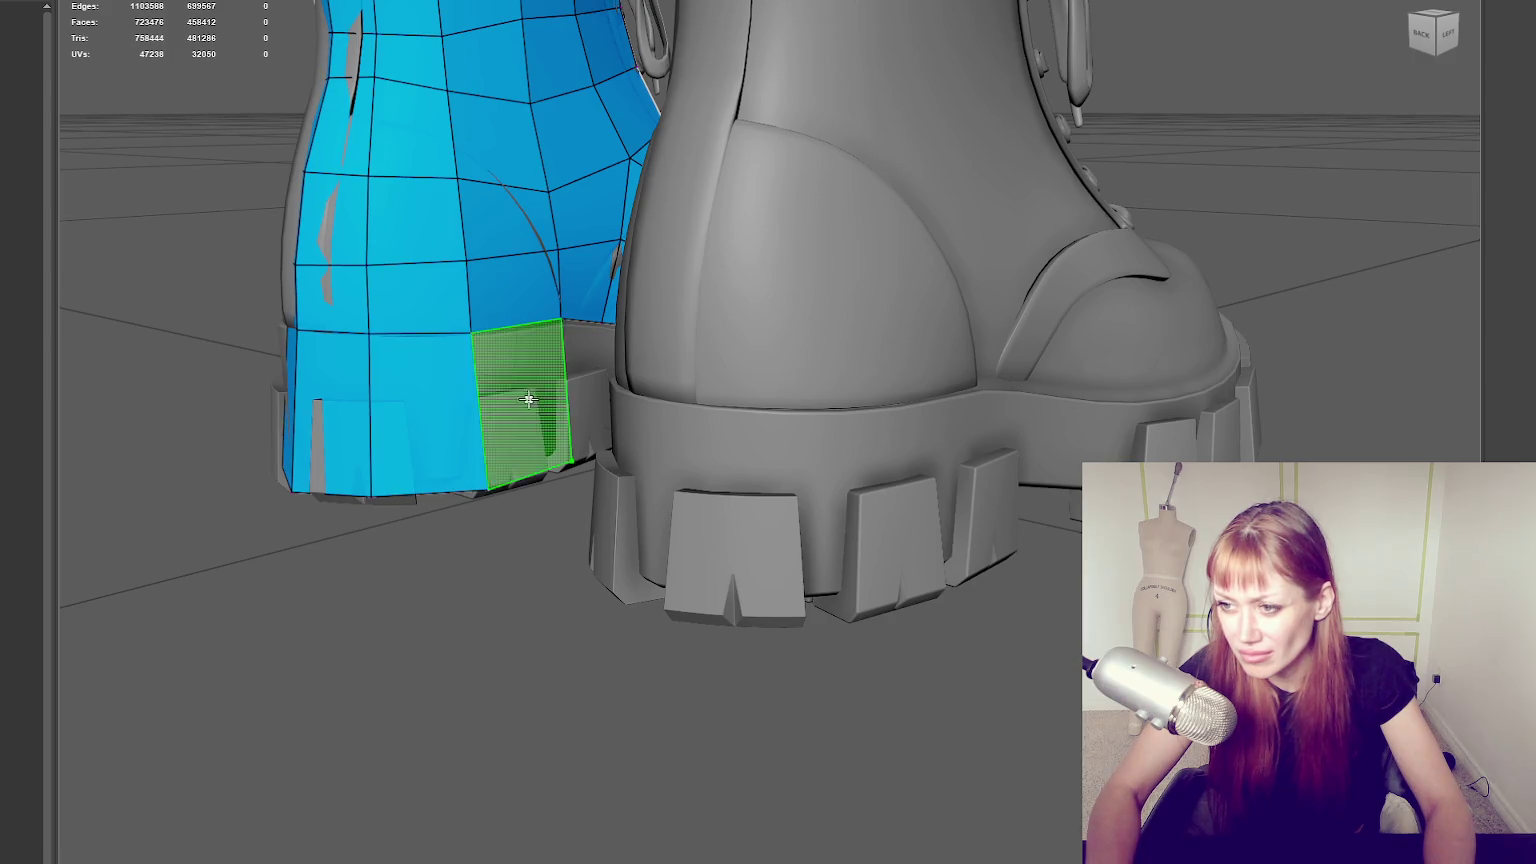
shift+click(522, 428)
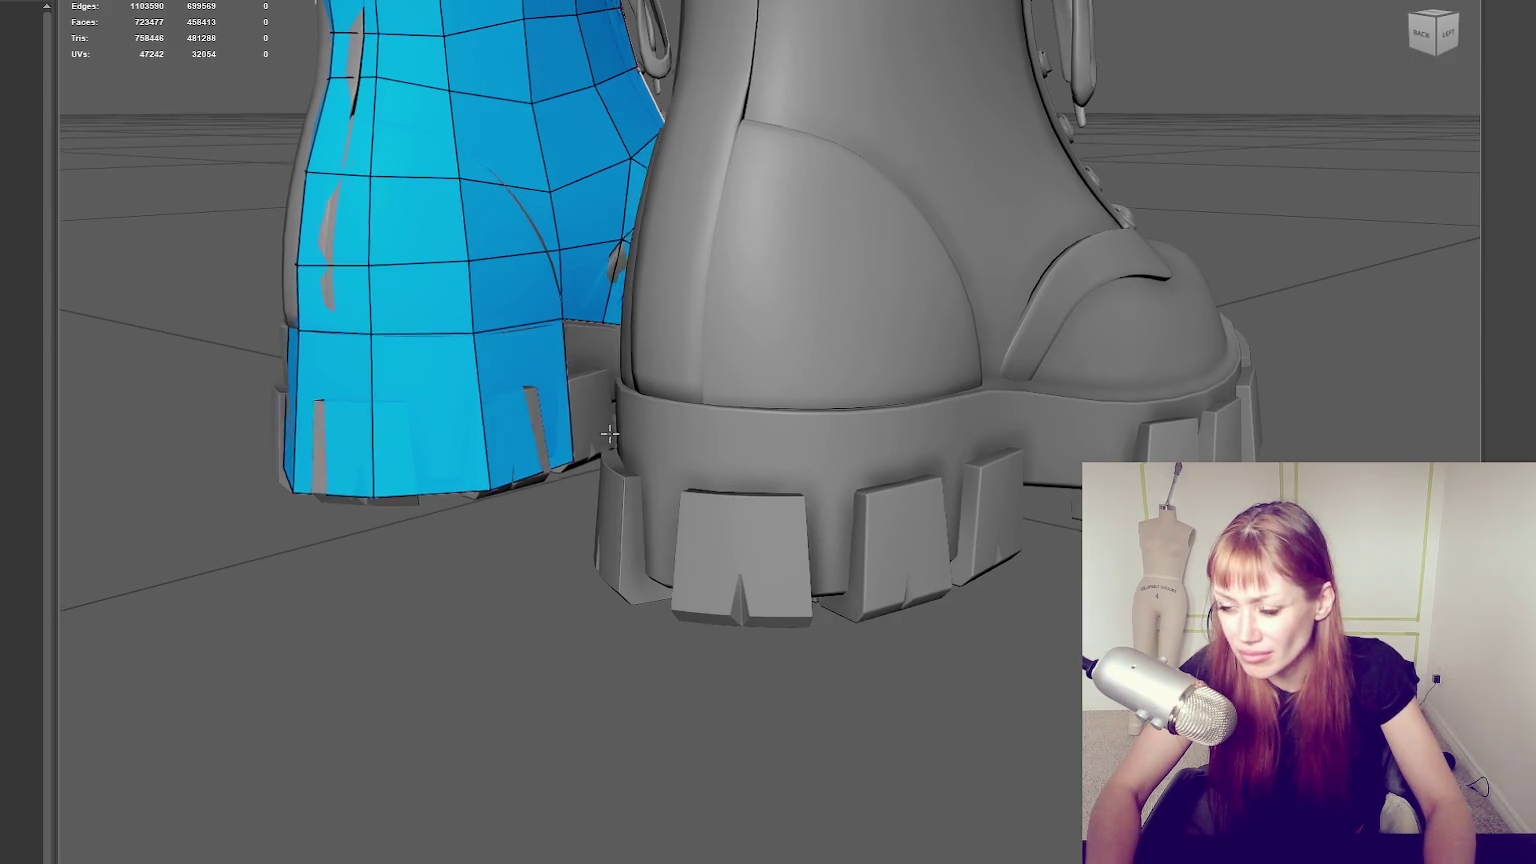
alt+drag(605, 433, 621, 439)
shift+click(620, 404)
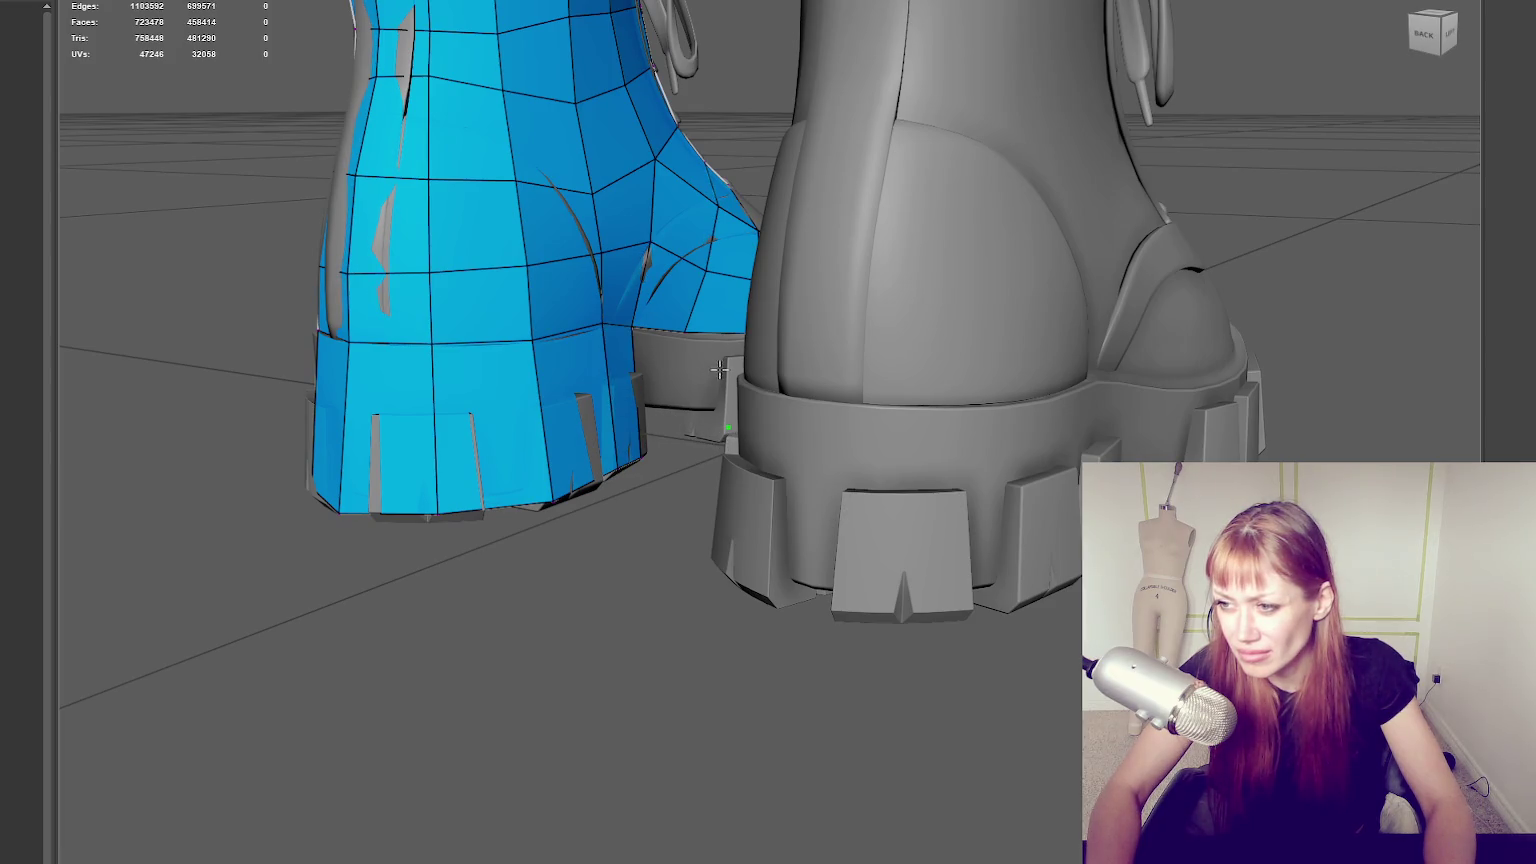
alt+drag(752, 398, 884, 516)
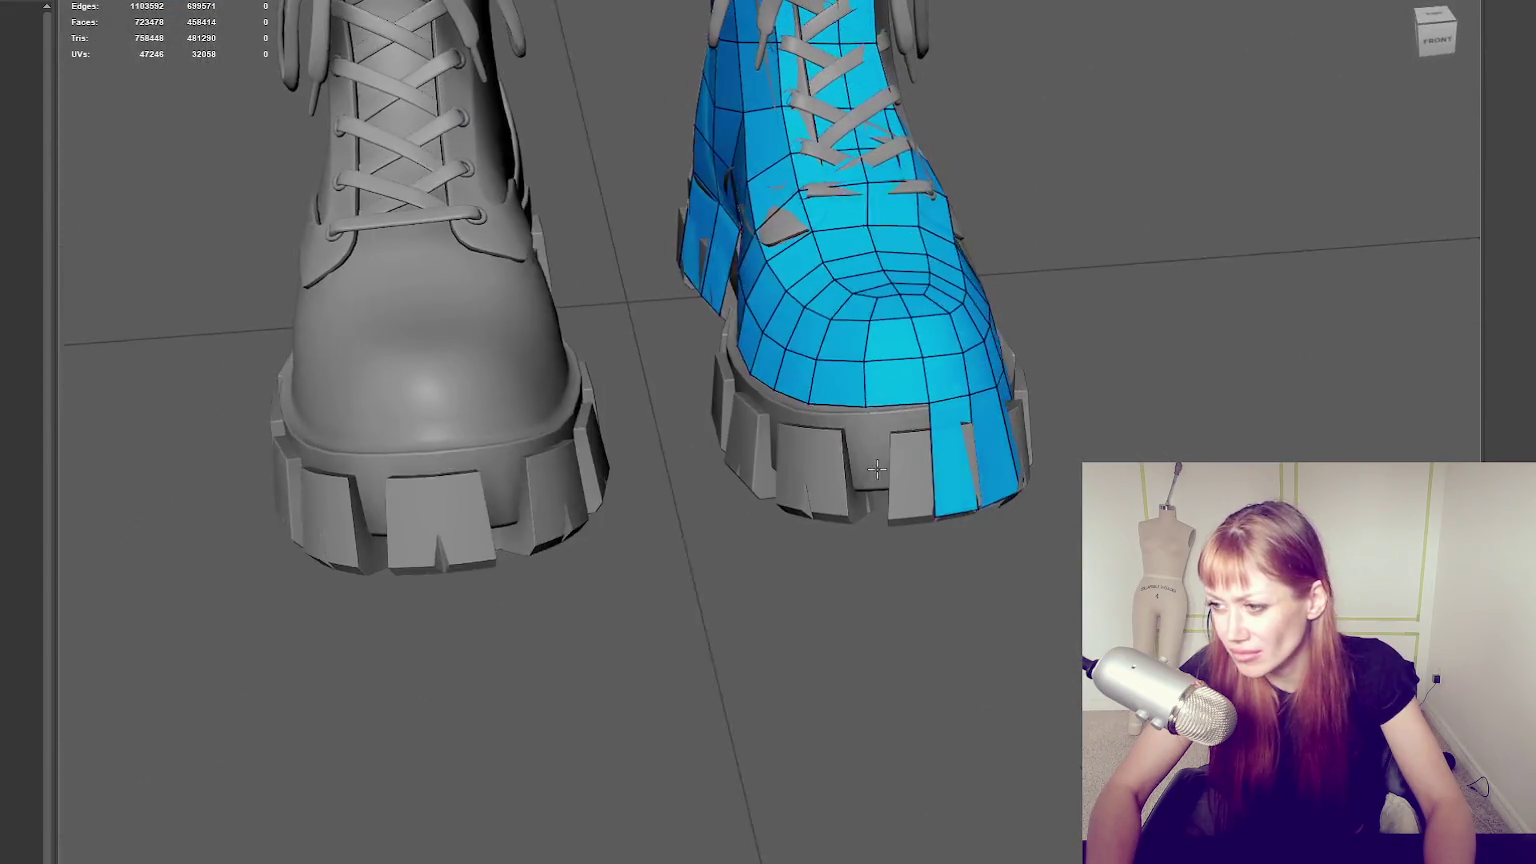
Fill the remaining grey gaps over the front of the sole with quads.
shift+click(850, 525)
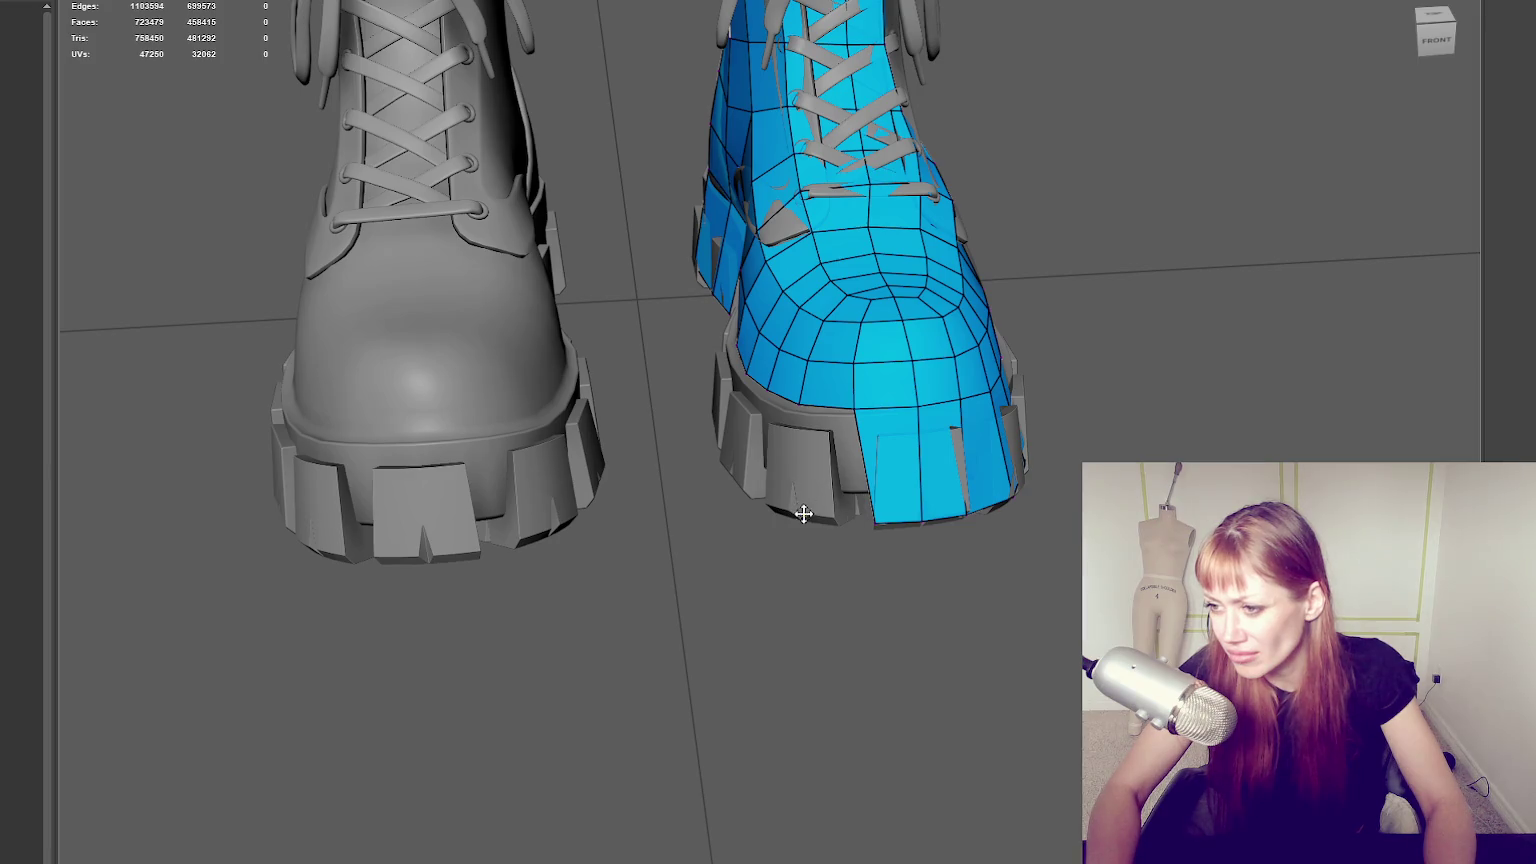
shift+click(805, 505)
mouse_move(805, 505)
alt+mouse_down()
mouse_move(891, 504)
mouse_move(819, 502)
alt+mouse_up()
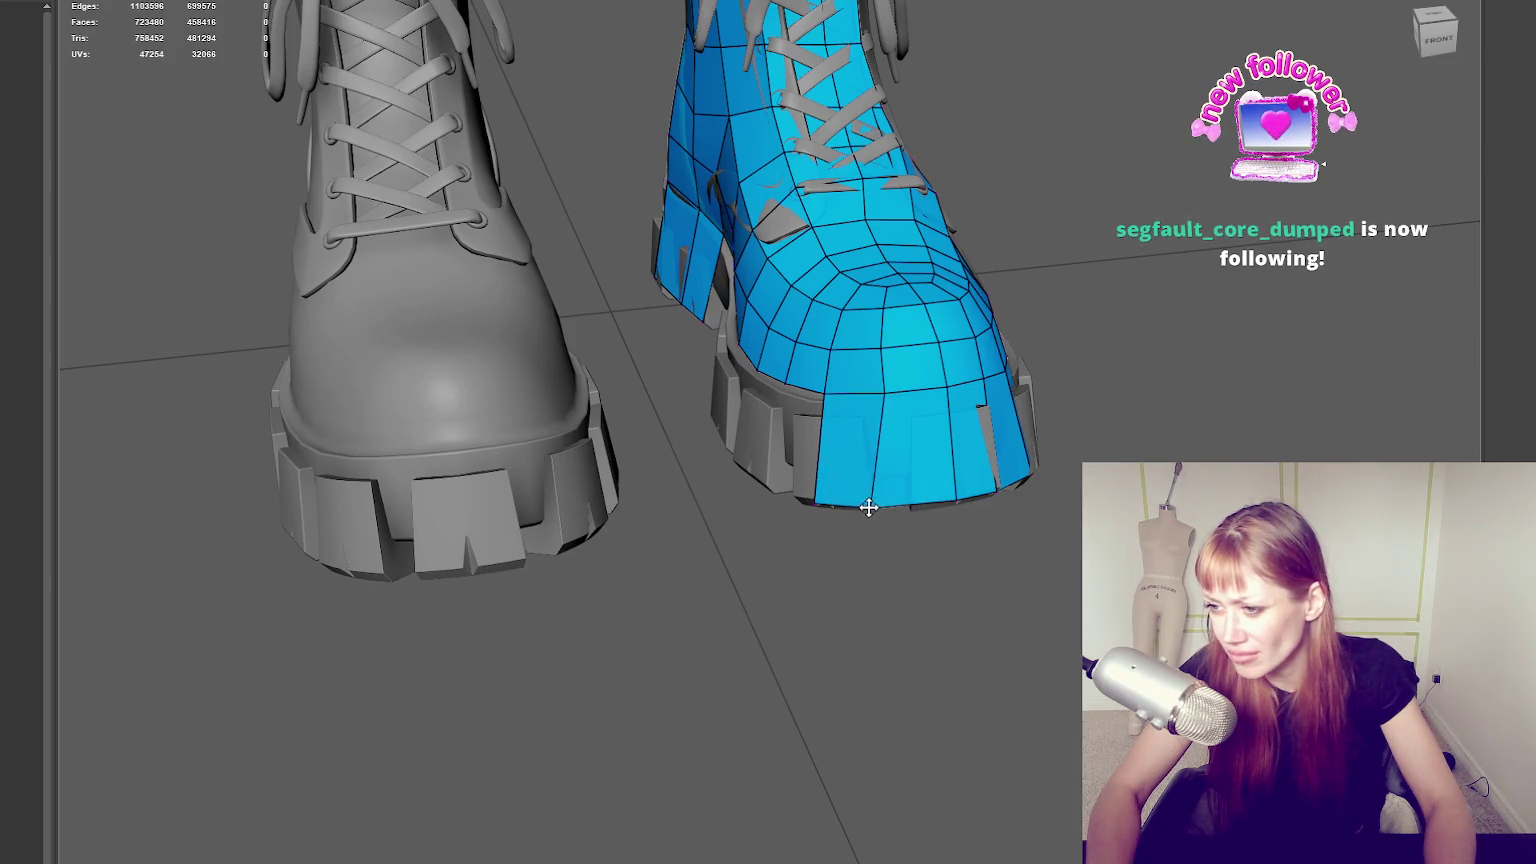
mouse_move(878, 398)
alt+mouse_down()
mouse_move(880, 462)
mouse_move(818, 467)
alt+mouse_up()
Cut a new edge across the toe face and fill the resulting quads near the sole edge.
click(880, 462)
key(Return)
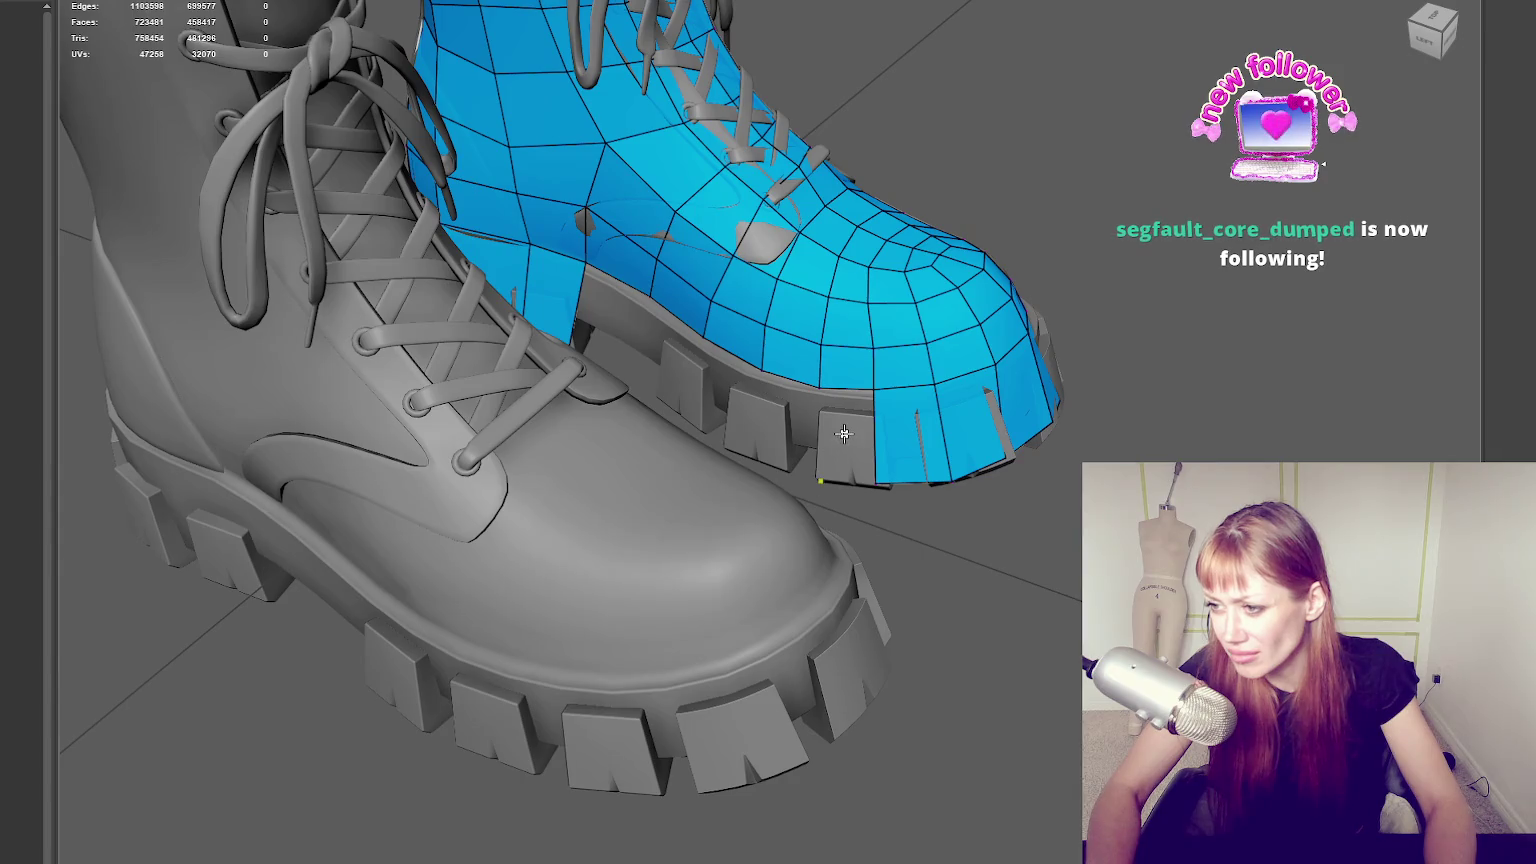
shift+click(843, 434)
shift+click(783, 415)
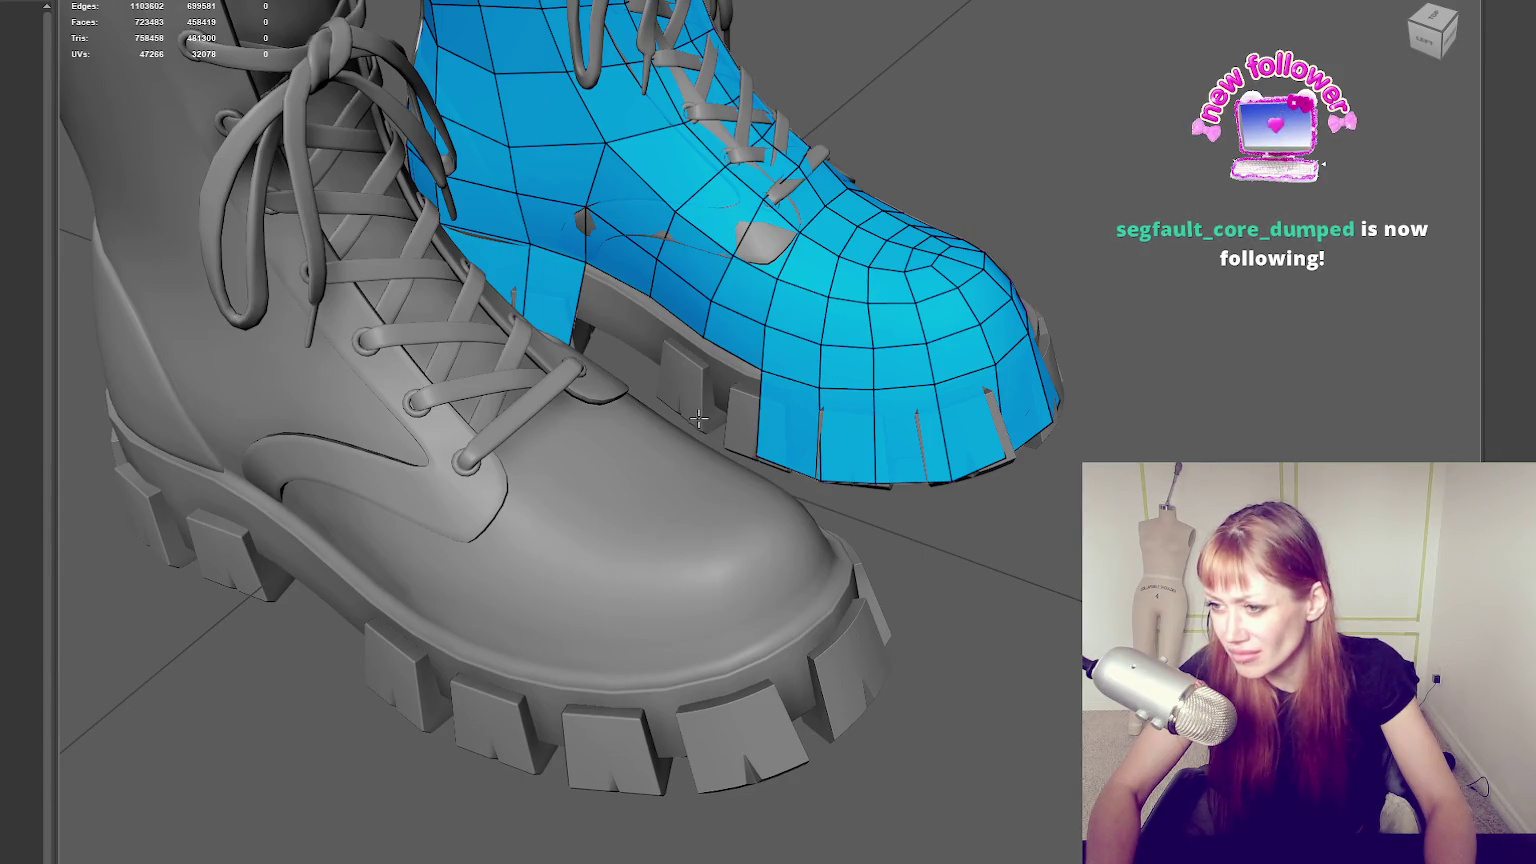
mouse_move(733, 388)
alt+mouse_down()
mouse_move(767, 364)
mouse_move(714, 372)
mouse_move(723, 426)
alt+mouse_up()
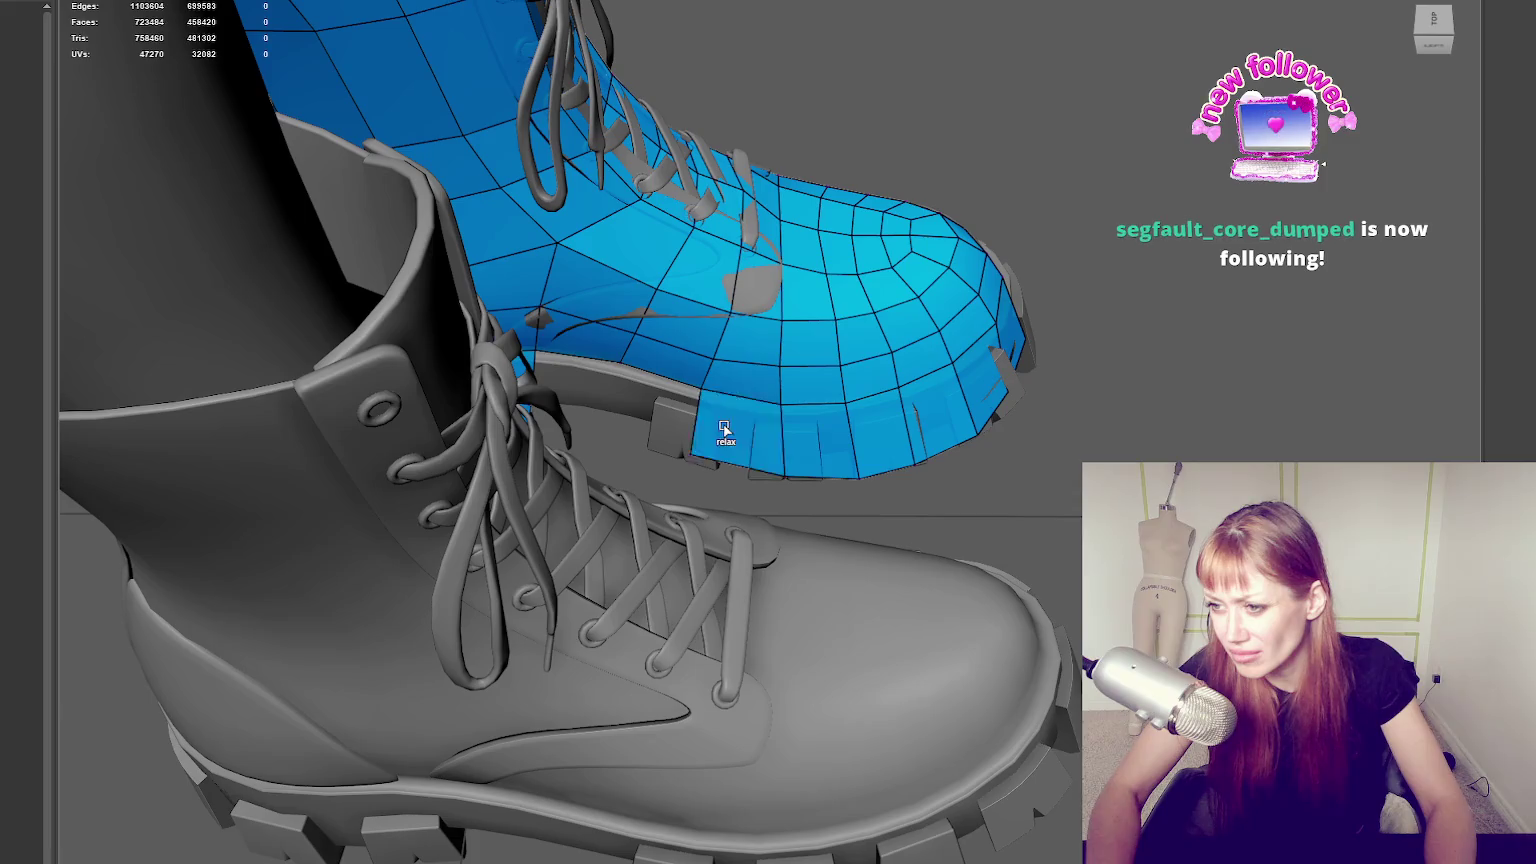
shift+click(645, 400)
mouse_move(645, 400)
alt+mouse_down()
mouse_move(619, 338)
mouse_move(613, 379)
alt+mouse_up()
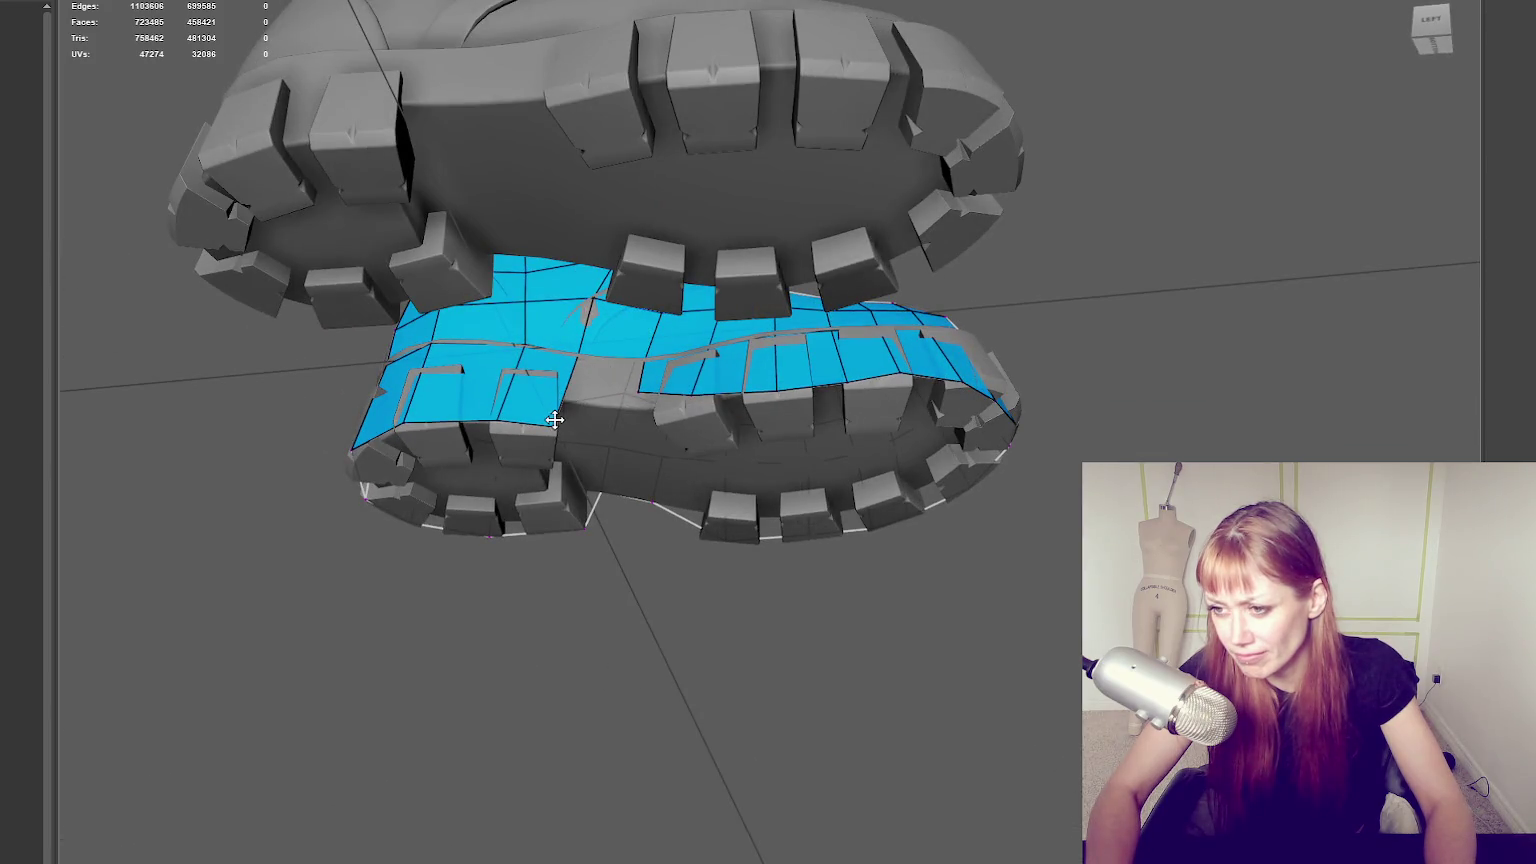
Inspect the soles from all sides, then relax the toe-band and heel-side vertices so edges run straight.
mouse_move(572, 350)
alt+mouse_down()
mouse_move(686, 449)
mouse_move(624, 350)
mouse_move(792, 312)
alt+mouse_up()
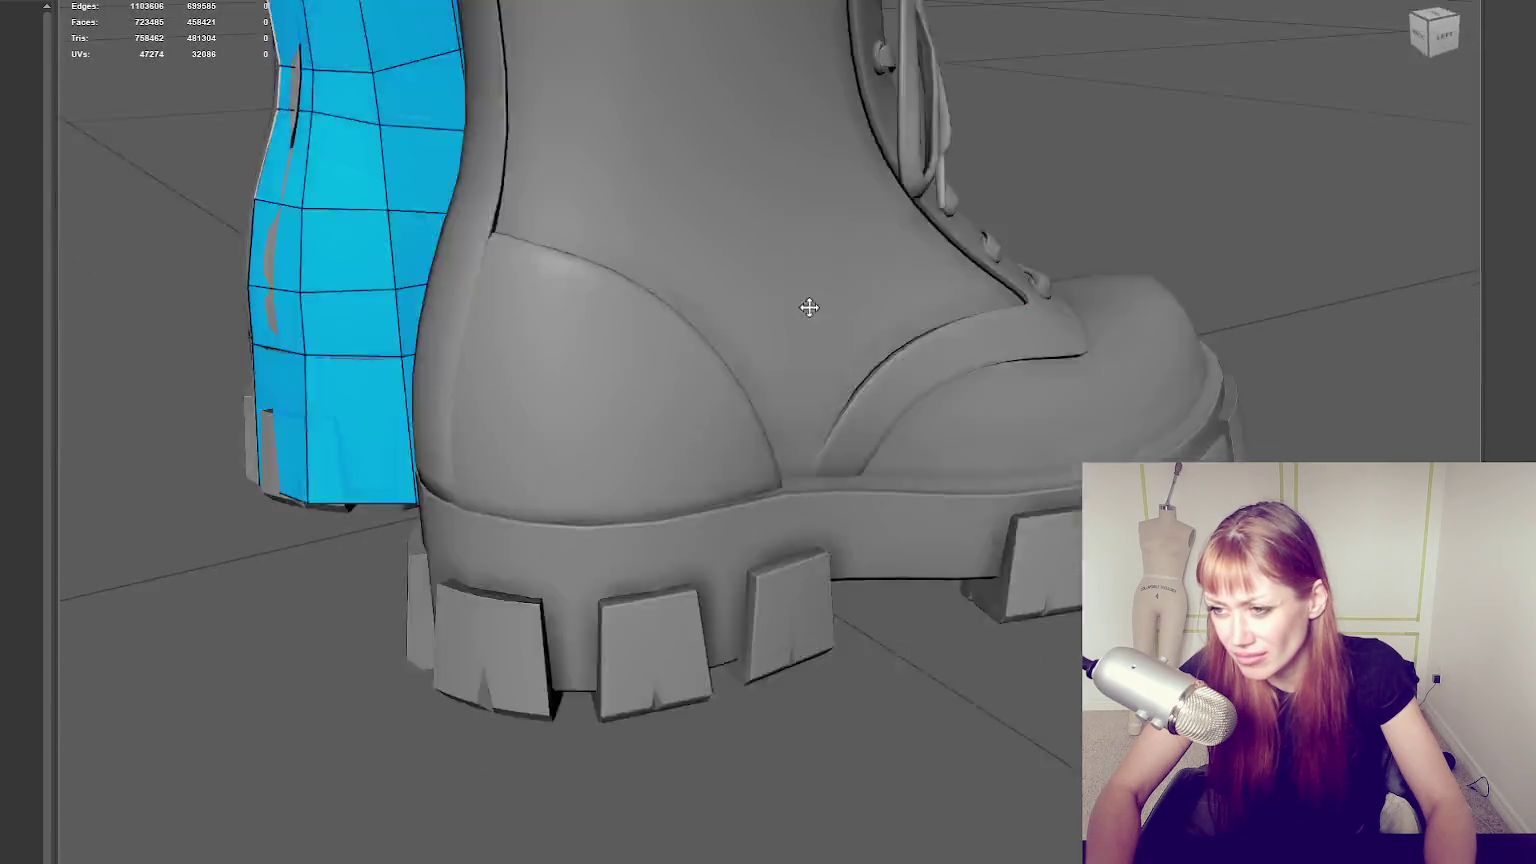
alt+middle_drag(792, 312, 637, 417)
mouse_move(641, 450)
alt+mouse_down()
mouse_move(586, 346)
mouse_move(713, 453)
mouse_move(747, 439)
mouse_move(517, 384)
alt+mouse_up()
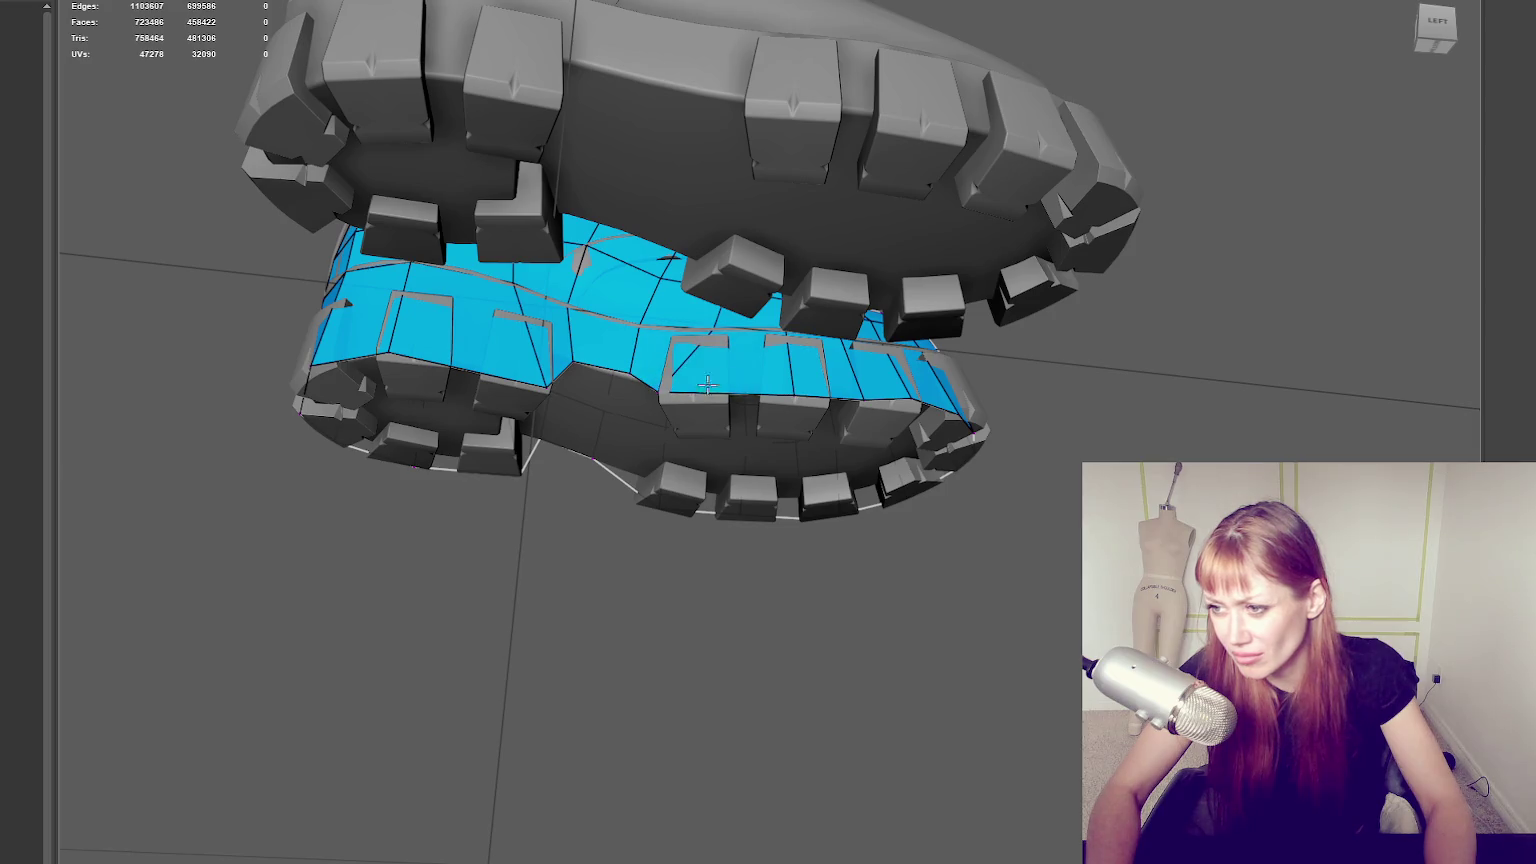
alt+drag(790, 398, 838, 384)
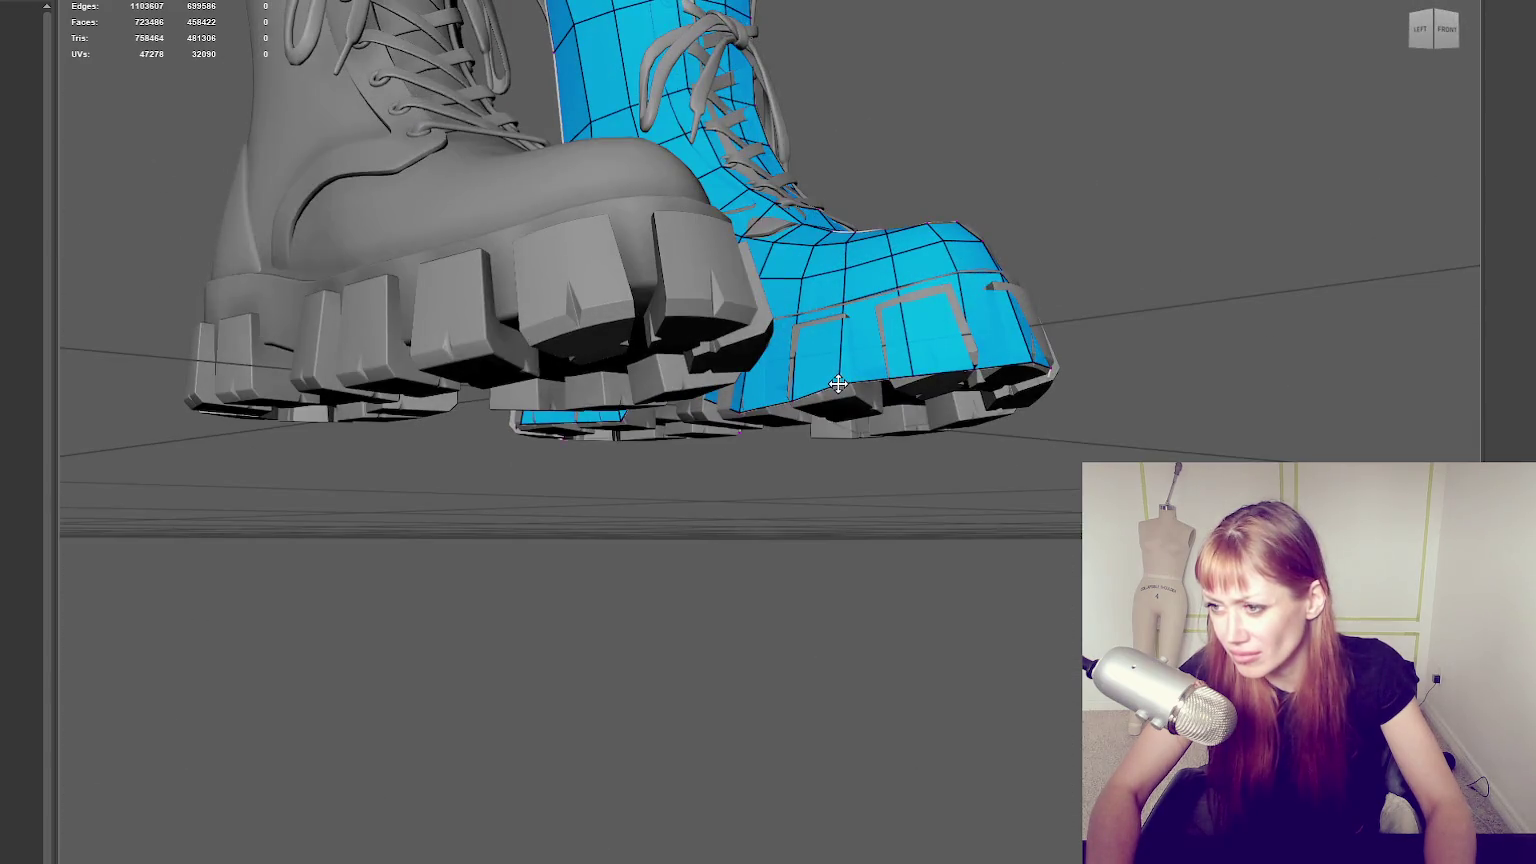
alt+drag(941, 373, 784, 469)
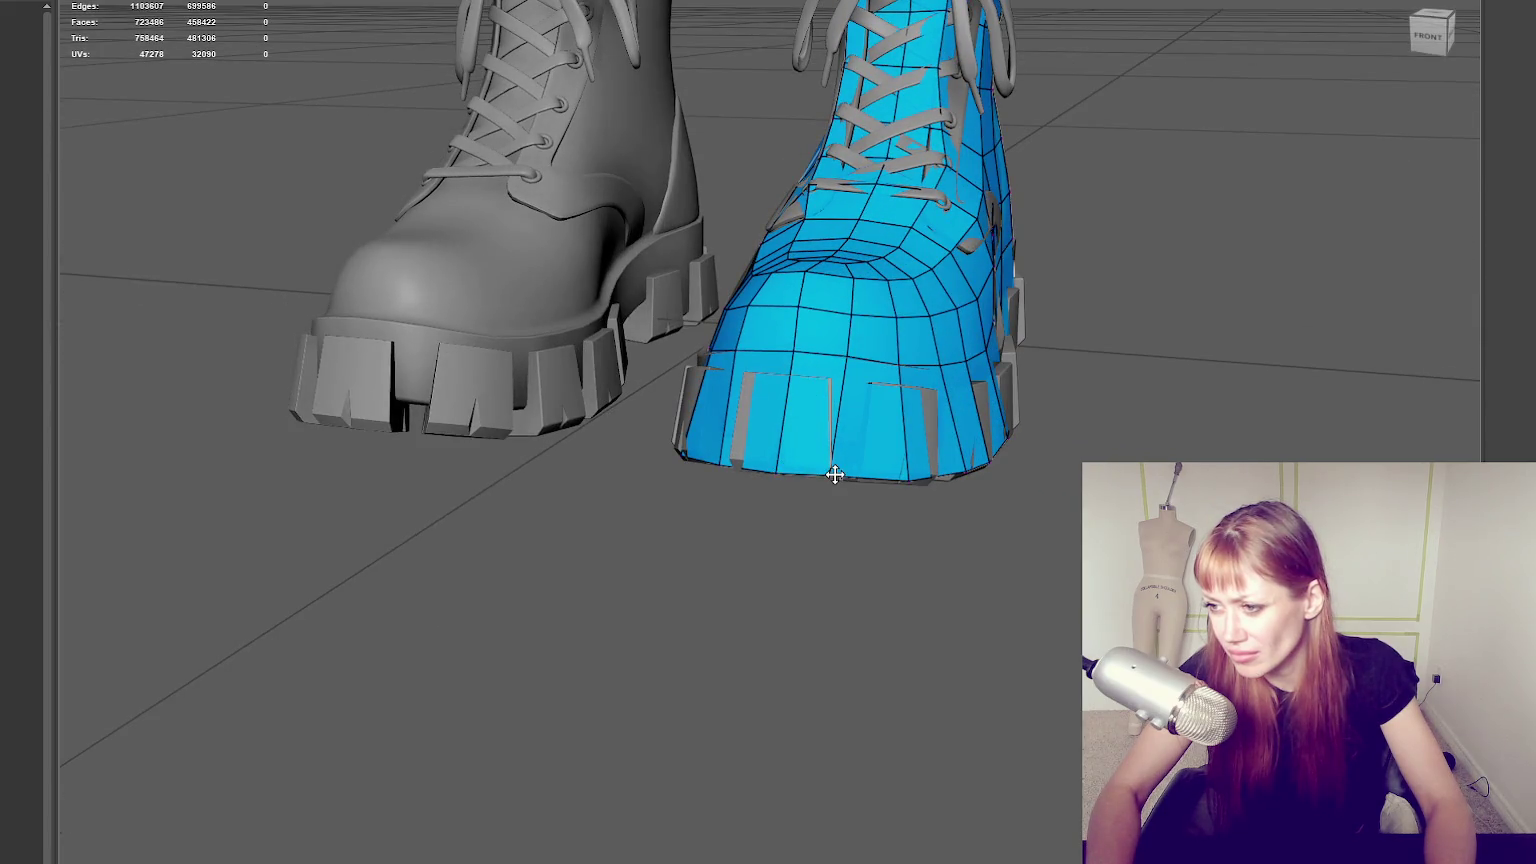
mouse_move(838, 477)
alt+mouse_down()
mouse_move(871, 387)
mouse_move(672, 446)
mouse_move(640, 475)
mouse_move(710, 476)
alt+mouse_up()
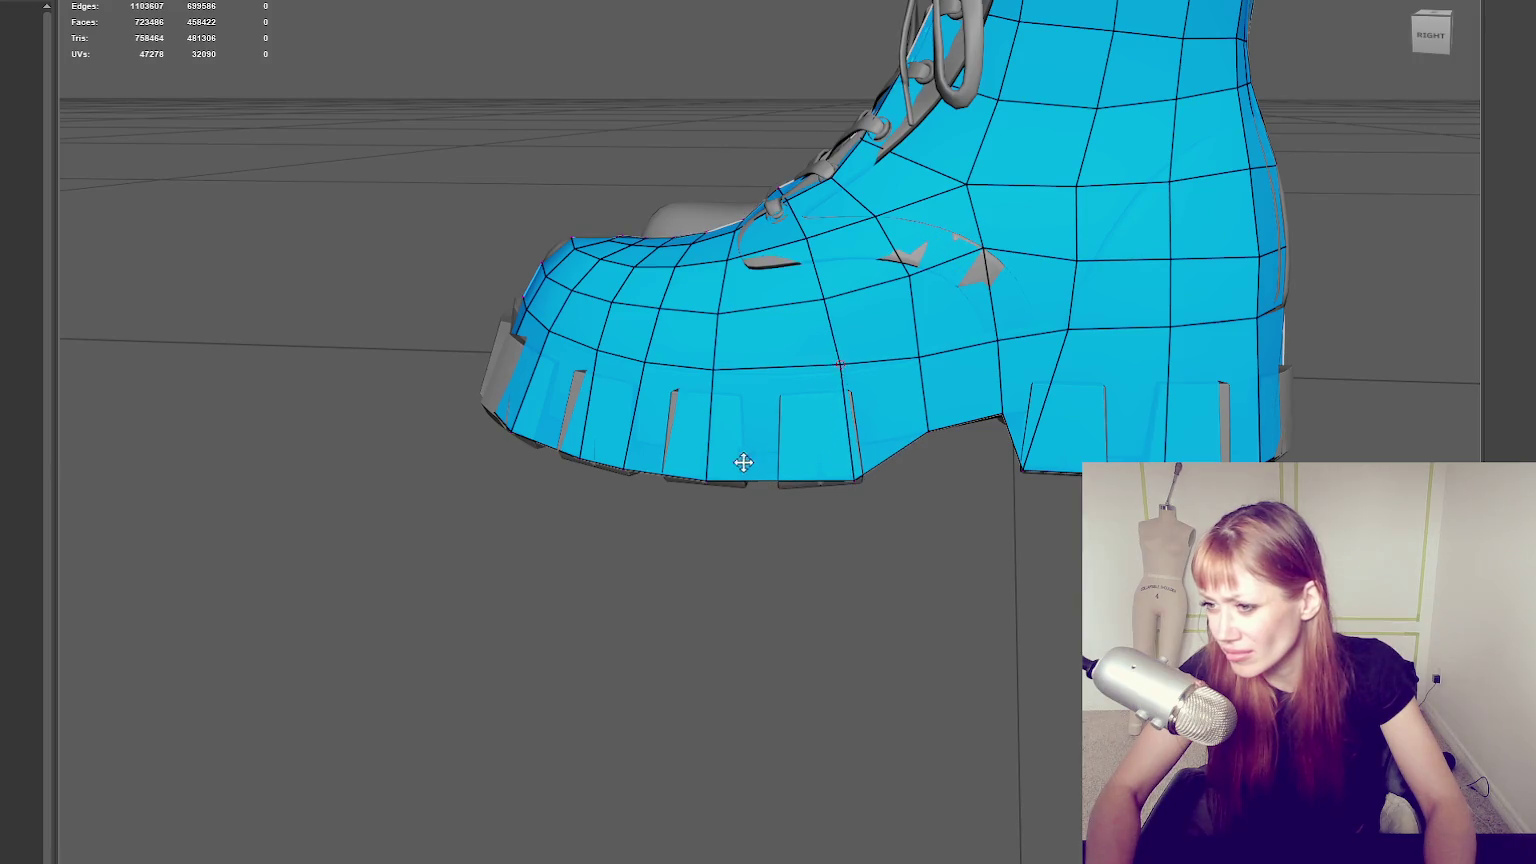
shift+drag(741, 419, 728, 310)
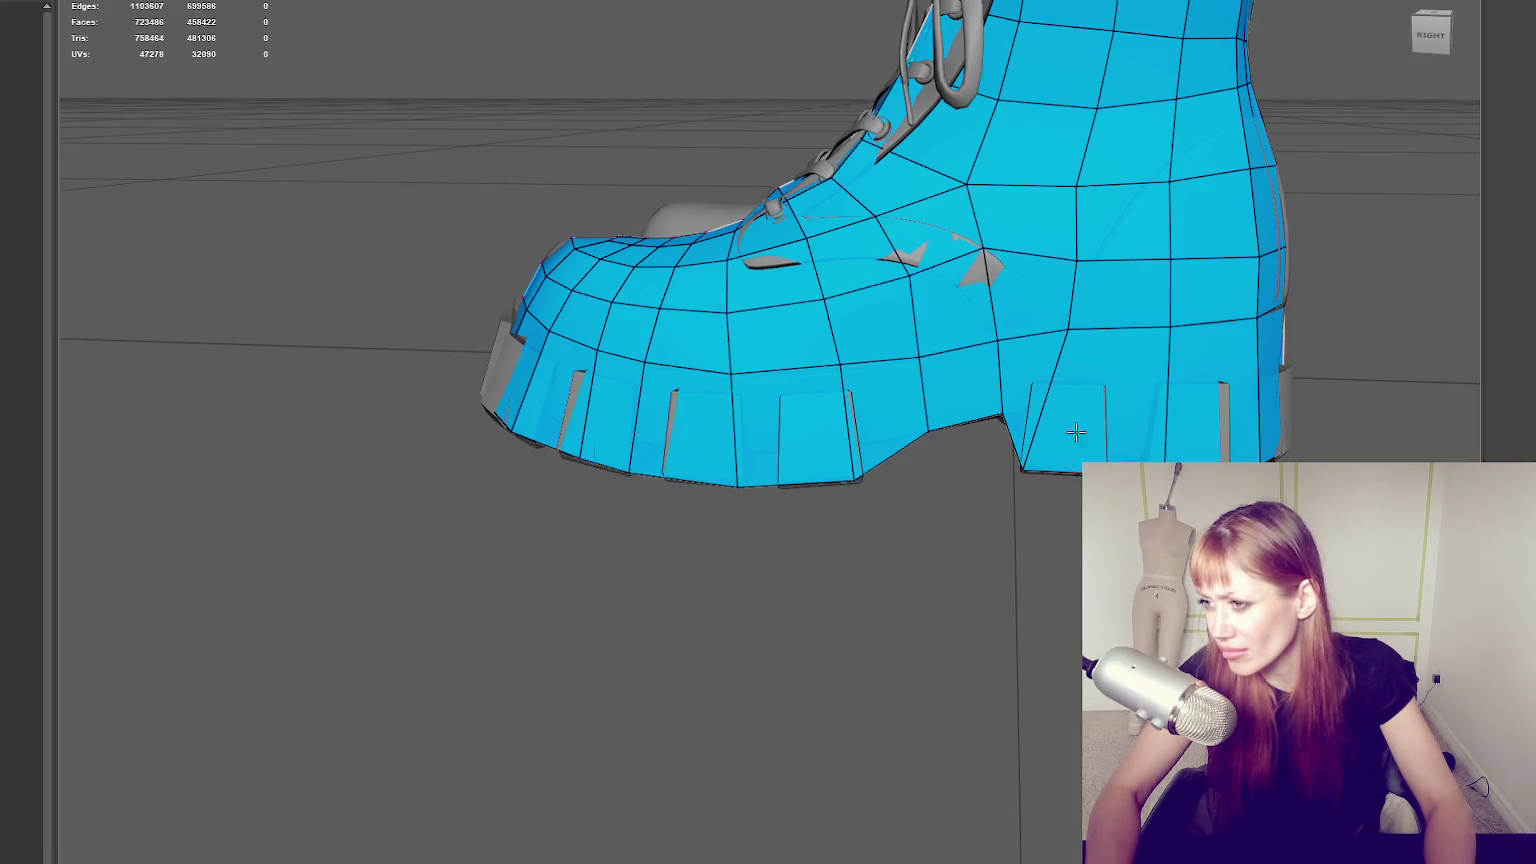
mouse_move(987, 336)
shift+mouse_down()
mouse_move(912, 360)
mouse_move(901, 594)
mouse_move(877, 481)
shift+mouse_up()
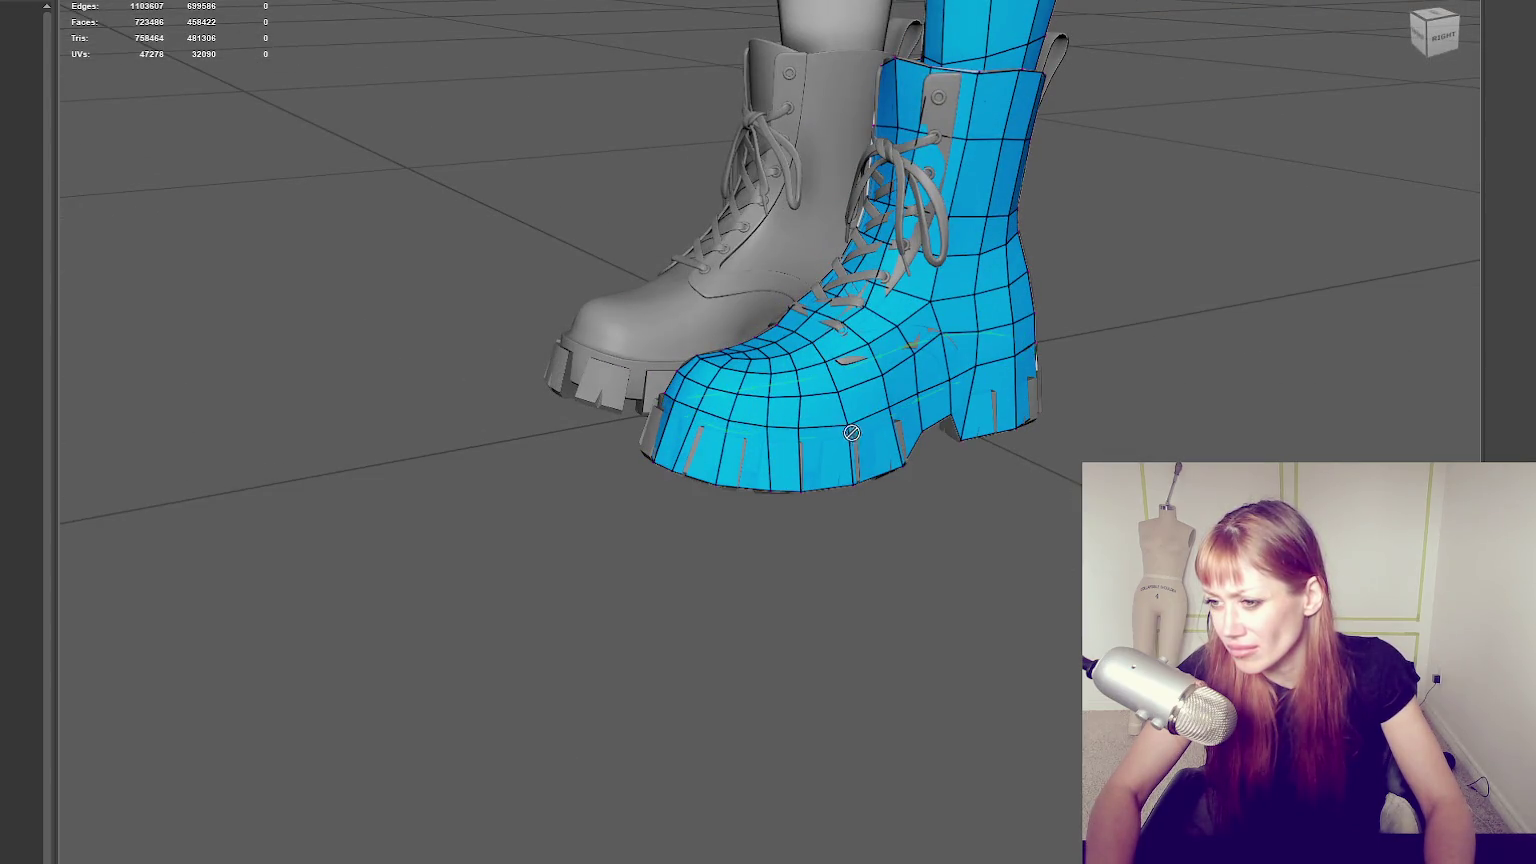
Insert an edge loop around the boot's sole band and inspect it from below and behind.
click(853, 430)
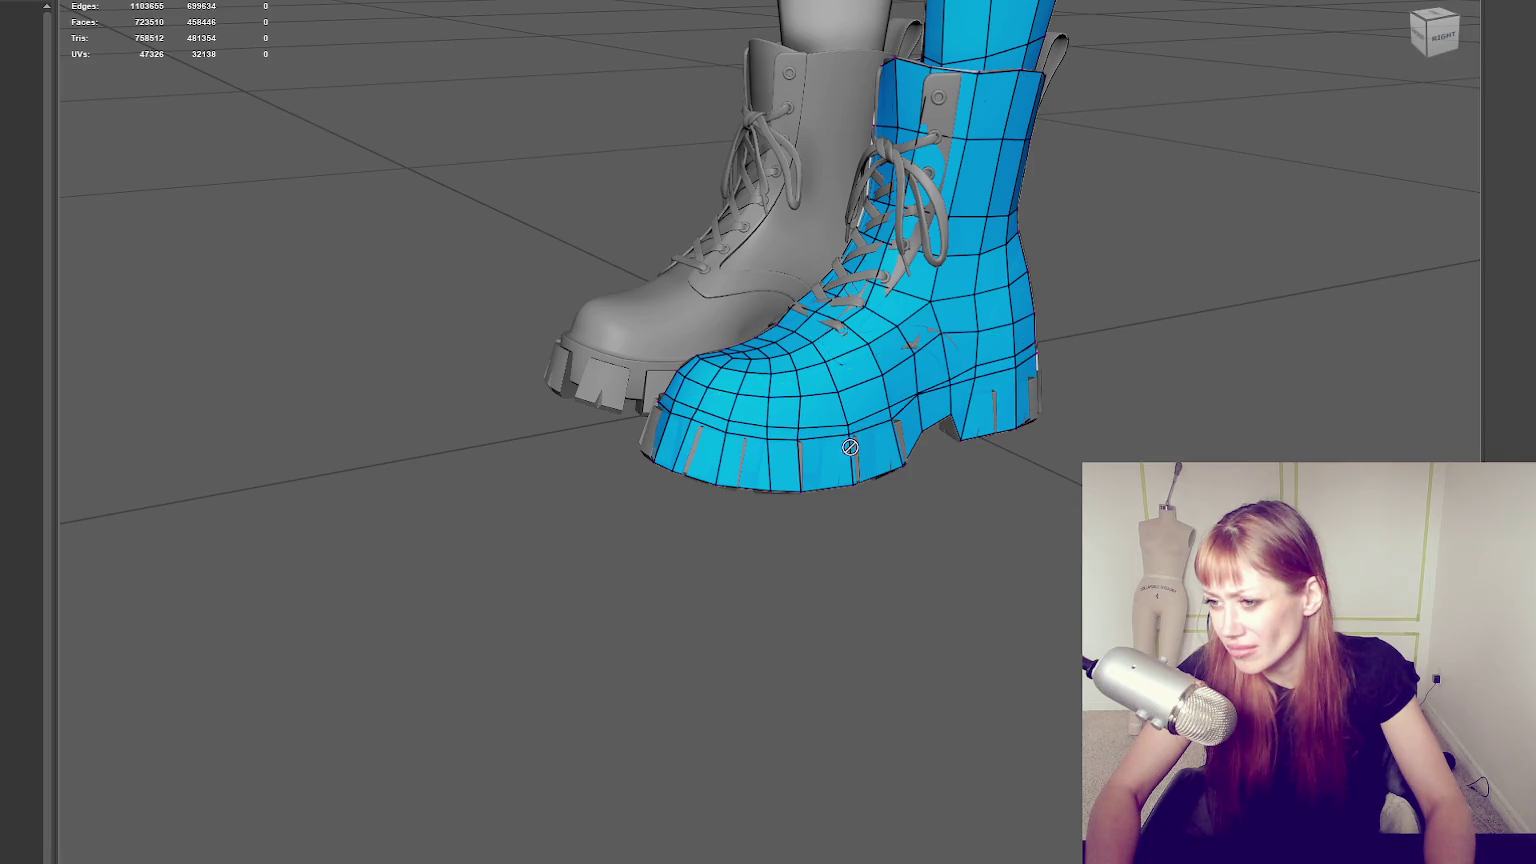
scroll(853, 440, up, 2)
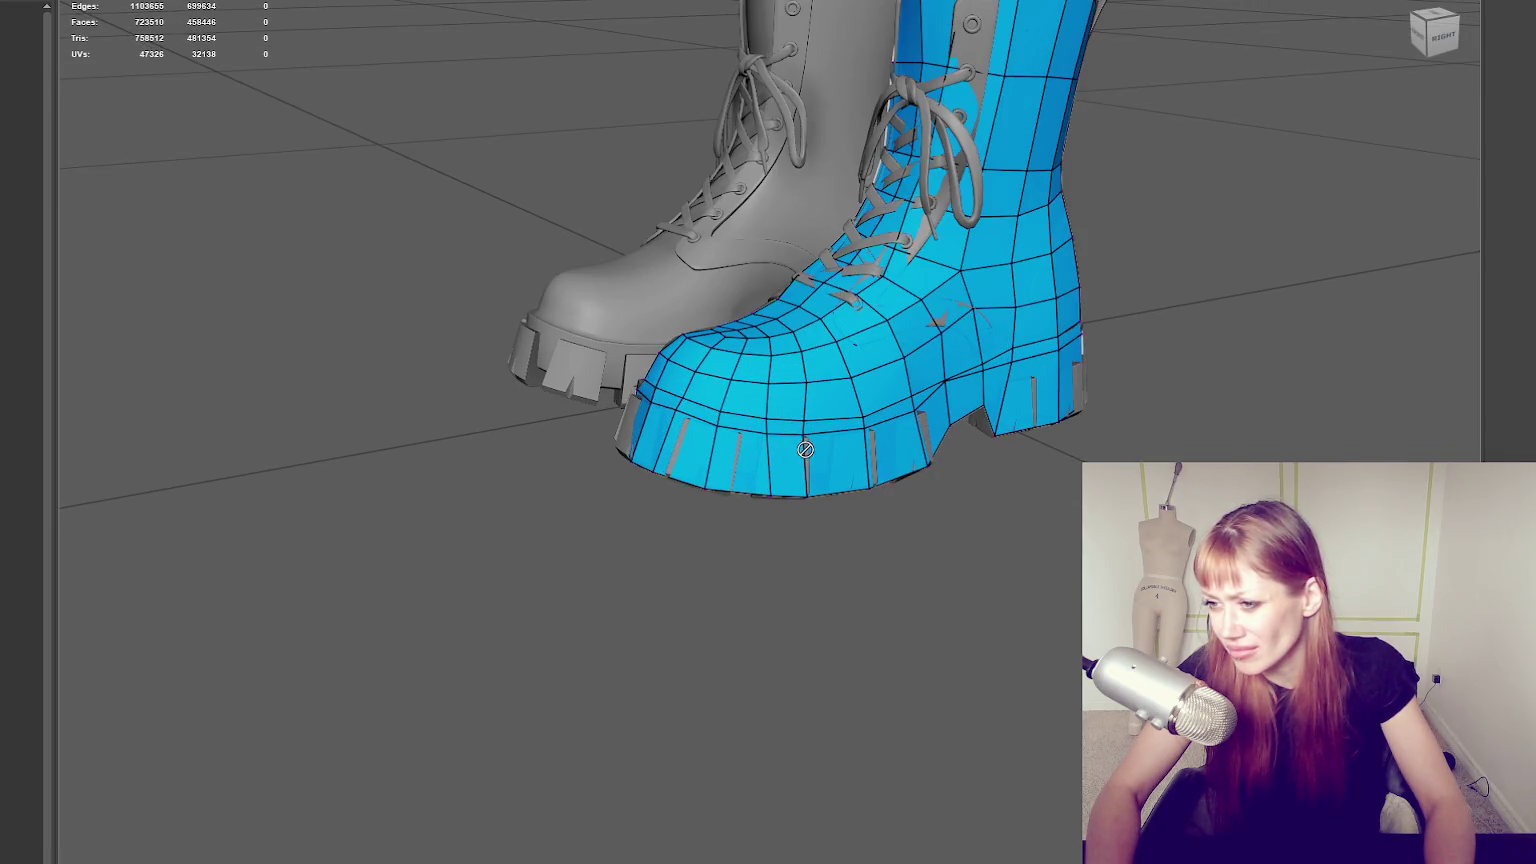
scroll(808, 472, up, 3)
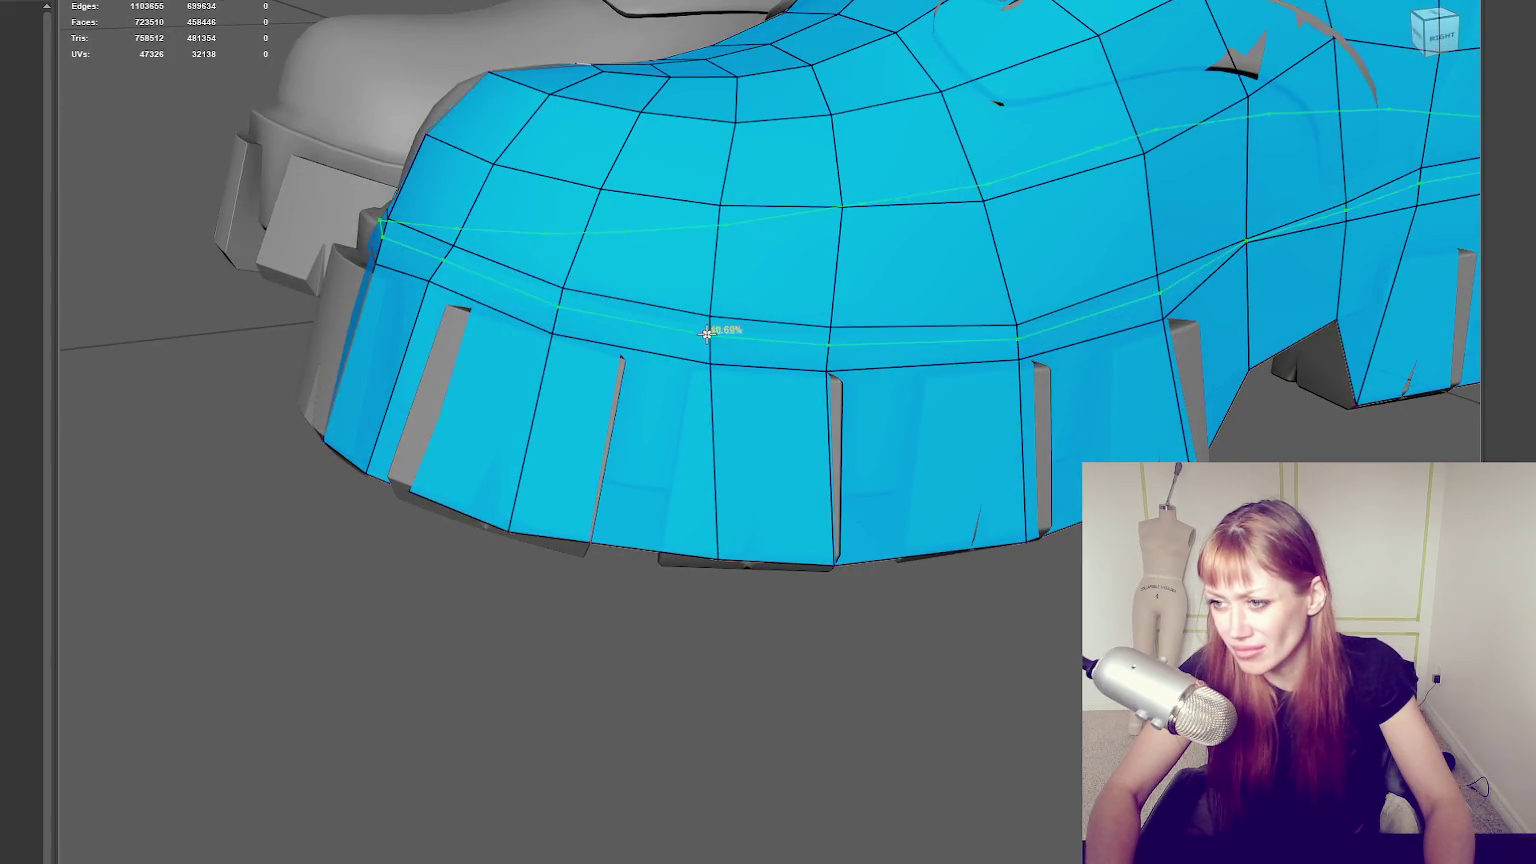
mouse_move(710, 384)
alt+middle_down()
mouse_move(1161, 365)
mouse_move(833, 353)
alt+middle_up()
scroll(833, 353, up, 2)
mouse_move(542, 291)
alt+middle_down()
mouse_move(746, 323)
mouse_move(867, 315)
mouse_move(747, 390)
mouse_move(1025, 477)
mouse_move(800, 450)
alt+middle_up()
scroll(800, 450, up, 2)
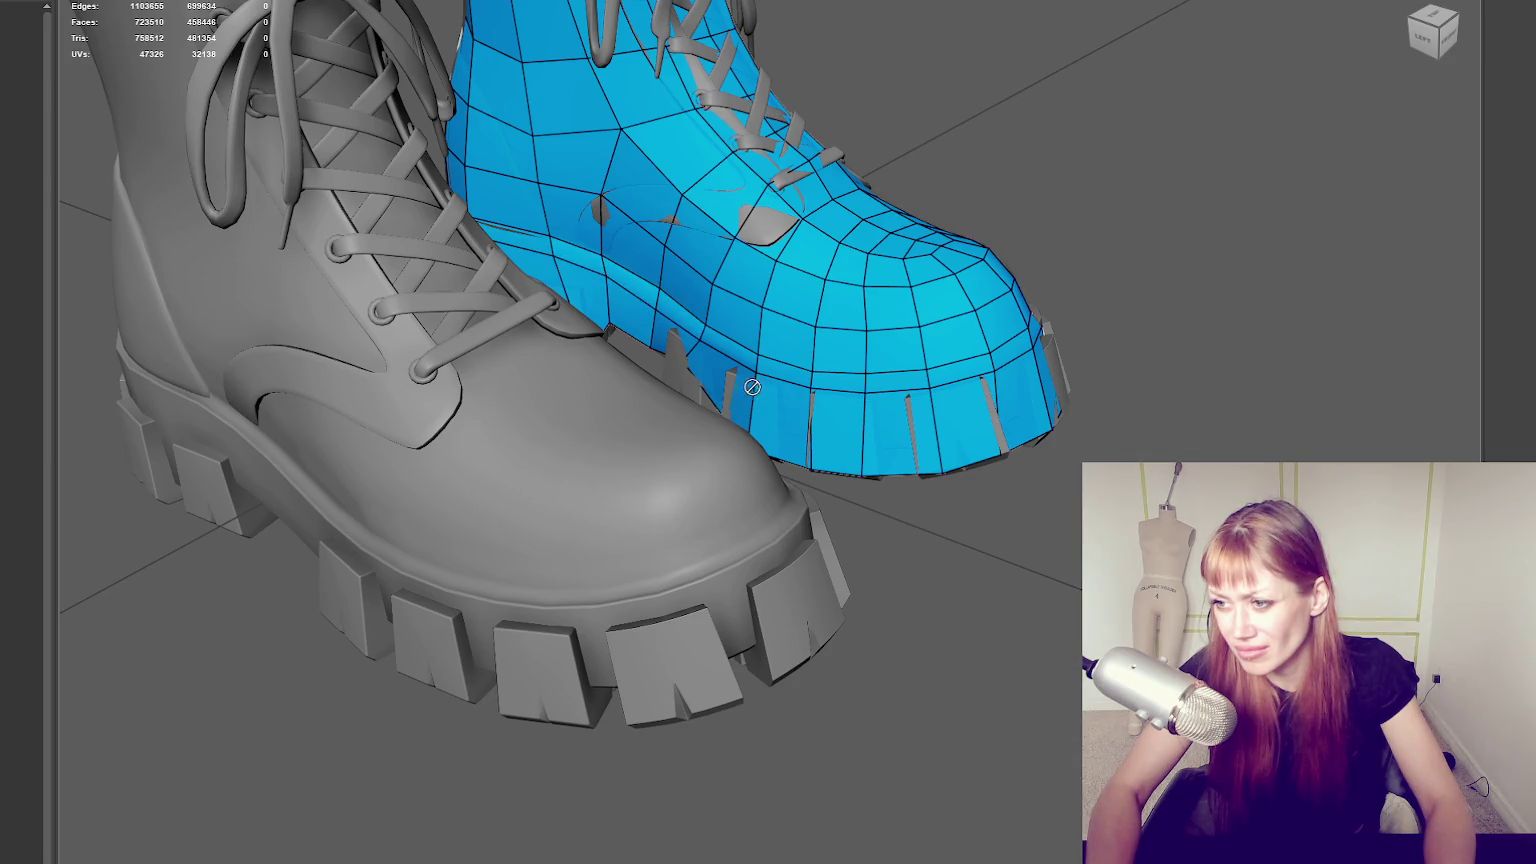
mouse_move(755, 395)
alt+middle_down()
mouse_move(1000, 380)
mouse_move(1070, 340)
mouse_move(728, 403)
alt+middle_up()
alt+middle_drag(628, 388, 830, 414)
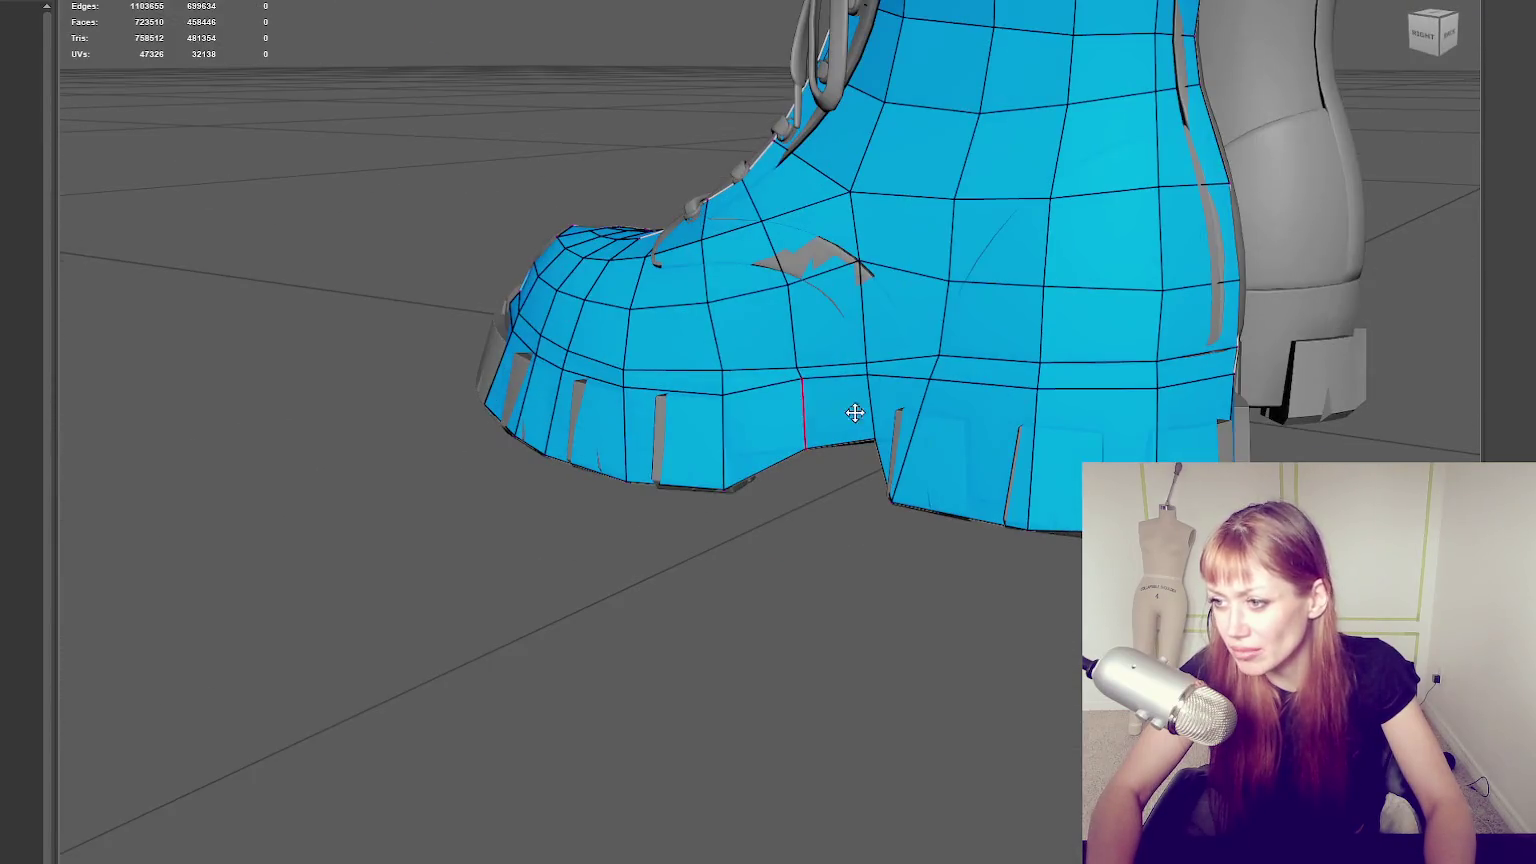
Add a second sole-band edge loop, then undo it with Ctrl+Z, keeping only the first.
click(1037, 424)
alt+middle_drag(1037, 424, 691, 467)
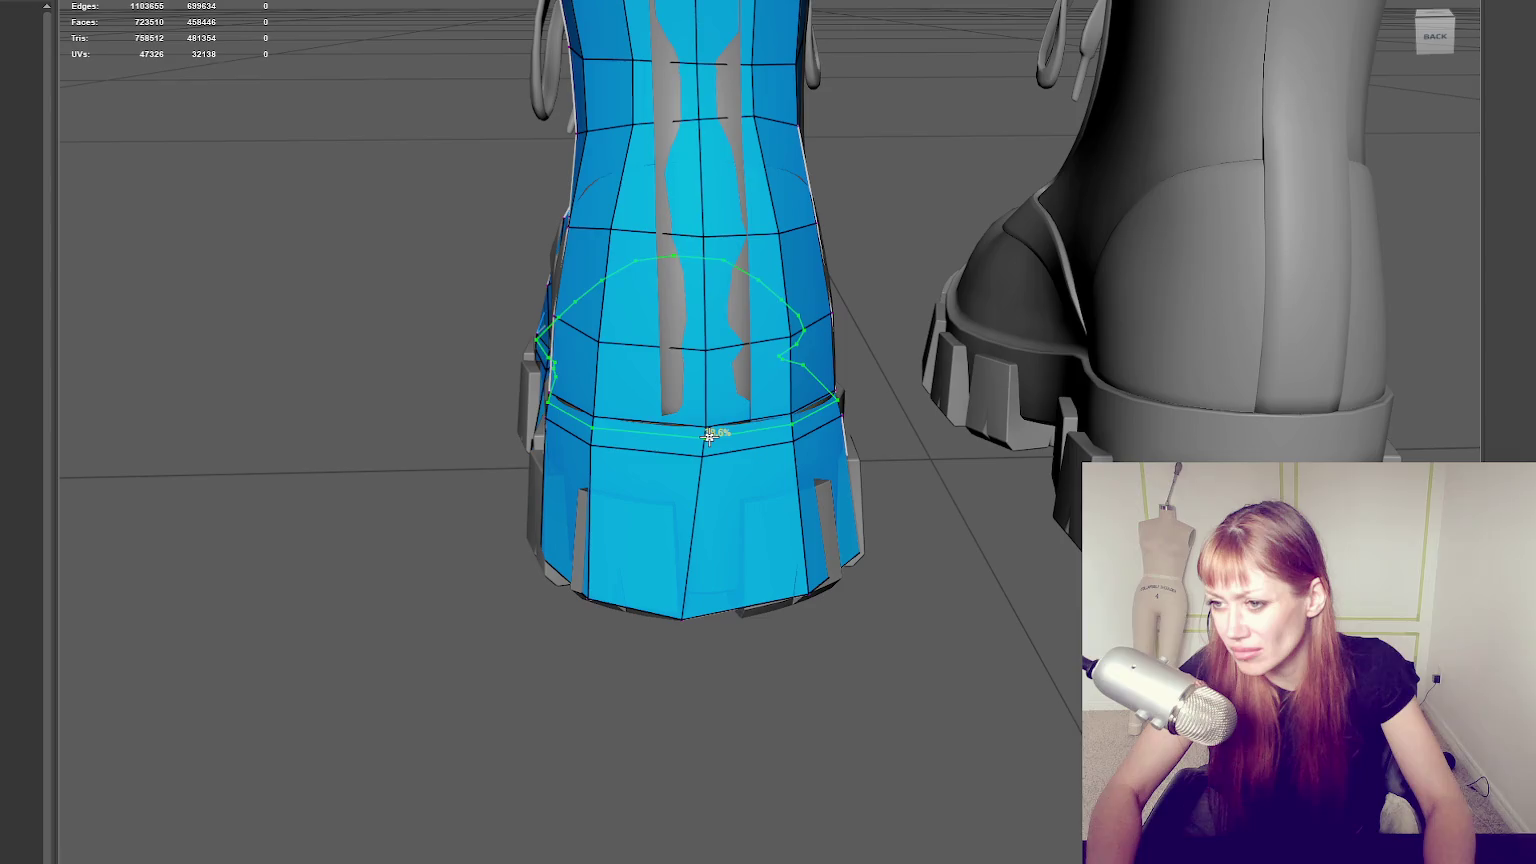
alt+middle_drag(703, 453, 857, 472)
key(ctrl+z)
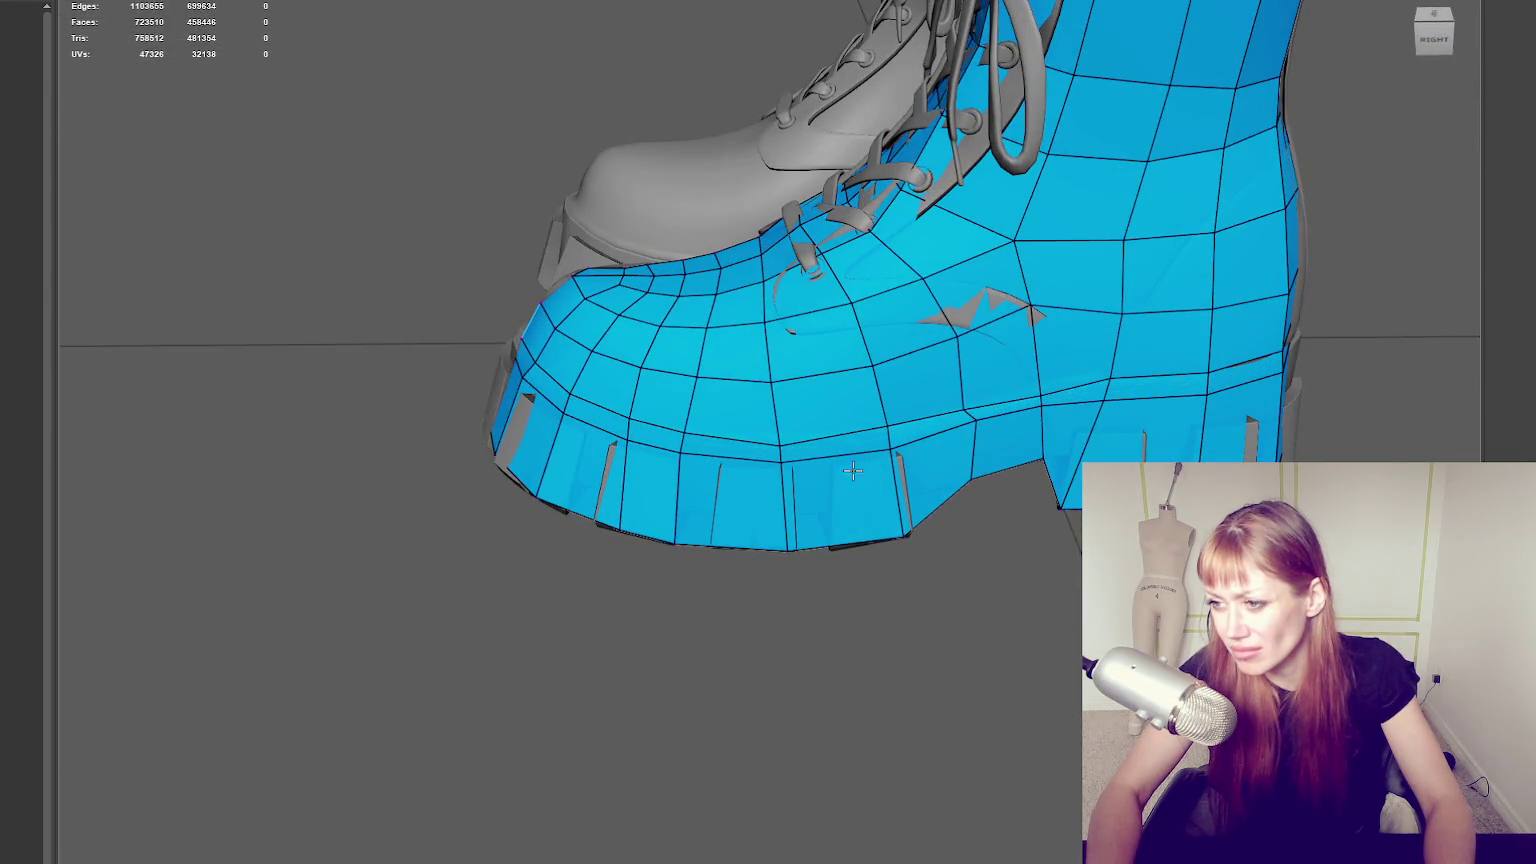
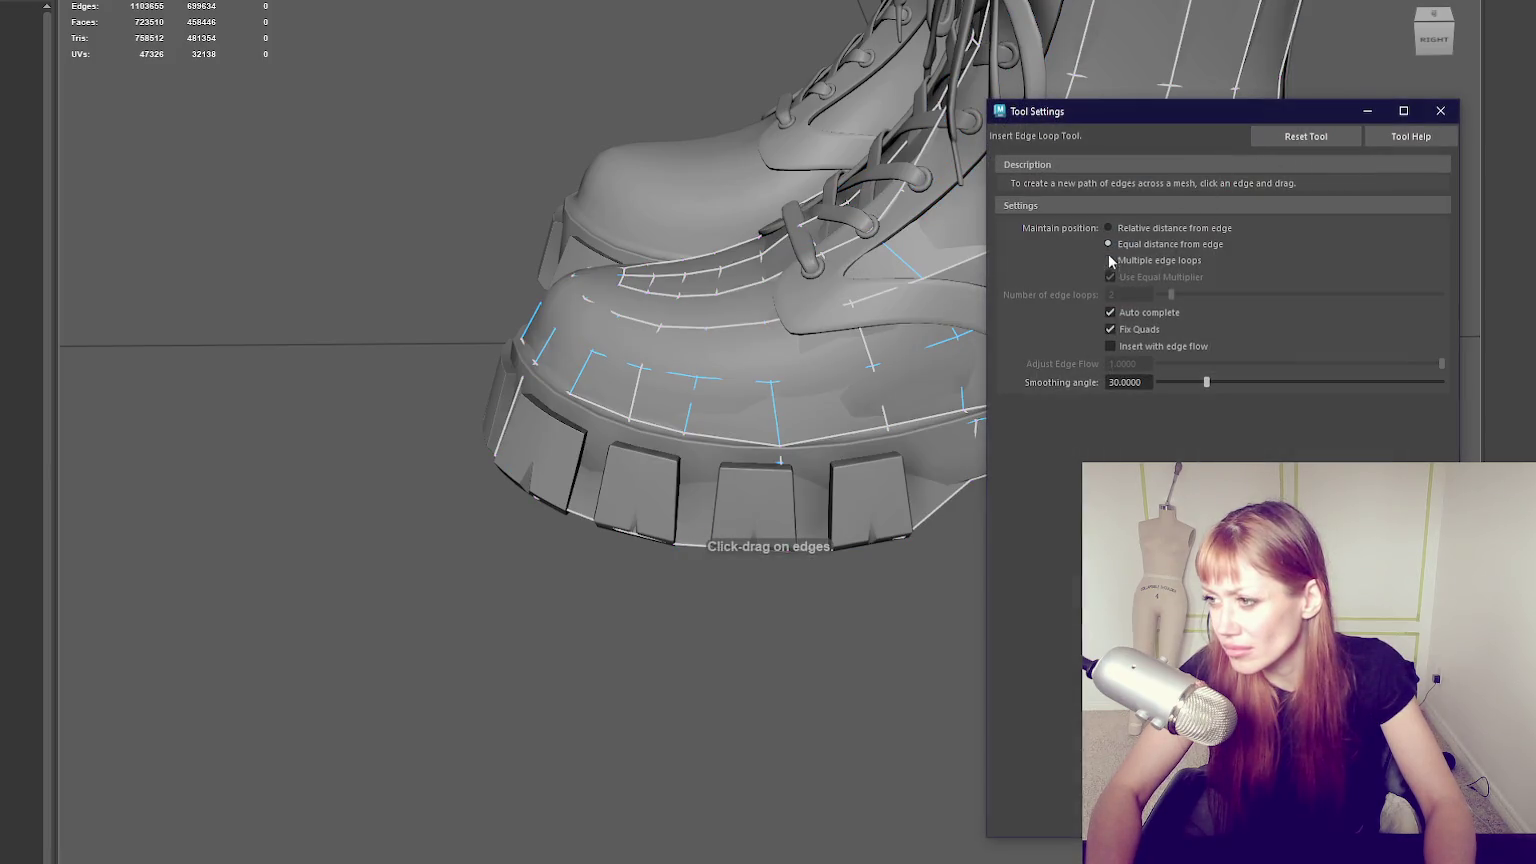
Set the Insert Edge Loop Tool to Multiple edge loops with a count of 1.
click(1108, 260)
double_click(1128, 294)
text(1)
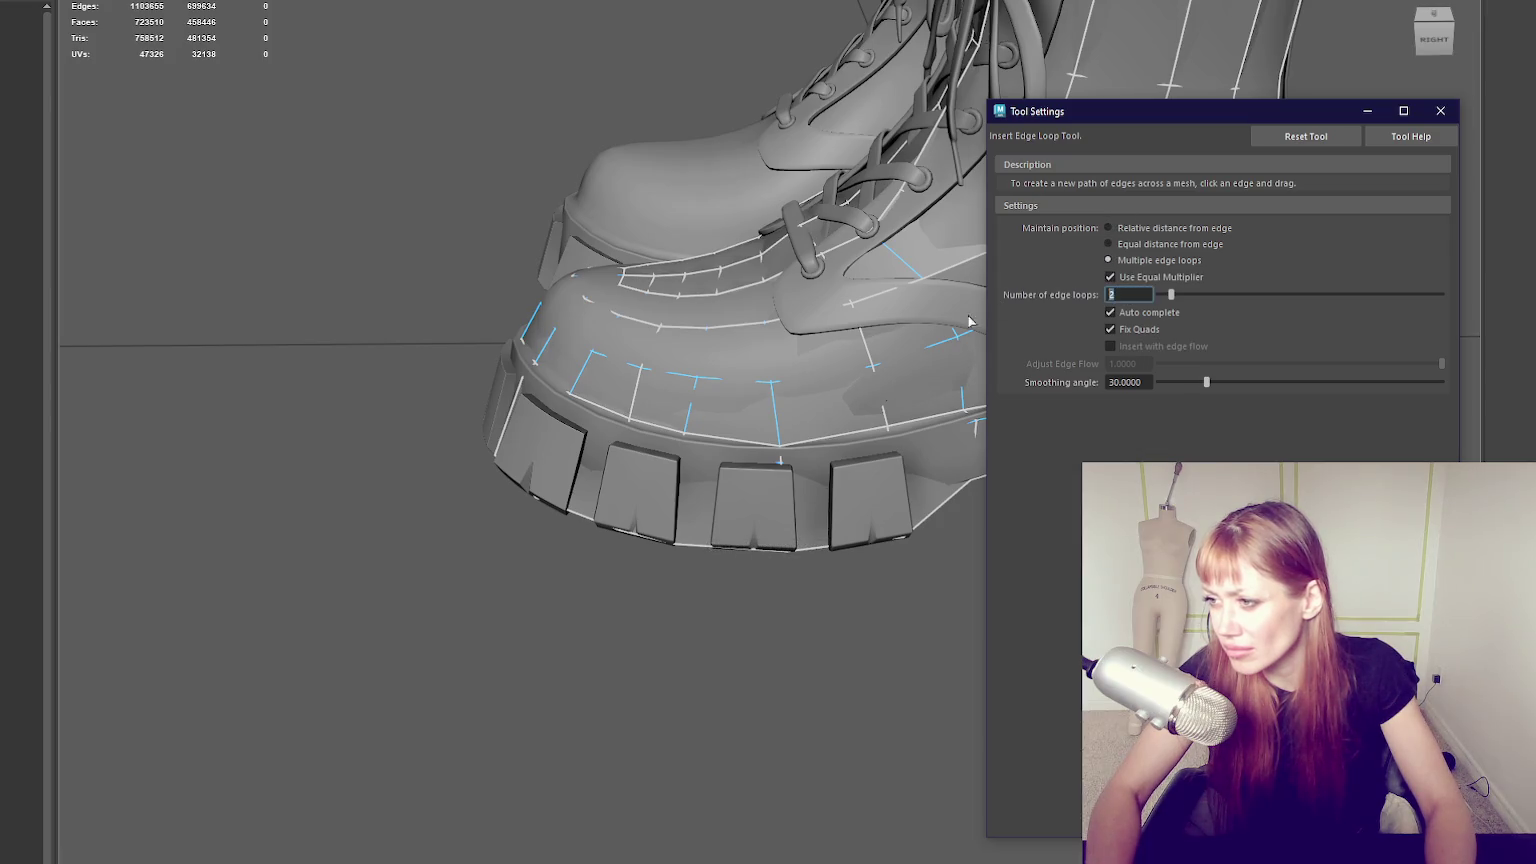
right_drag(716, 366, 802, 290)
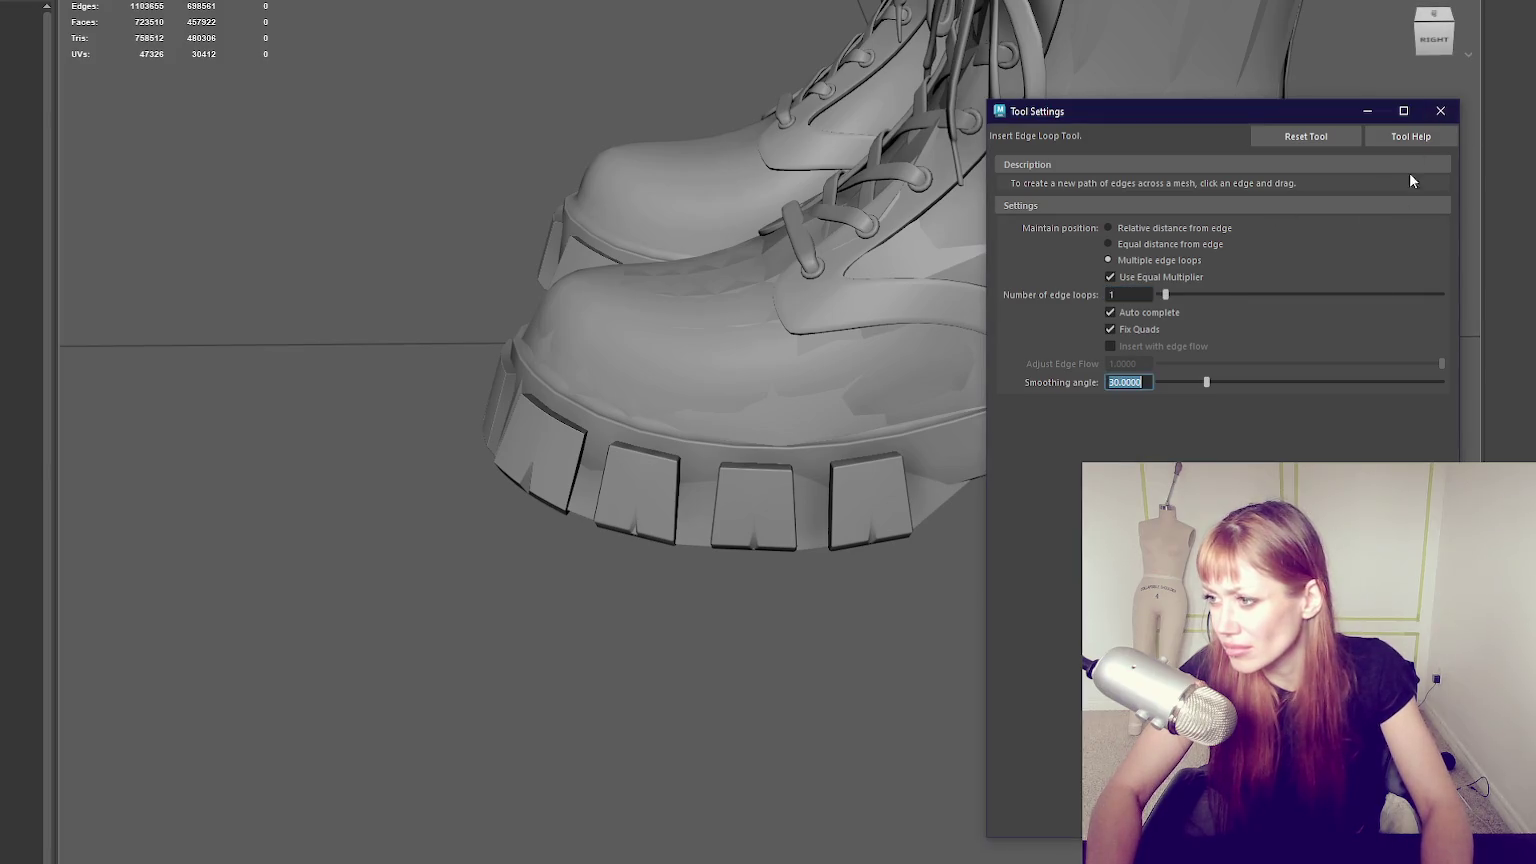
click(1440, 111)
Hide the high-poly boot, try an edge loop near the sole, then undo it.
key(ctrl+1)
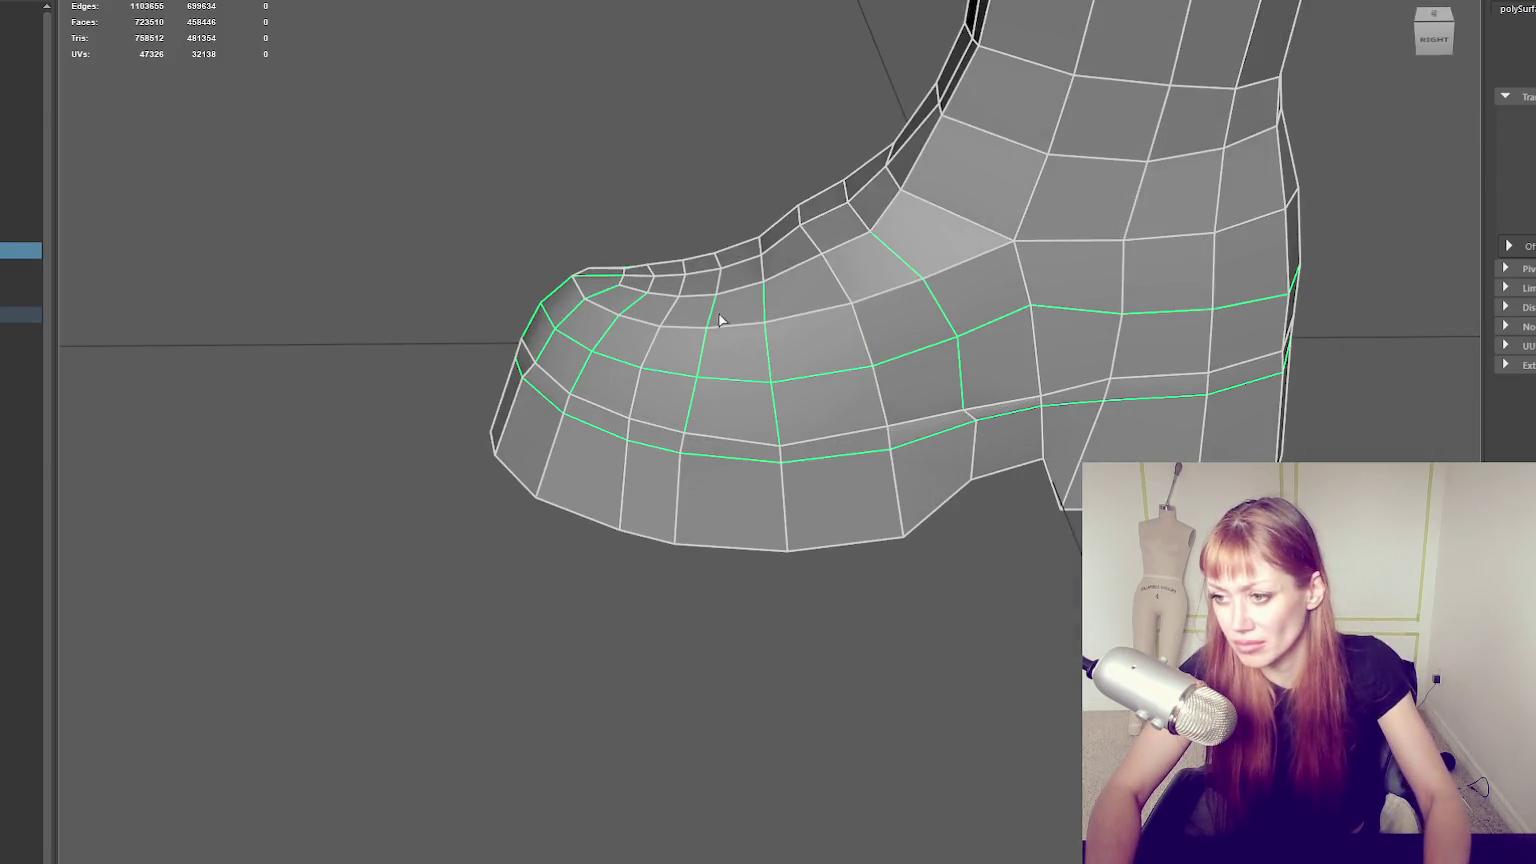
click(785, 447)
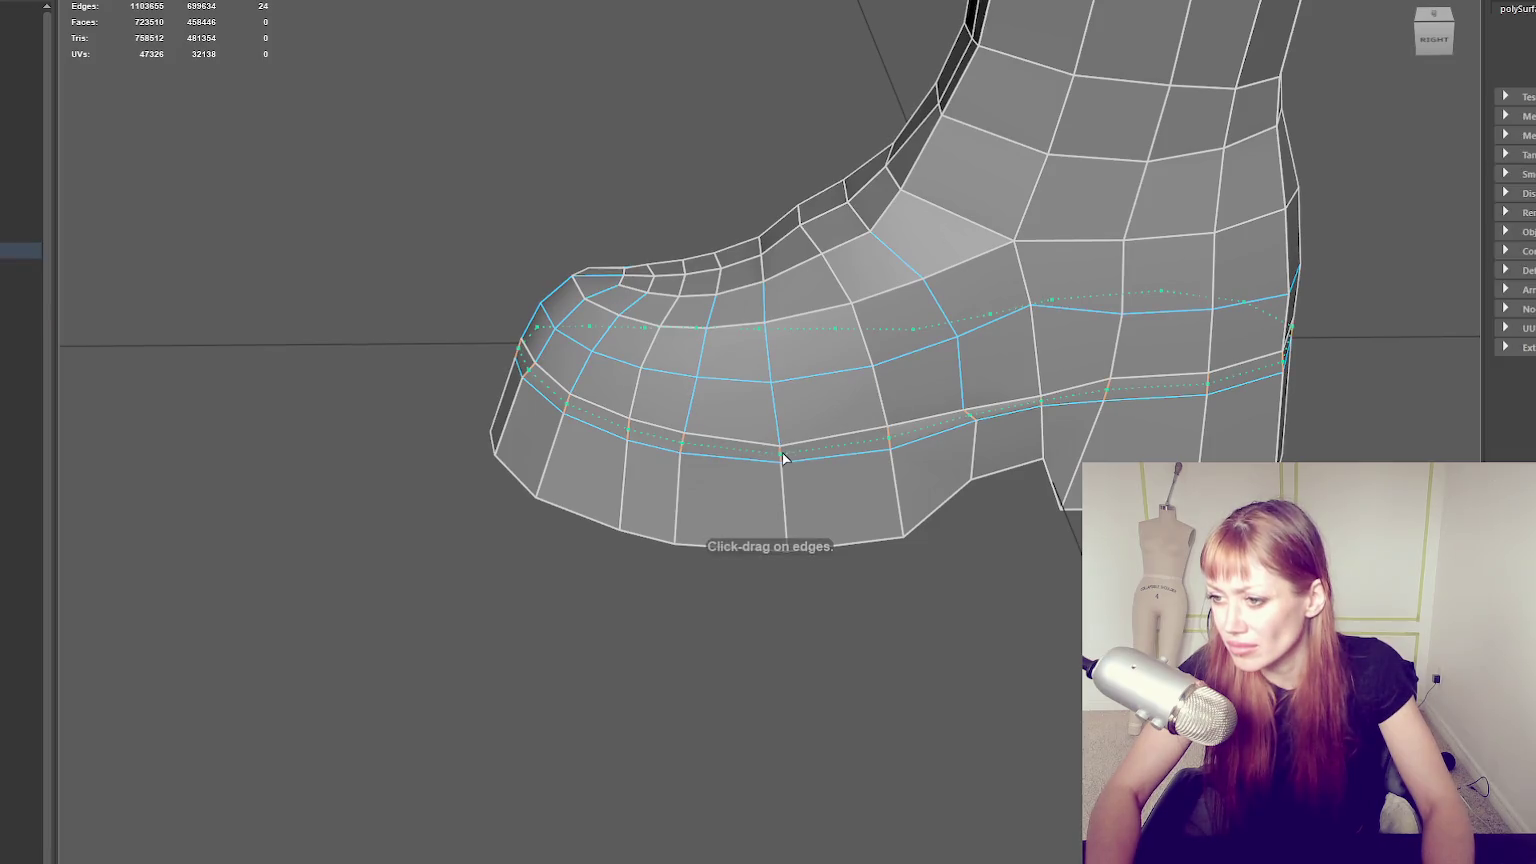
right_click(523, 238)
alt+drag(523, 238, 806, 270)
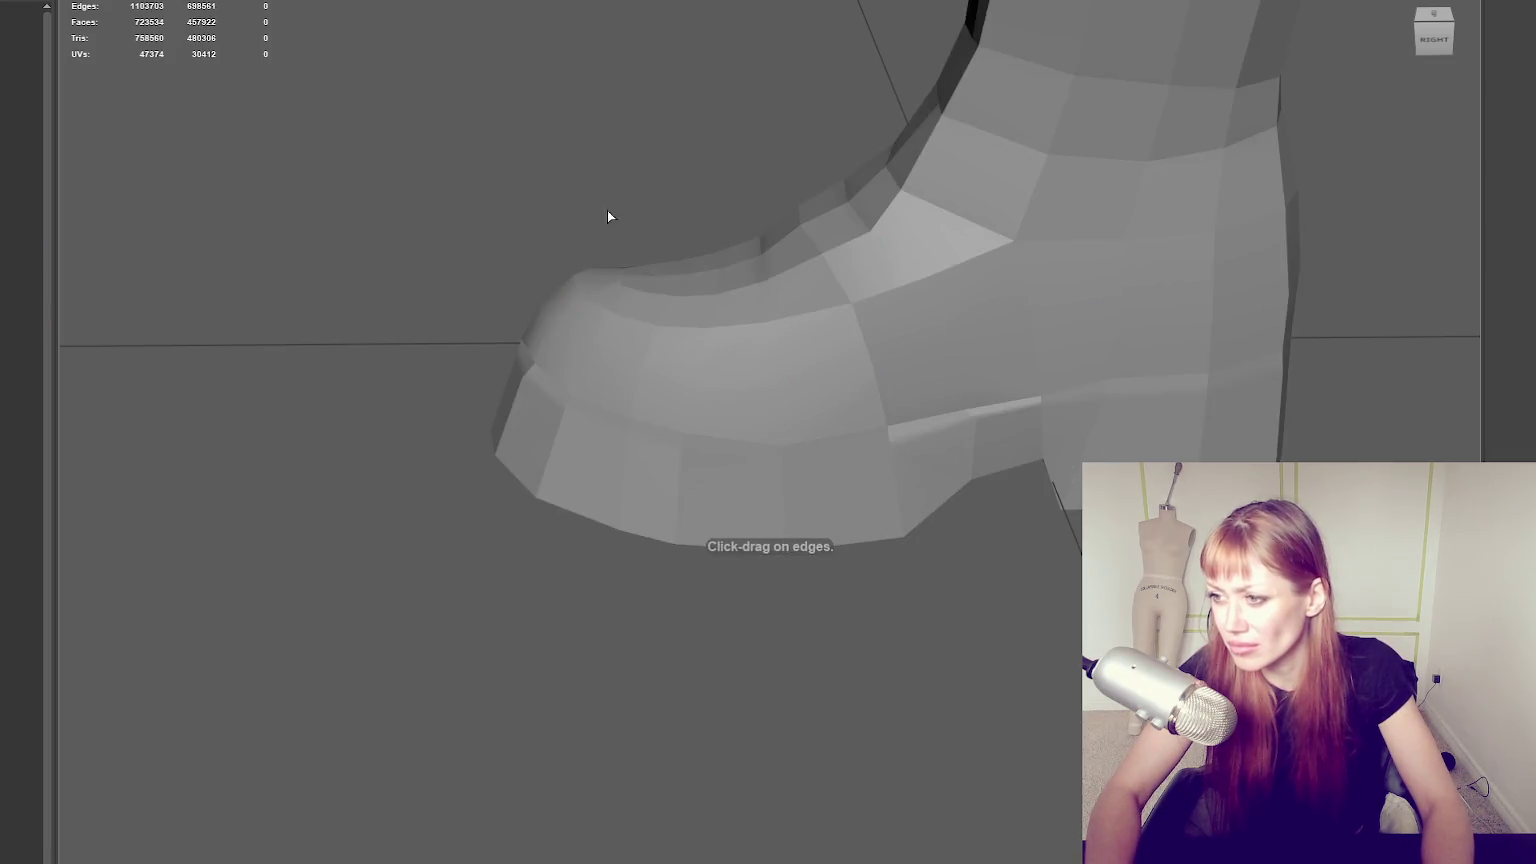
key(ctrl+z)
scroll(900, 290, down, 3)
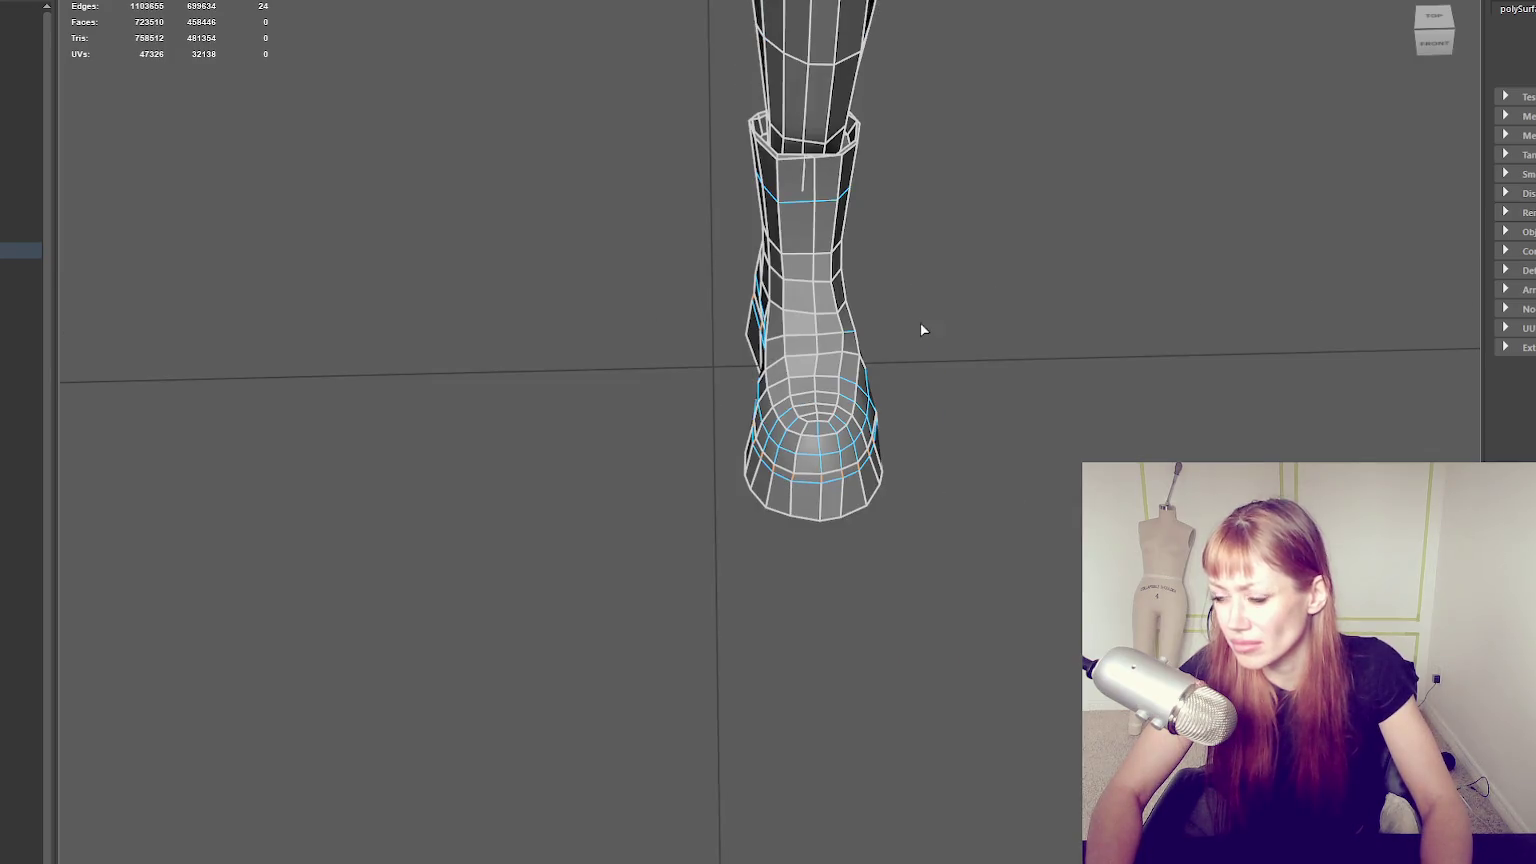
scroll(924, 326, up, 2)
right_drag(983, 268, 852, 228)
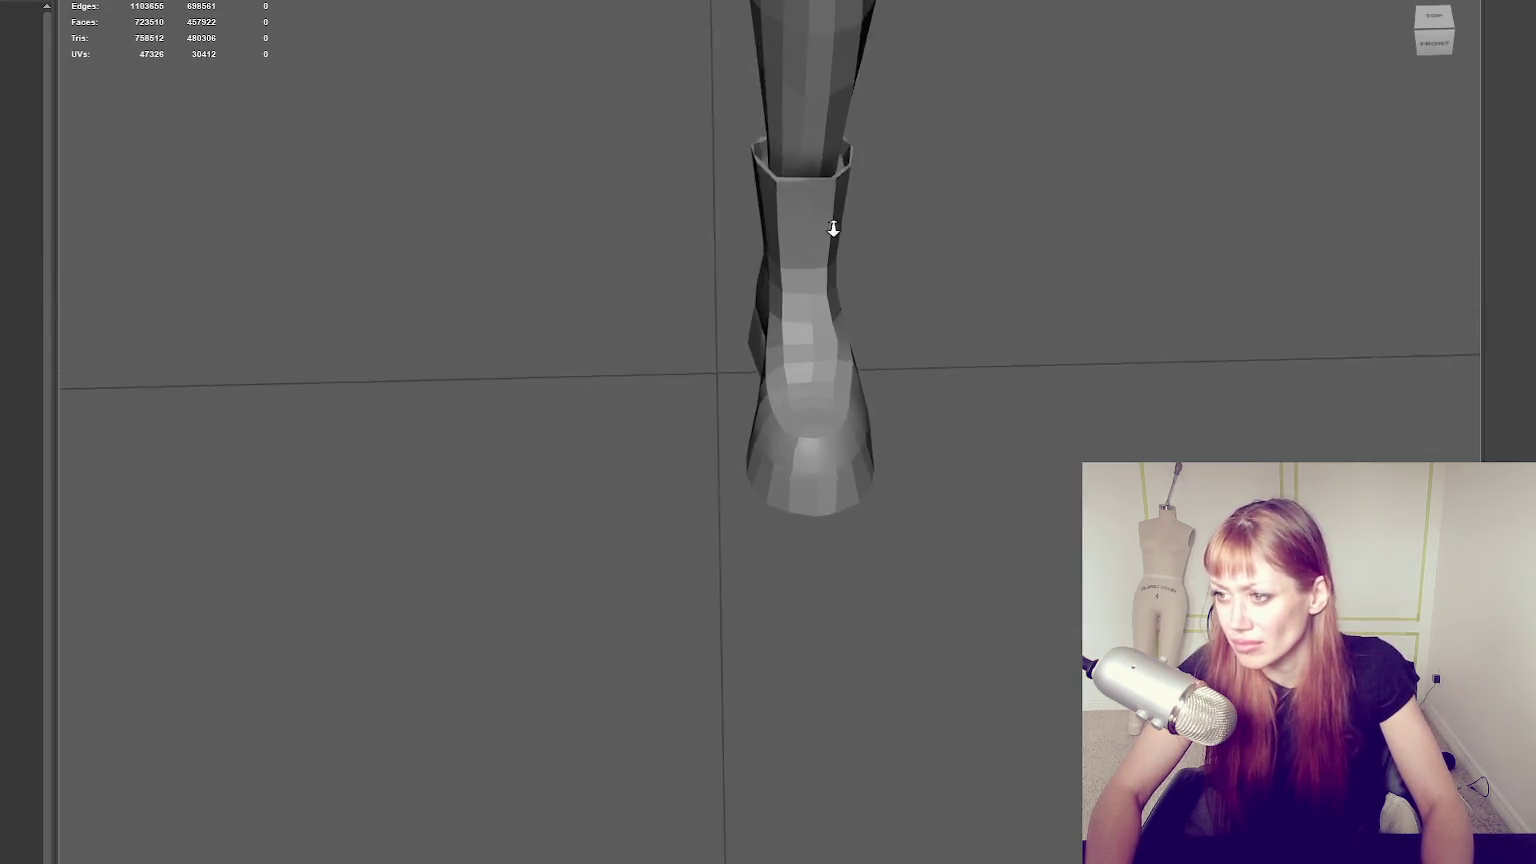
Select the low-poly shorts mesh from a right-back view of the leg.
right_drag(925, 100, 1162, 119)
scroll(875, 355, up, 2)
scroll(875, 355, down, 2)
click(909, 302)
mouse_move(915, 158)
alt+mouse_down()
mouse_move(967, 398)
mouse_move(690, 385)
mouse_move(953, 360)
alt+mouse_up()
scroll(900, 362, up, 2)
click(830, 362)
scroll(965, 300, up, 2)
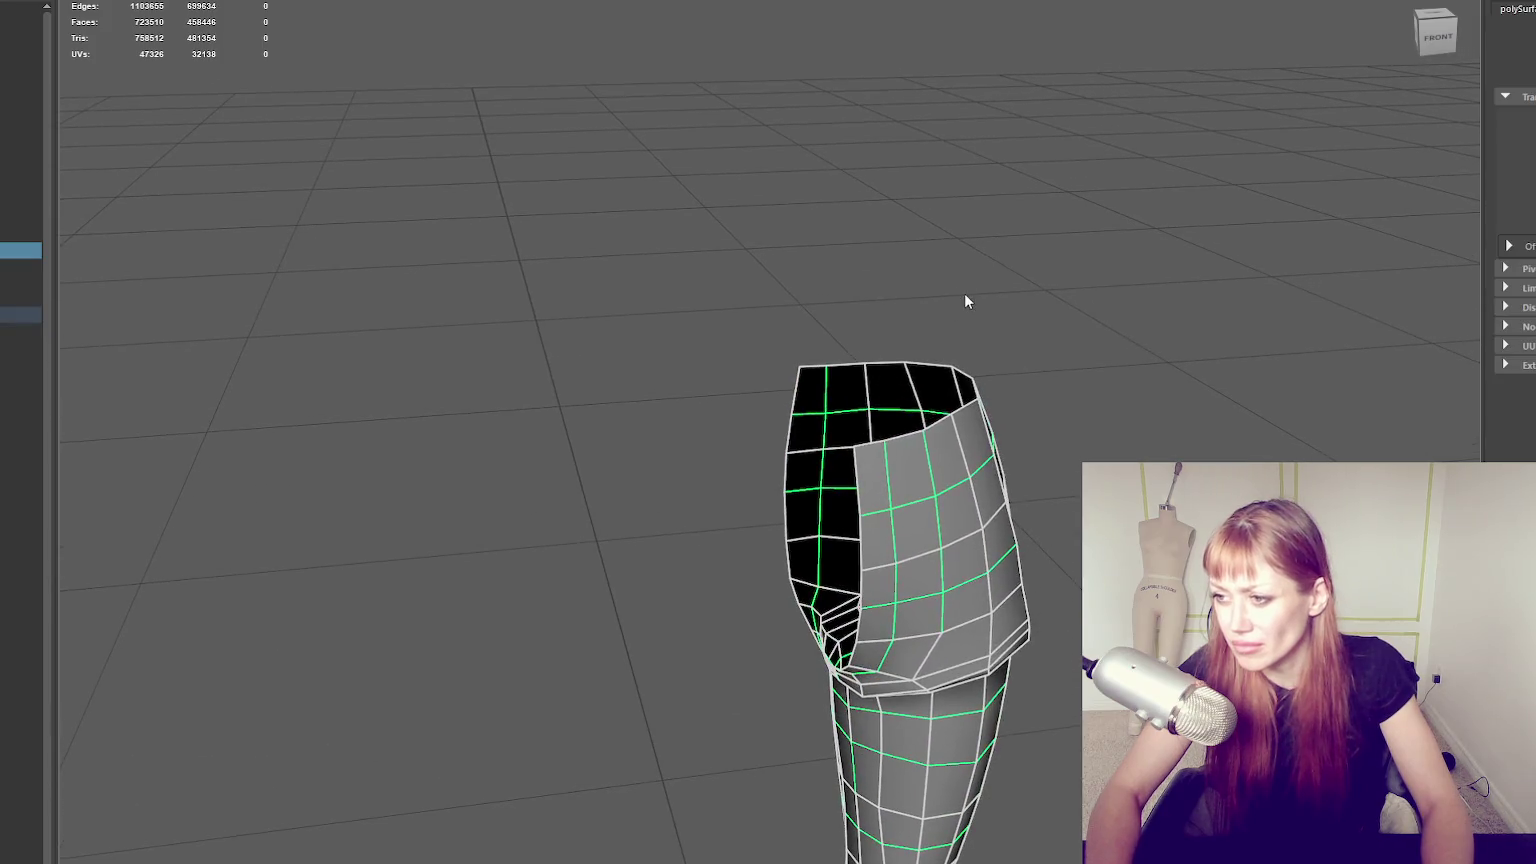
Extrude the shorts' top rim edge loop inward and bevel it.
key(F10)
click(822, 366)
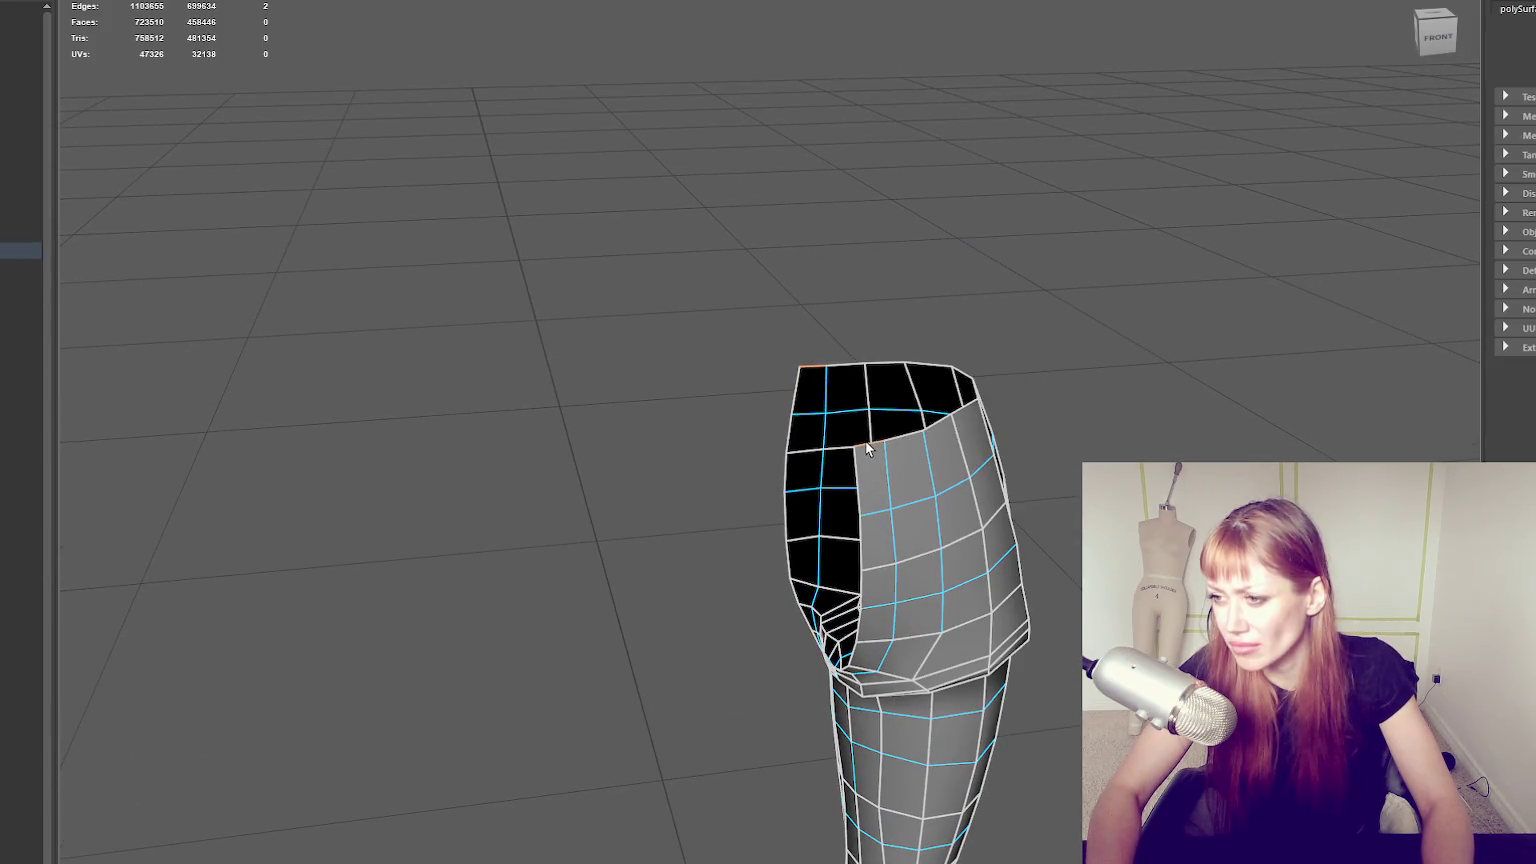
key(ctrl+b)
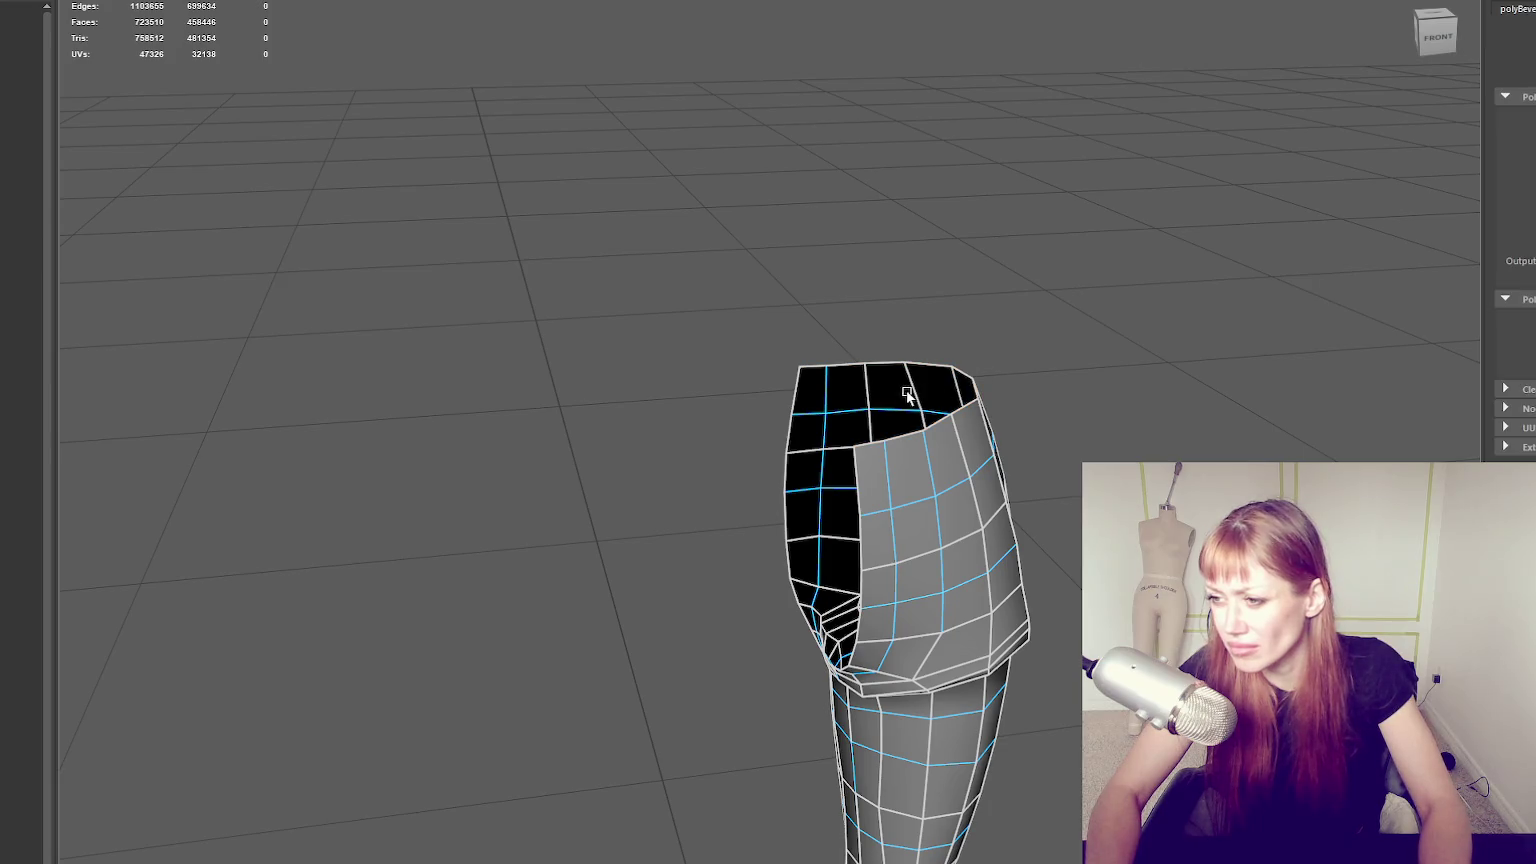
double_click(912, 395)
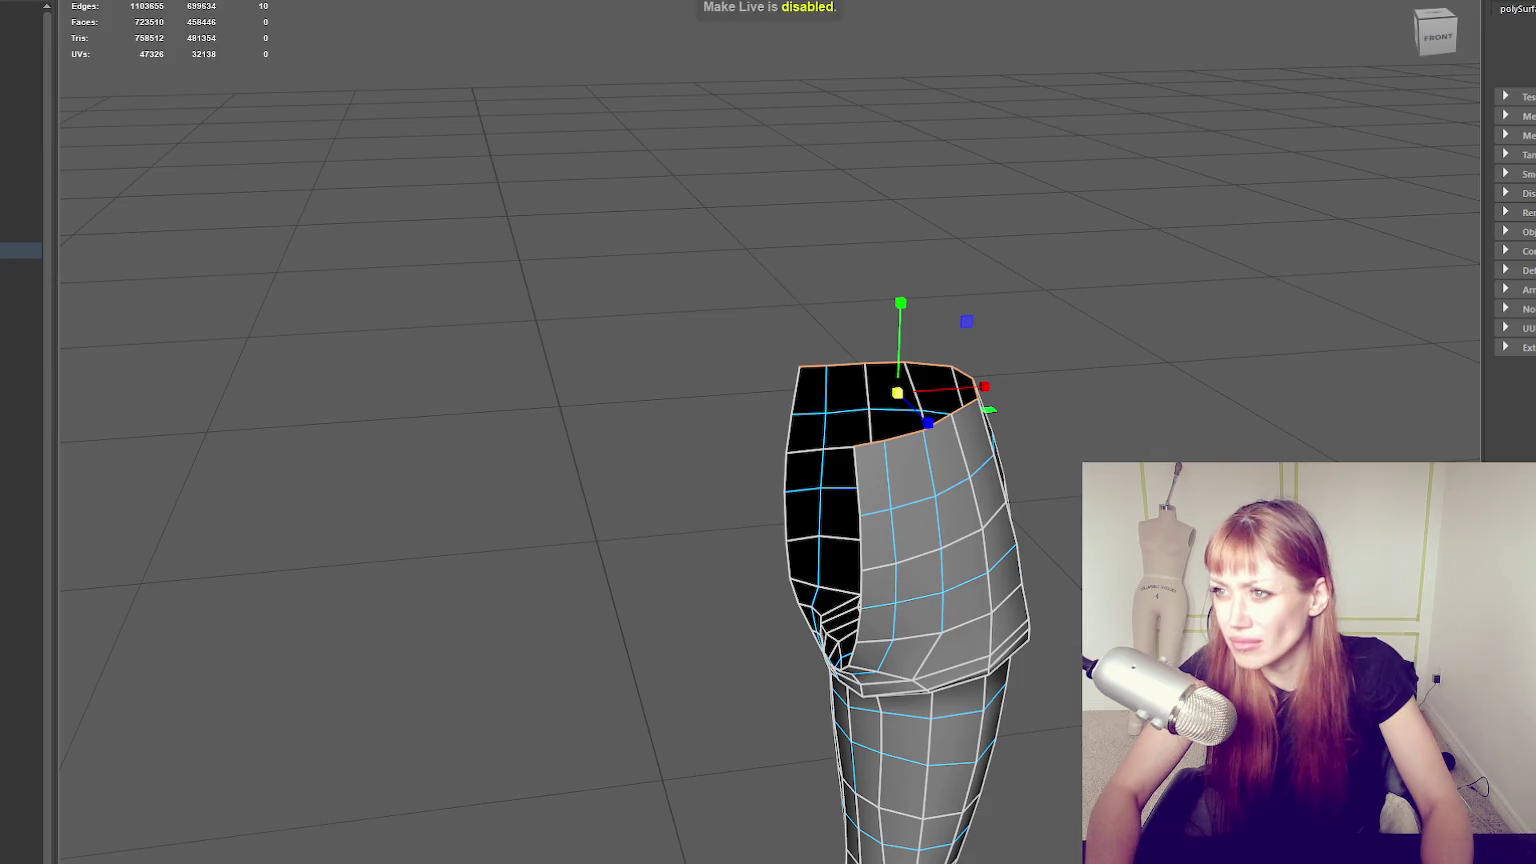
key(w)
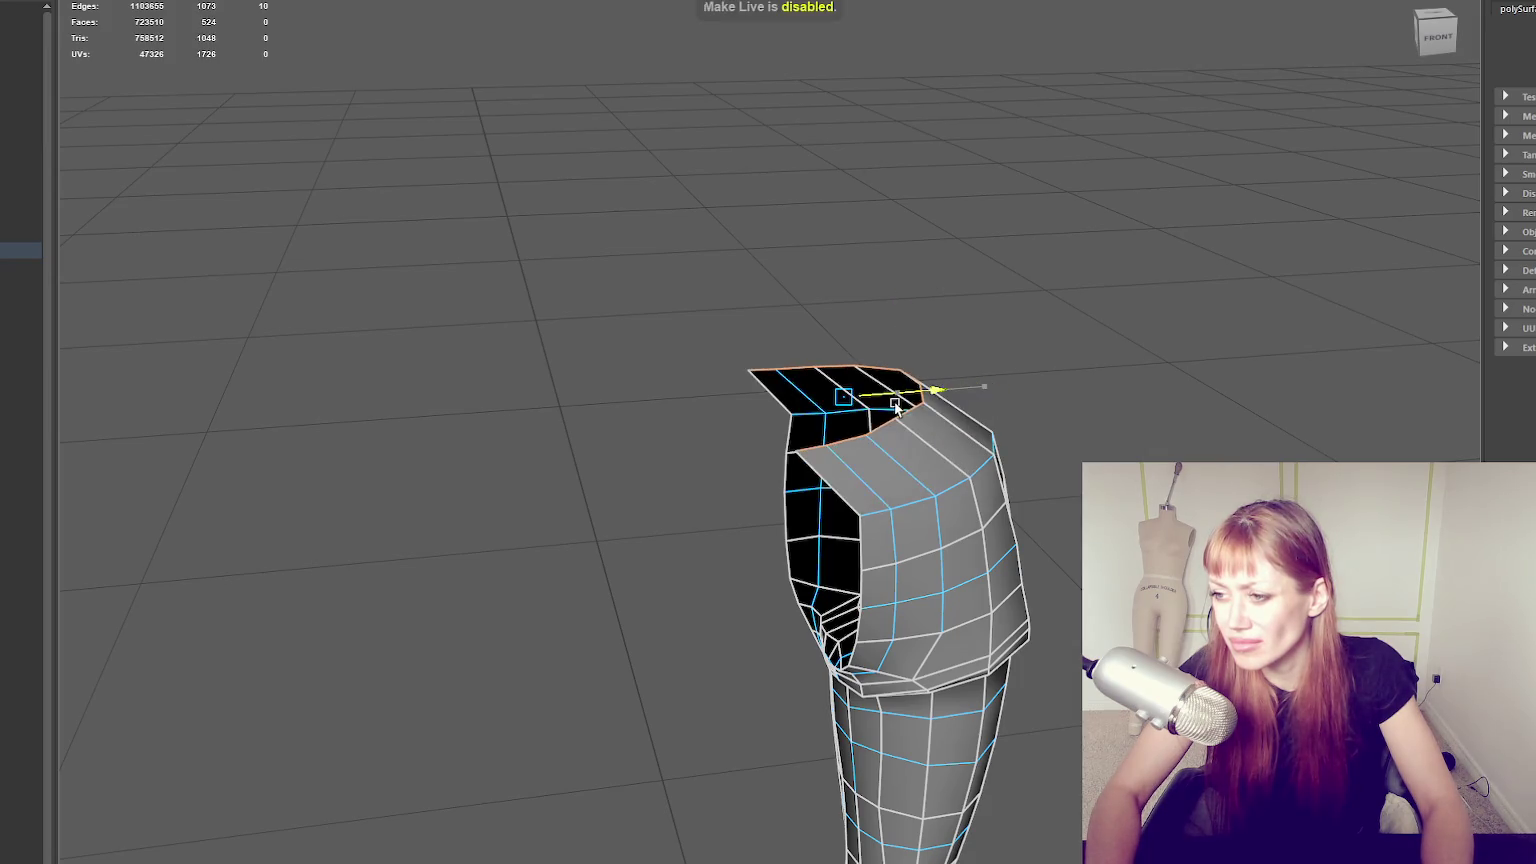
key(ctrl+e)
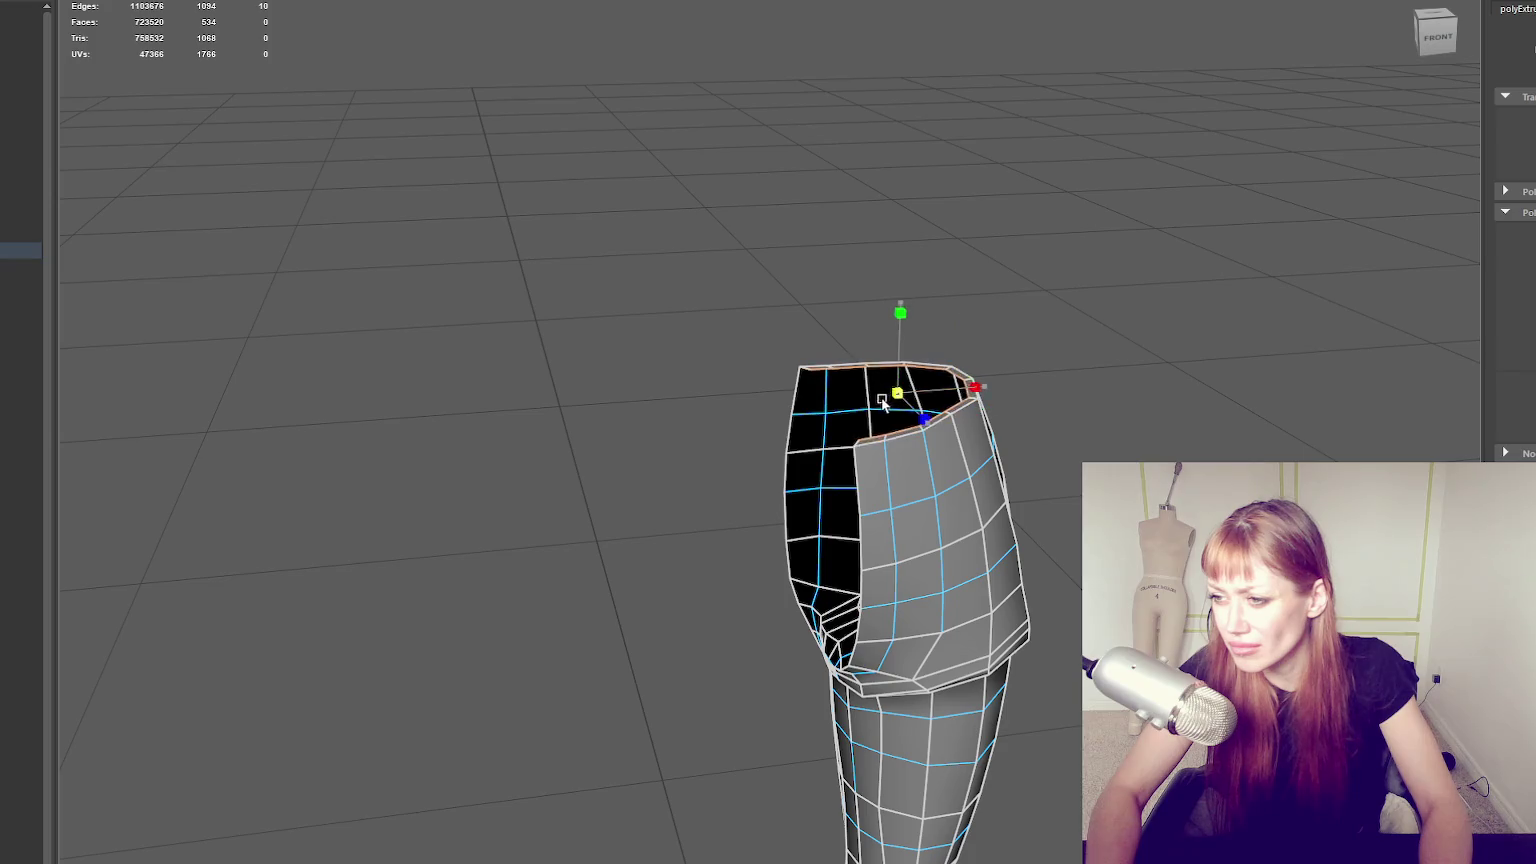
drag(901, 380, 918, 397)
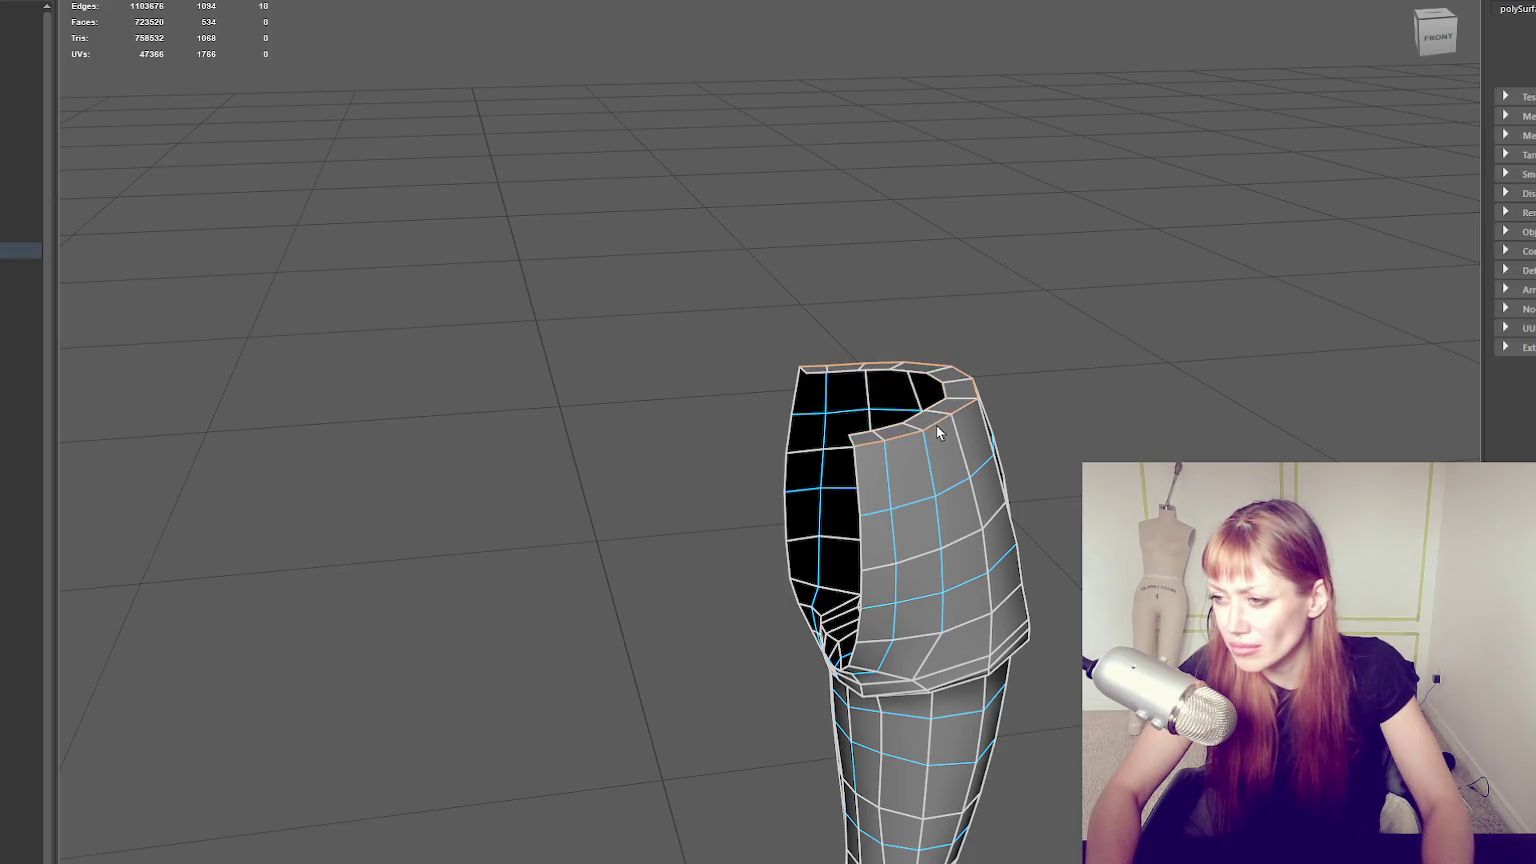
scroll(1022, 144, up, 3)
key(ctrl+b)
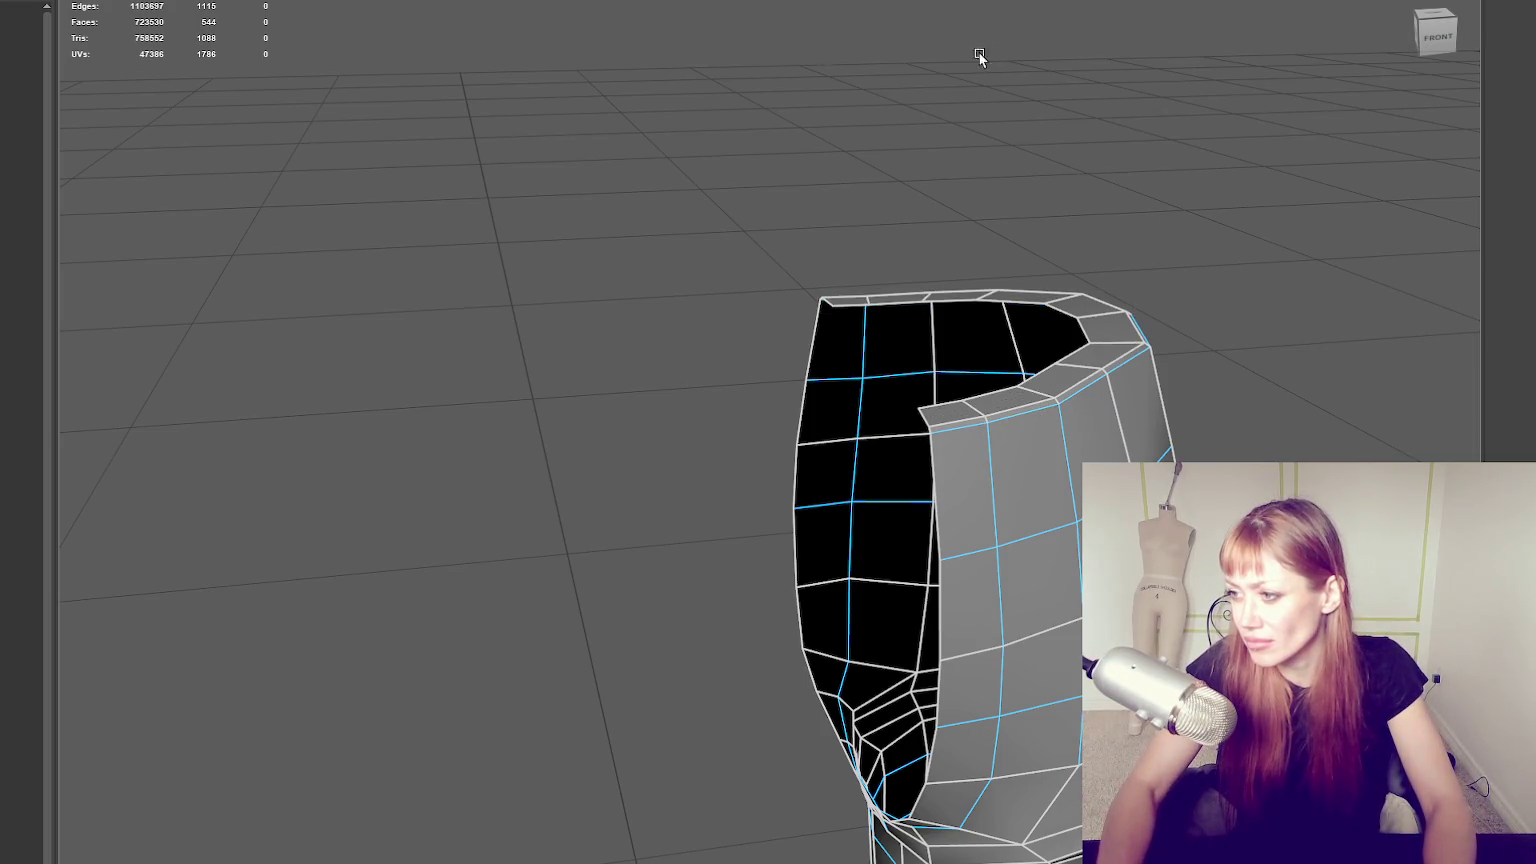
Return to object mode and isolate only the low-poly leg mesh.
shift+right_drag(897, 5, 1237, 238)
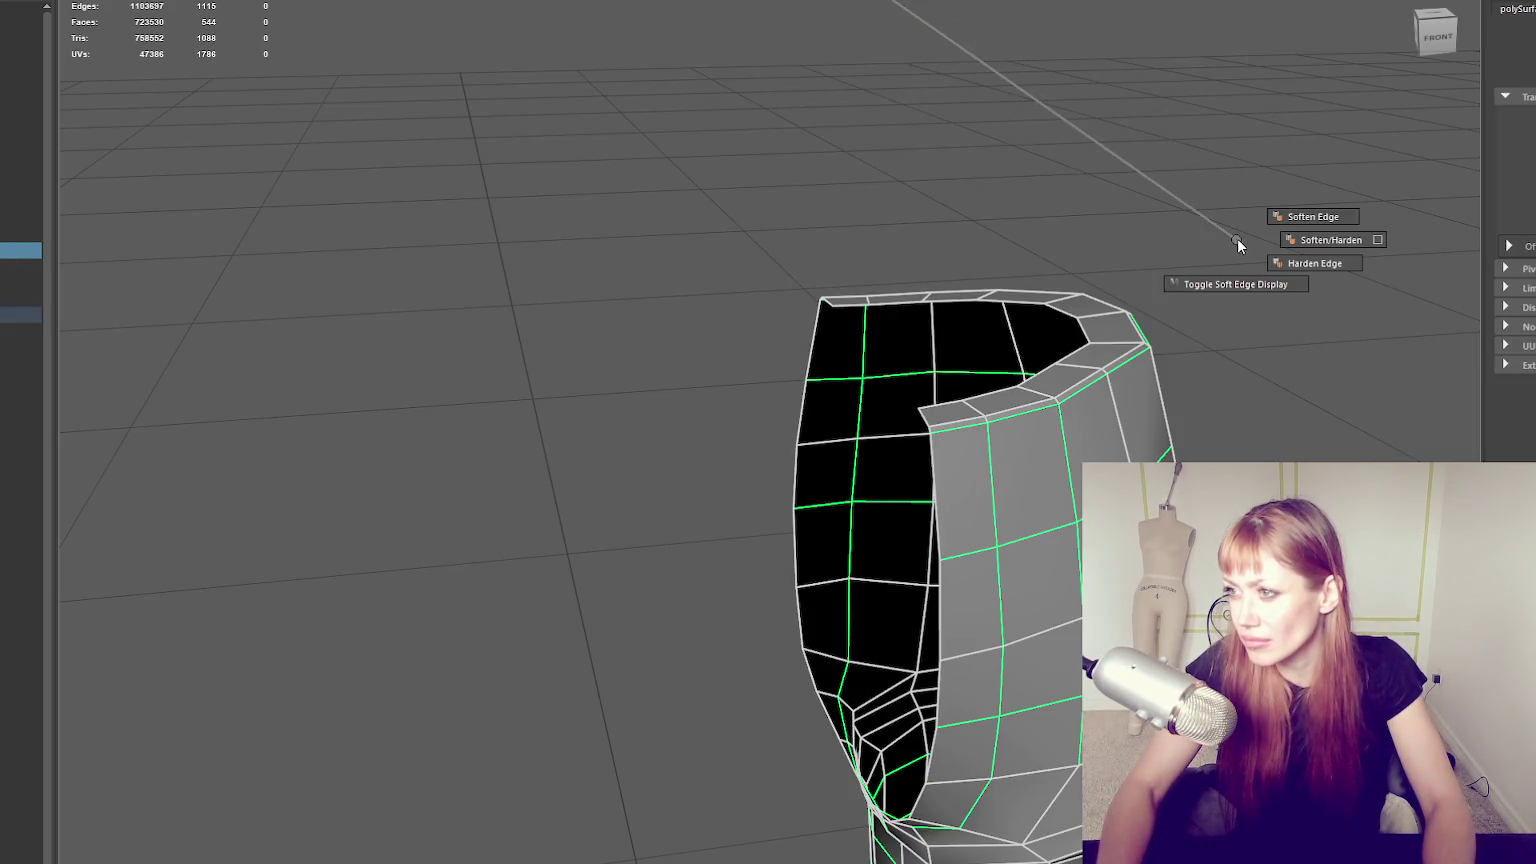
key(F8)
scroll(1080, 281, down, 5)
click(977, 463)
mouse_move(977, 463)
alt+middle_down()
mouse_move(1077, 21)
mouse_move(1085, 302)
alt+middle_up()
scroll(1085, 302, down, 2)
key(ctrl+1)
click(932, 343)
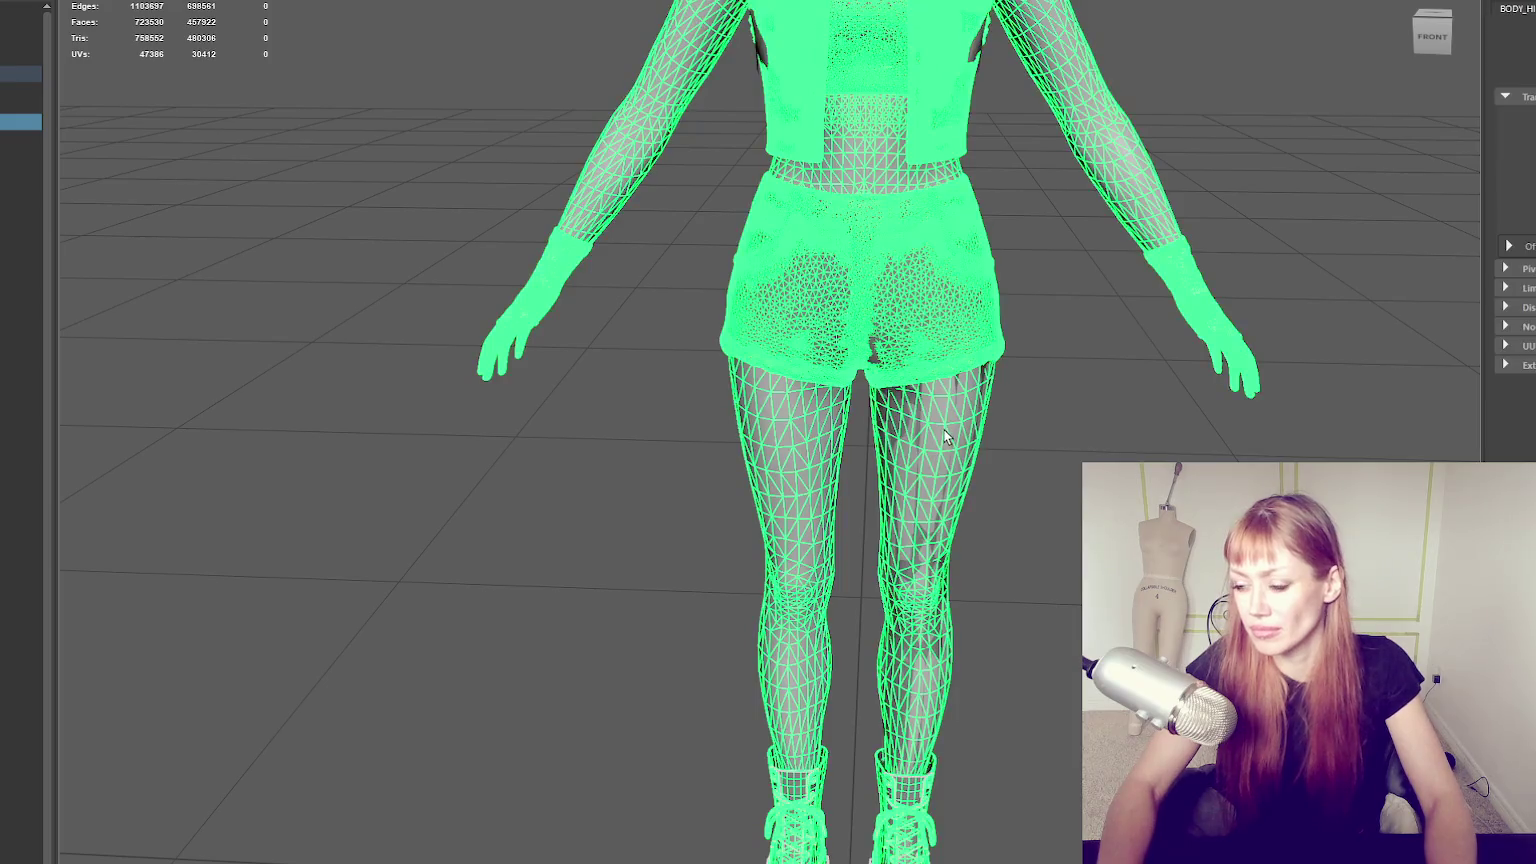
drag(936, 441, 936, 441)
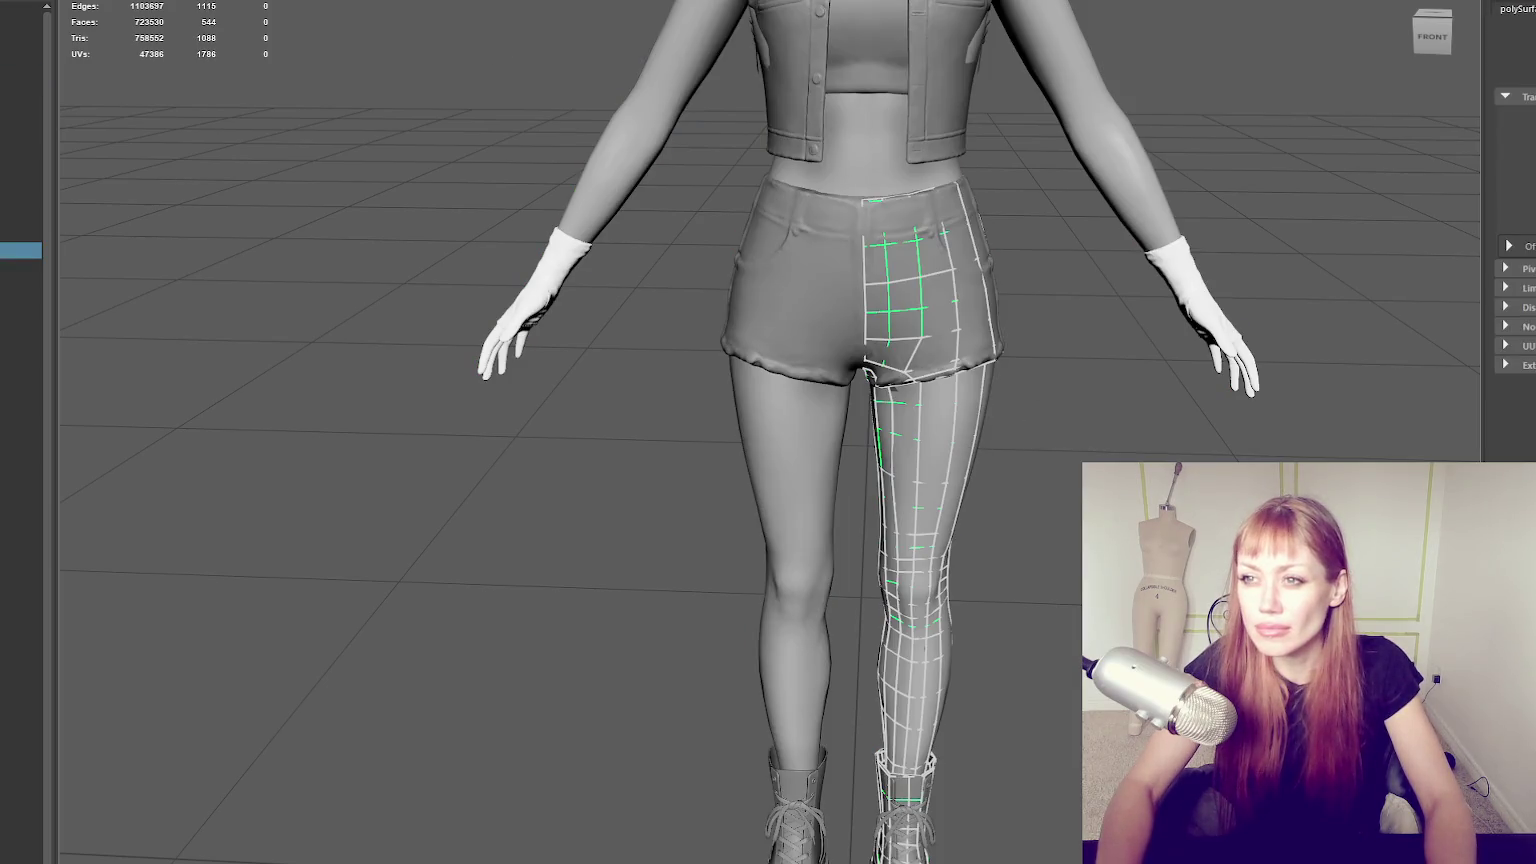
key(ctrl+1)
scroll(946, 472, down, 2)
Move the leg's pivot to the left of the knee.
key(w)
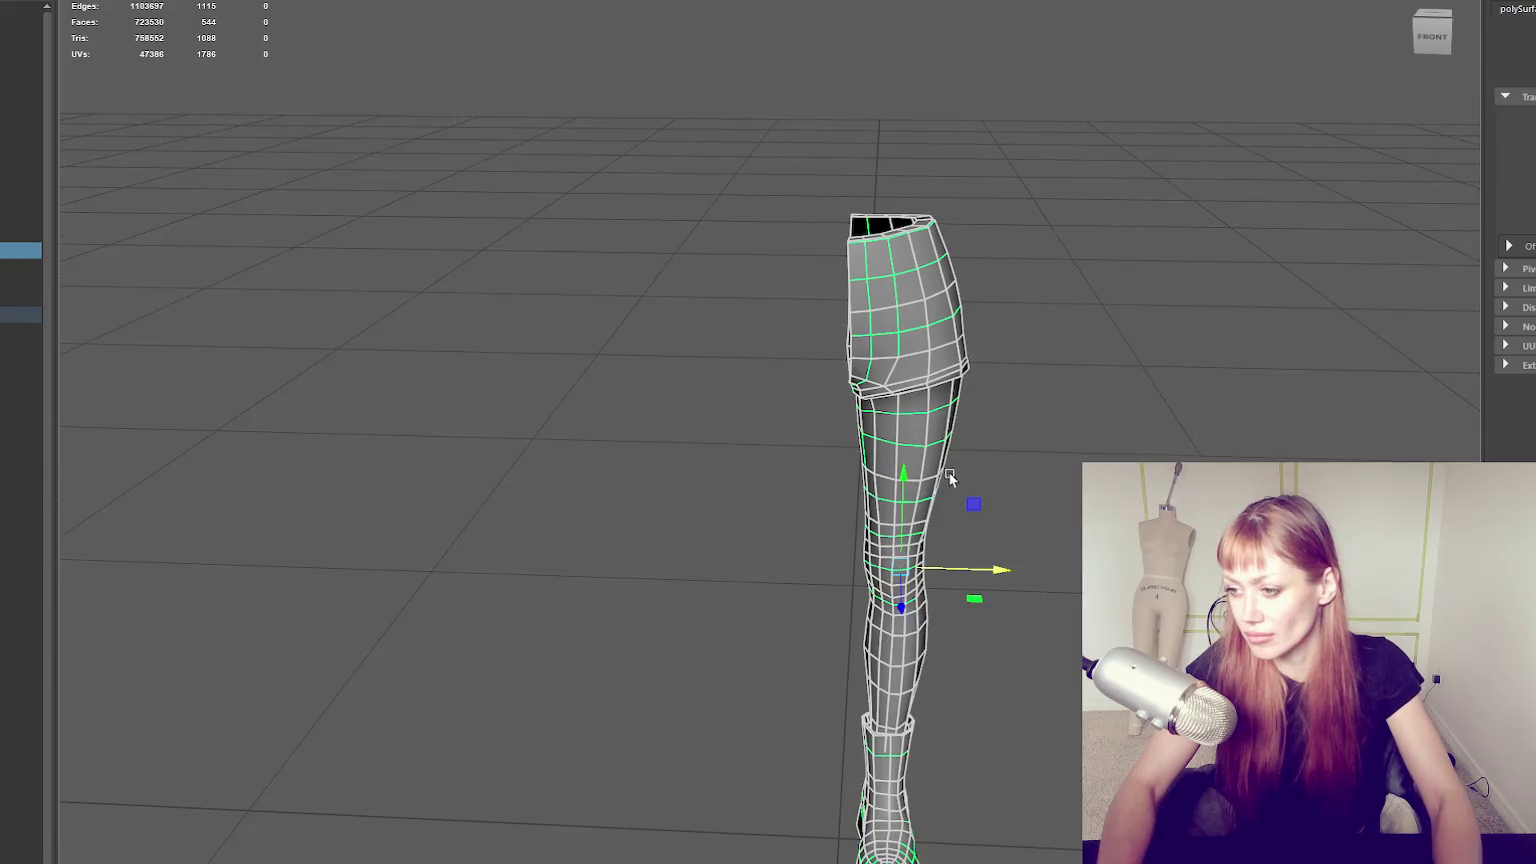
key(d)
drag(949, 557, 849, 330)
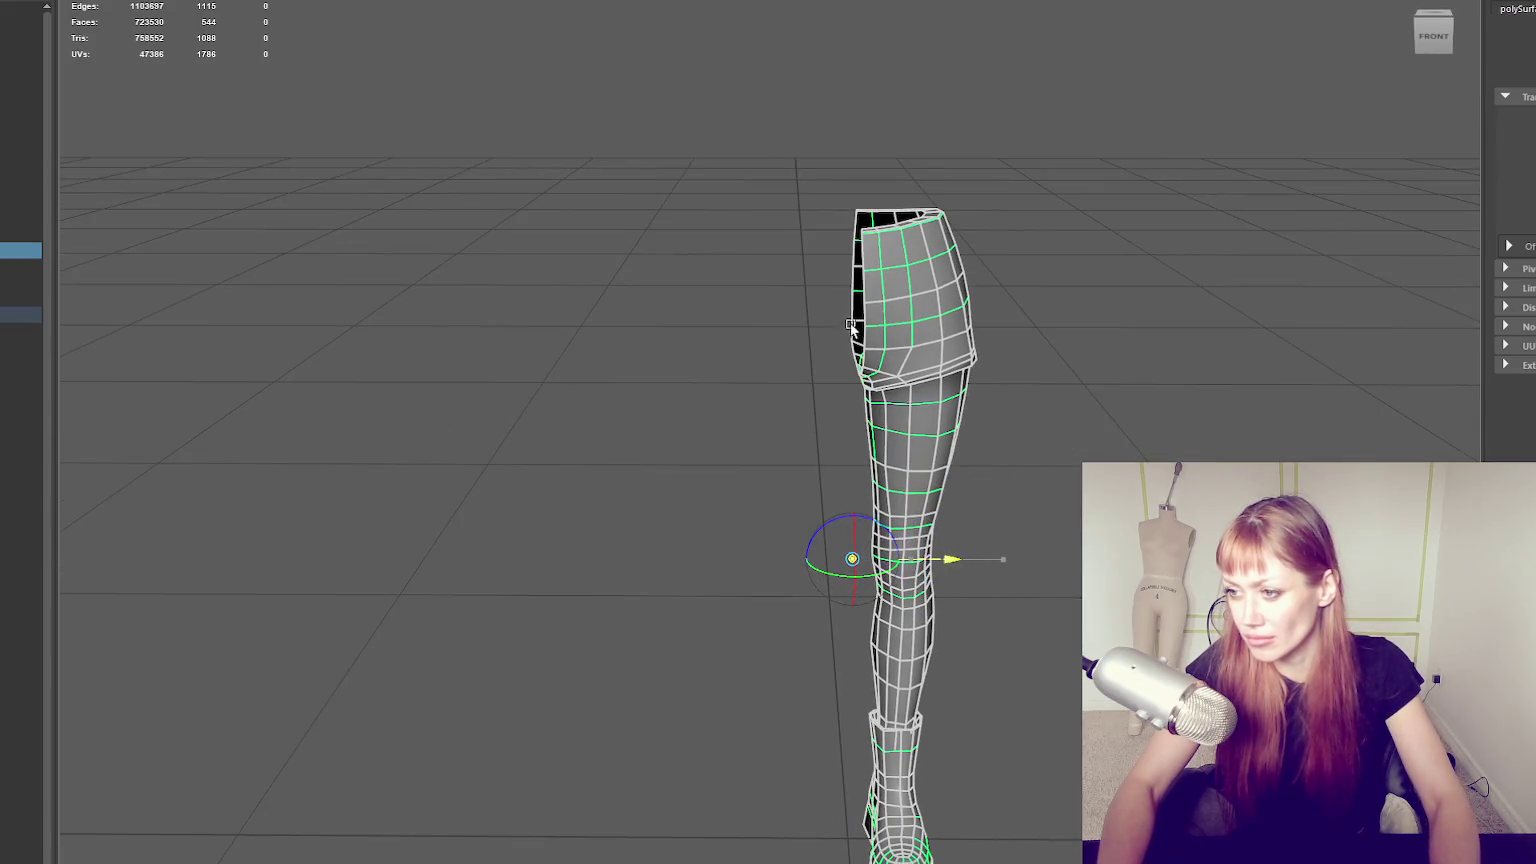
key(q)
mouse_move(994, 547)
alt+mouse_down()
mouse_move(706, 477)
mouse_move(871, 602)
mouse_move(850, 531)
mouse_move(850, 243)
mouse_move(904, 515)
mouse_move(731, 333)
mouse_move(634, 285)
mouse_move(638, 411)
mouse_move(717, 631)
mouse_move(892, 696)
mouse_move(919, 651)
mouse_move(535, 418)
mouse_move(555, 538)
mouse_move(724, 585)
mouse_move(727, 525)
mouse_move(713, 789)
mouse_move(573, 696)
mouse_move(564, 751)
mouse_move(723, 607)
mouse_move(727, 675)
alt+mouse_up()
Pull the sole's left-tip vertex down and pick vertices along the sole's top edge.
alt+drag(695, 582, 658, 524)
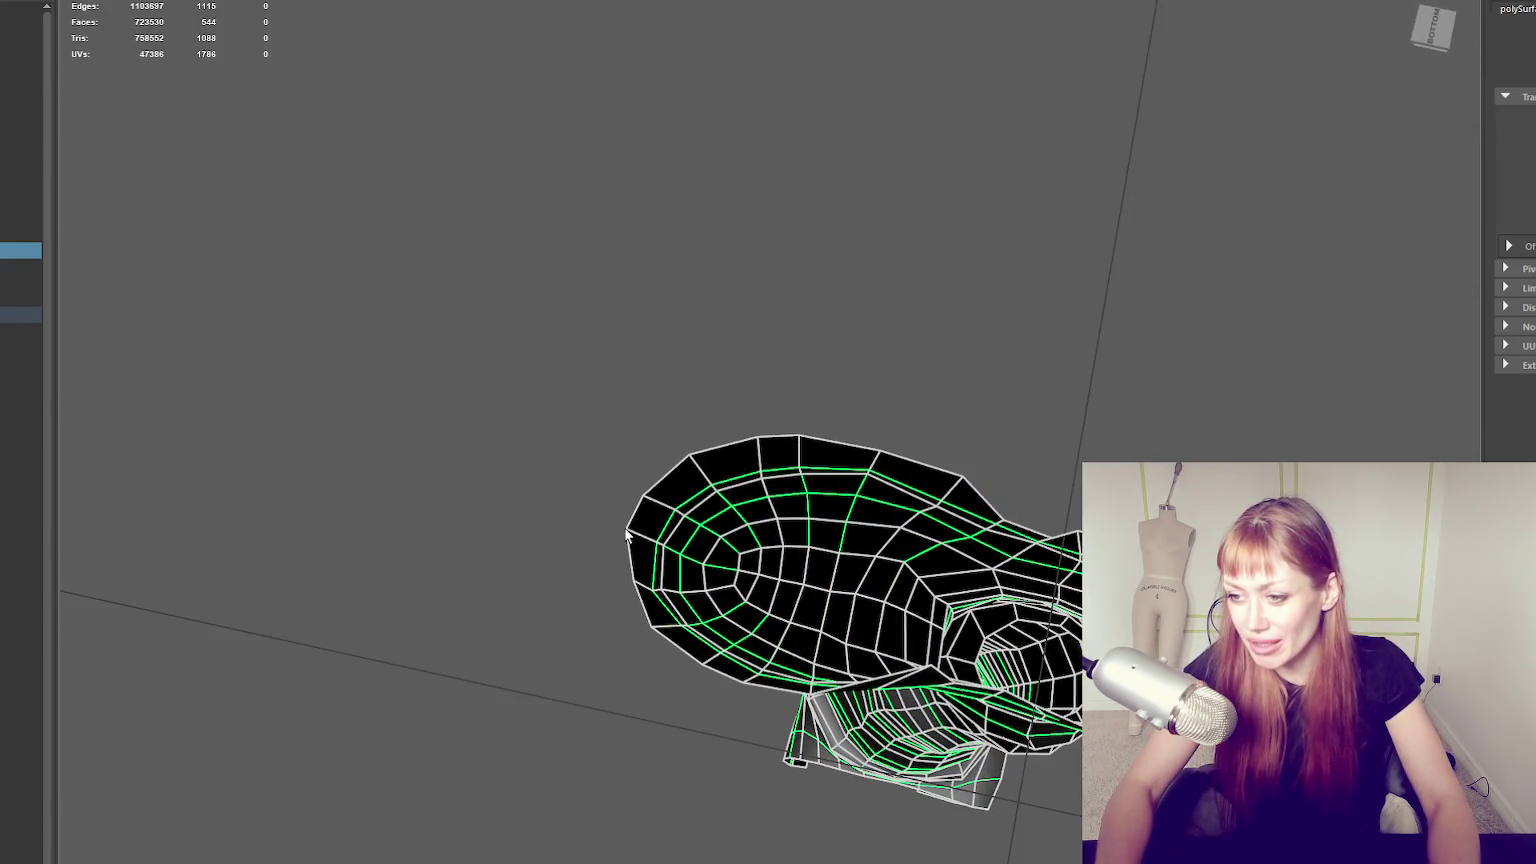
key(F9)
click(625, 531)
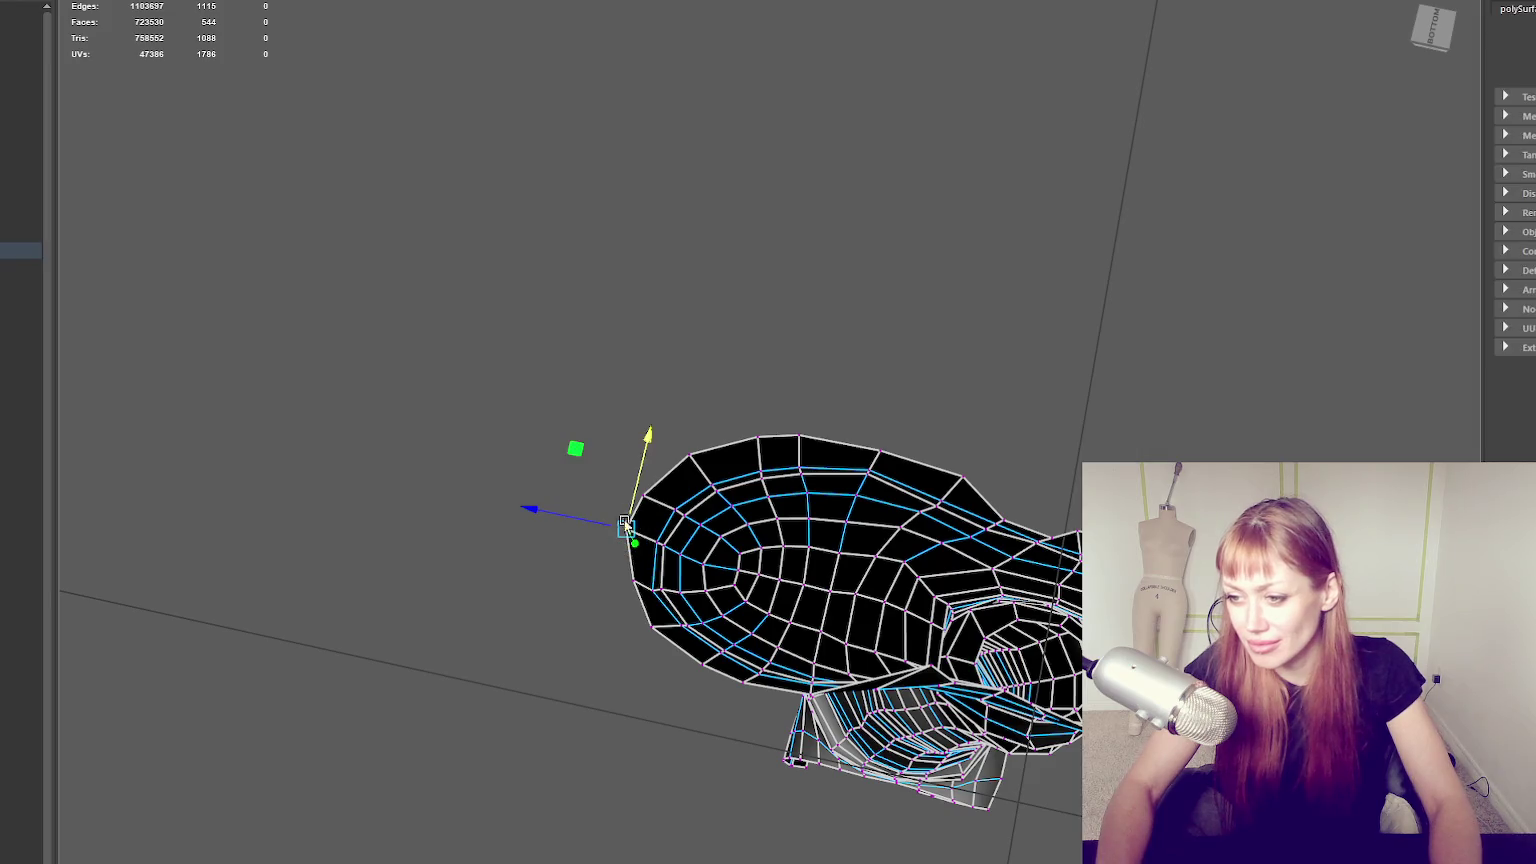
click(634, 477)
drag(611, 543, 641, 503)
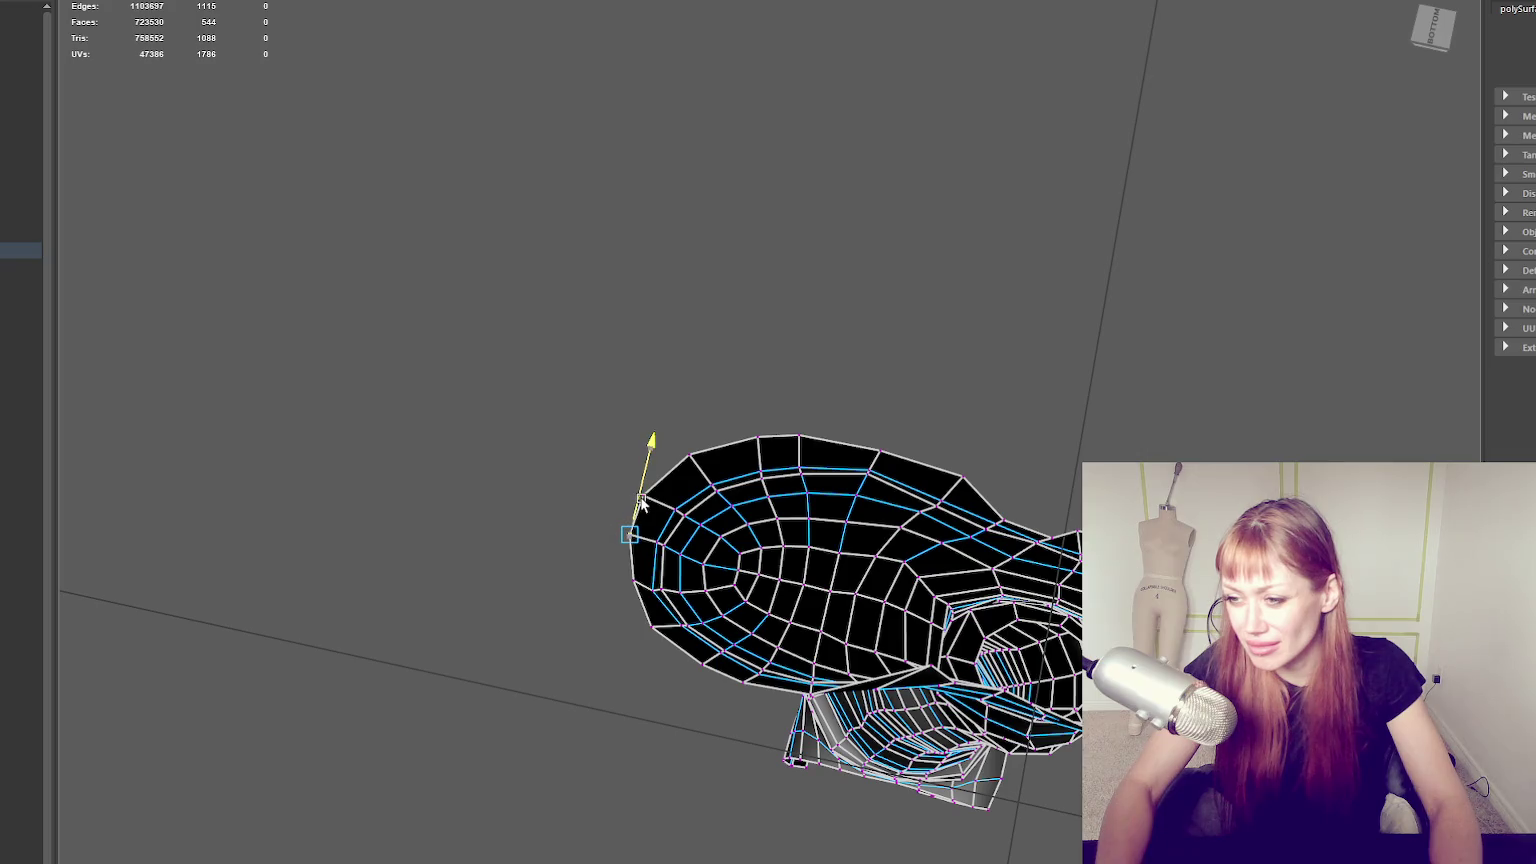
drag(628, 597, 636, 583)
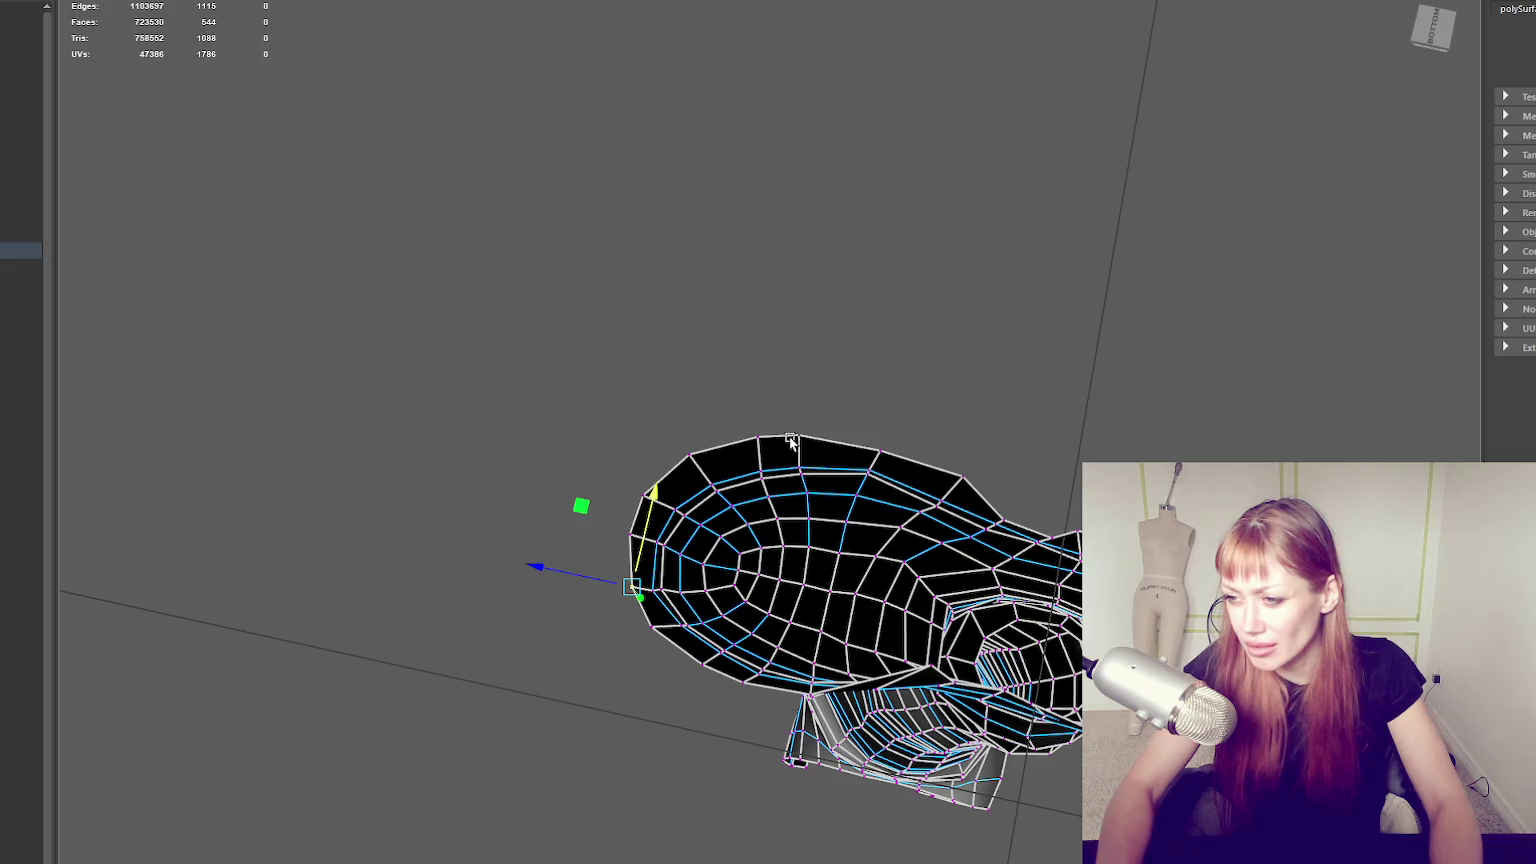
click(962, 481)
drag(967, 460, 968, 455)
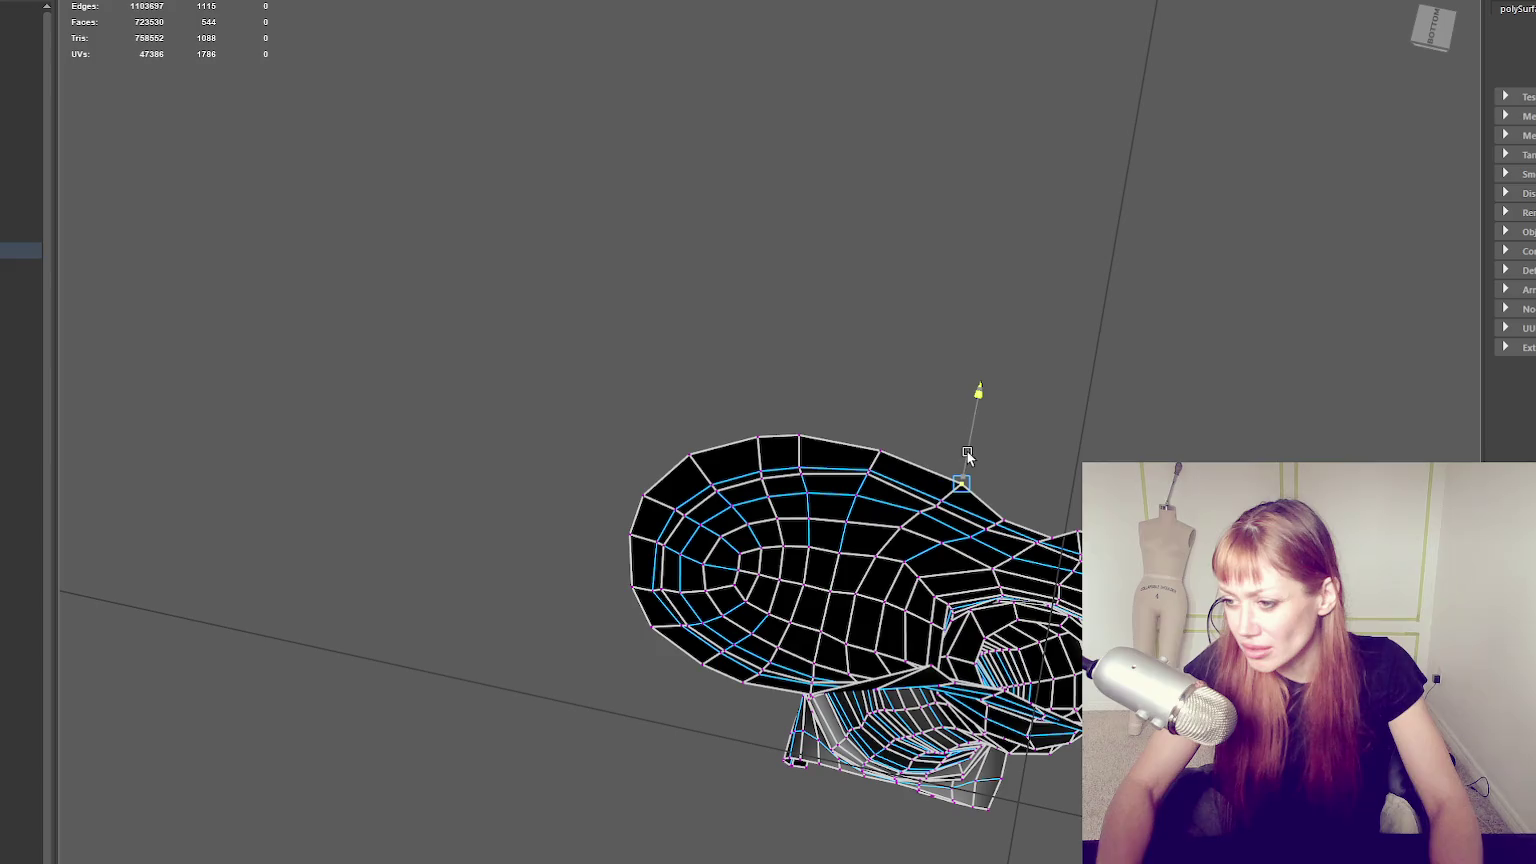
mouse_move(928, 668)
alt+mouse_down()
mouse_move(875, 510)
mouse_move(919, 355)
alt+mouse_up()
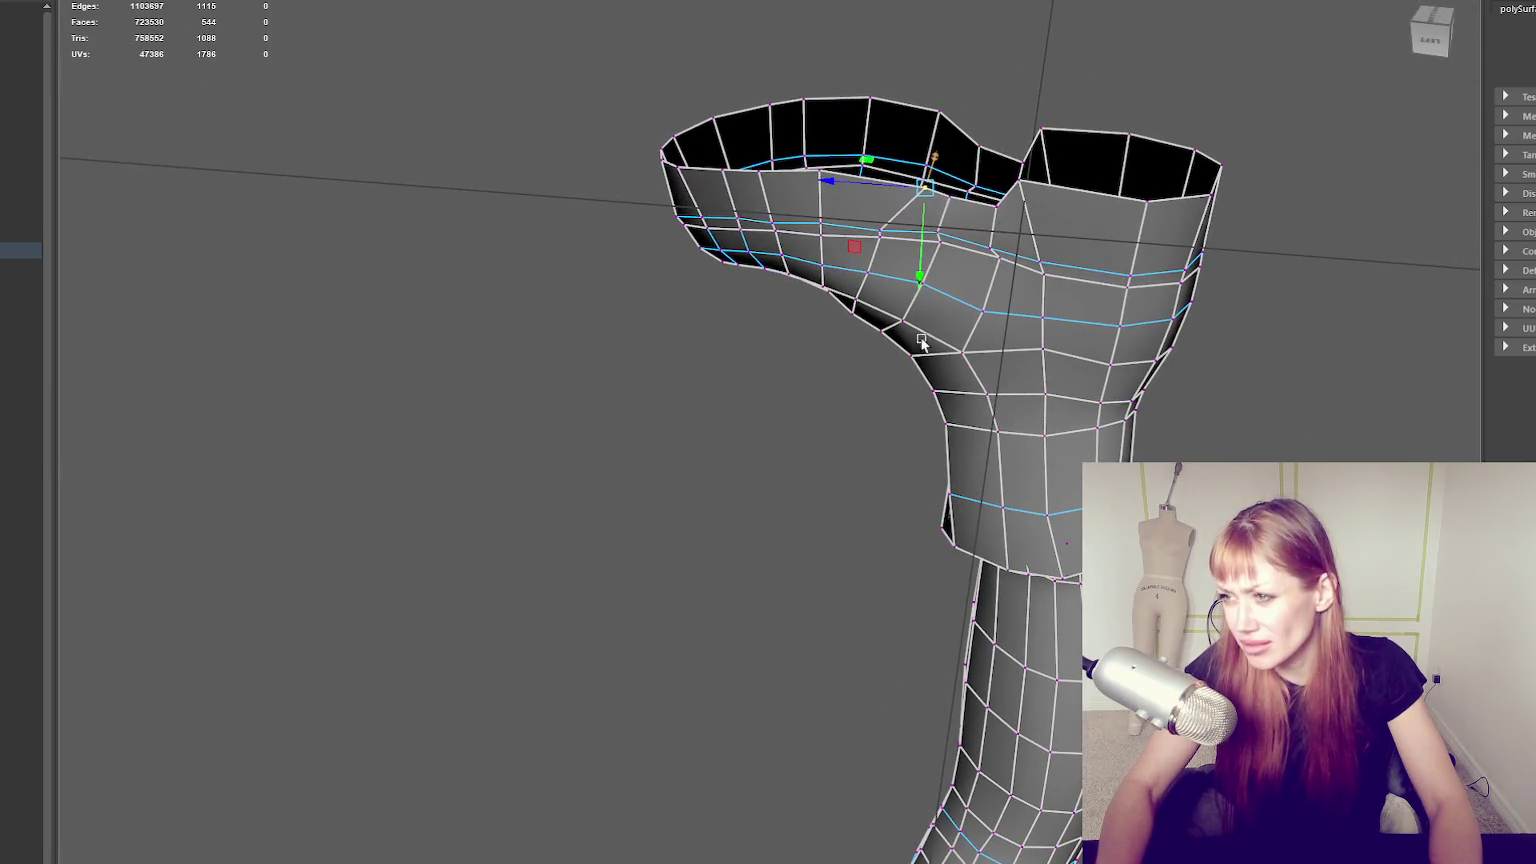
Raise a vertex slightly and pick vertices along the boot's upper rim.
drag(921, 245, 868, 233)
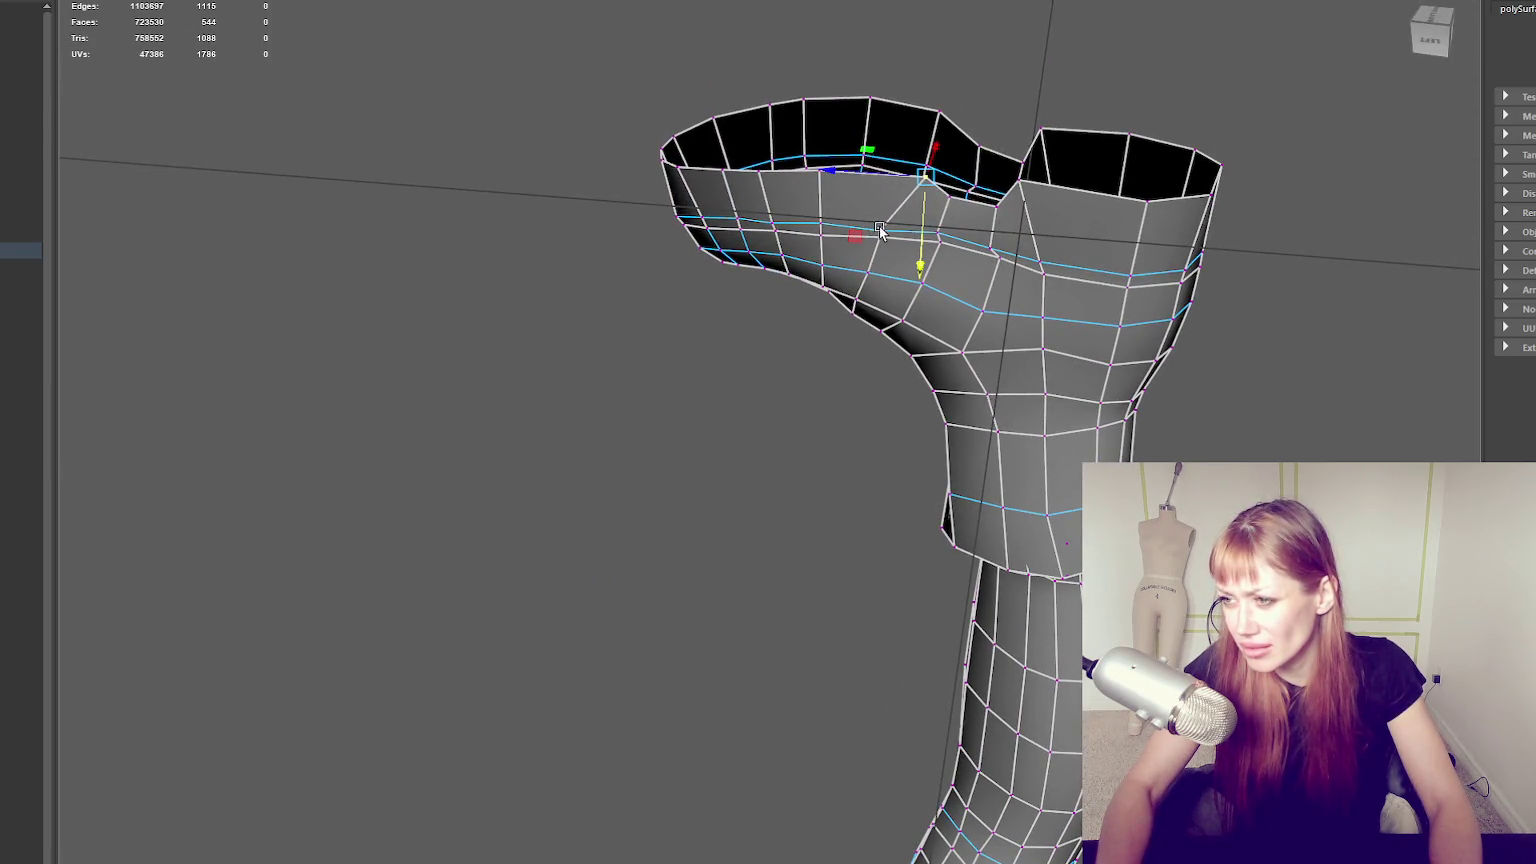
click(880, 231)
click(877, 231)
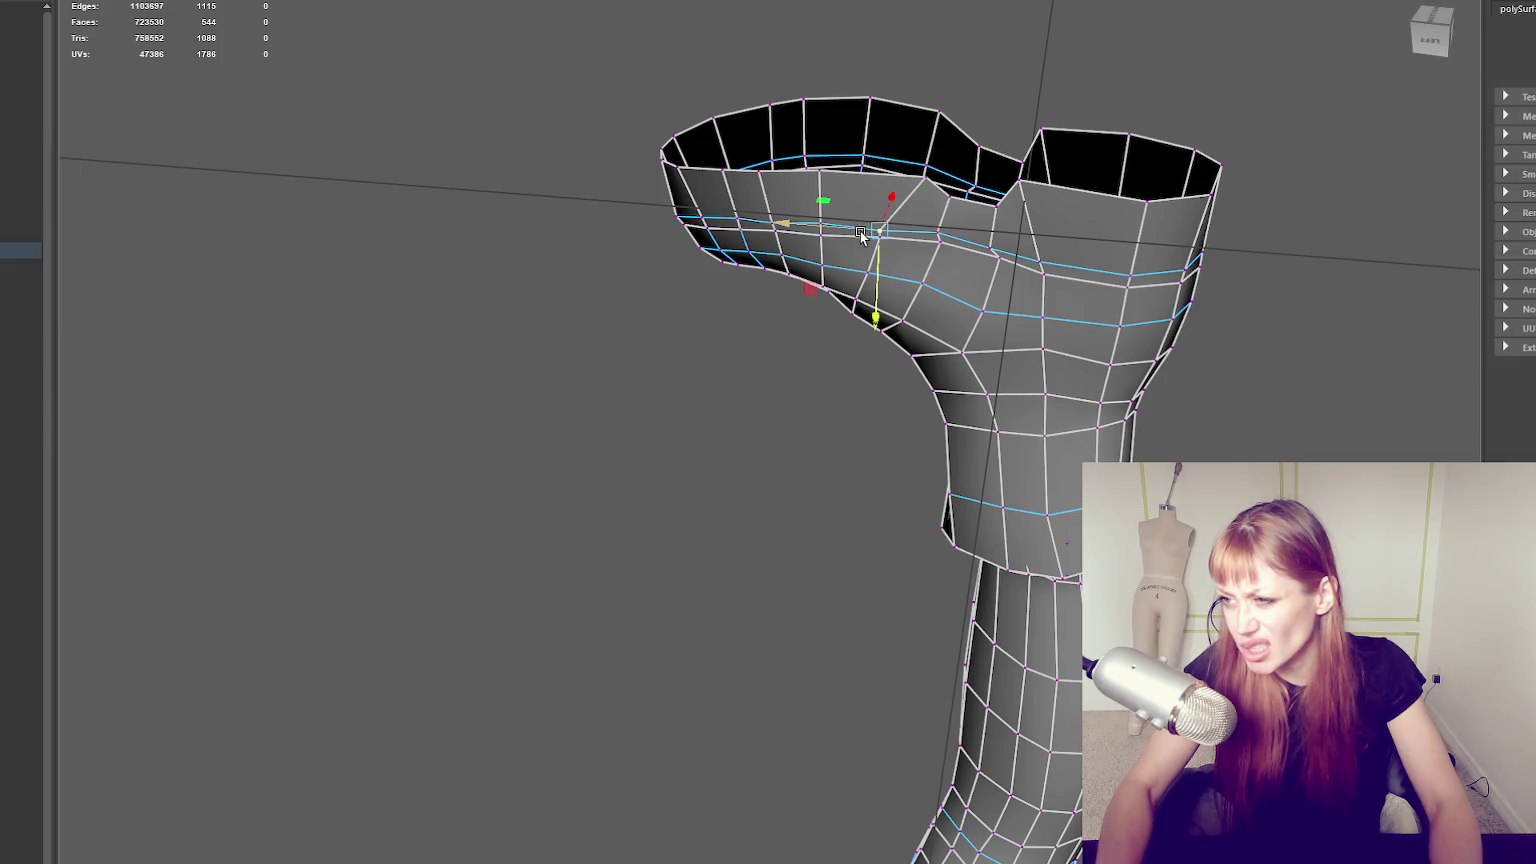
click(763, 226)
click(772, 221)
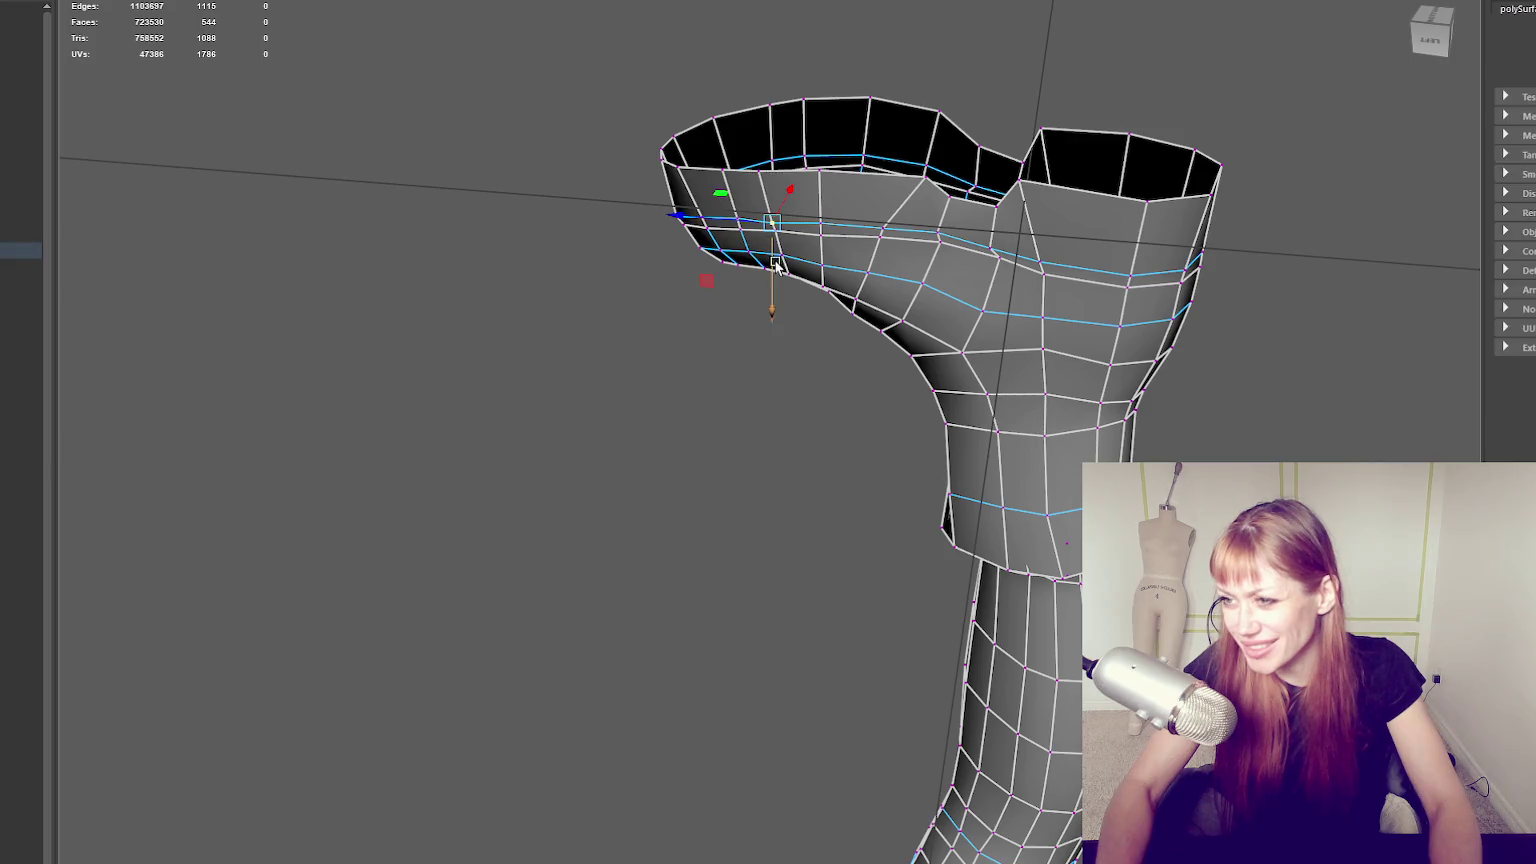
Select two edges on the boot's open top rim.
alt+drag(772, 262, 951, 320)
click(794, 425)
click(810, 420)
alt+drag(812, 425, 979, 493)
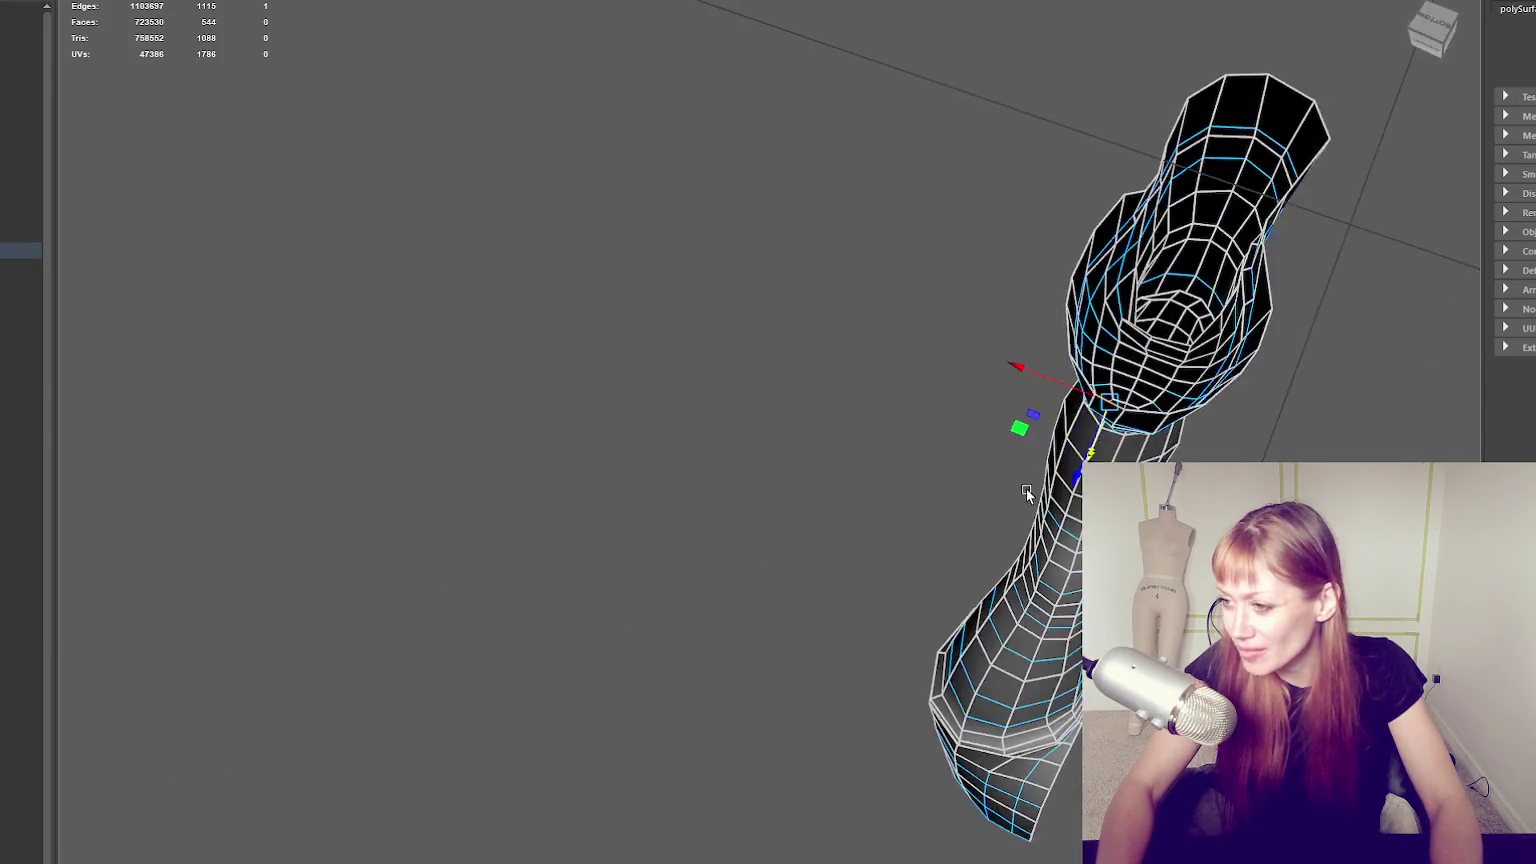
click(996, 474)
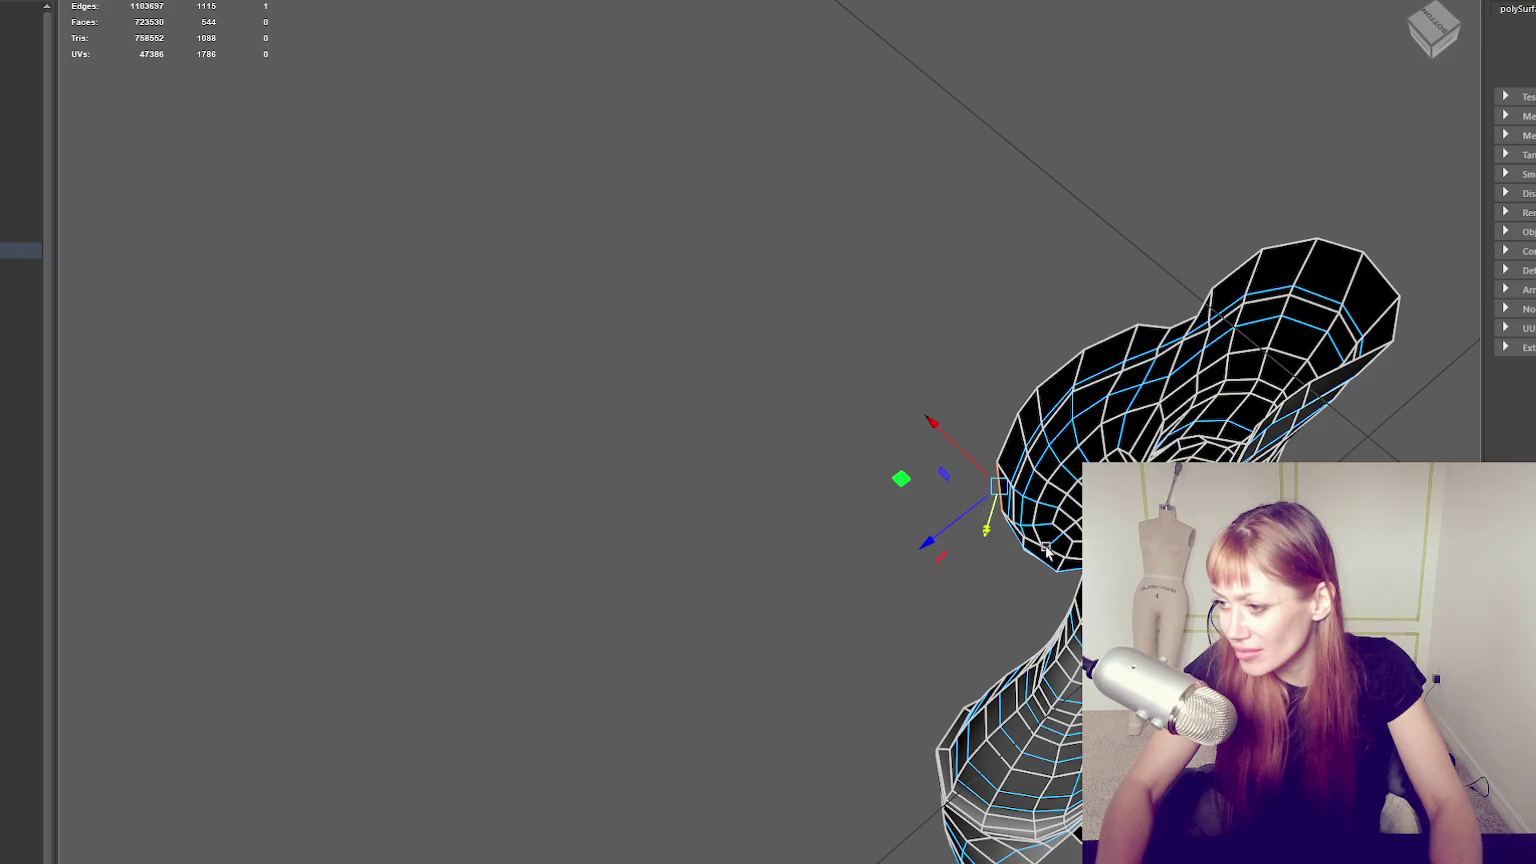
shift+click(1048, 551)
mouse_move(1048, 551)
alt+mouse_down()
mouse_move(990, 560)
mouse_move(1040, 340)
mouse_move(1105, 372)
alt+mouse_up()
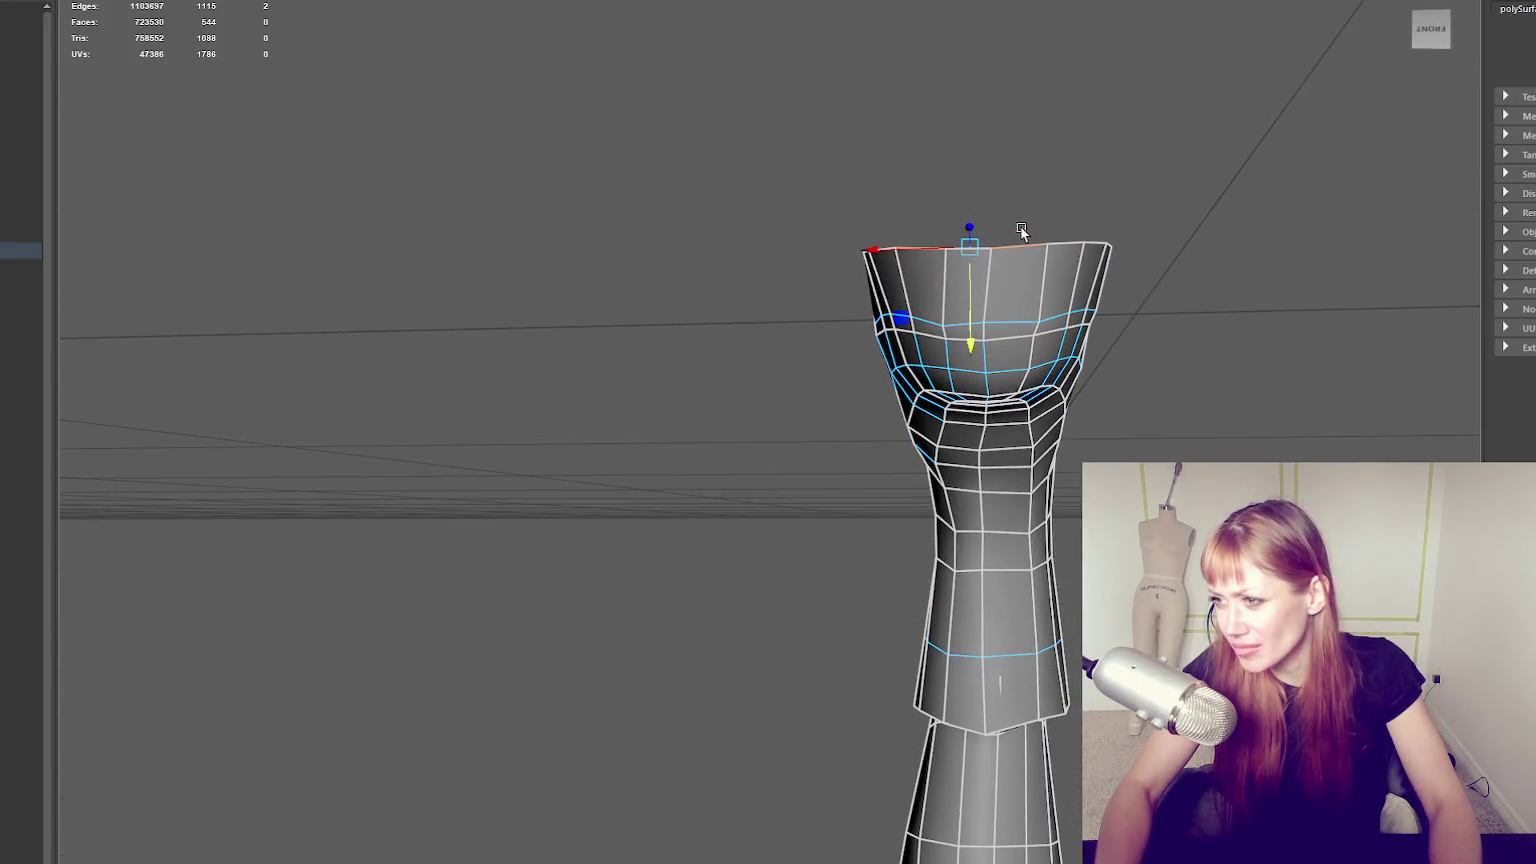
Bridge the two selected rim edges with a new face.
click(1085, 378)
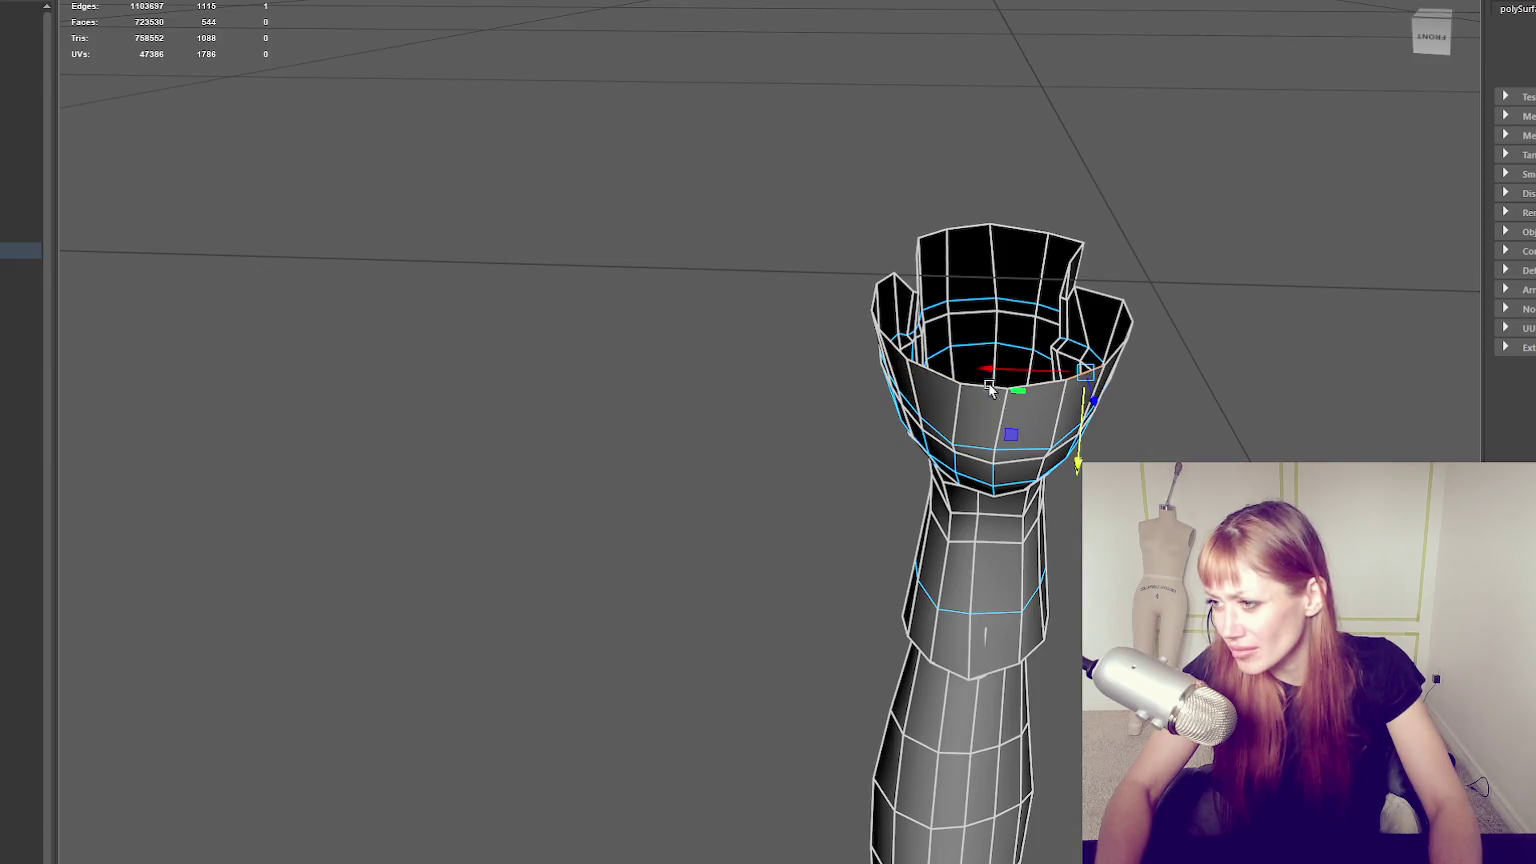
shift+right_drag(953, 345, 953, 300)
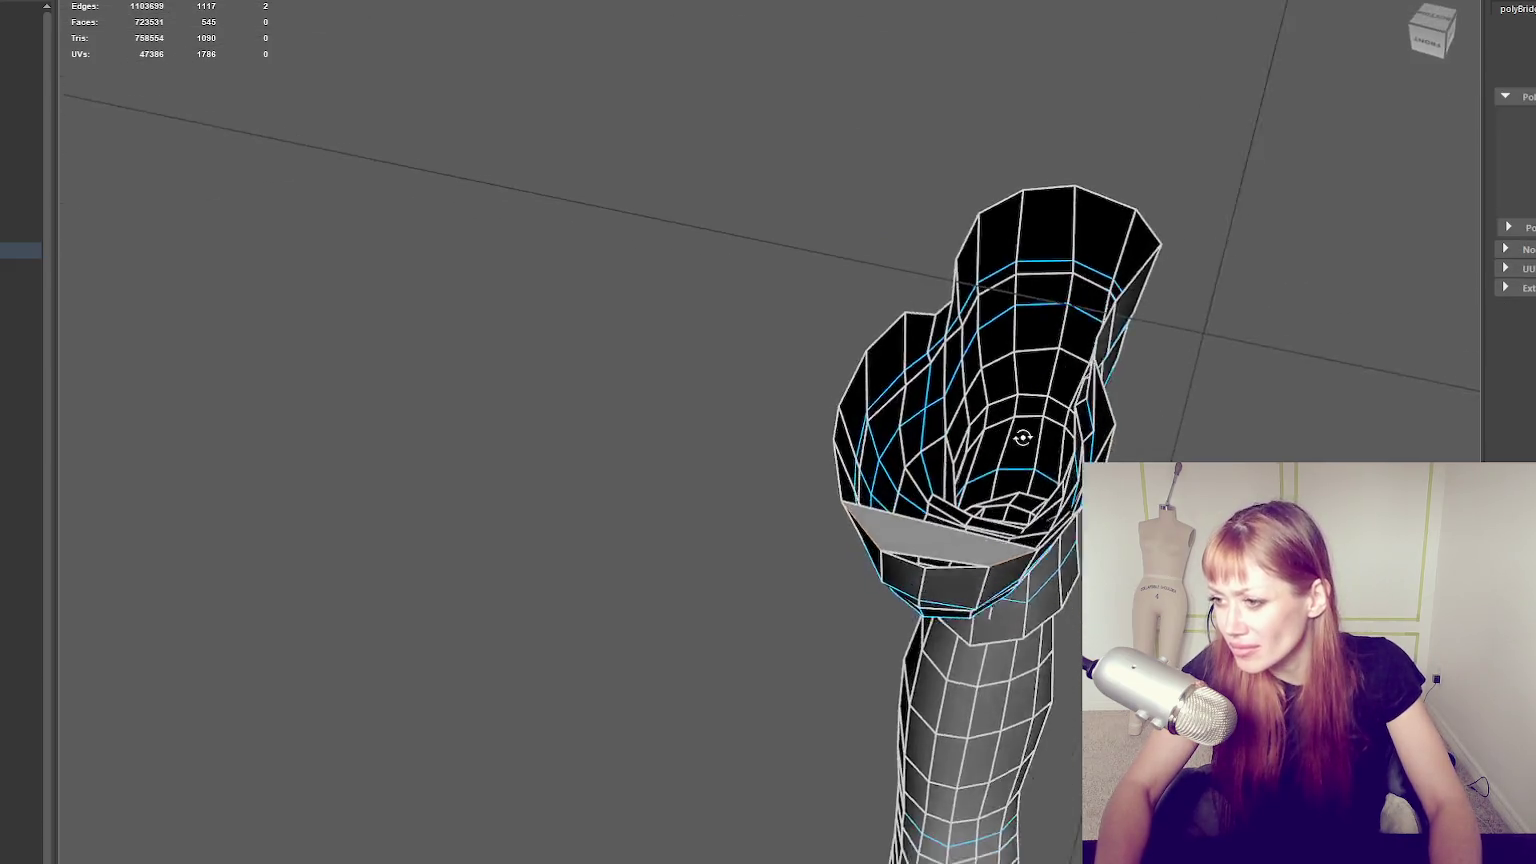
alt+drag(953, 345, 918, 470)
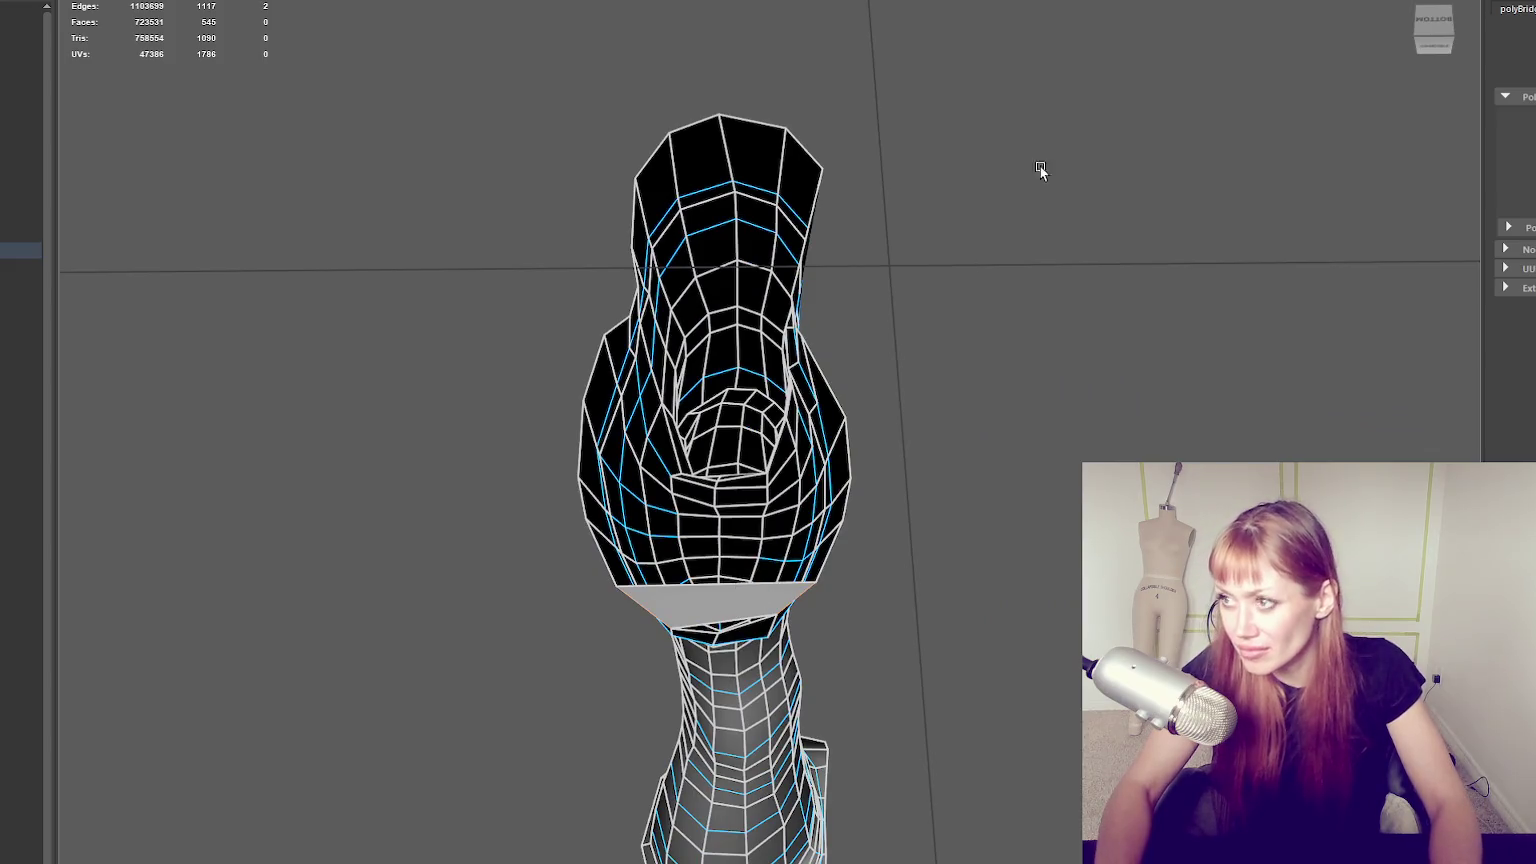
Insert an edge loop across the bridged face and clear the selection.
shift+right_drag(757, 578, 722, 620)
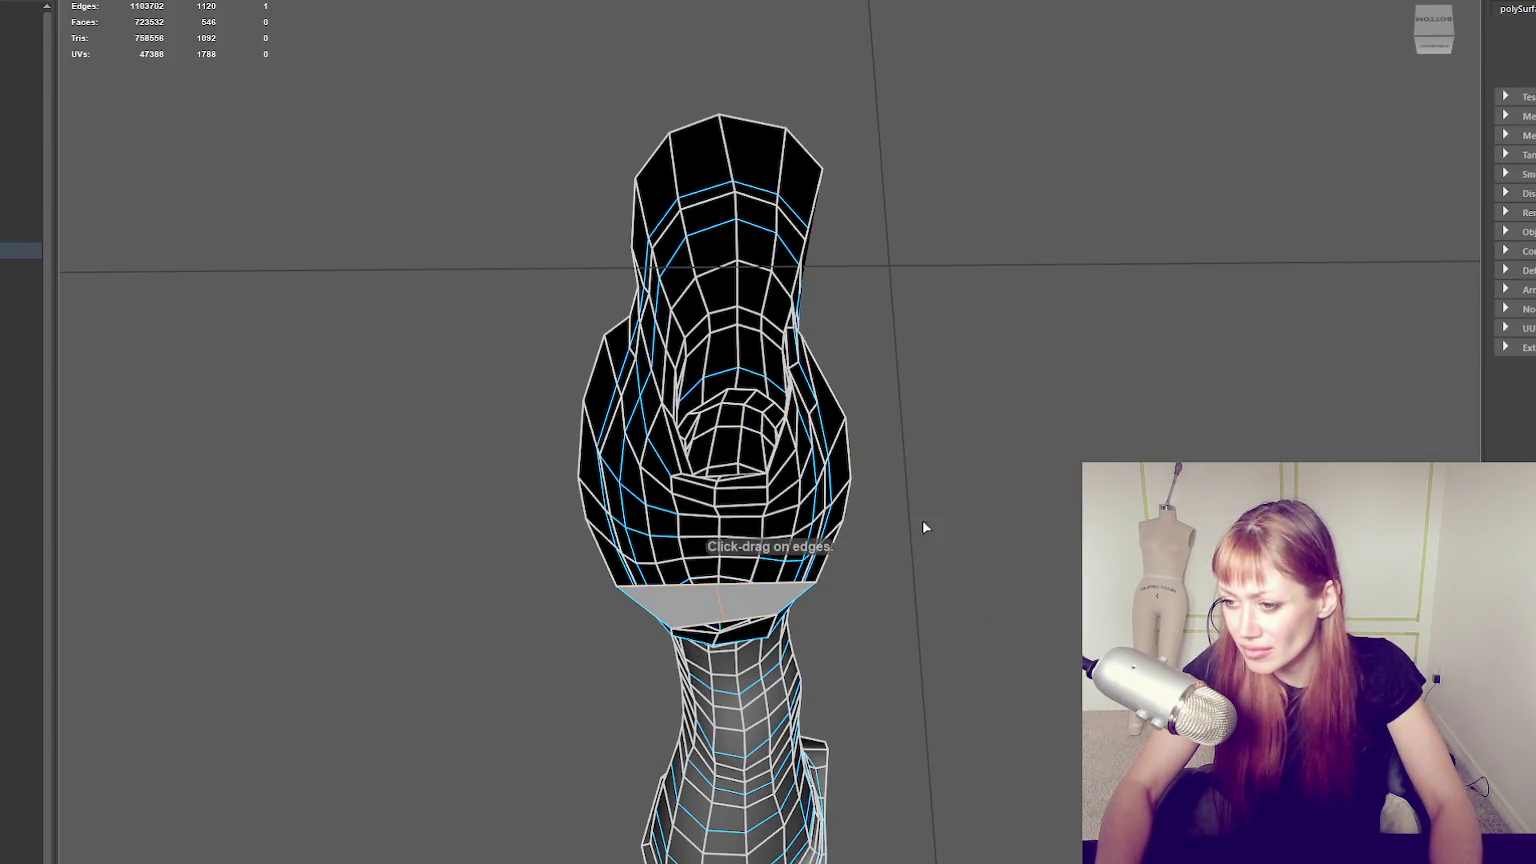
alt+drag(918, 530, 960, 492)
right_drag(960, 492, 922, 470)
drag(790, 580, 787, 598)
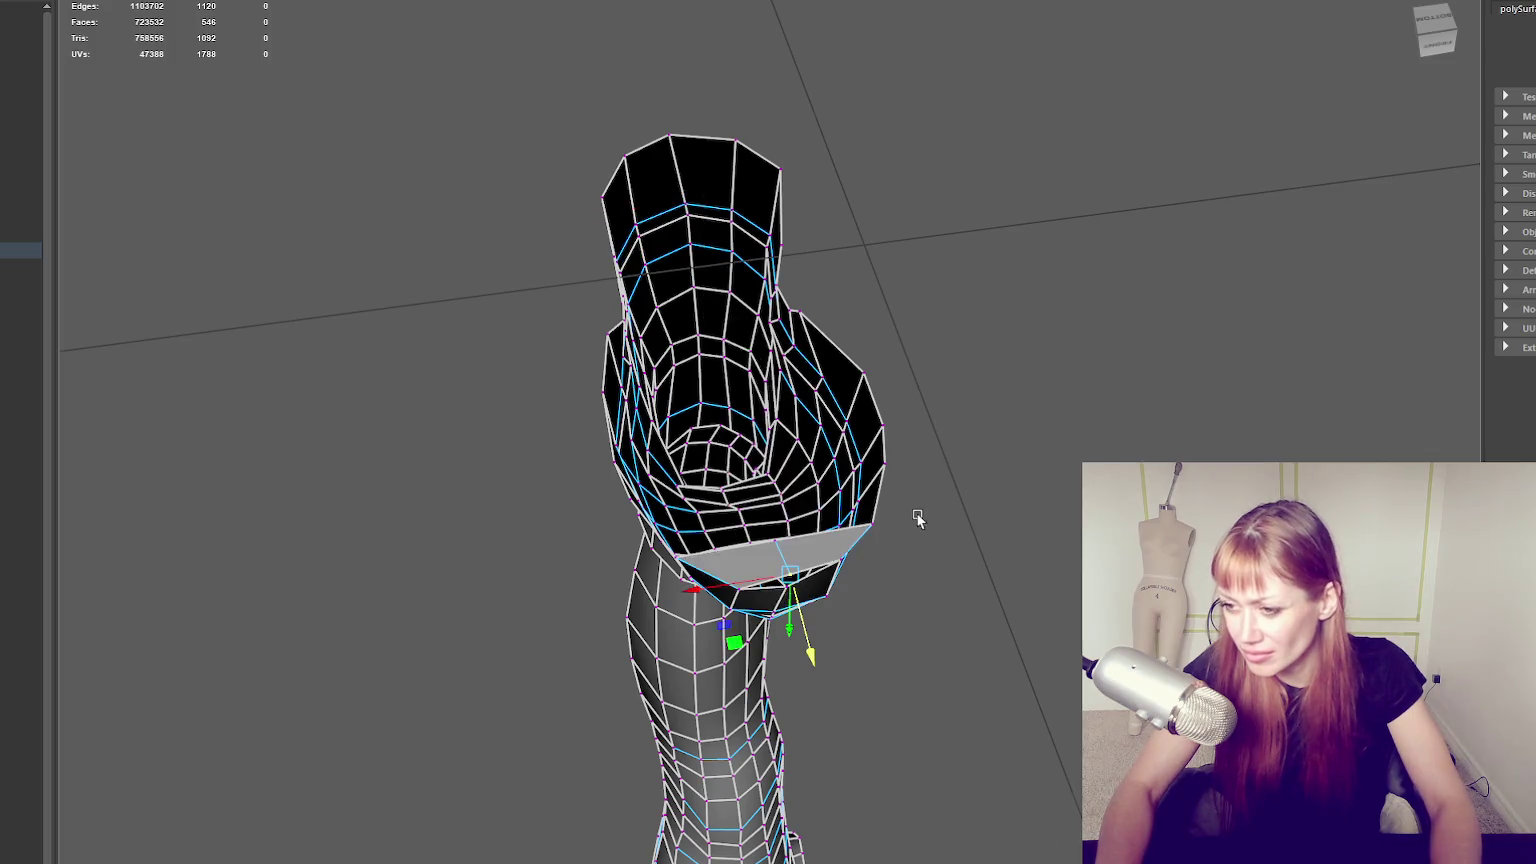
alt+drag(918, 518, 888, 377)
click(525, 31)
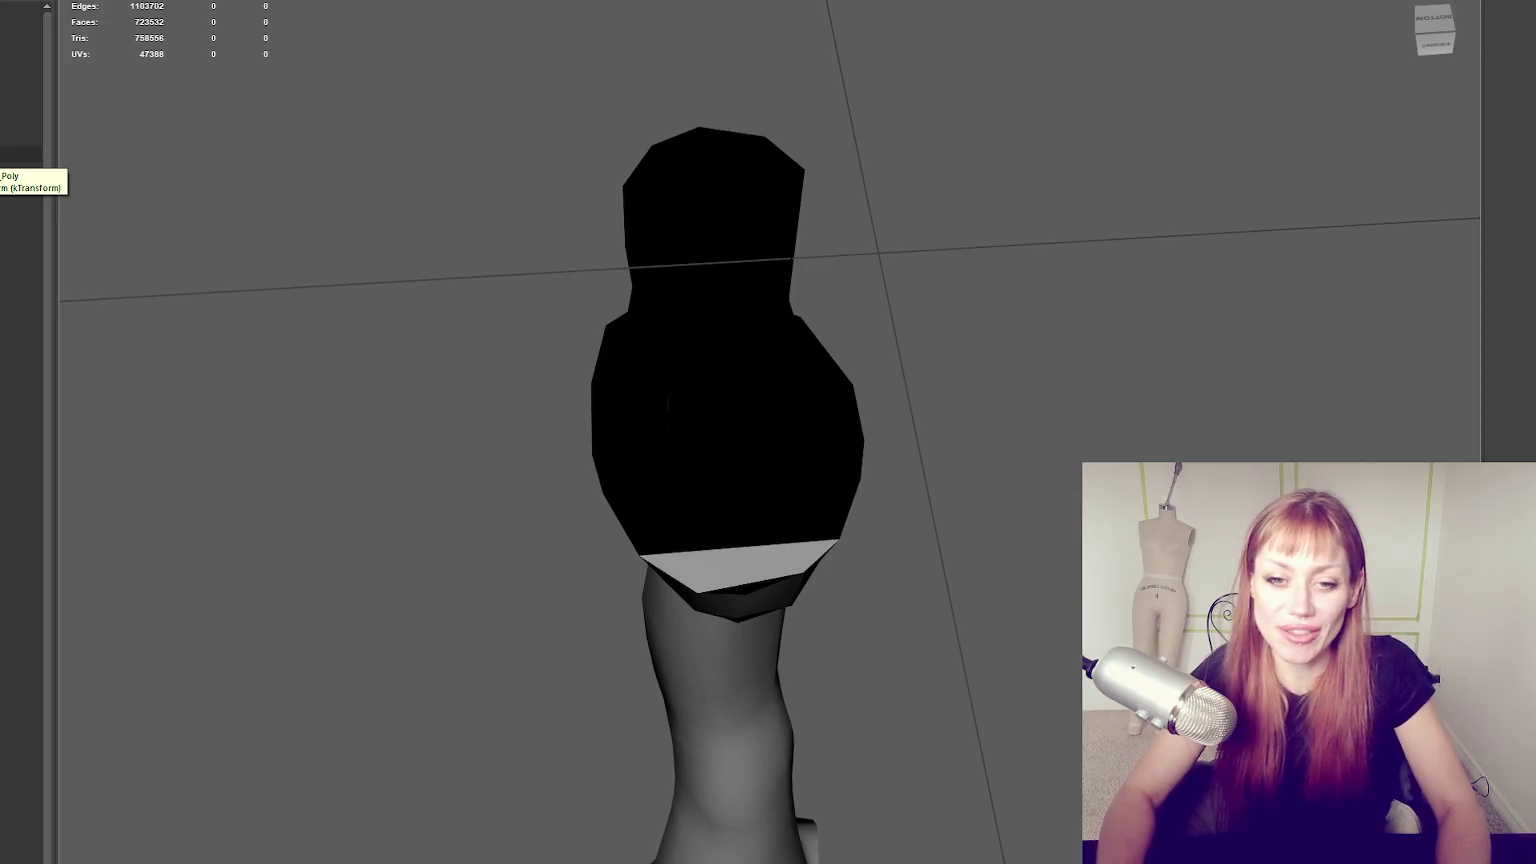
Select BODY_HIFI in the Outliner instead of the boot and make it live.
click(634, 252)
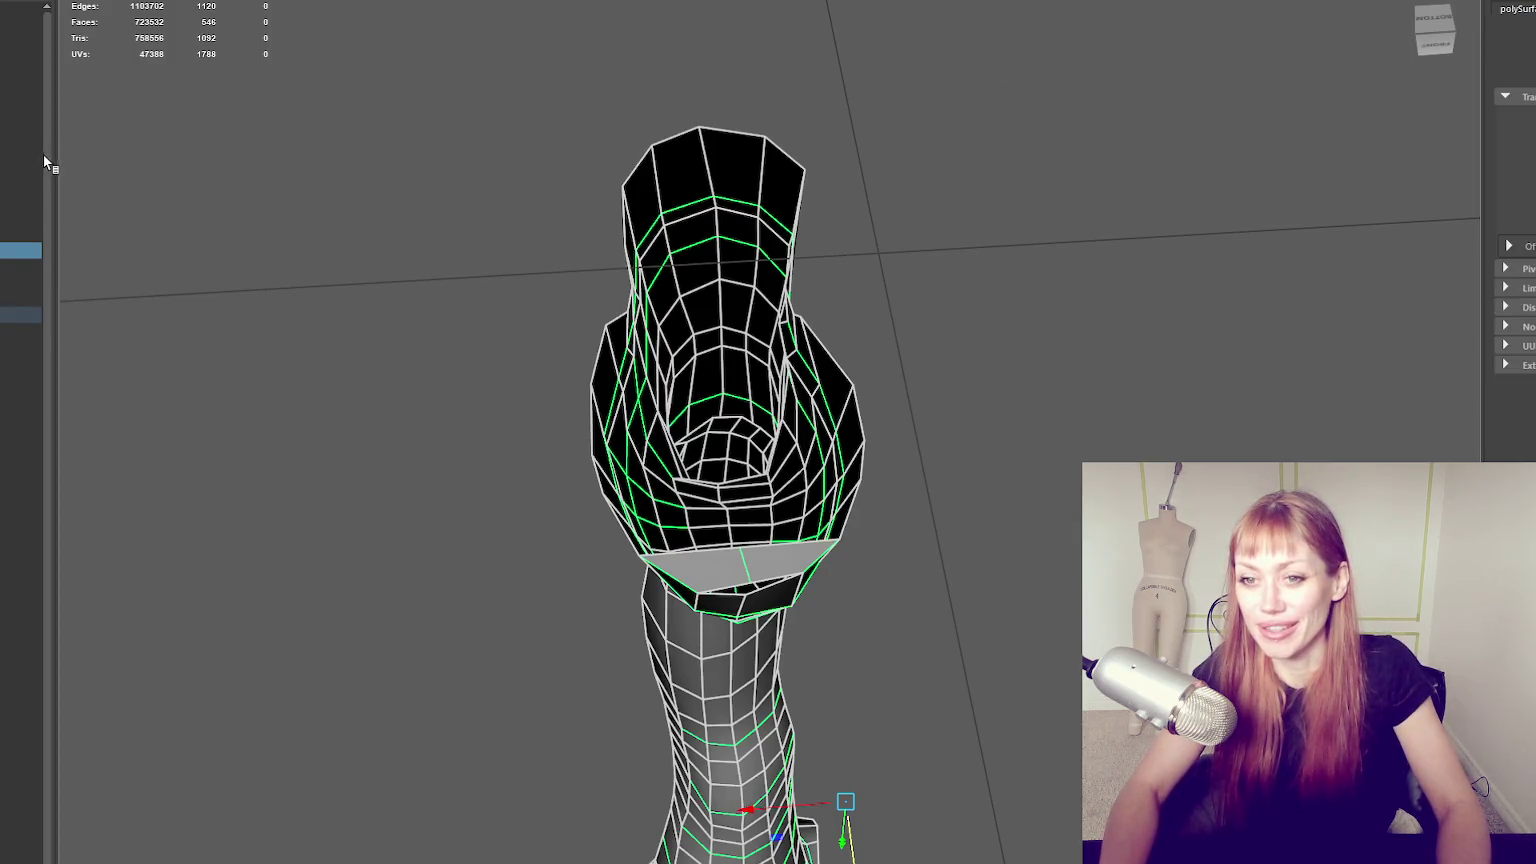
click(250, 158)
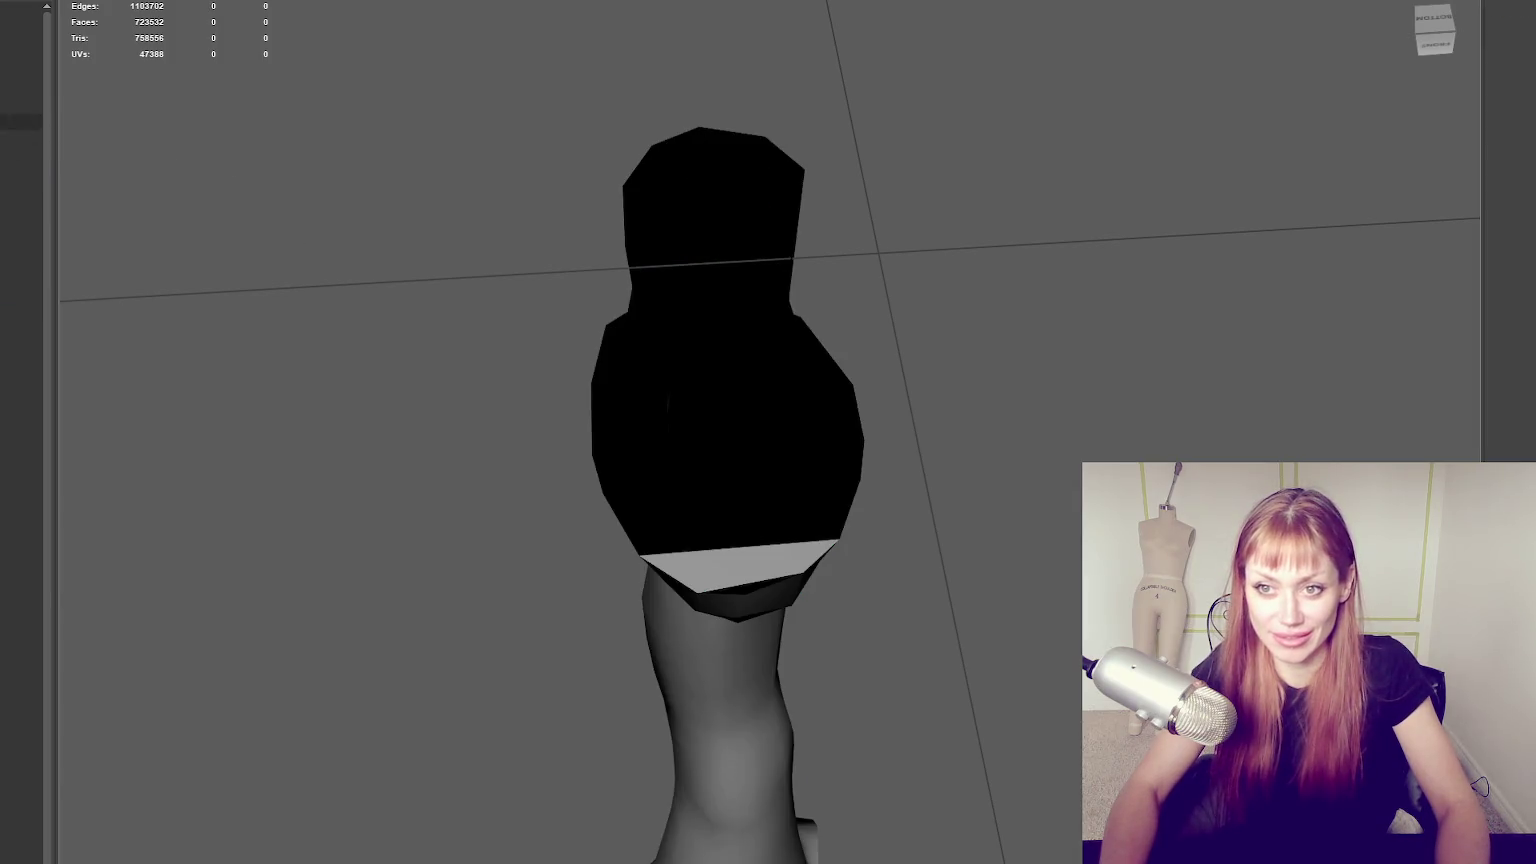
click(20, 122)
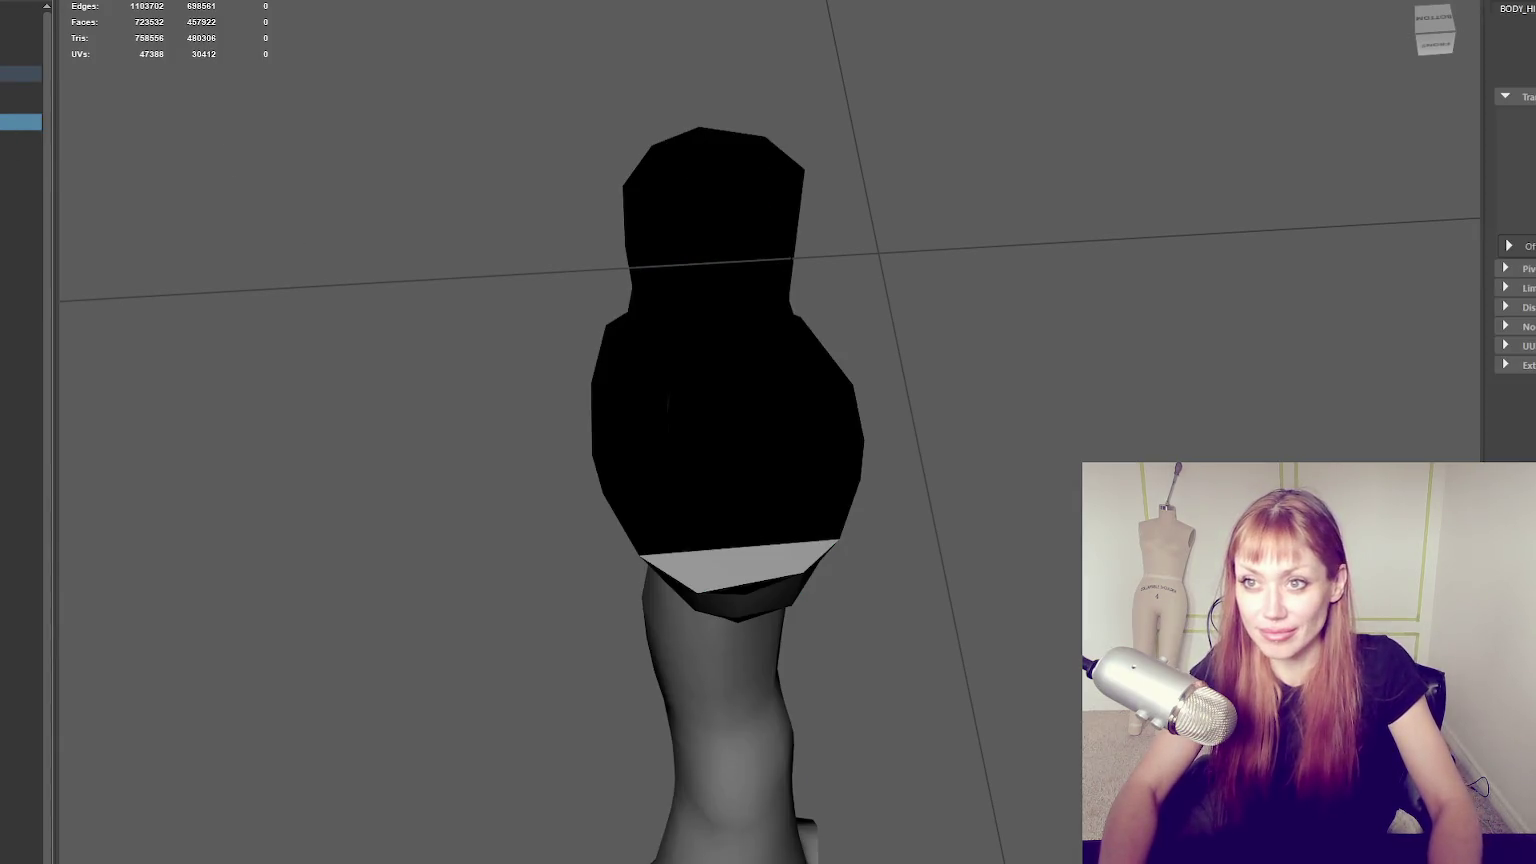
click(730, 490)
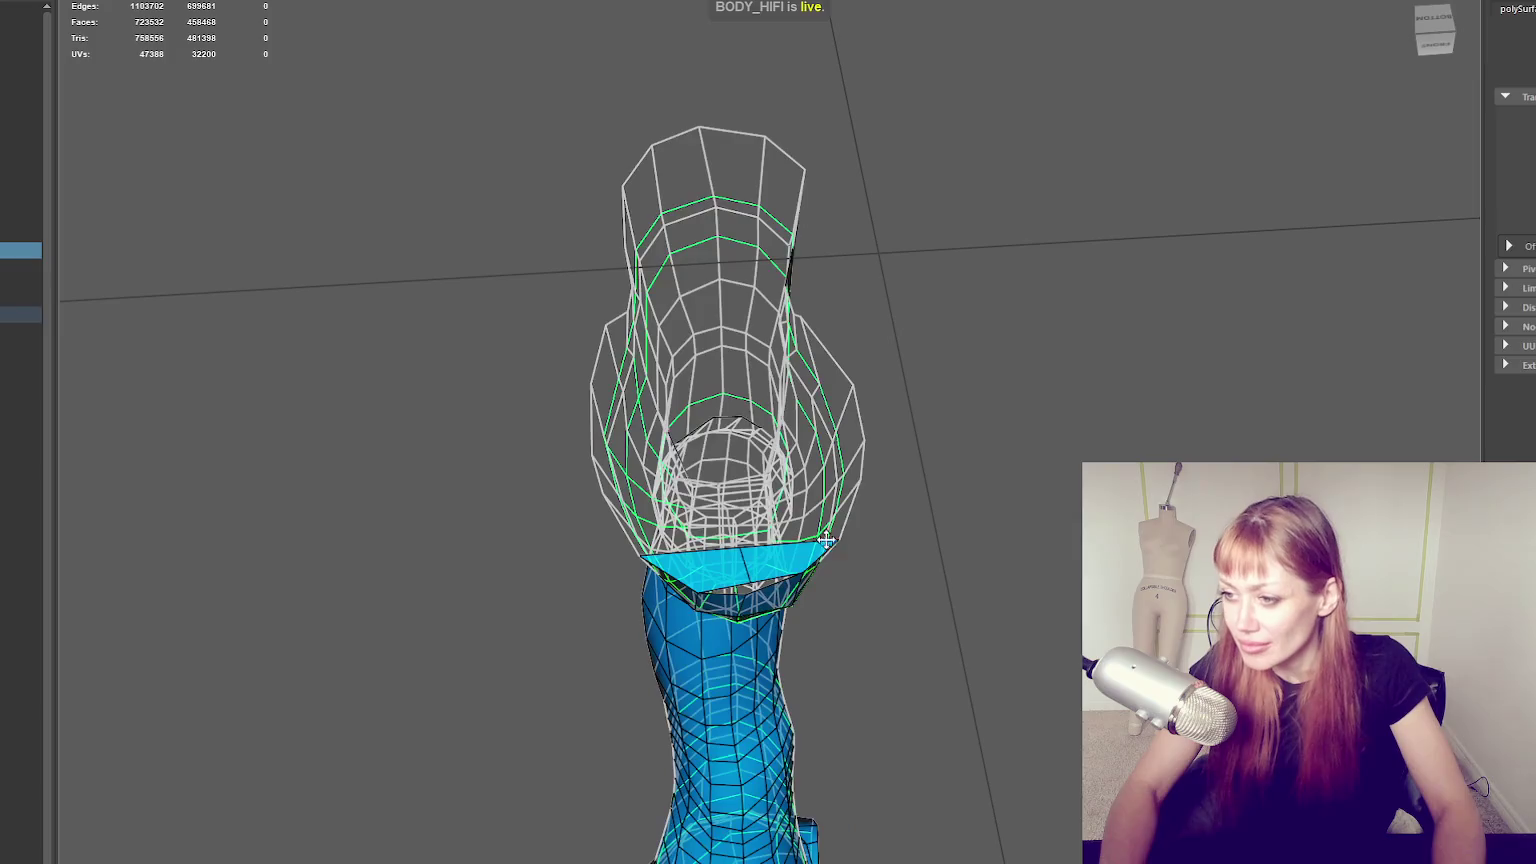
alt+drag(850, 340, 984, 333)
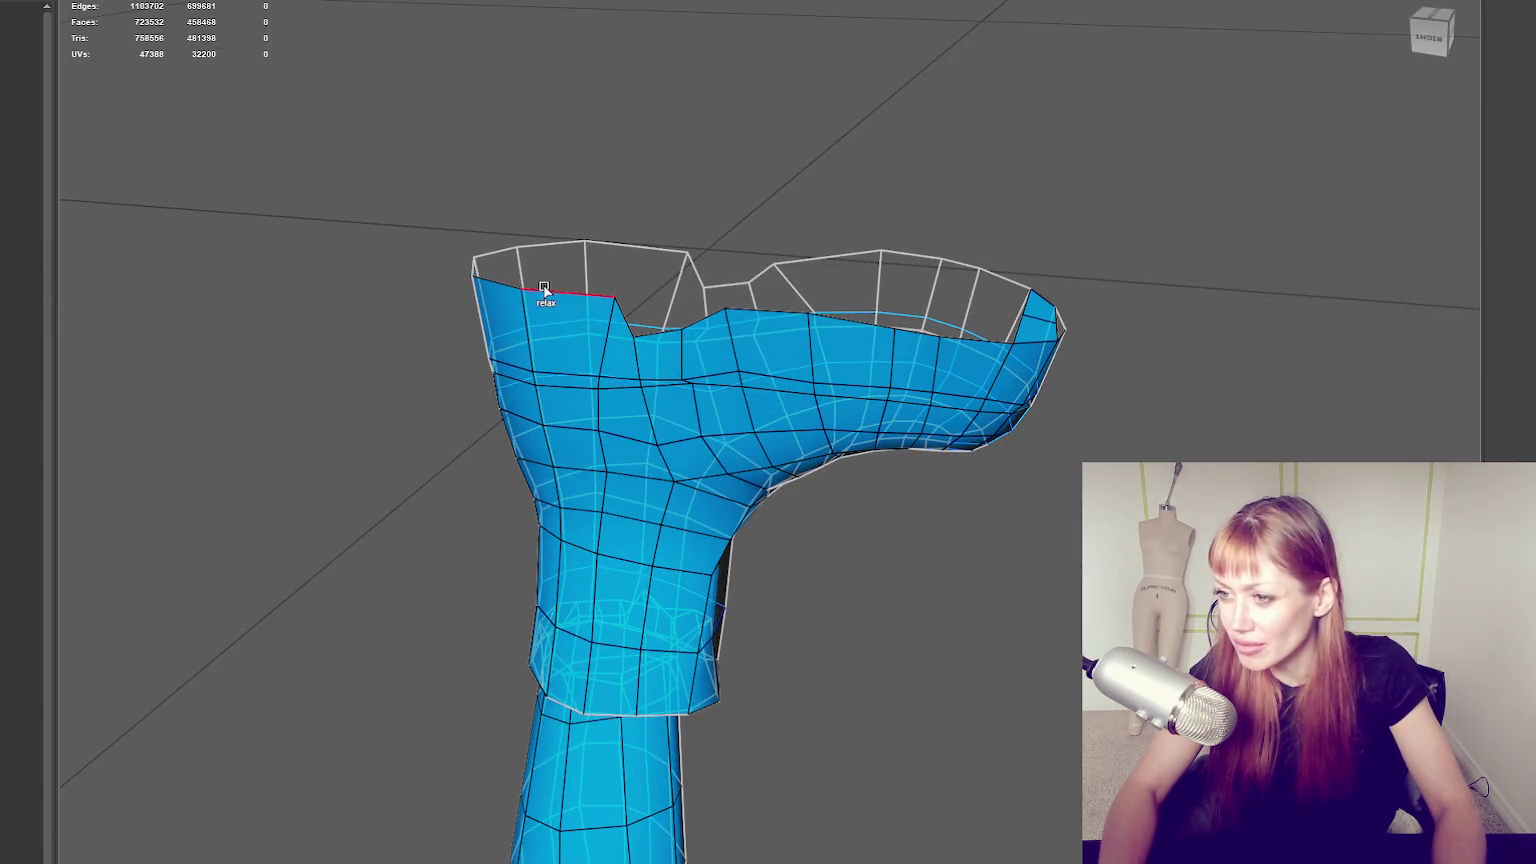
alt+drag(615, 238, 915, 515)
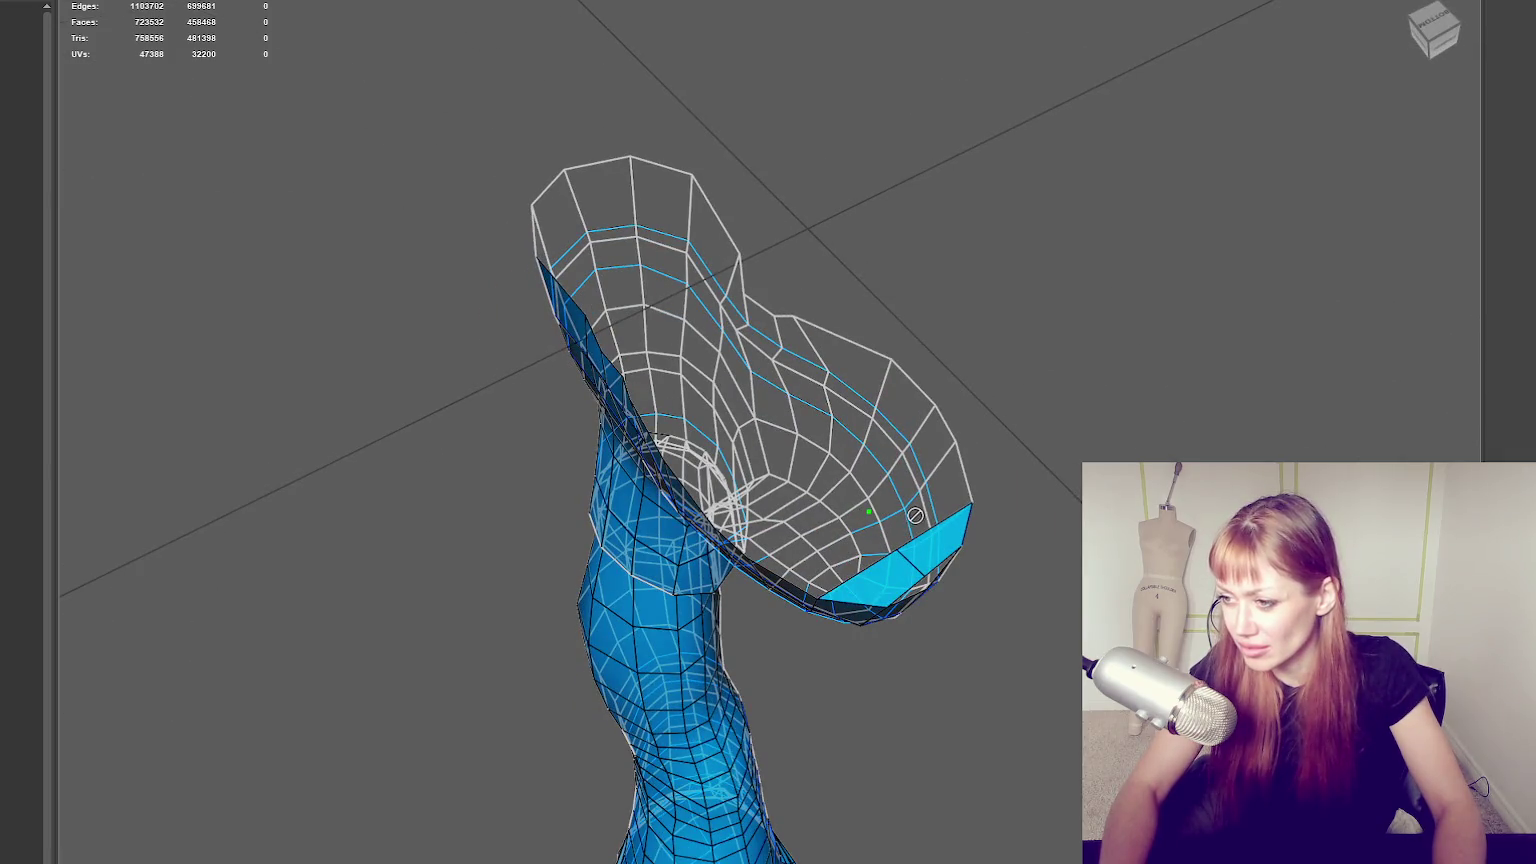
mouse_move(956, 428)
alt+mouse_down()
mouse_move(1402, 374)
mouse_move(1017, 393)
mouse_move(768, 247)
mouse_move(1052, 182)
mouse_move(646, 309)
mouse_move(651, 223)
alt+mouse_up()
mouse_move(651, 223)
alt+right_down()
mouse_move(559, 216)
mouse_move(500, 243)
mouse_move(761, 238)
mouse_move(782, 315)
mouse_move(868, 411)
alt+right_up()
alt+drag(868, 411, 920, 133)
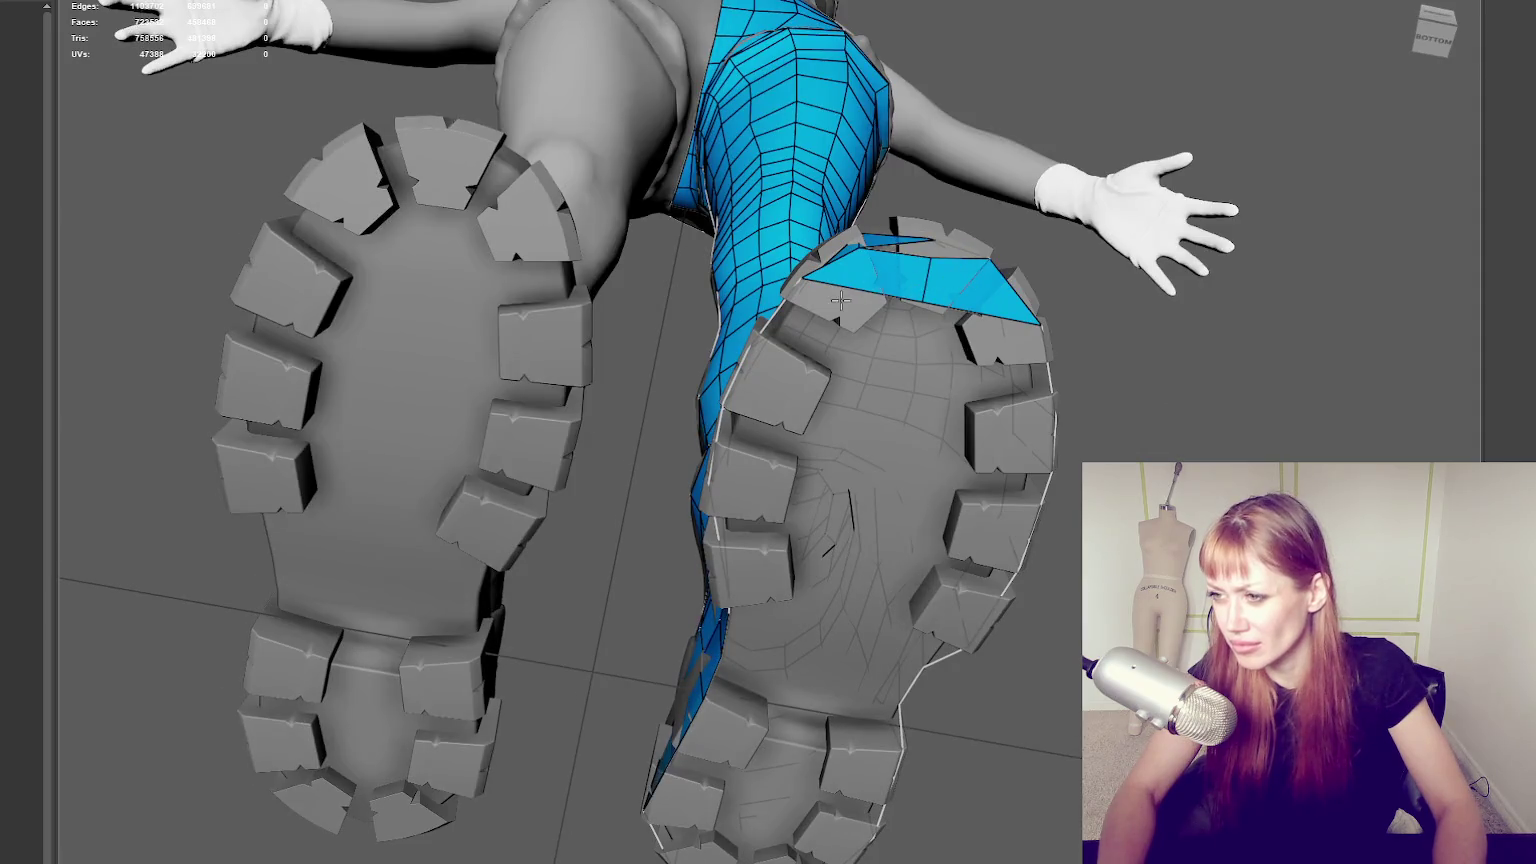
alt+drag(841, 300, 864, 233)
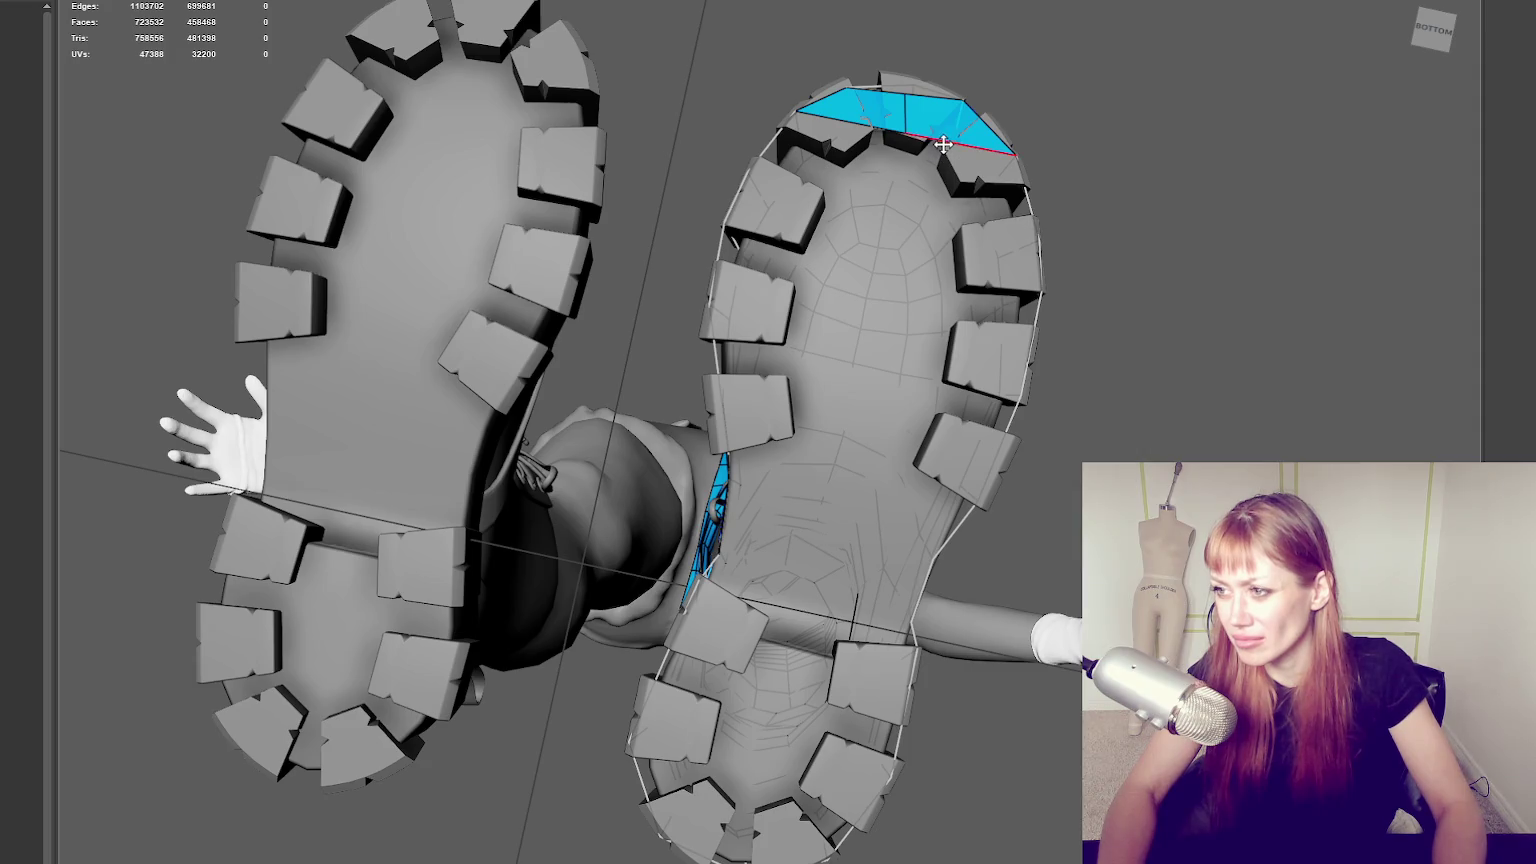
mouse_move(881, 130)
shift+mouse_down()
mouse_move(824, 222)
mouse_move(810, 209)
shift+mouse_up()
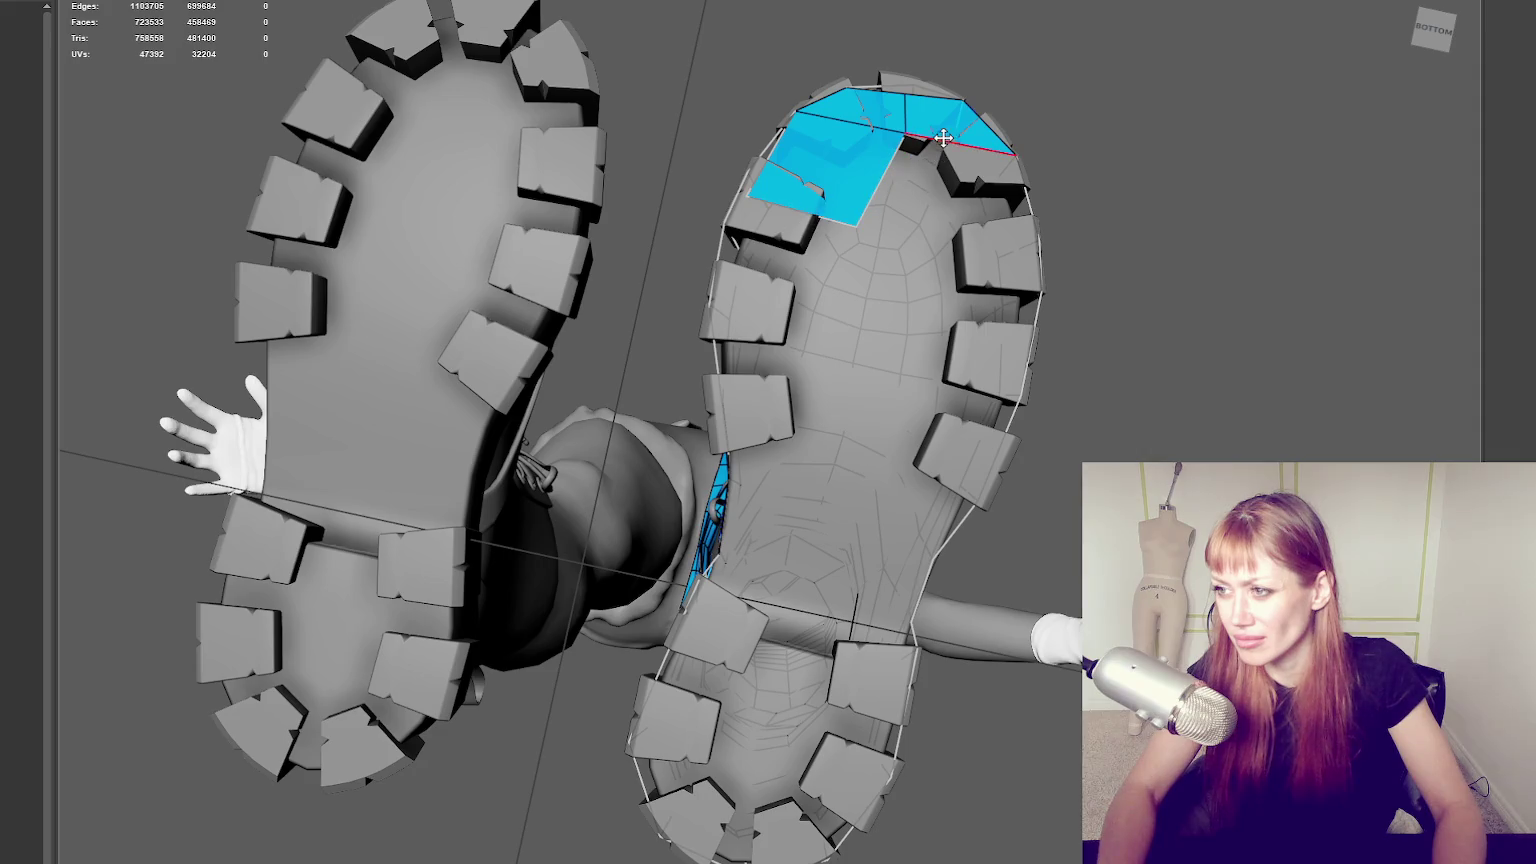
mouse_move(942, 152)
shift+mouse_down()
mouse_move(849, 217)
mouse_move(857, 228)
shift+mouse_up()
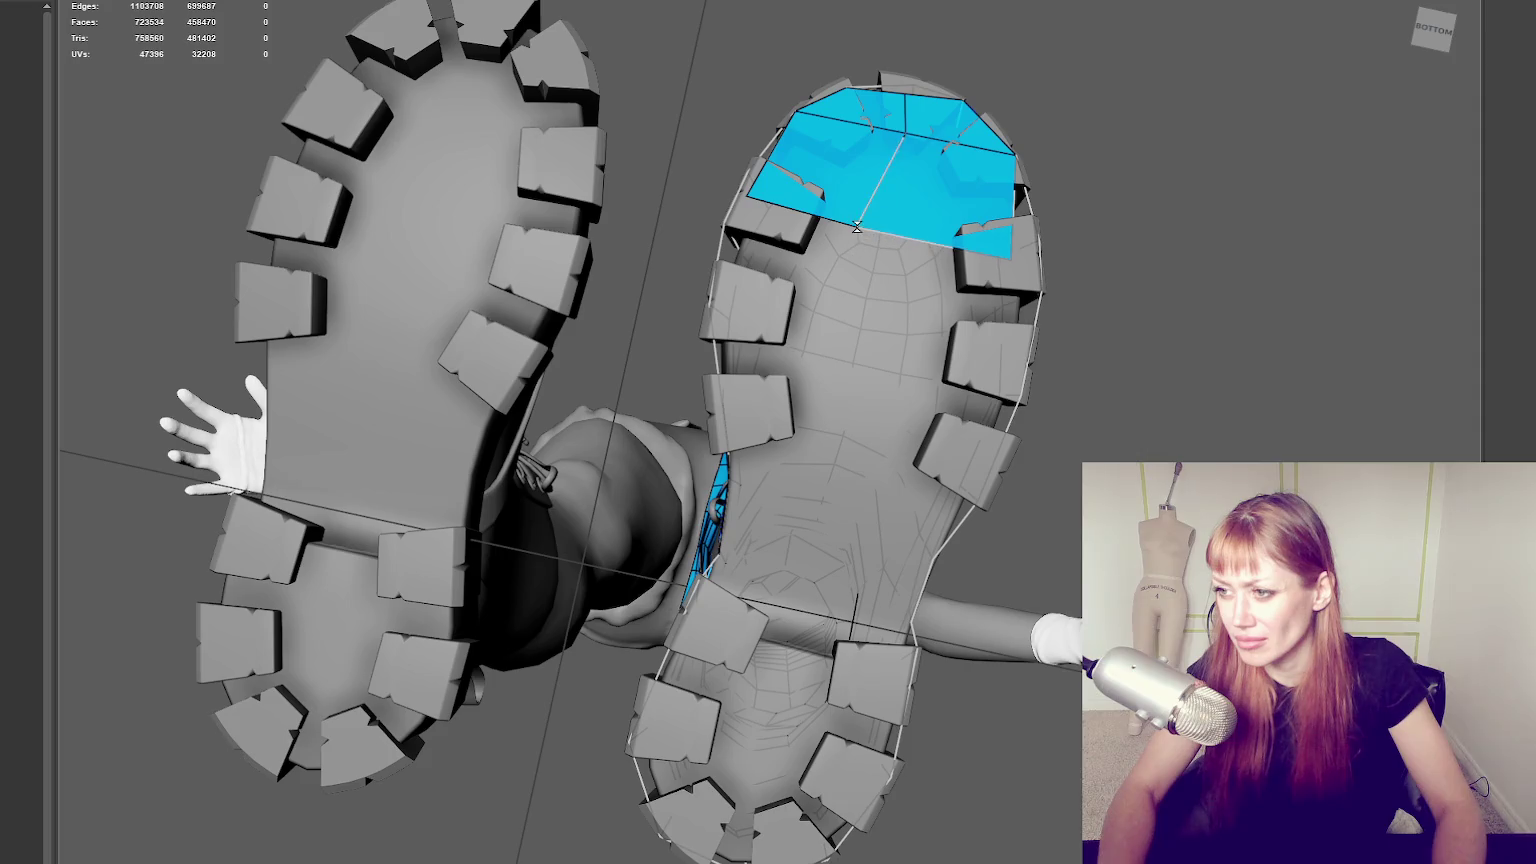
mouse_move(1006, 256)
alt+mouse_down()
mouse_move(908, 424)
mouse_move(592, 530)
mouse_move(556, 249)
alt+mouse_up()
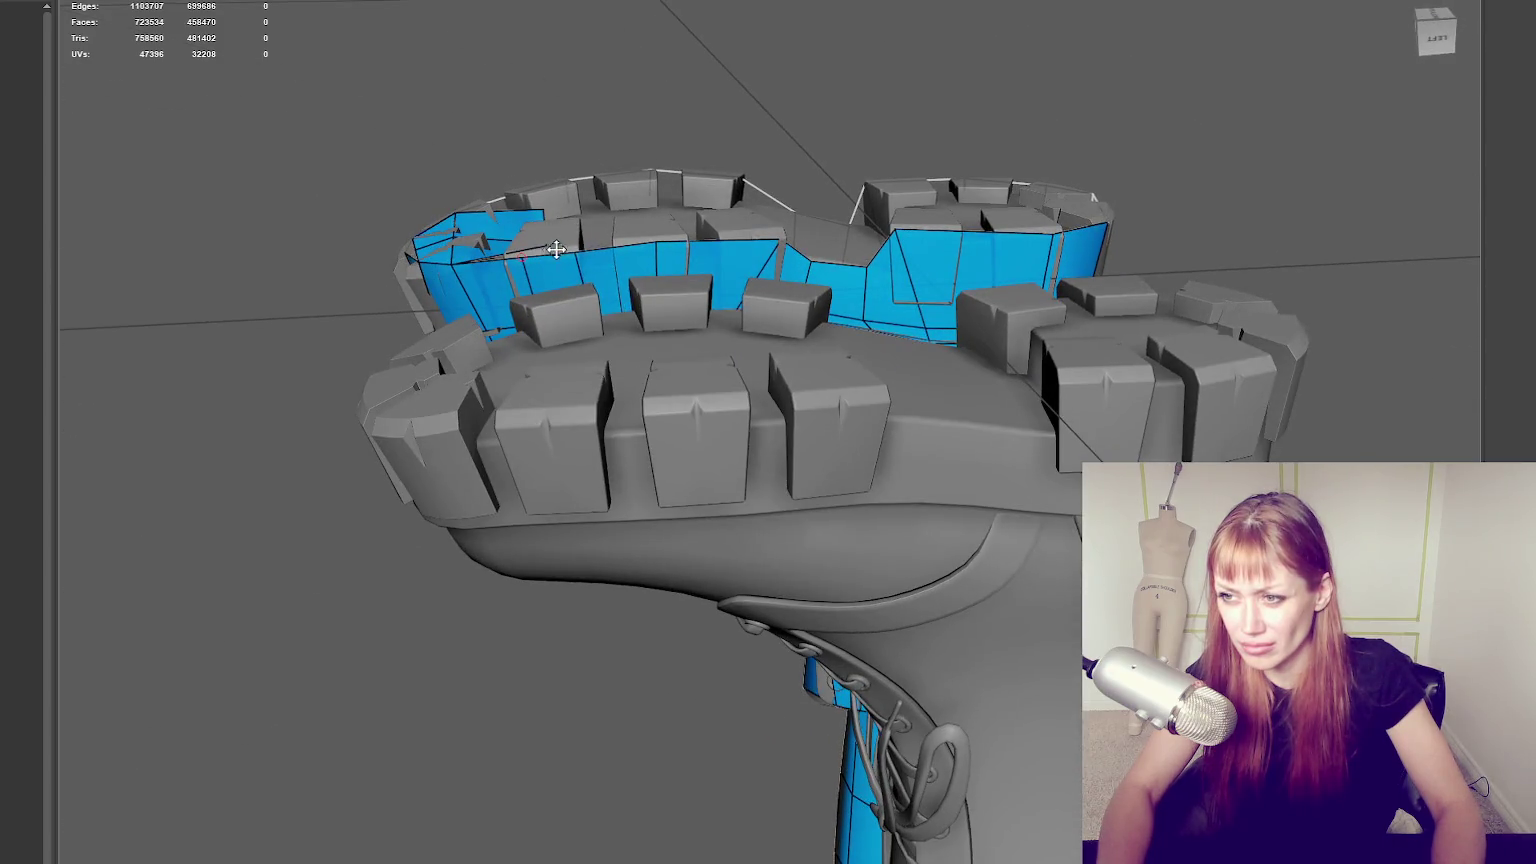
key(ctrl+z)
mouse_move(609, 233)
alt+mouse_down()
mouse_move(595, 380)
mouse_move(576, 212)
alt+mouse_up()
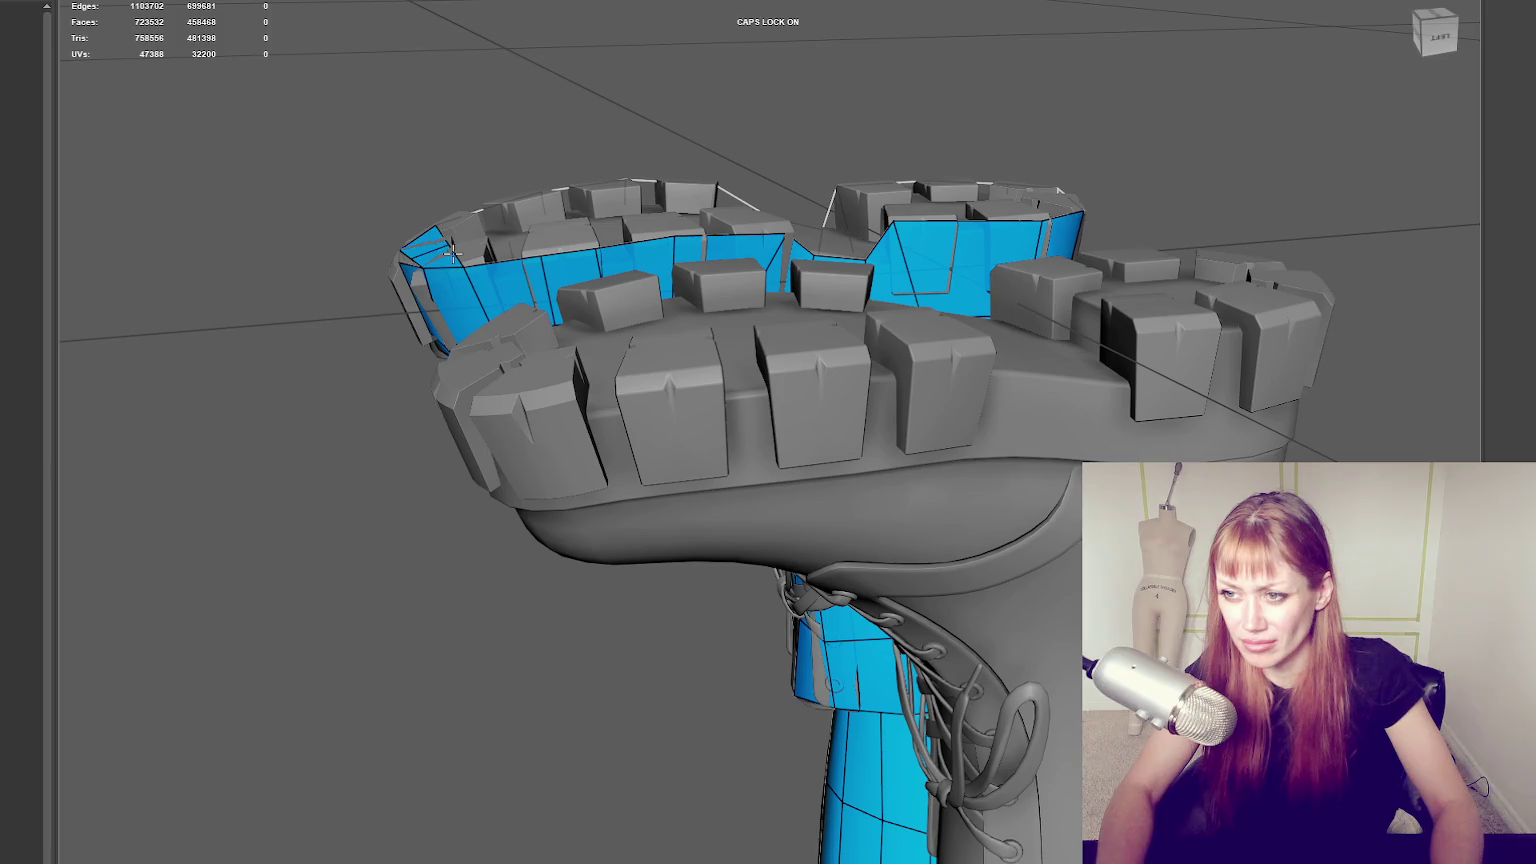
mouse_move(459, 260)
alt+mouse_down()
mouse_move(826, 311)
mouse_move(755, 236)
alt+mouse_up()
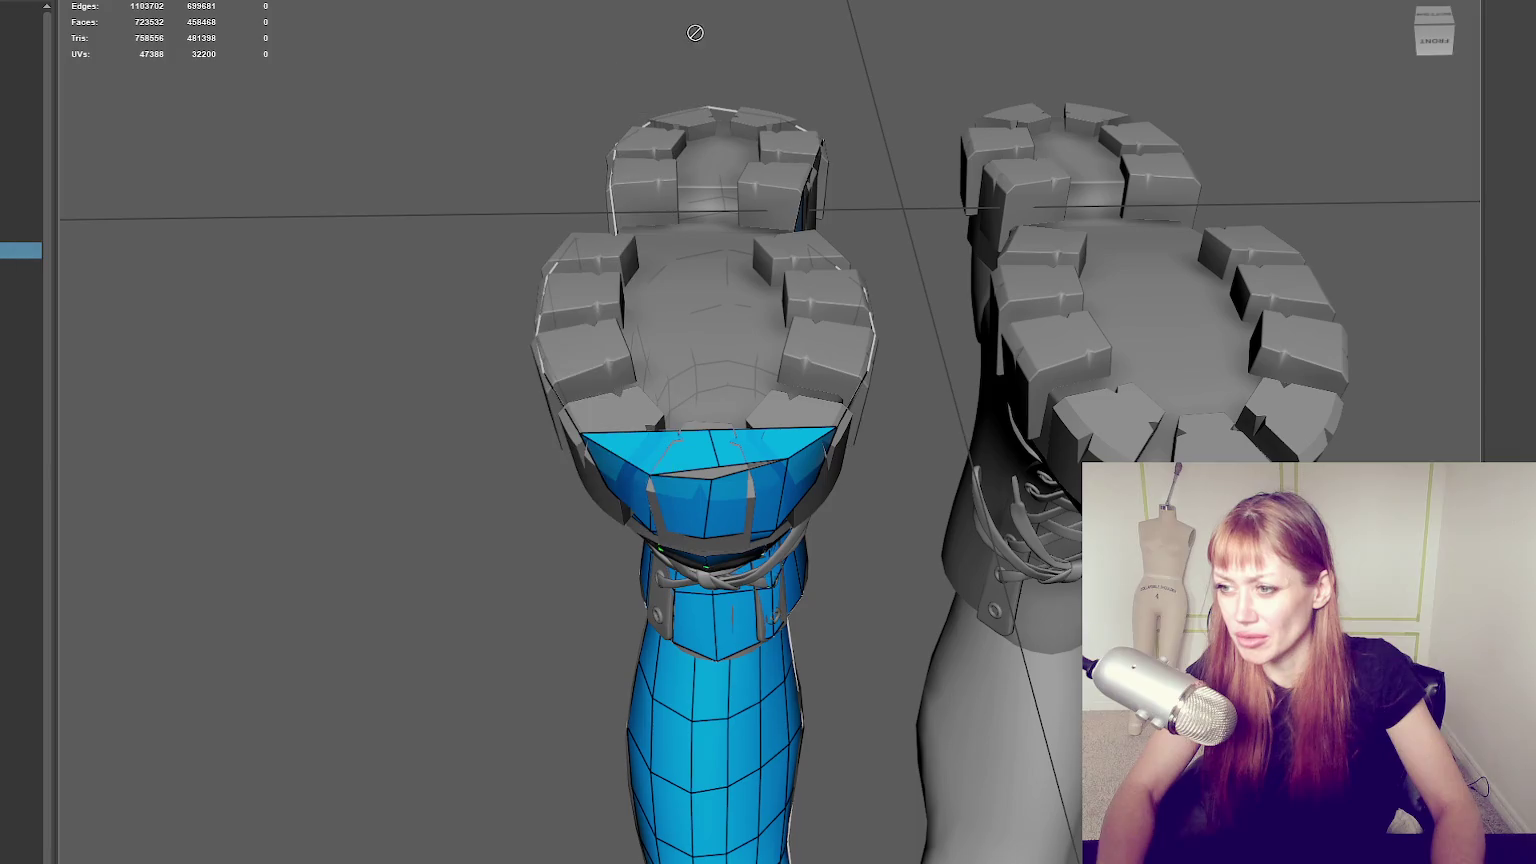
Isolate the low-poly boot and bridge the gap near the toe tip.
click(684, 460)
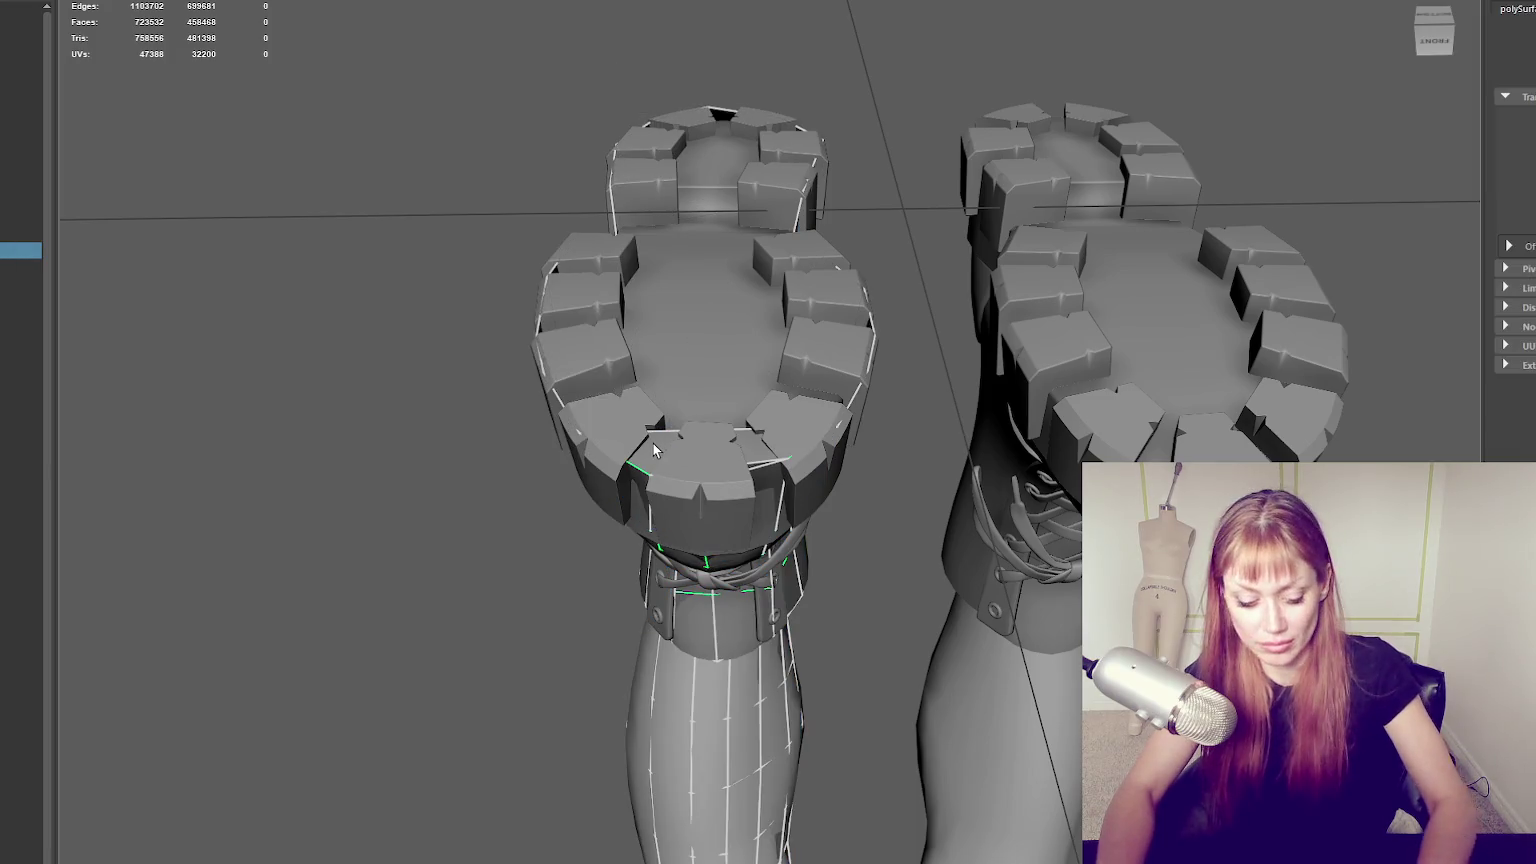
key(ctrl+1)
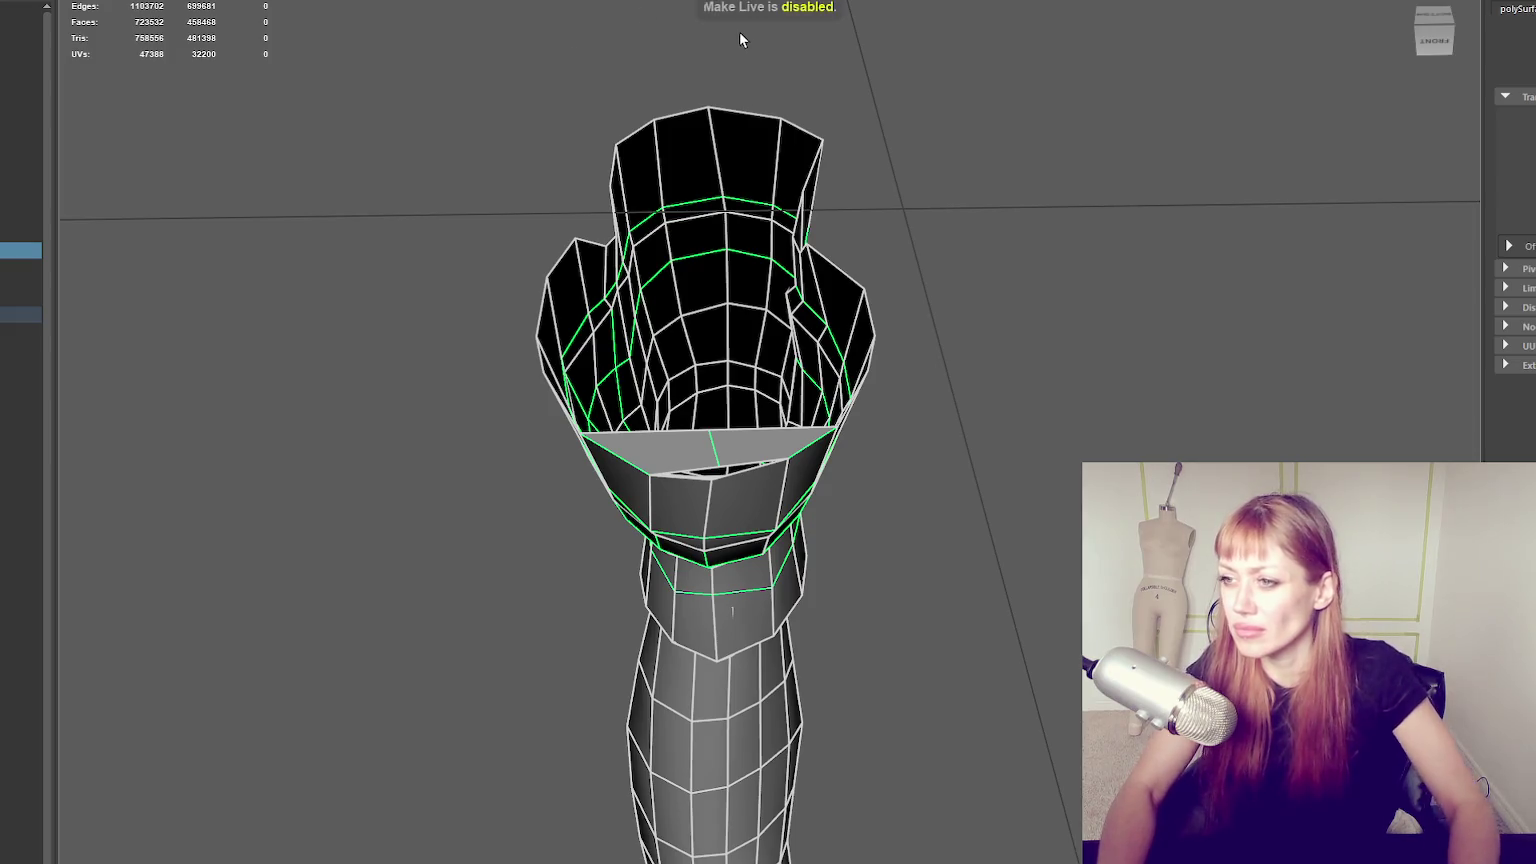
mouse_move(900, 160)
alt+mouse_down()
mouse_move(1016, 157)
mouse_move(1027, 187)
alt+mouse_up()
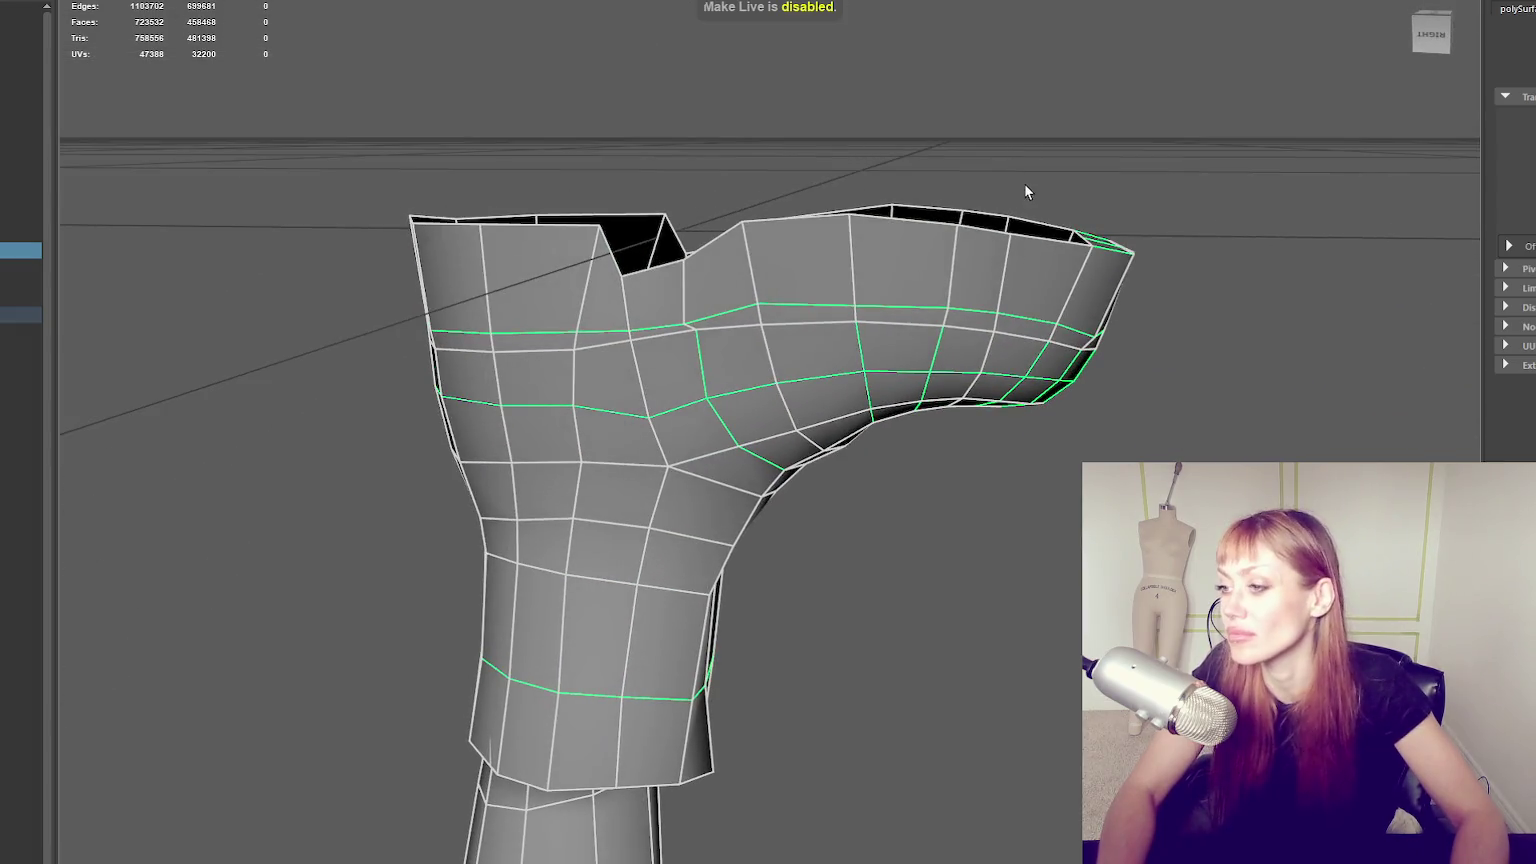
click(1031, 233)
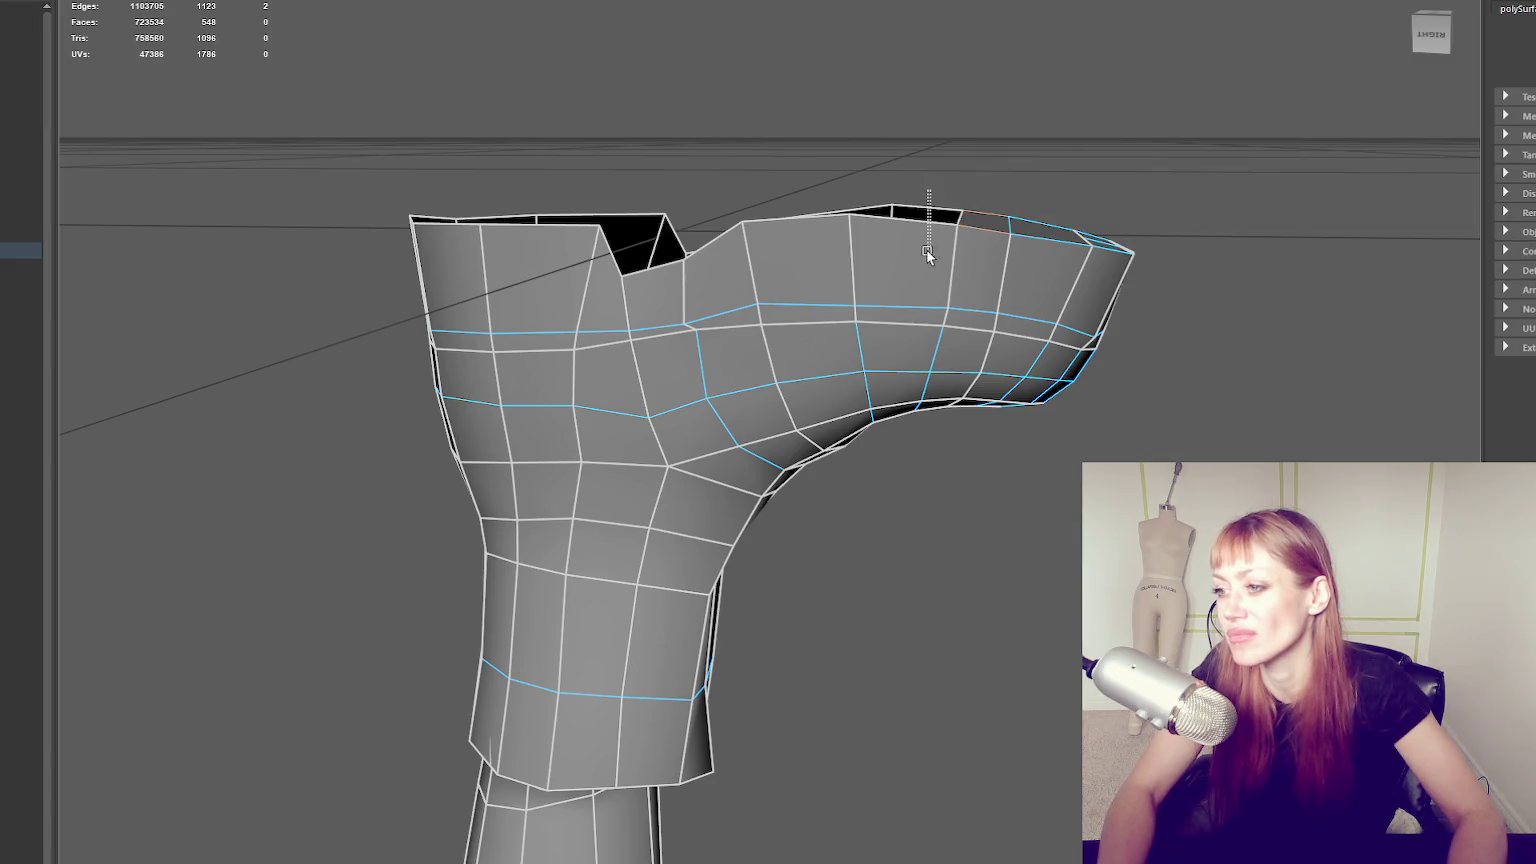
alt+drag(932, 220, 849, 190)
key(g)
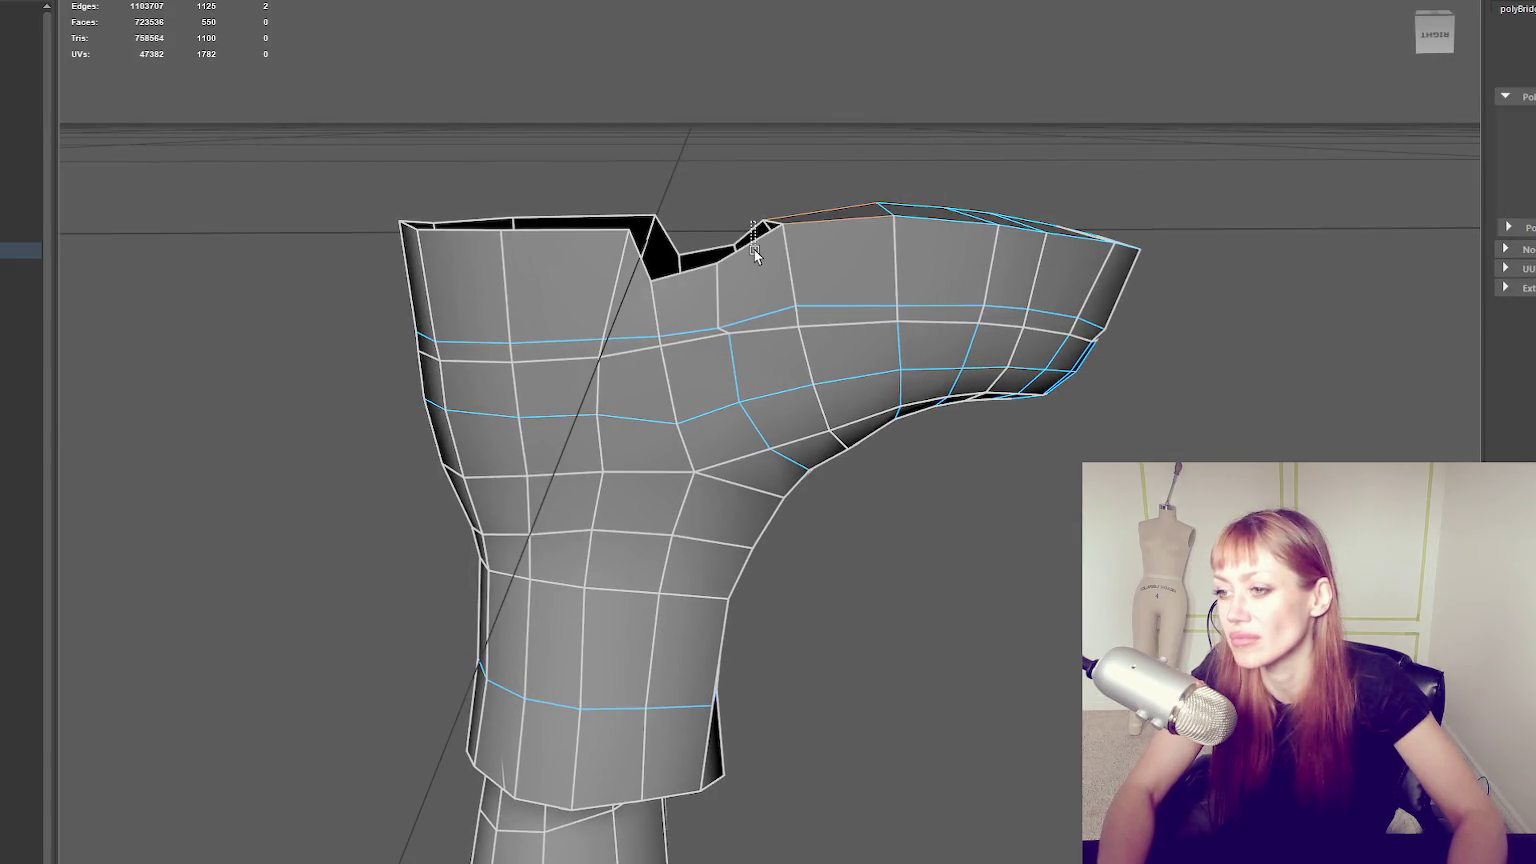
Bridge the notch gap closed, then select the top-left corner vertex.
shift+click(748, 250)
key(g)
click(644, 256)
key(g)
mouse_move(559, 247)
alt+mouse_down()
mouse_move(476, 202)
mouse_move(430, 268)
mouse_move(429, 212)
alt+mouse_up()
click(399, 224)
right_drag(473, 154, 421, 142)
click(403, 220)
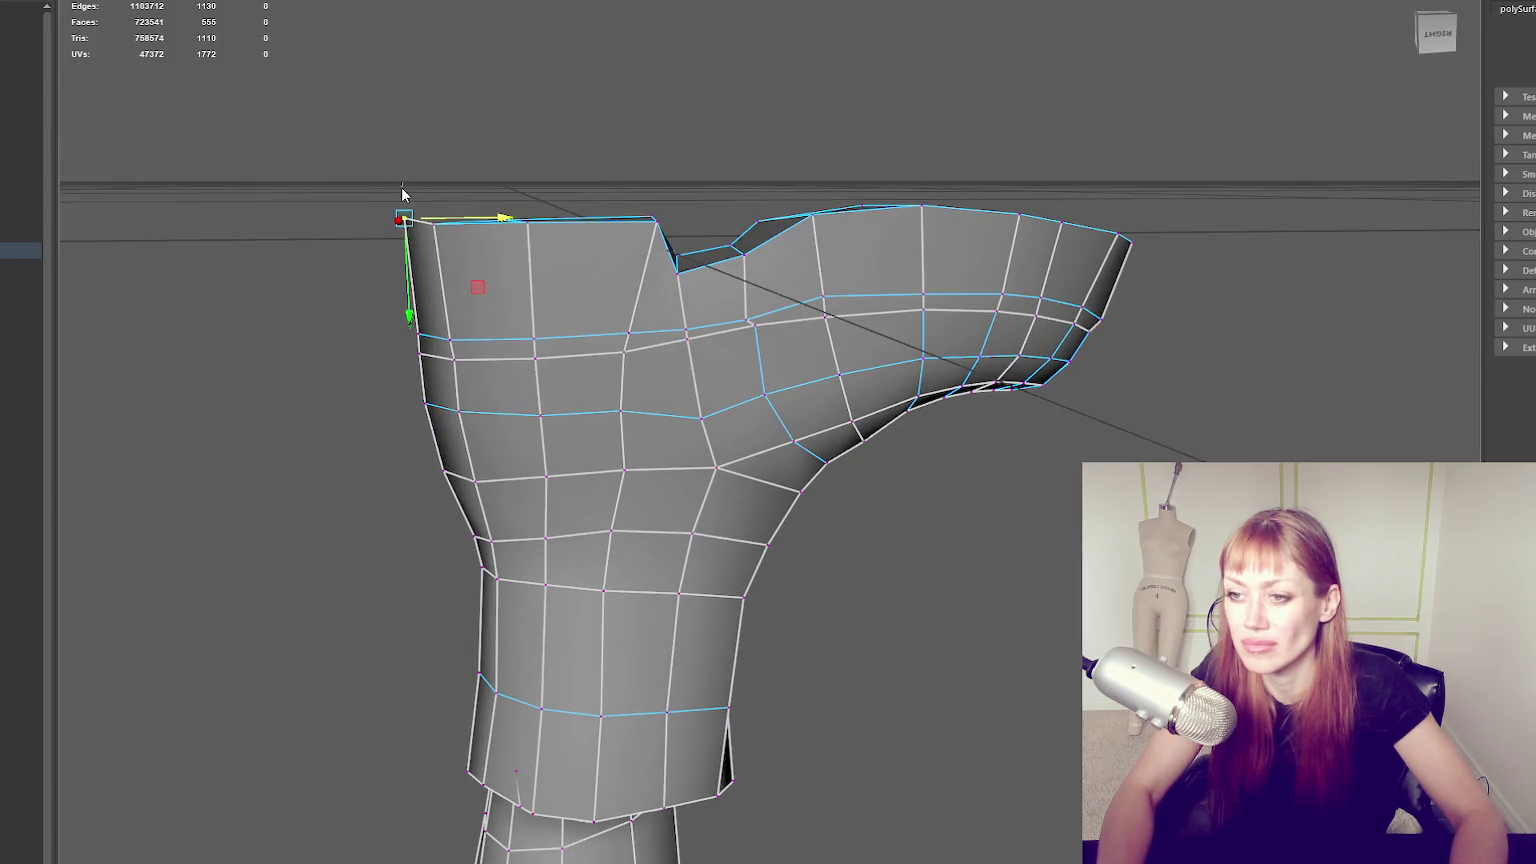
Set the Move tool's axis orientation to Component.
click(407, 285)
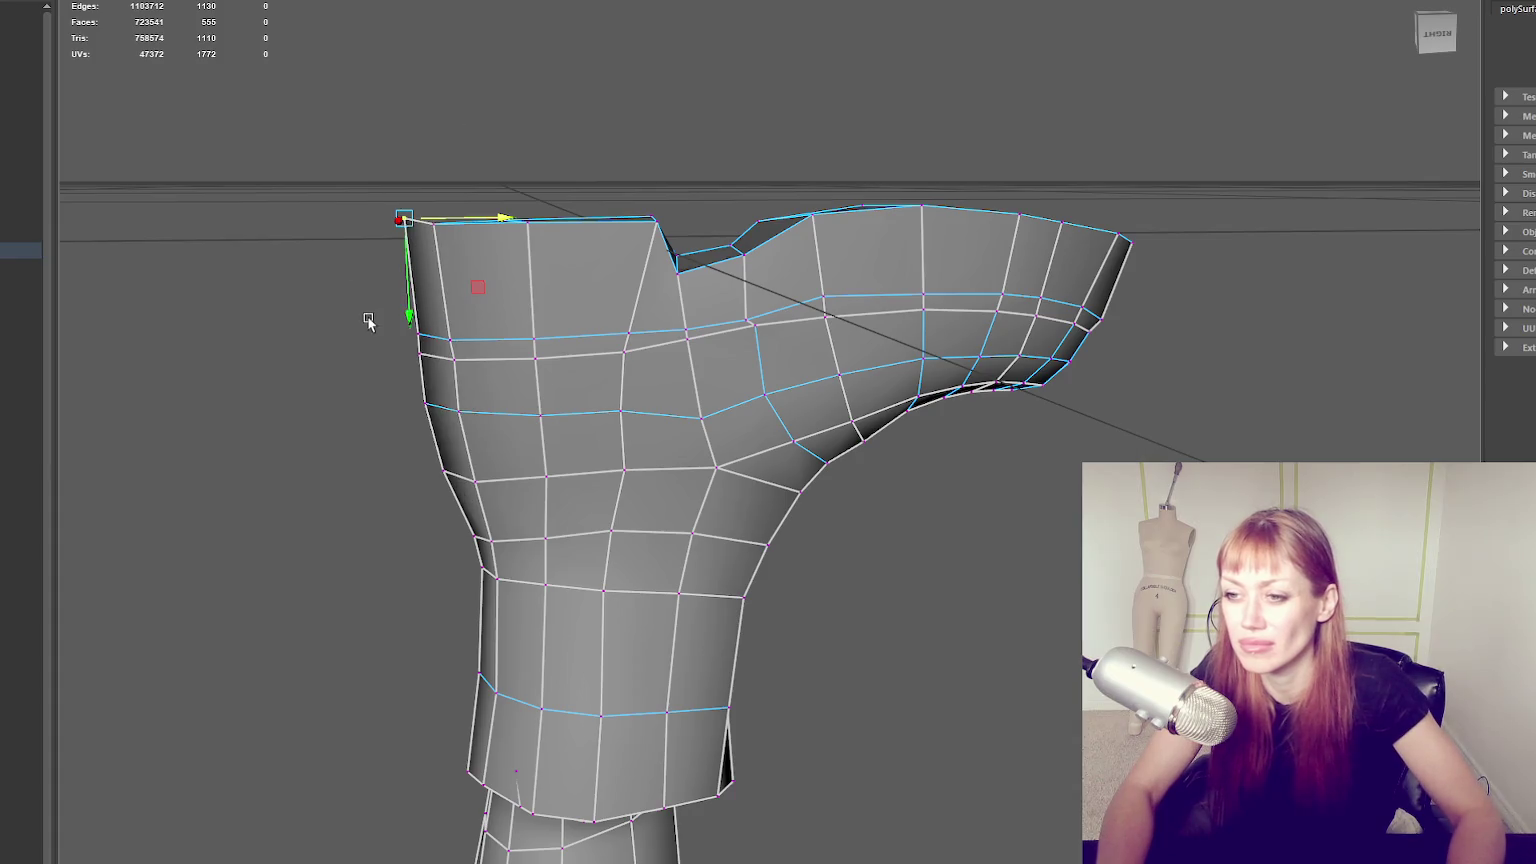
click(408, 330)
click(408, 334)
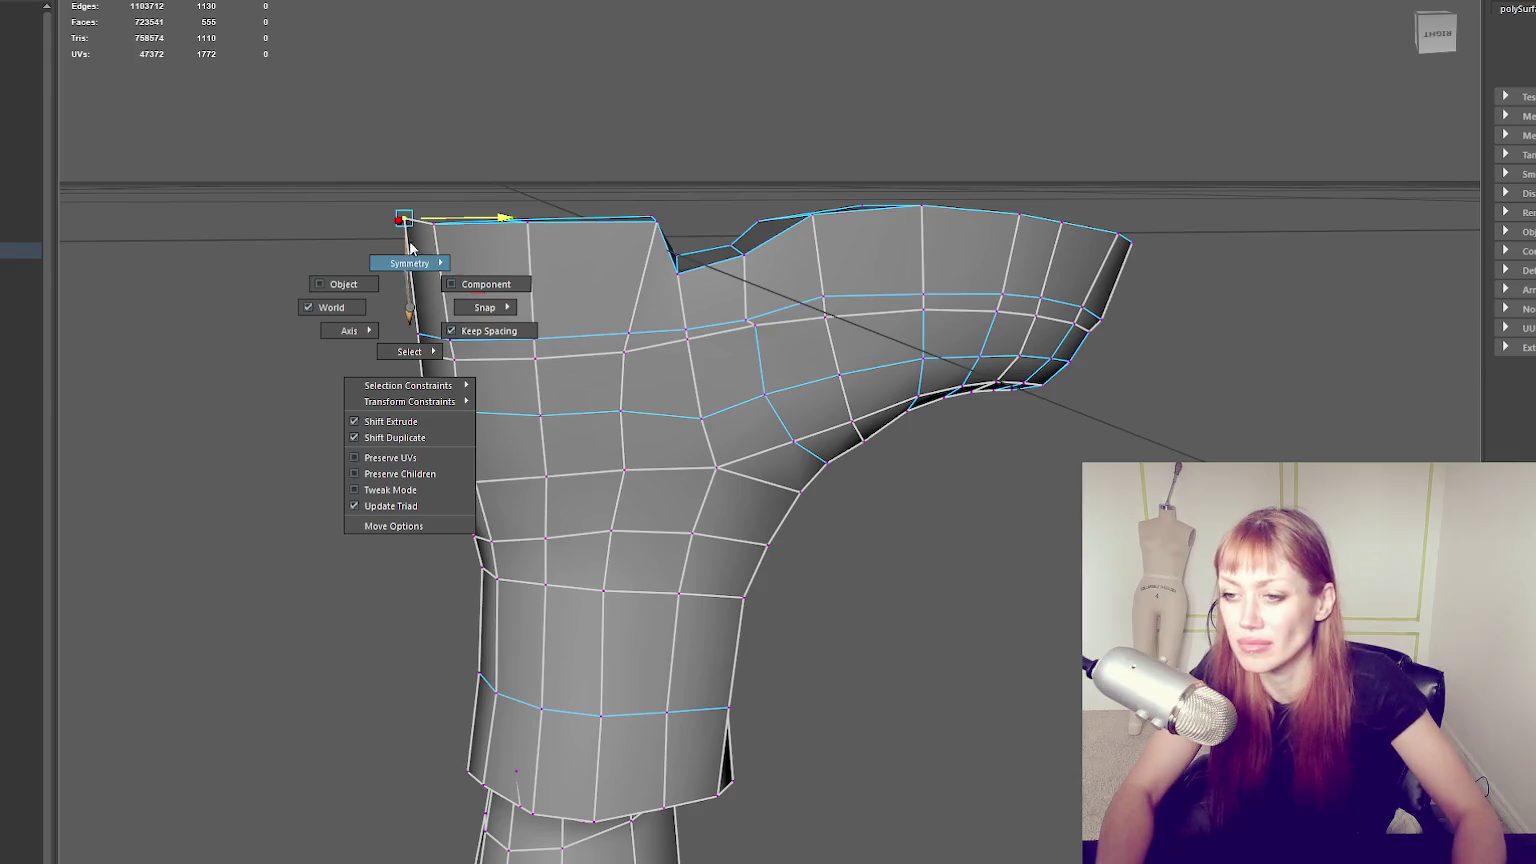
click(481, 279)
click(413, 333)
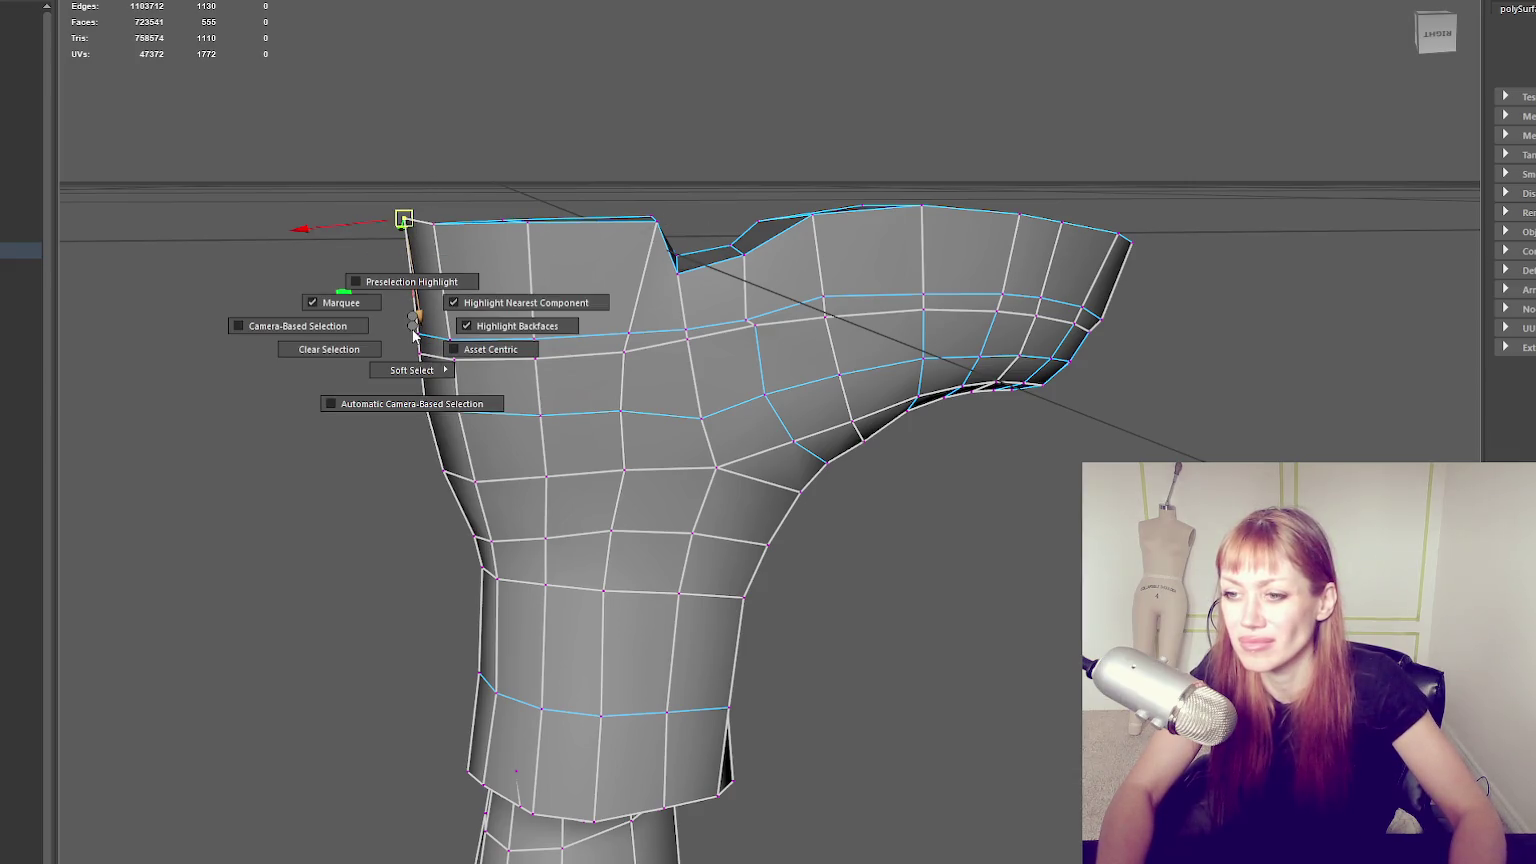
click(415, 332)
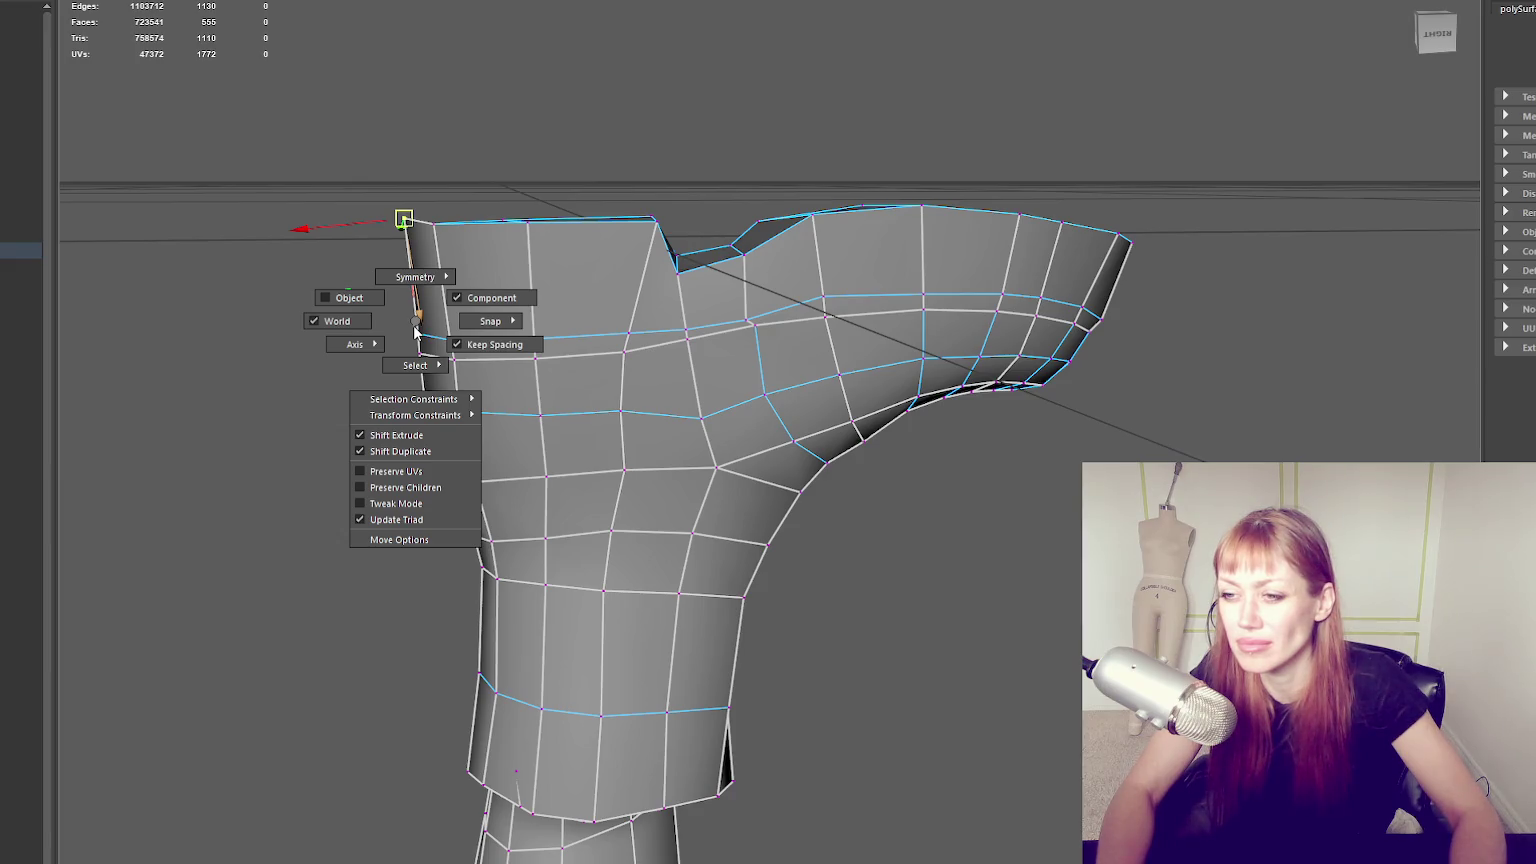
click(410, 335)
click(413, 316)
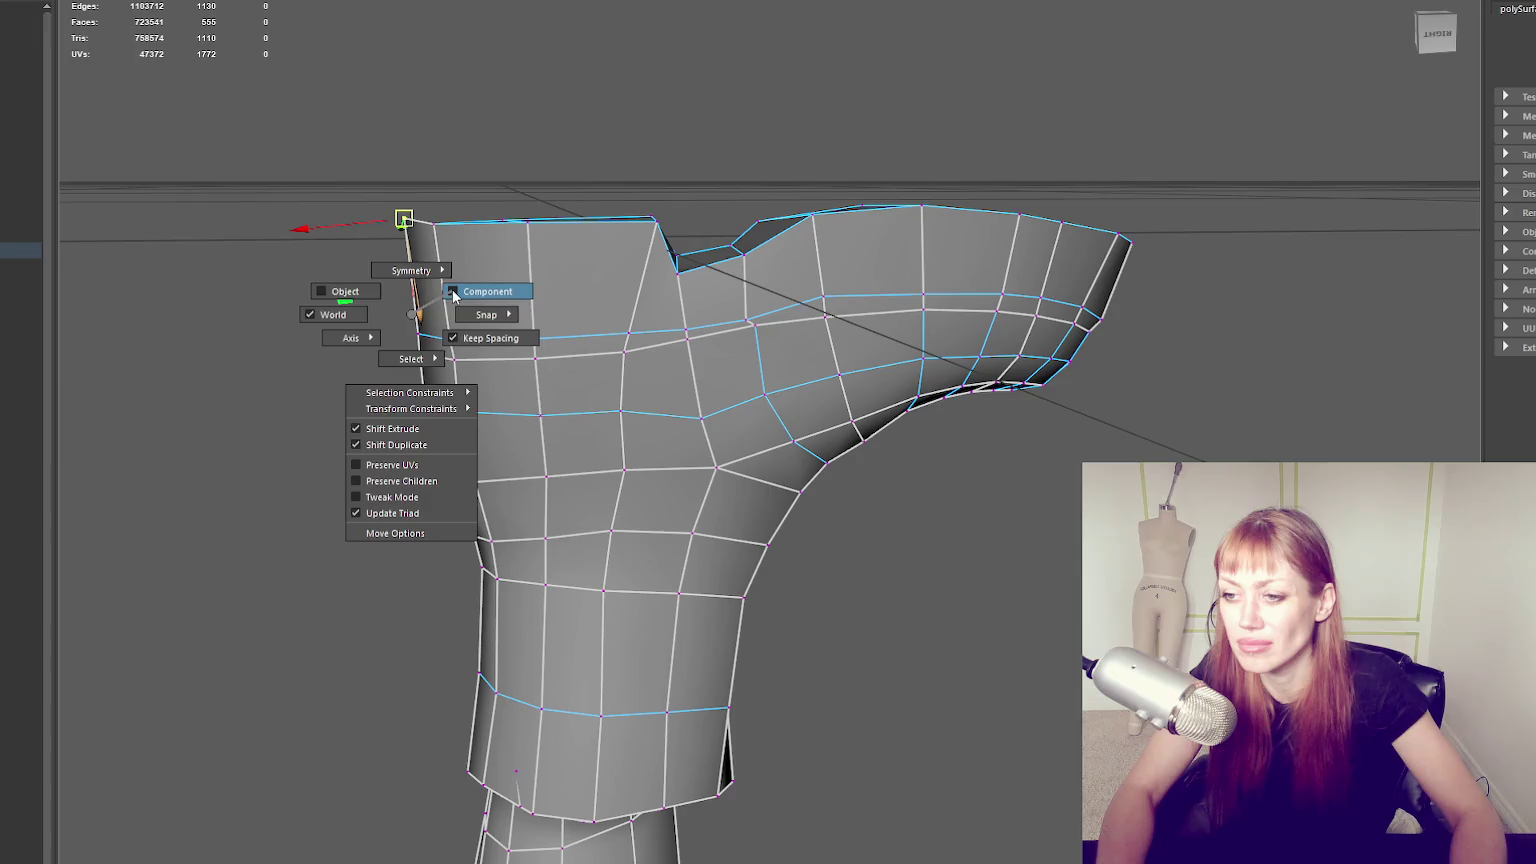
Drag the boot's top-left corner vertex down along the vertical axis.
key(F8)
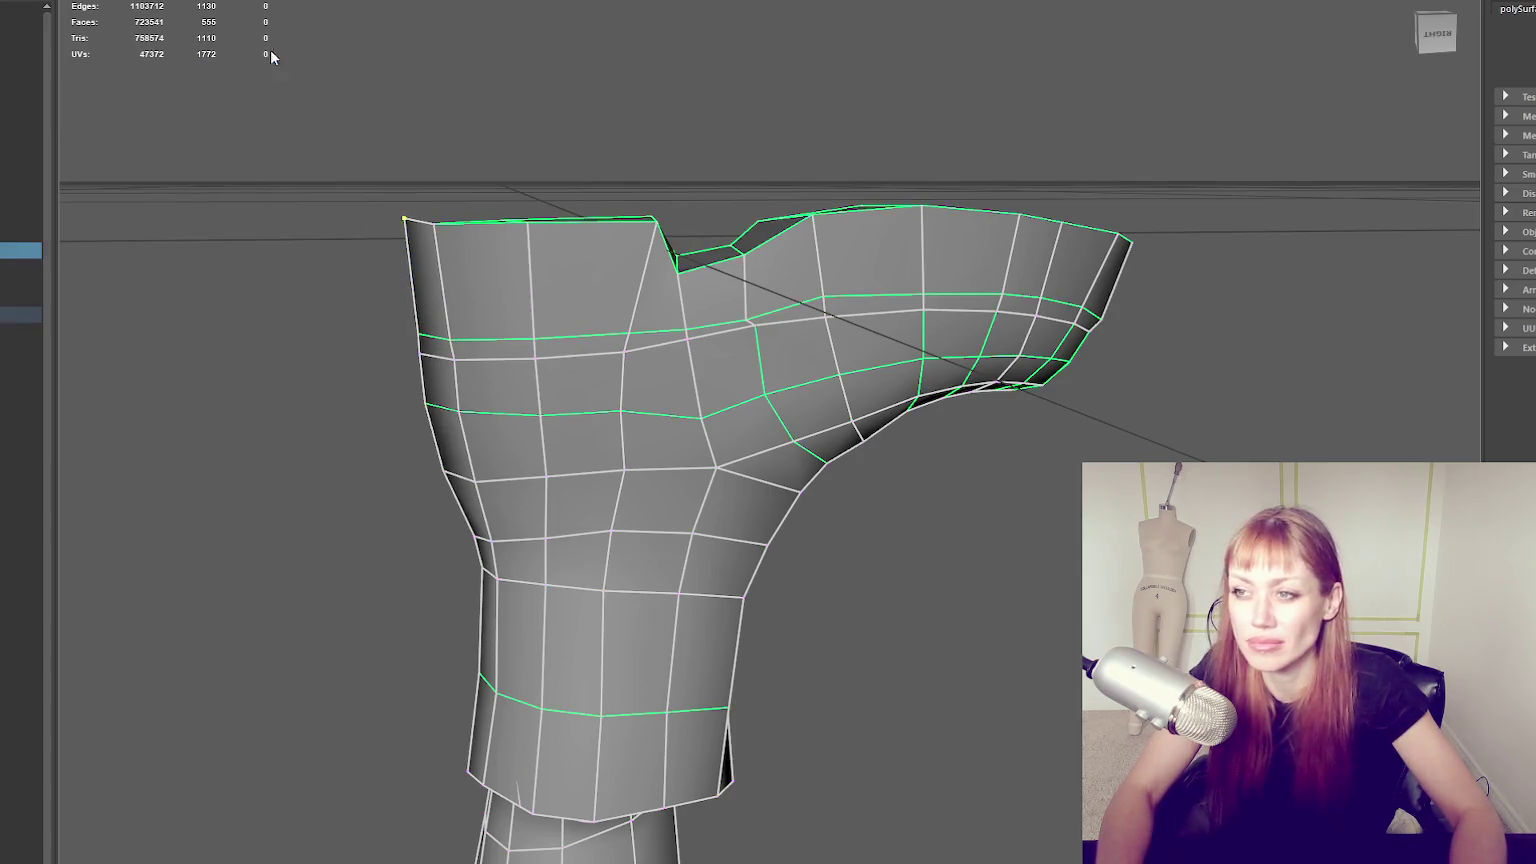
click(419, 211)
click(432, 224)
right_drag(434, 224, 454, 146)
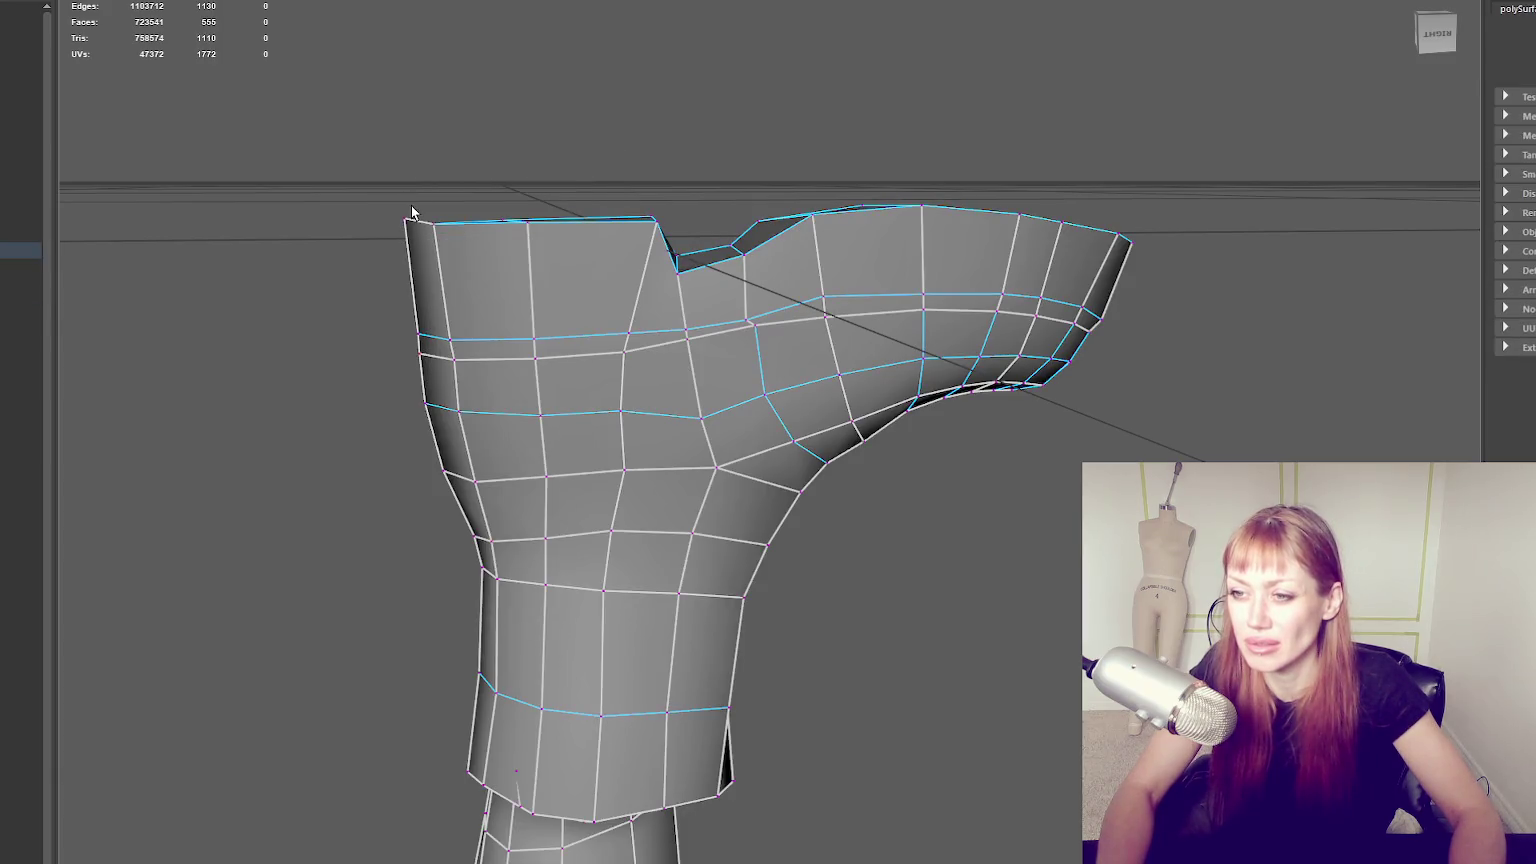
drag(409, 262, 1228, 237)
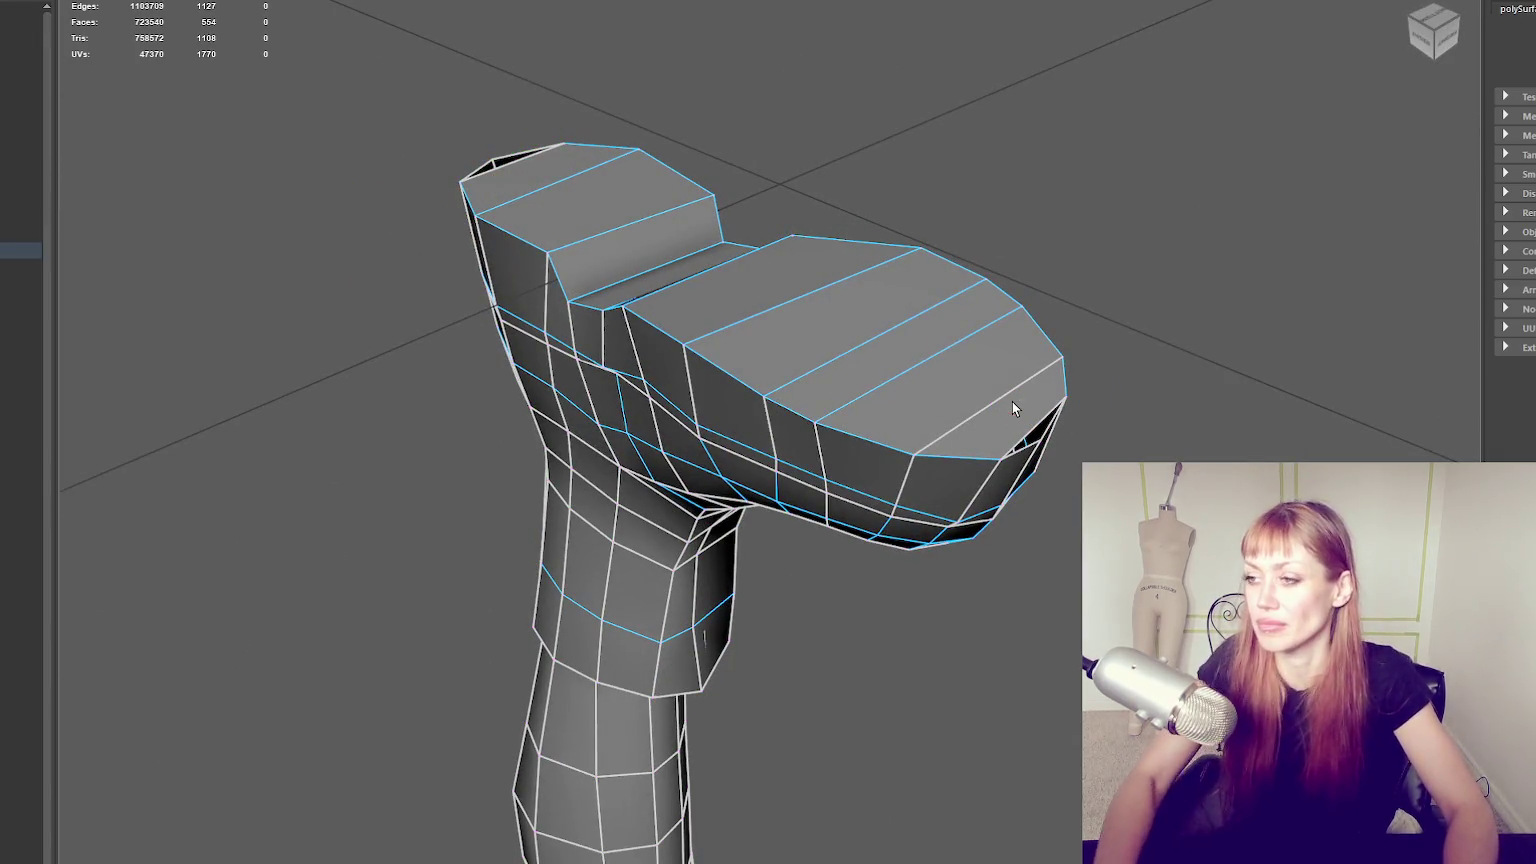
Delete the redundant edge on the boot's toe.
key(Delete)
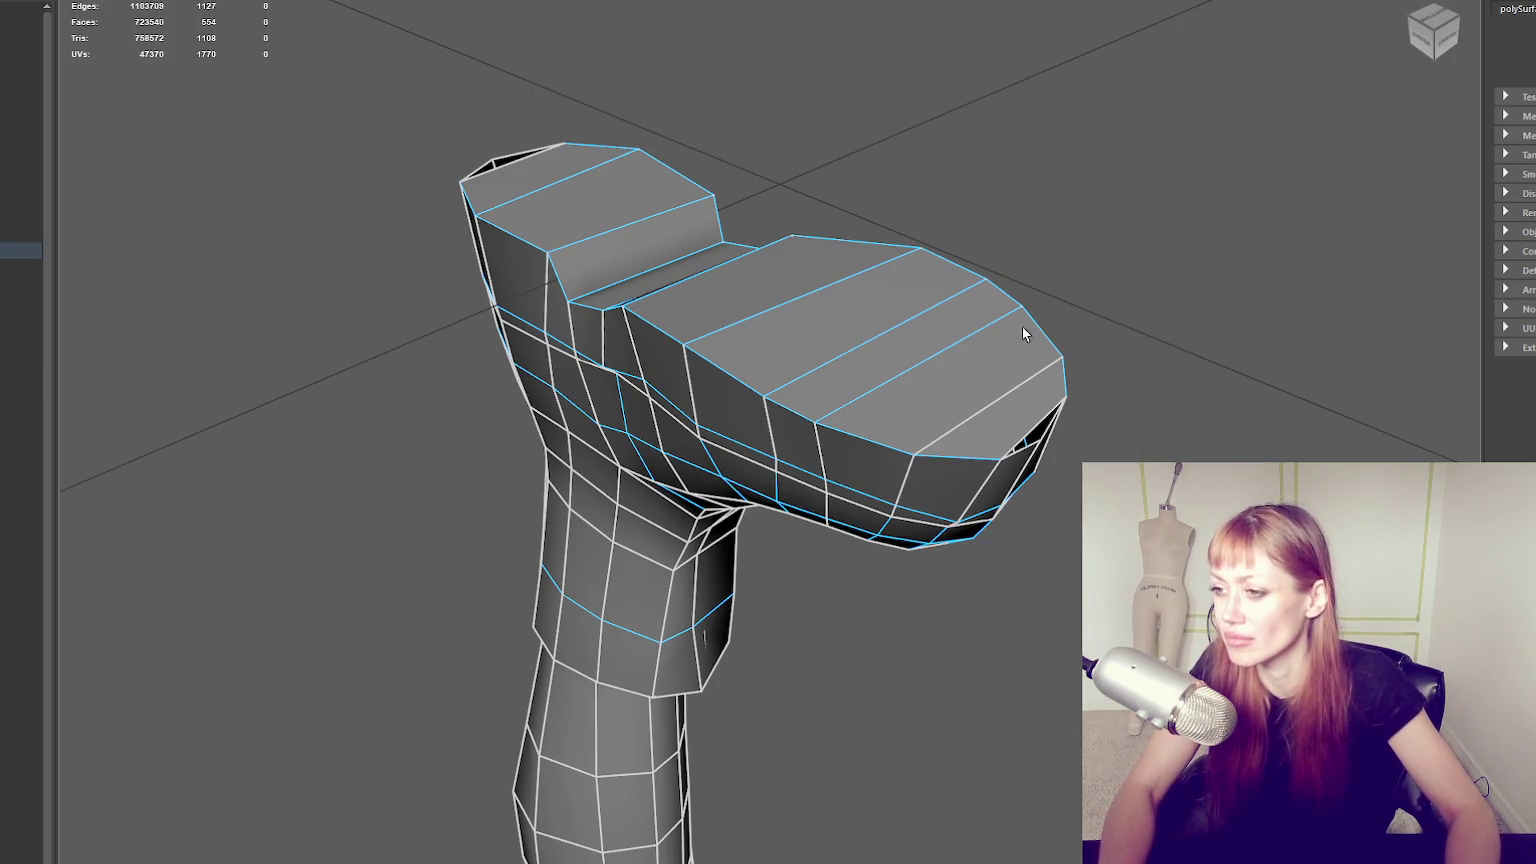
click(998, 400)
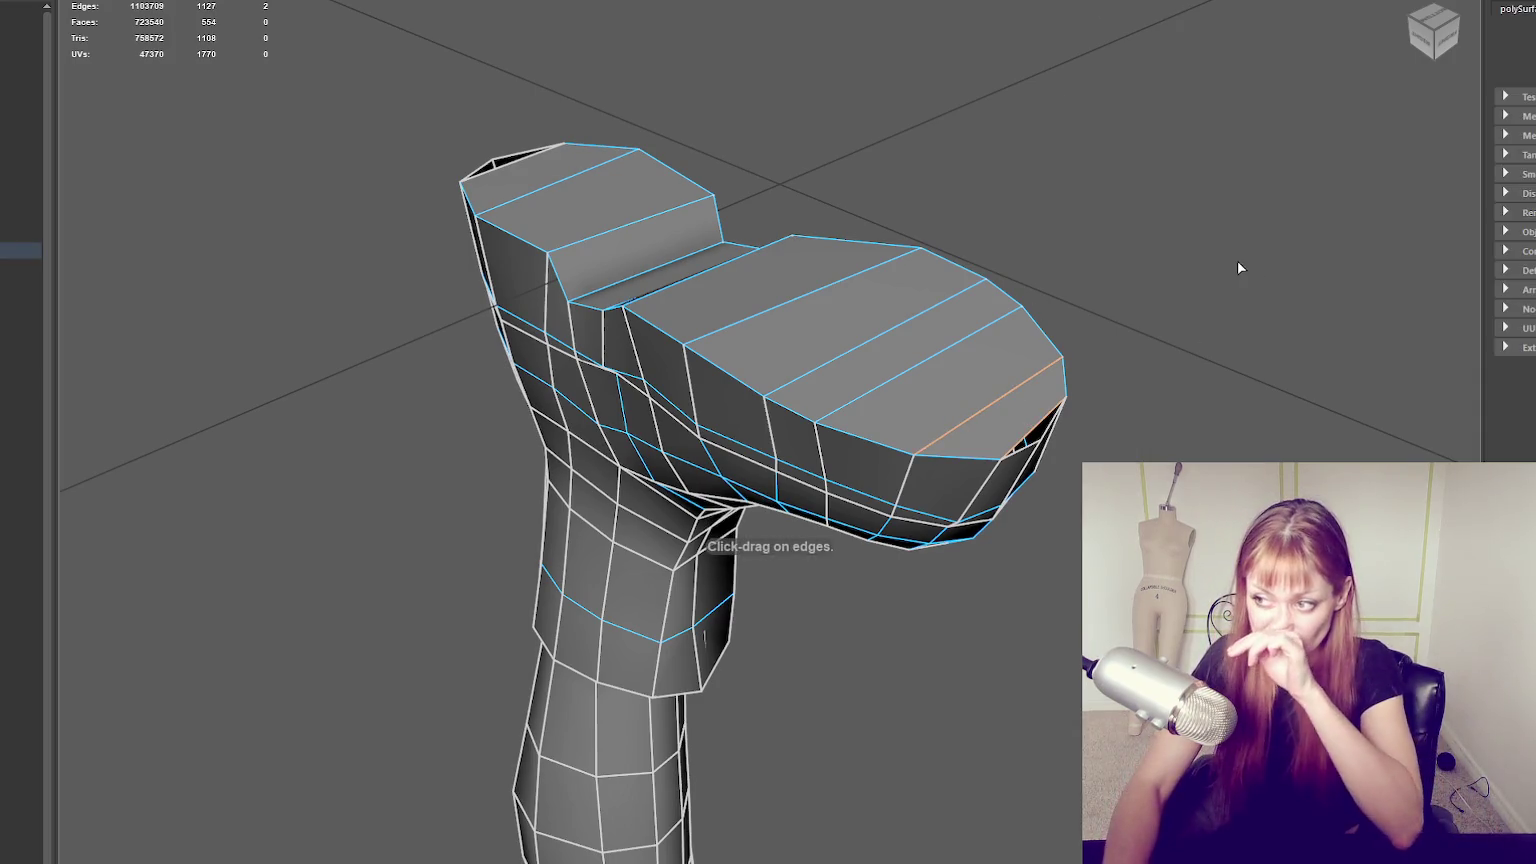
key(F9)
Show the high-poly BODY_HI boots and view the soles from below.
click(20, 121)
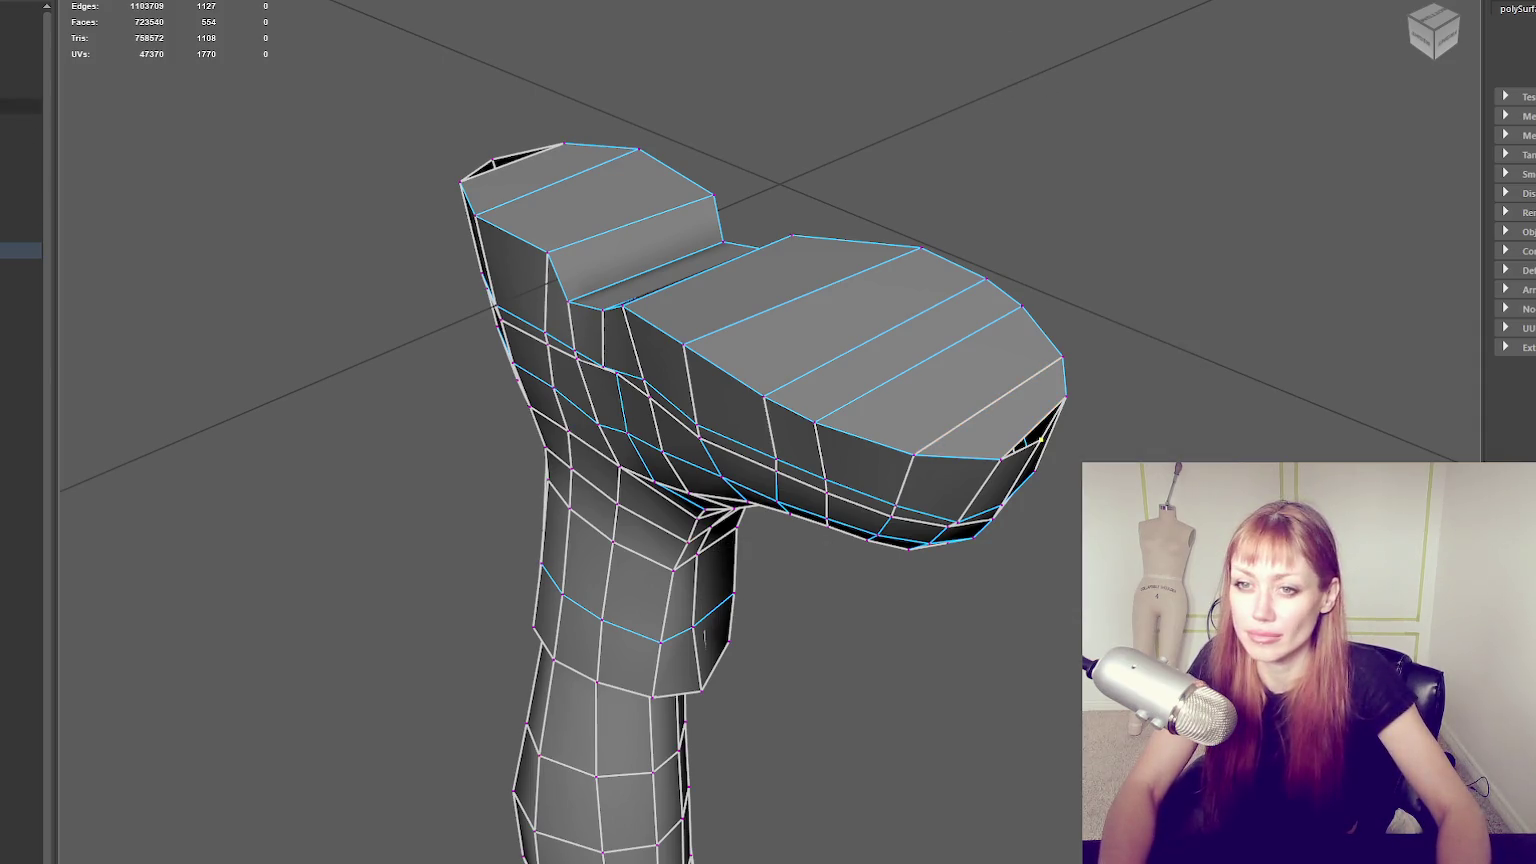
click(855, 4)
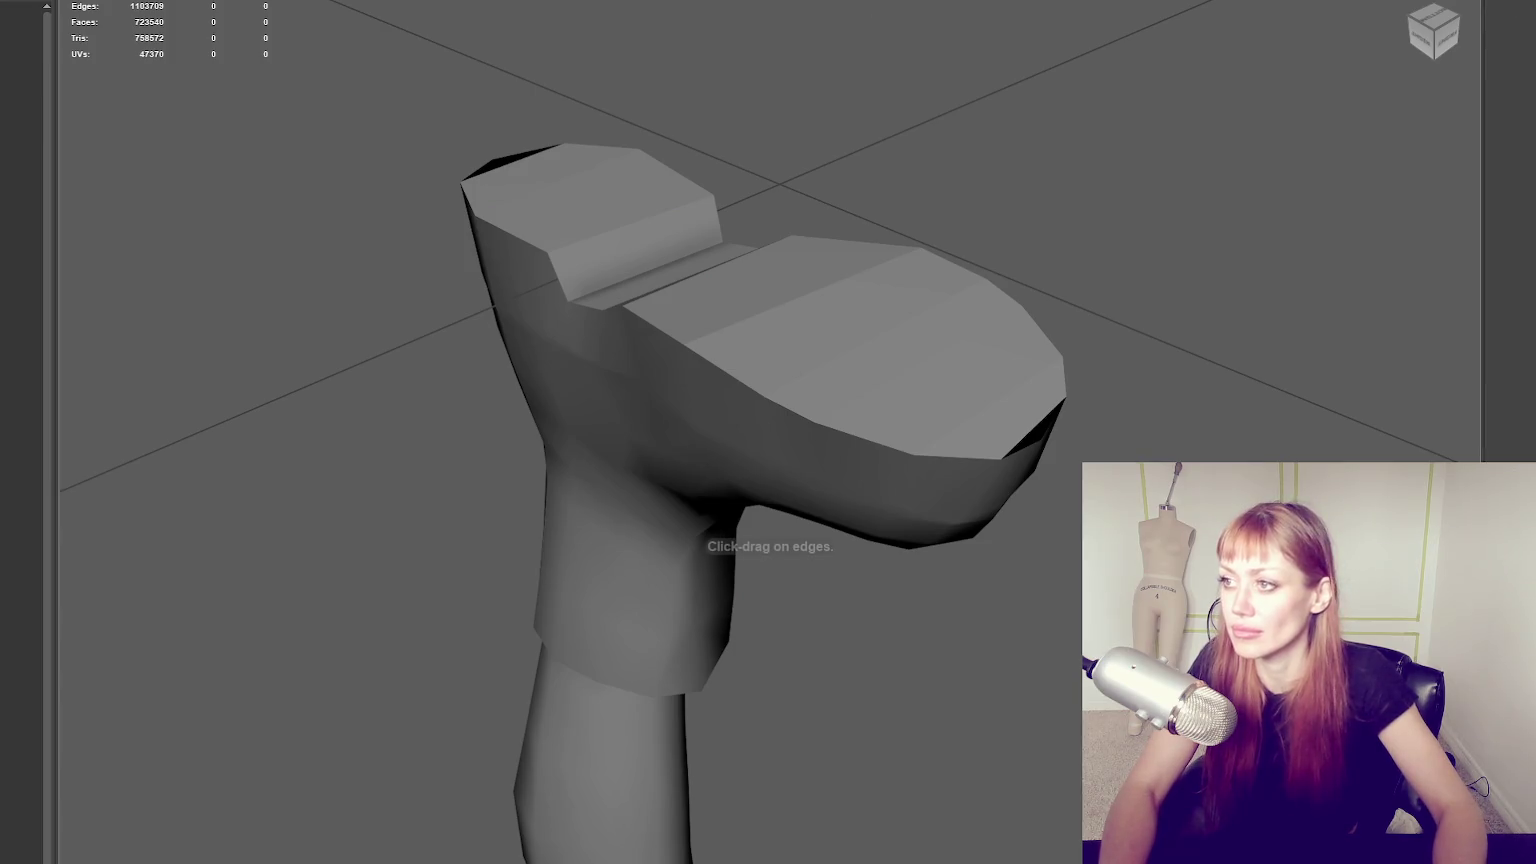
key(h)
alt+drag(900, 161, 538, 216)
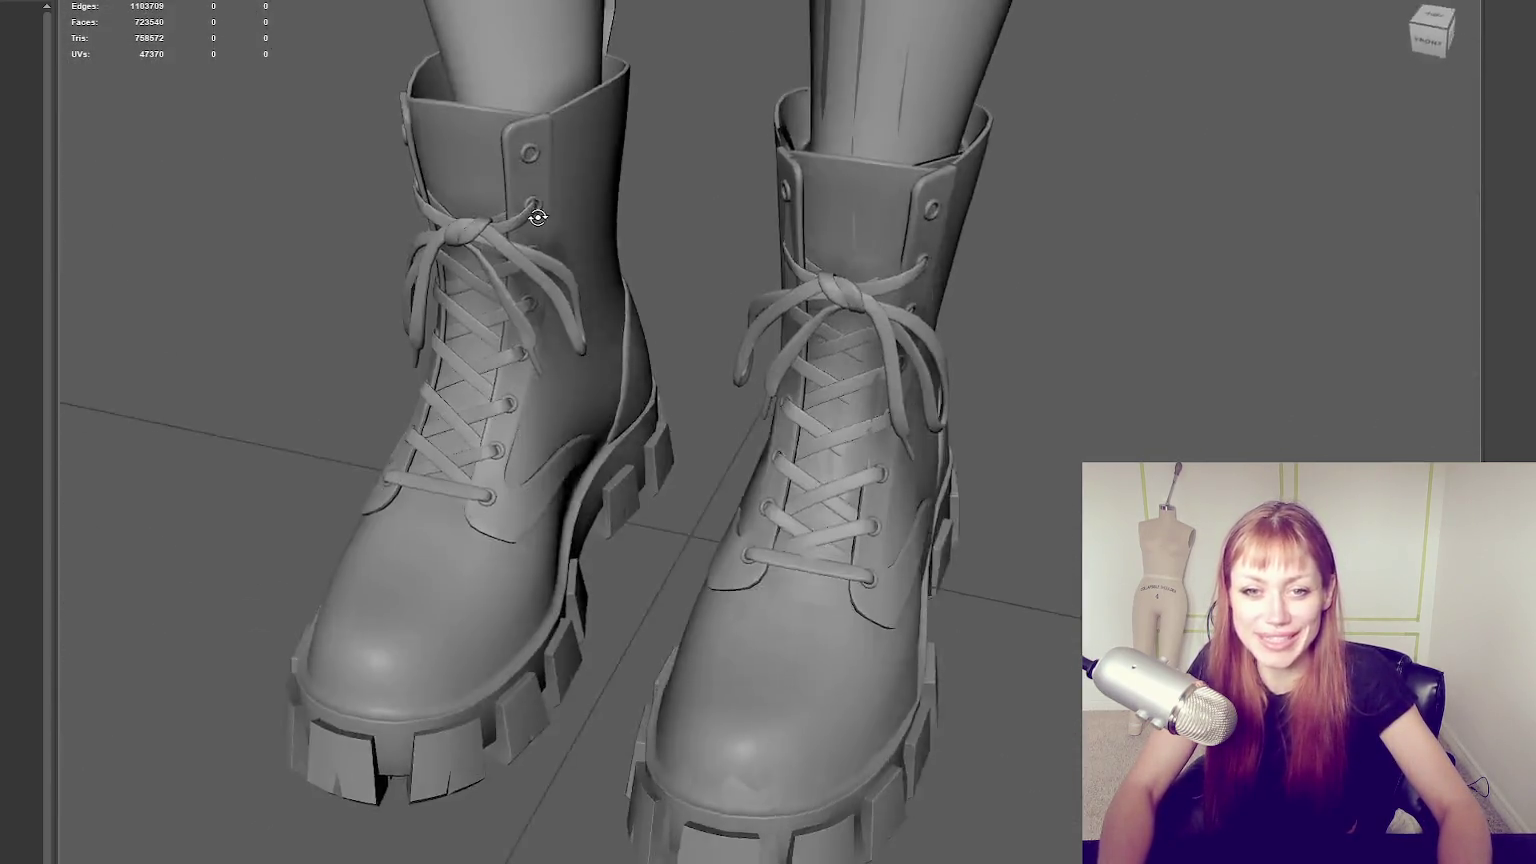
click(720, 260)
mouse_move(538, 216)
alt+mouse_down()
mouse_move(889, 310)
mouse_move(684, 261)
mouse_move(712, 296)
alt+mouse_up()
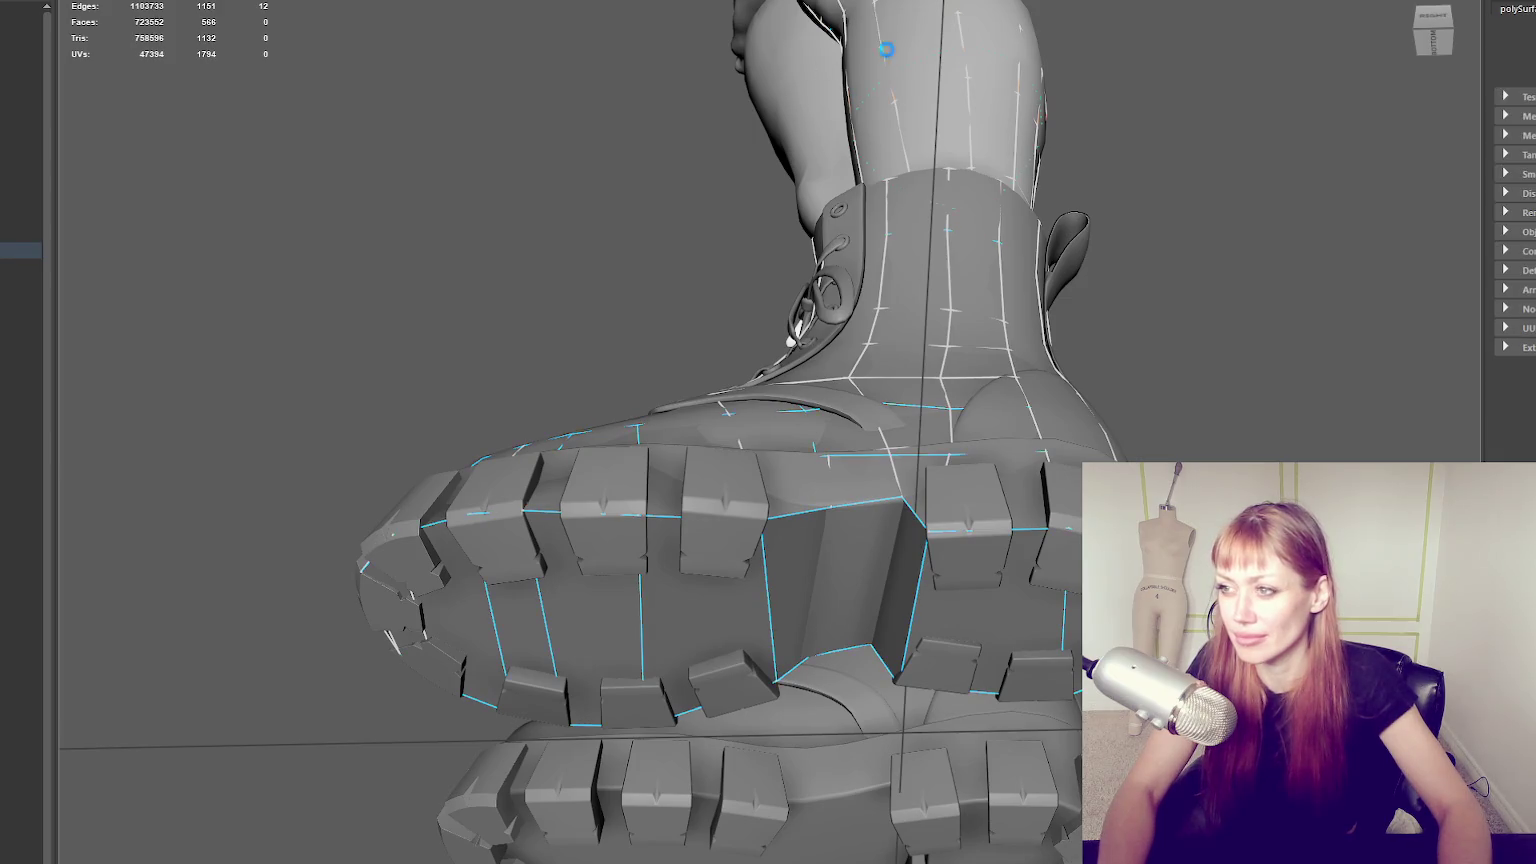
Make BODY_HIFI a live surface and start Quad Draw on the boot's underside.
click(912, 65)
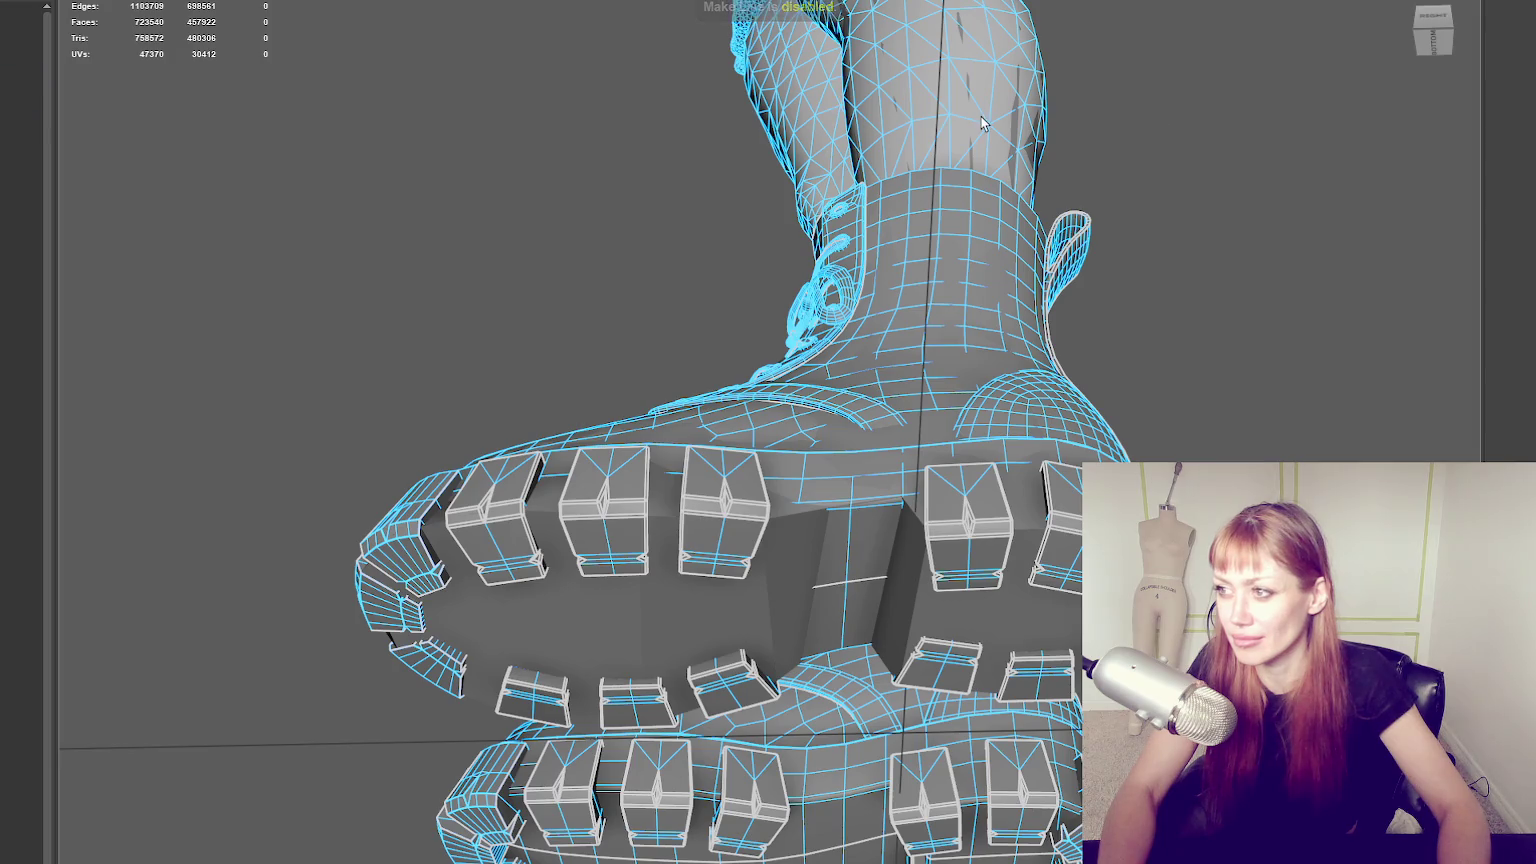
right_drag(1177, 135, 1313, 59)
click(932, 378)
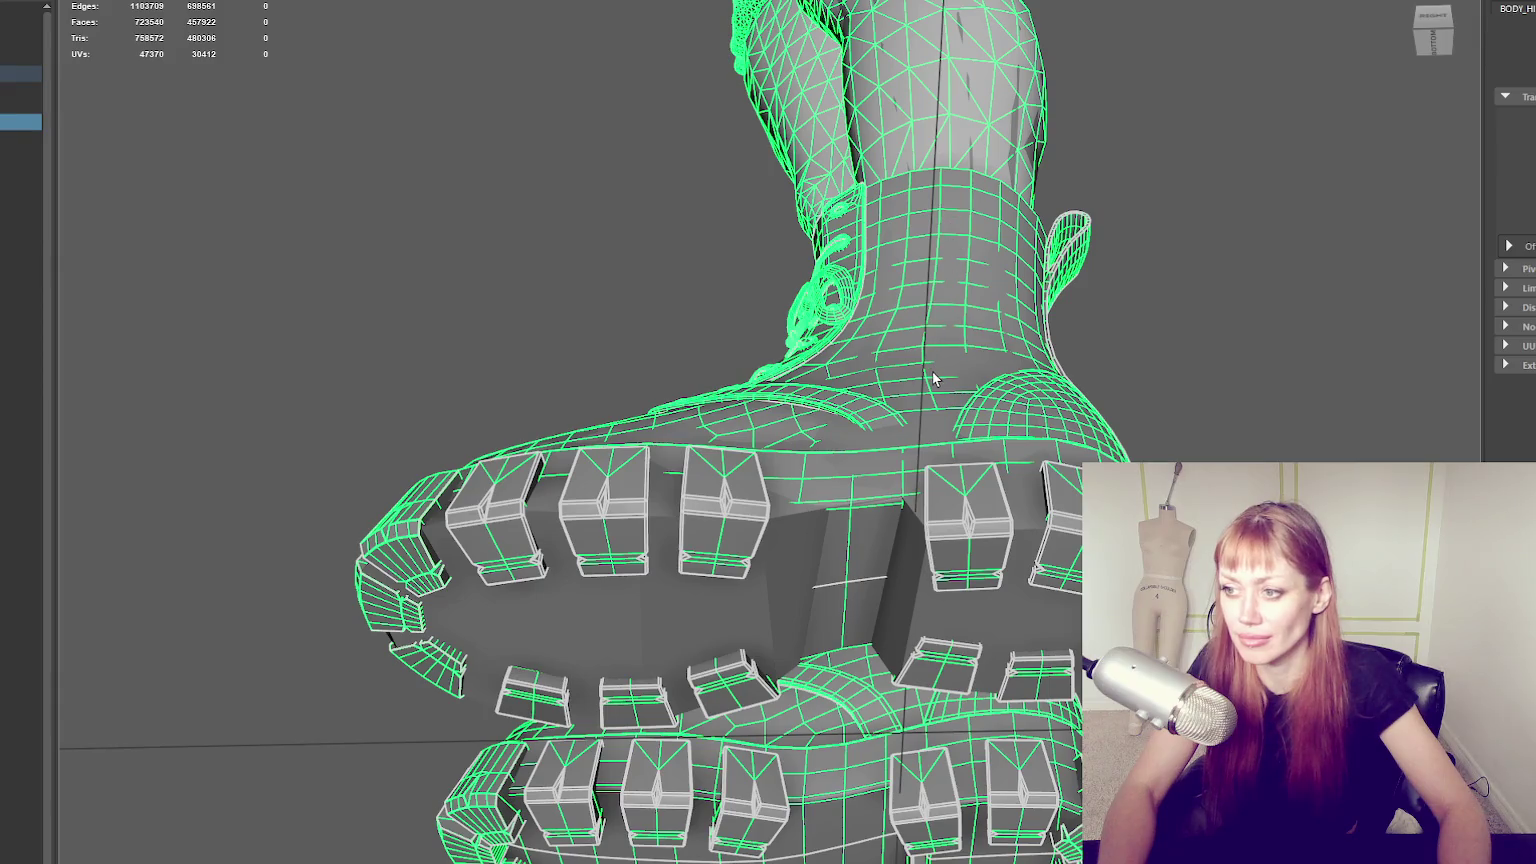
key(alt+l)
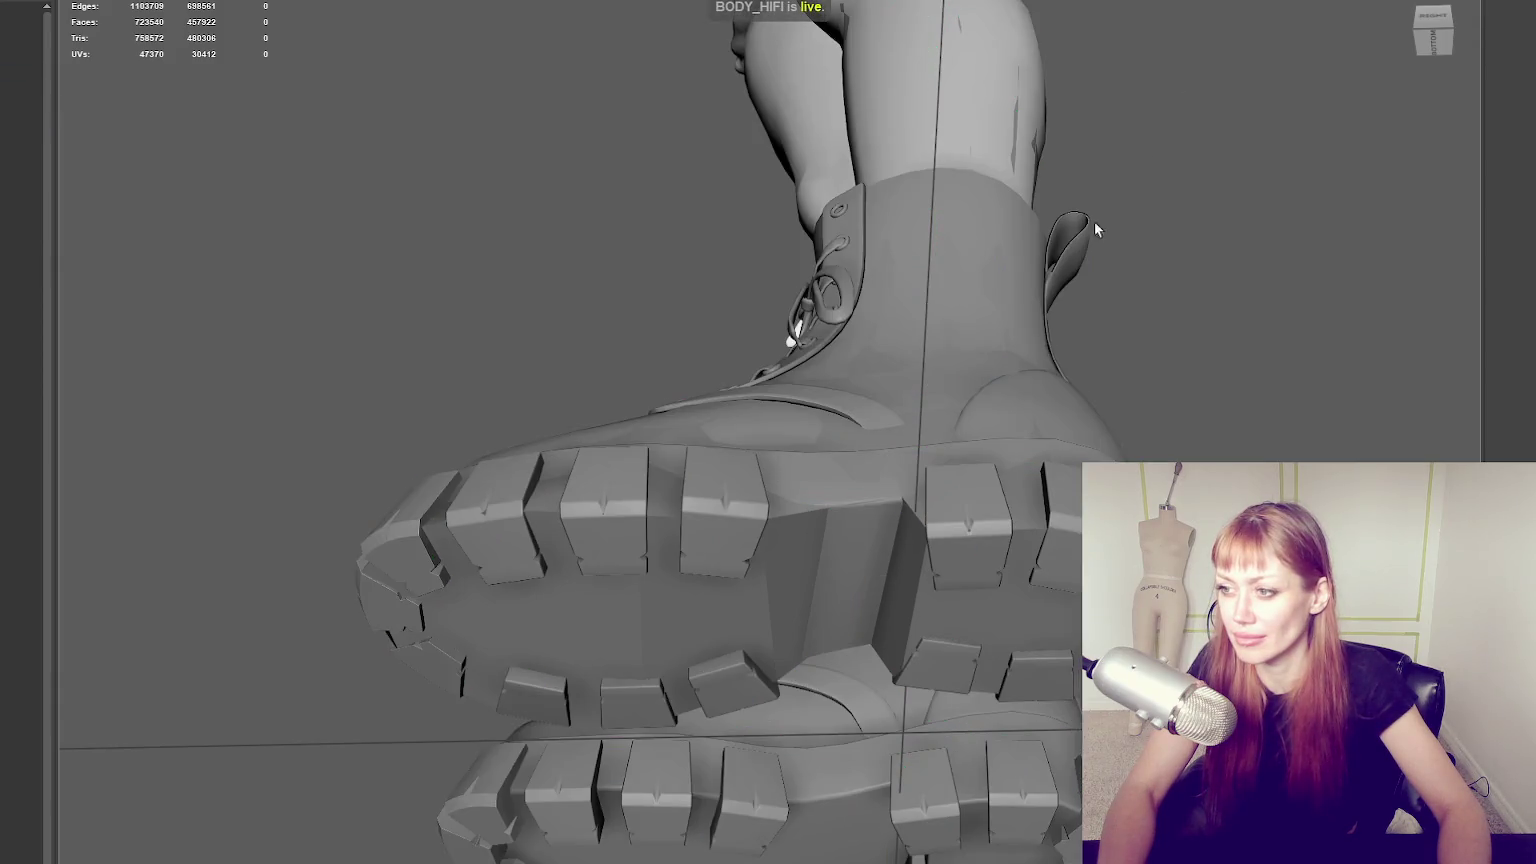
alt+drag(1041, 451, 1074, 387)
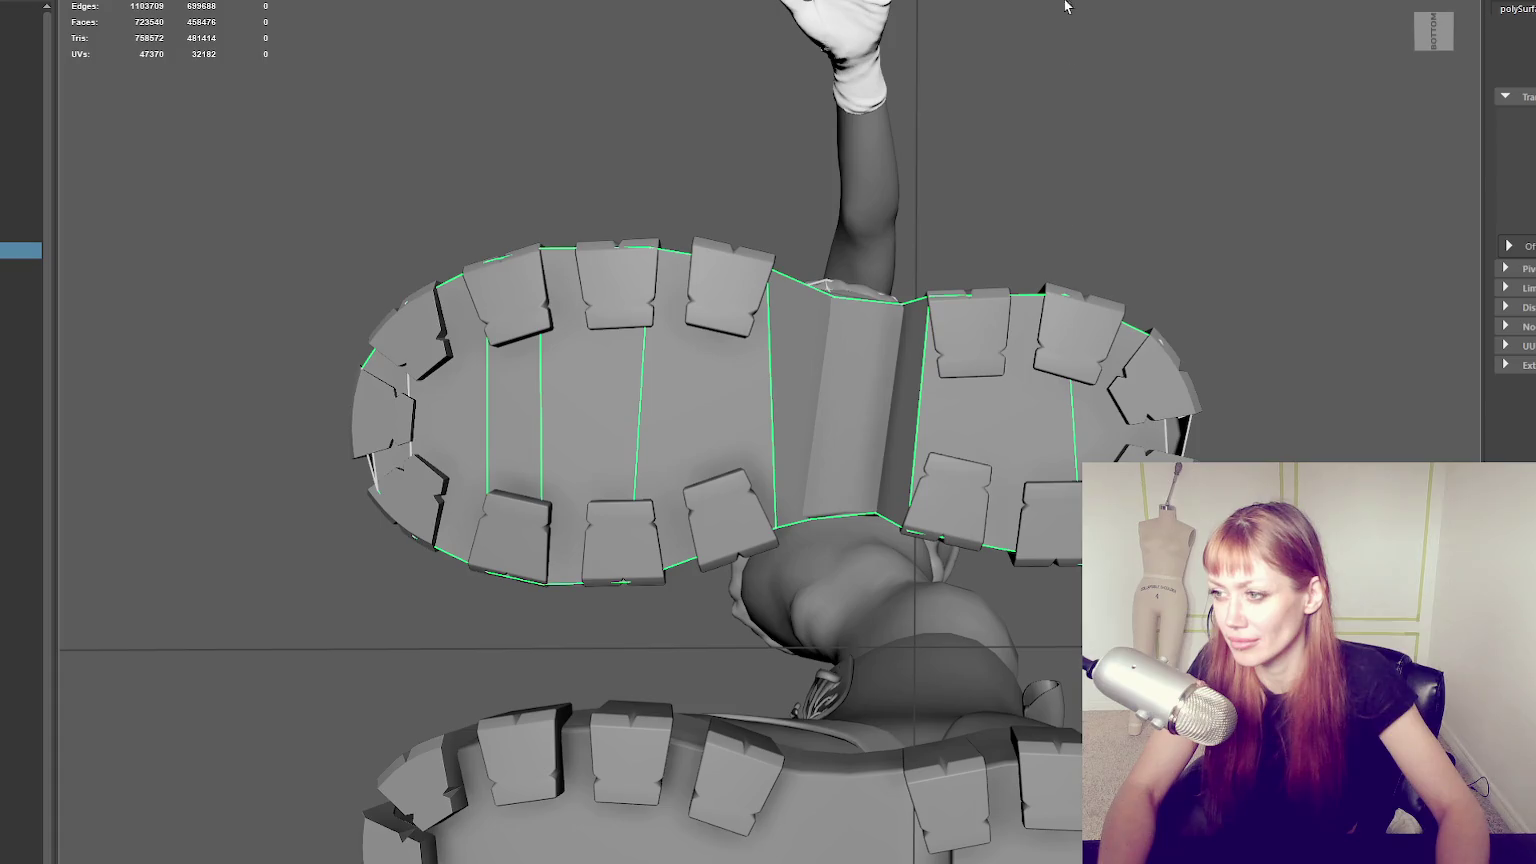
key(ctrl)
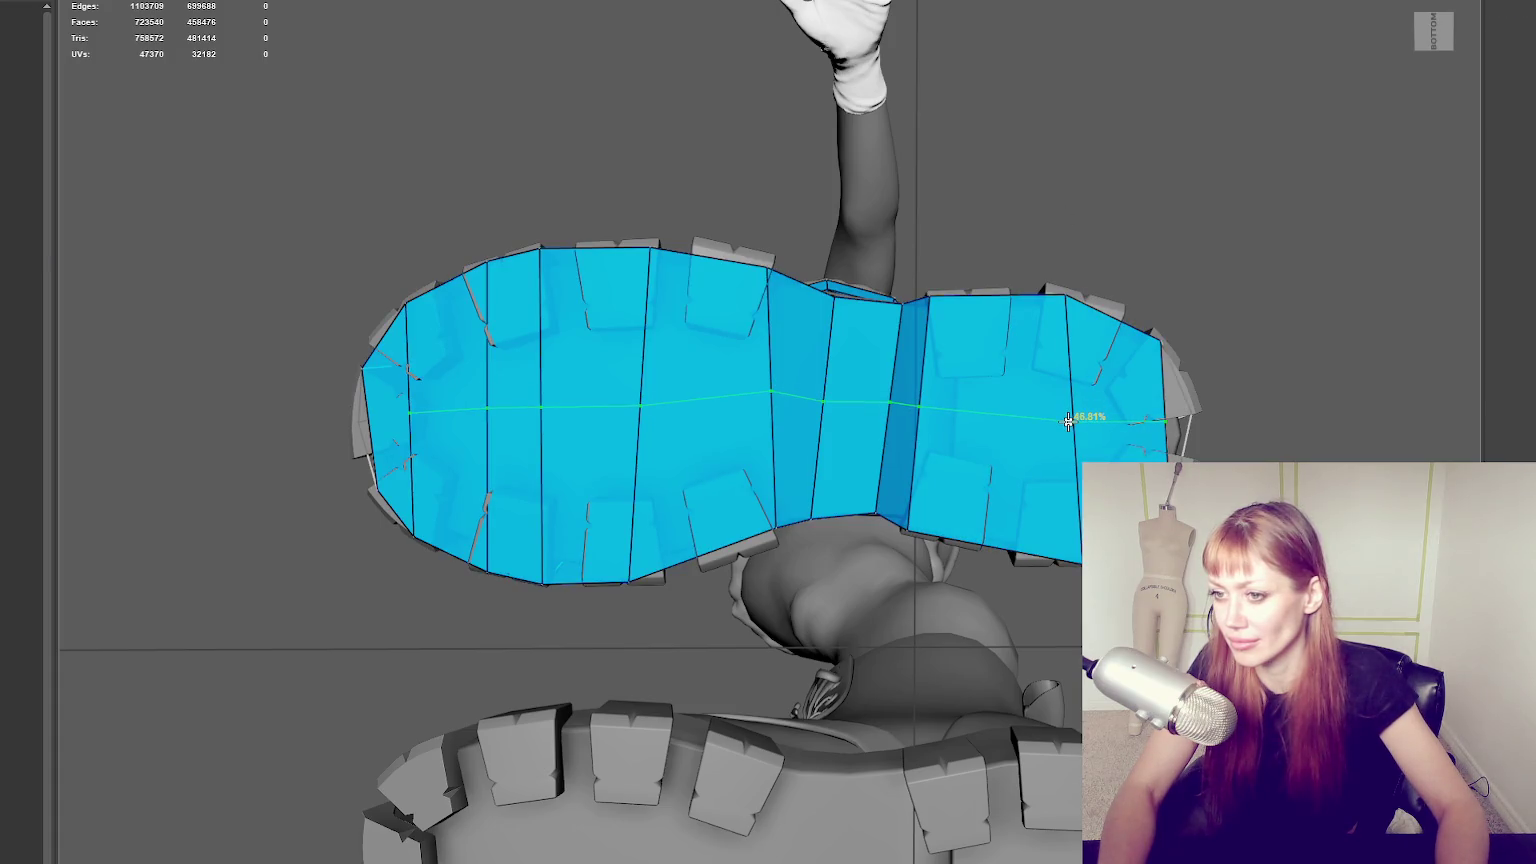
Add a lengthwise sole edge loop, delete the thin toe strip face, add a cross loop, and exit.
alt+drag(497, 343, 435, 247)
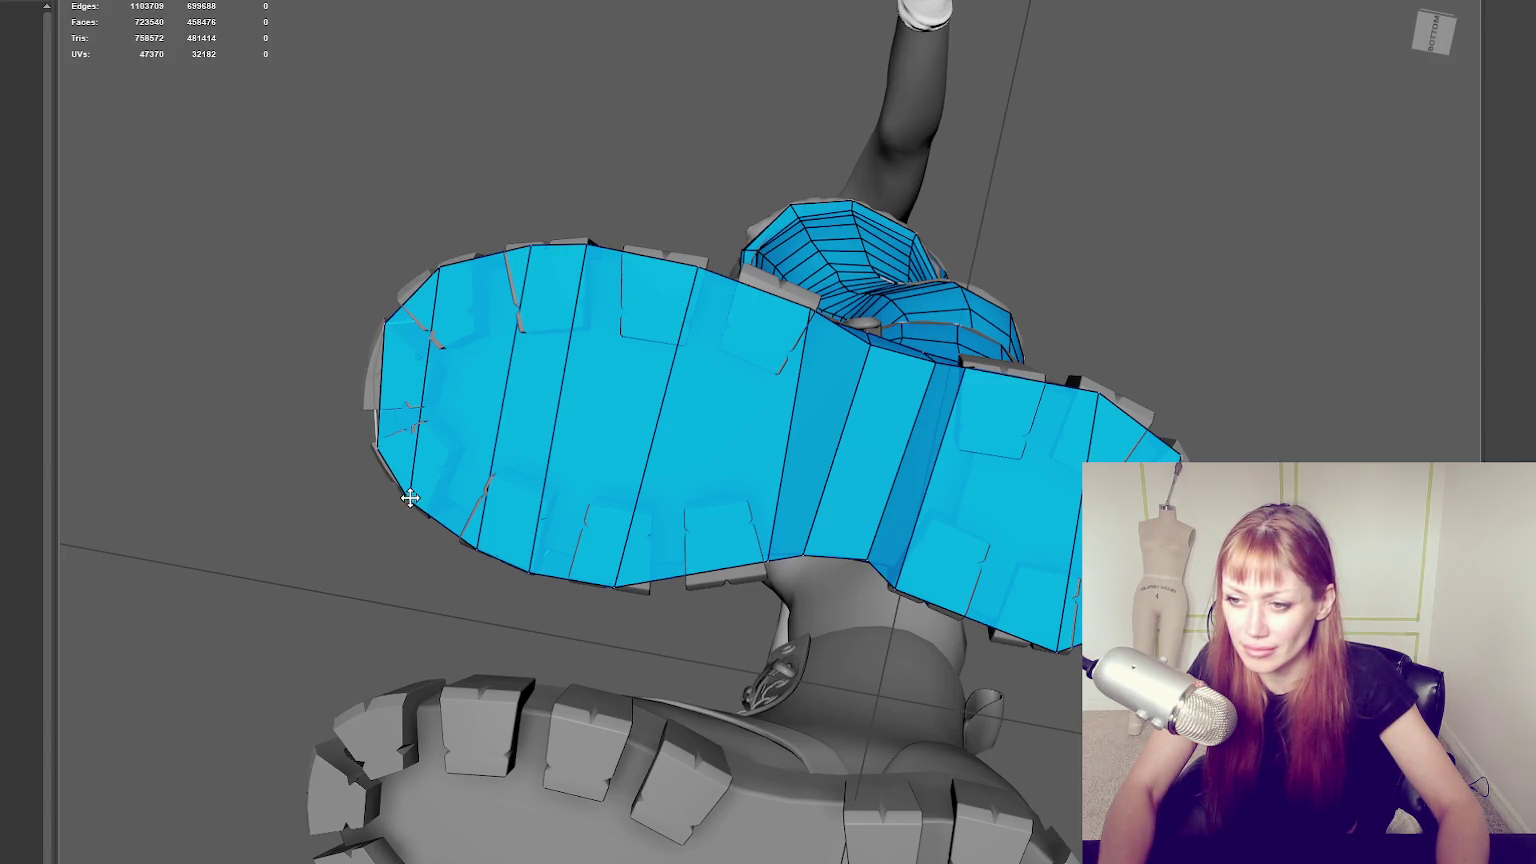
ctrl+click(565, 415)
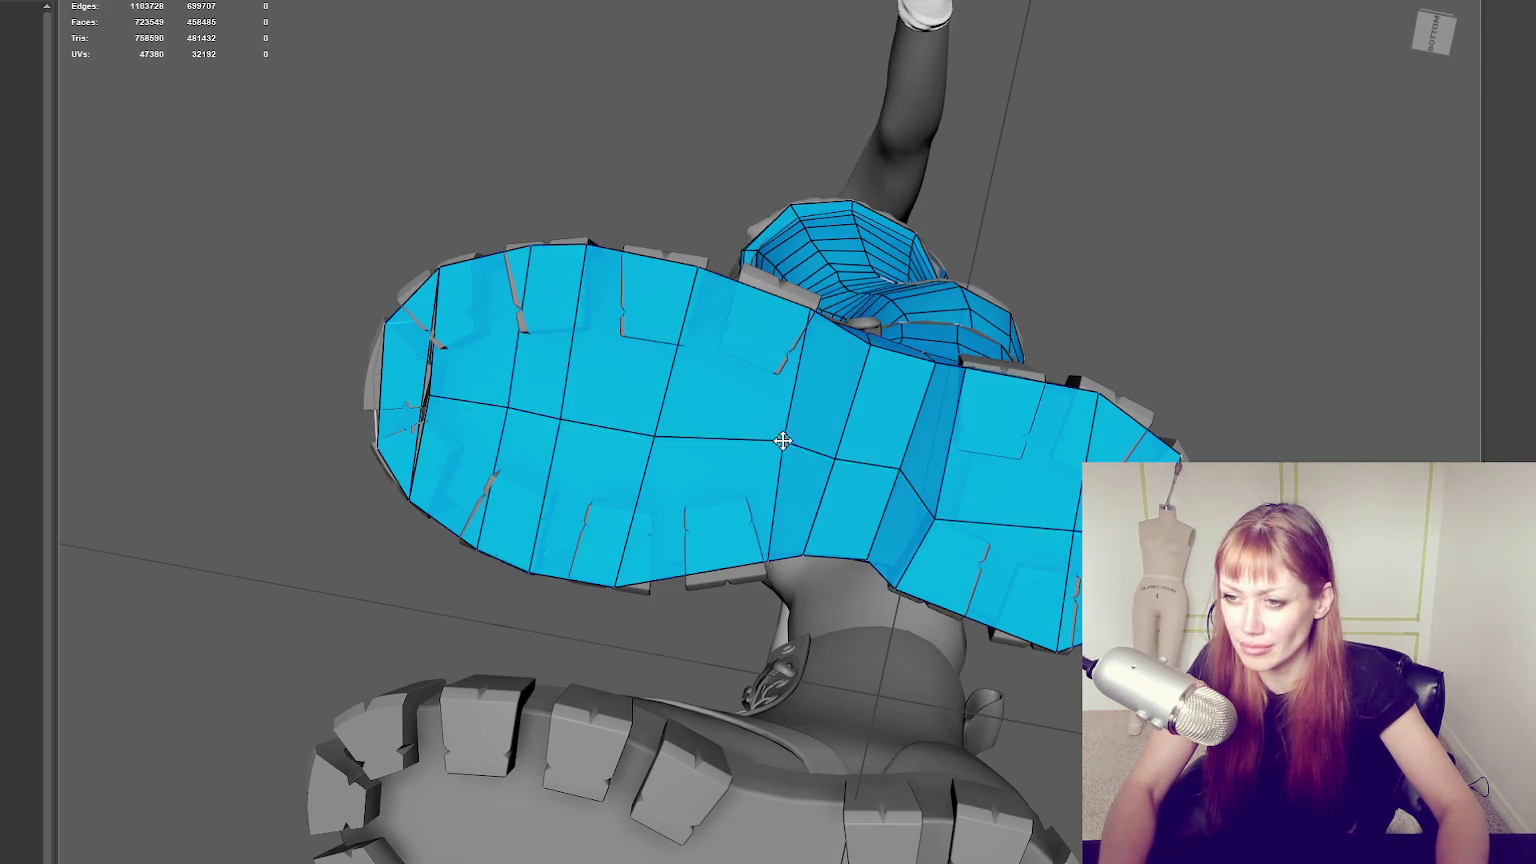
alt+drag(780, 440, 495, 270)
ctrl+shift+click(494, 270)
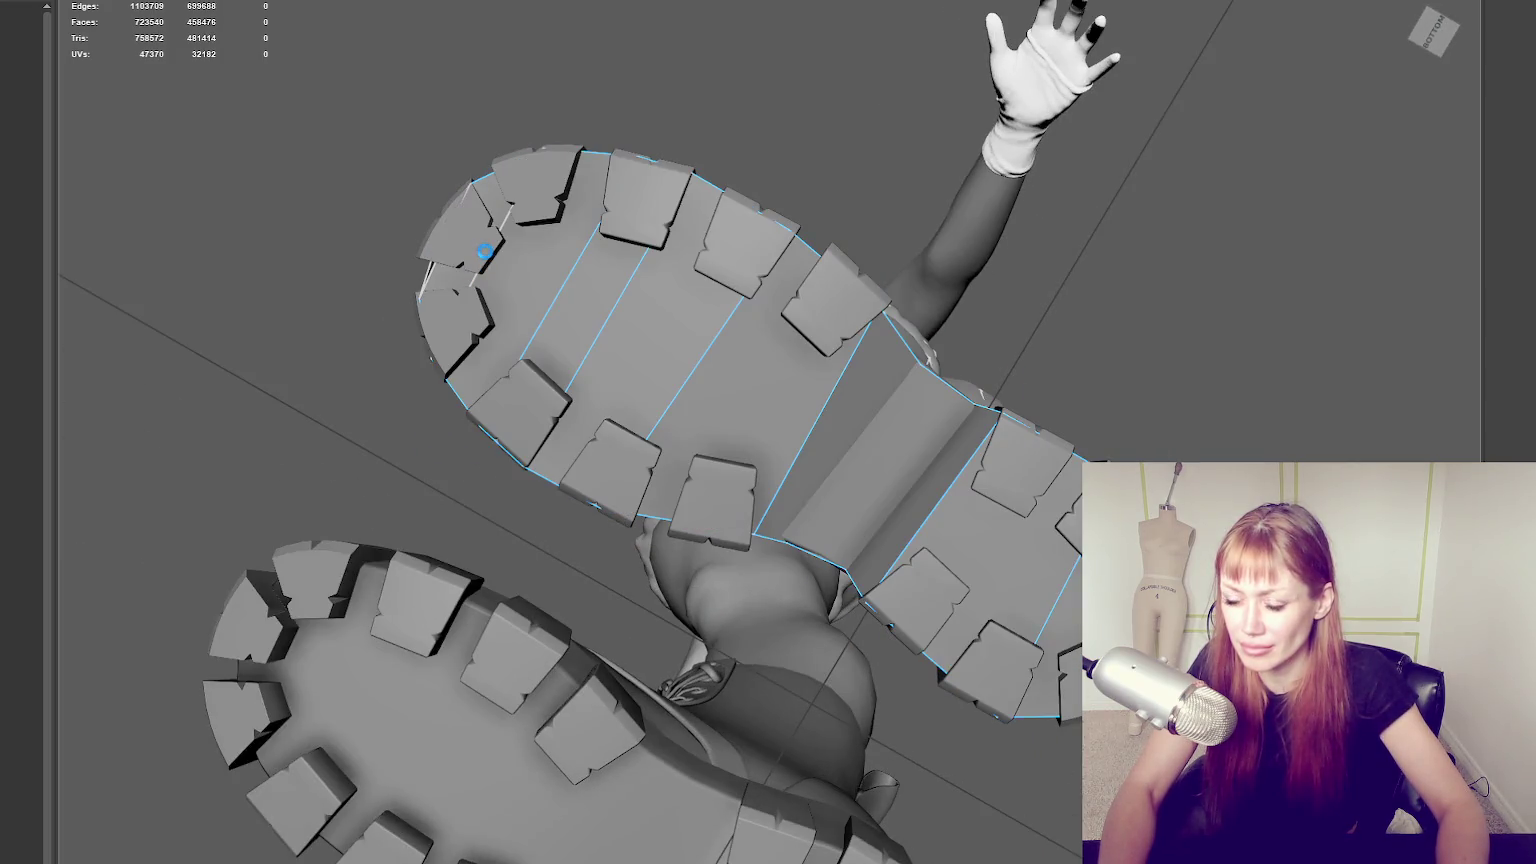
alt+drag(497, 247, 531, 281)
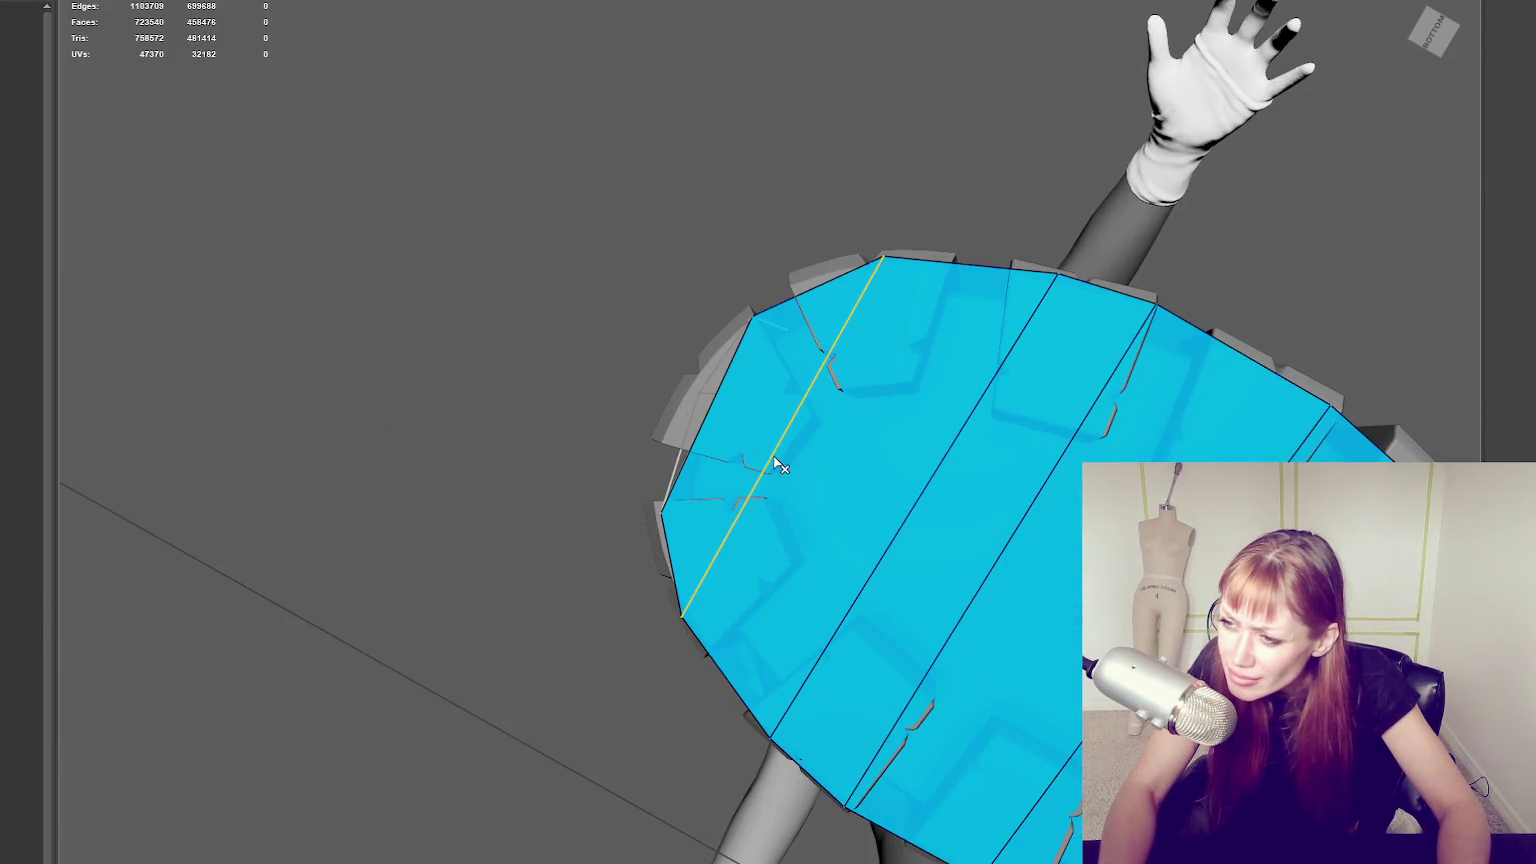
ctrl+shift+click(756, 420)
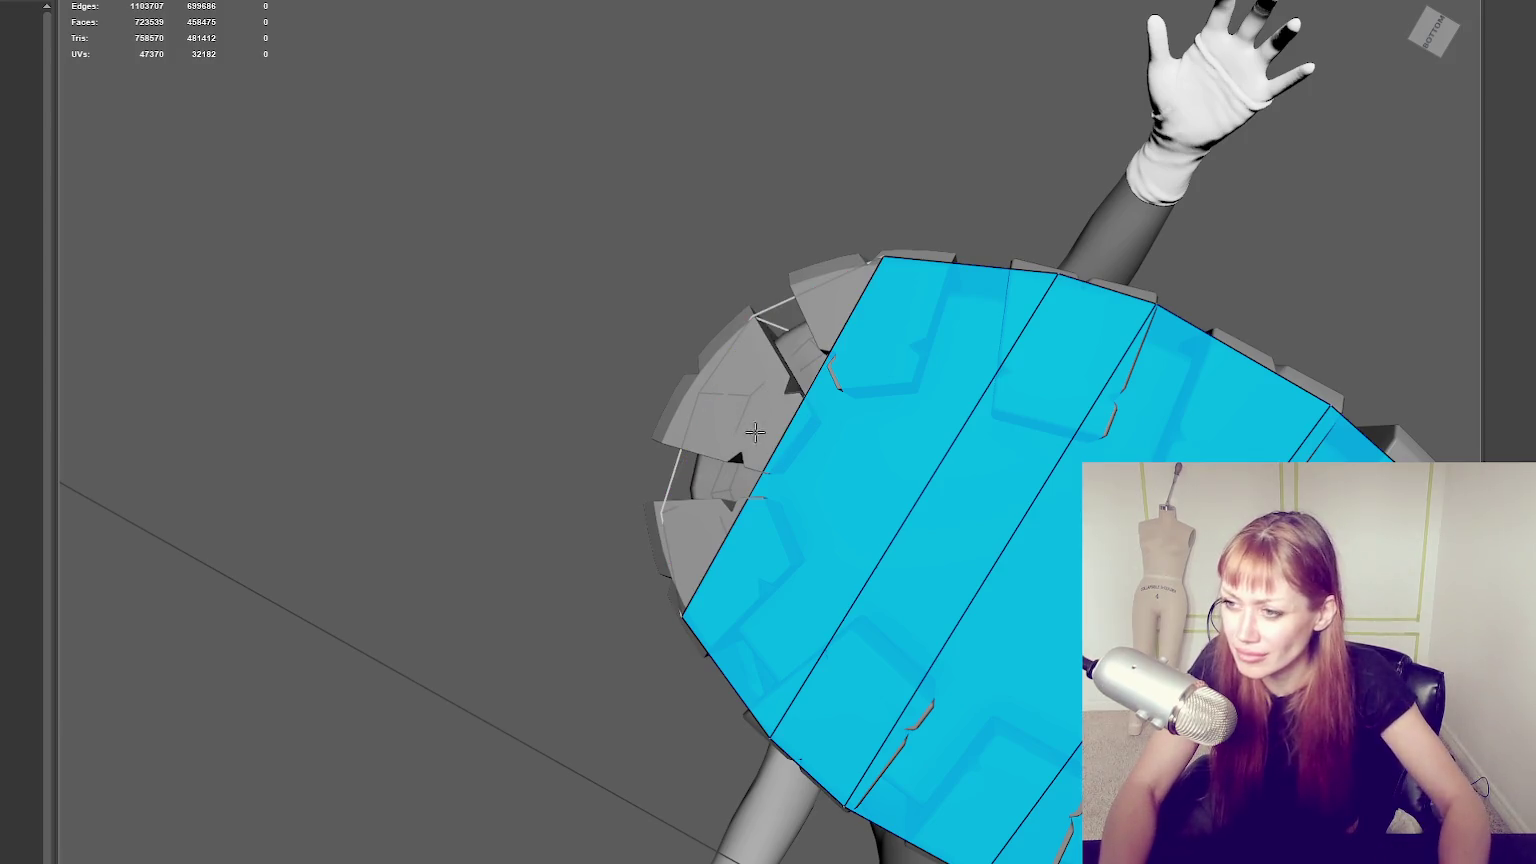
ctrl+click(973, 562)
key(q)
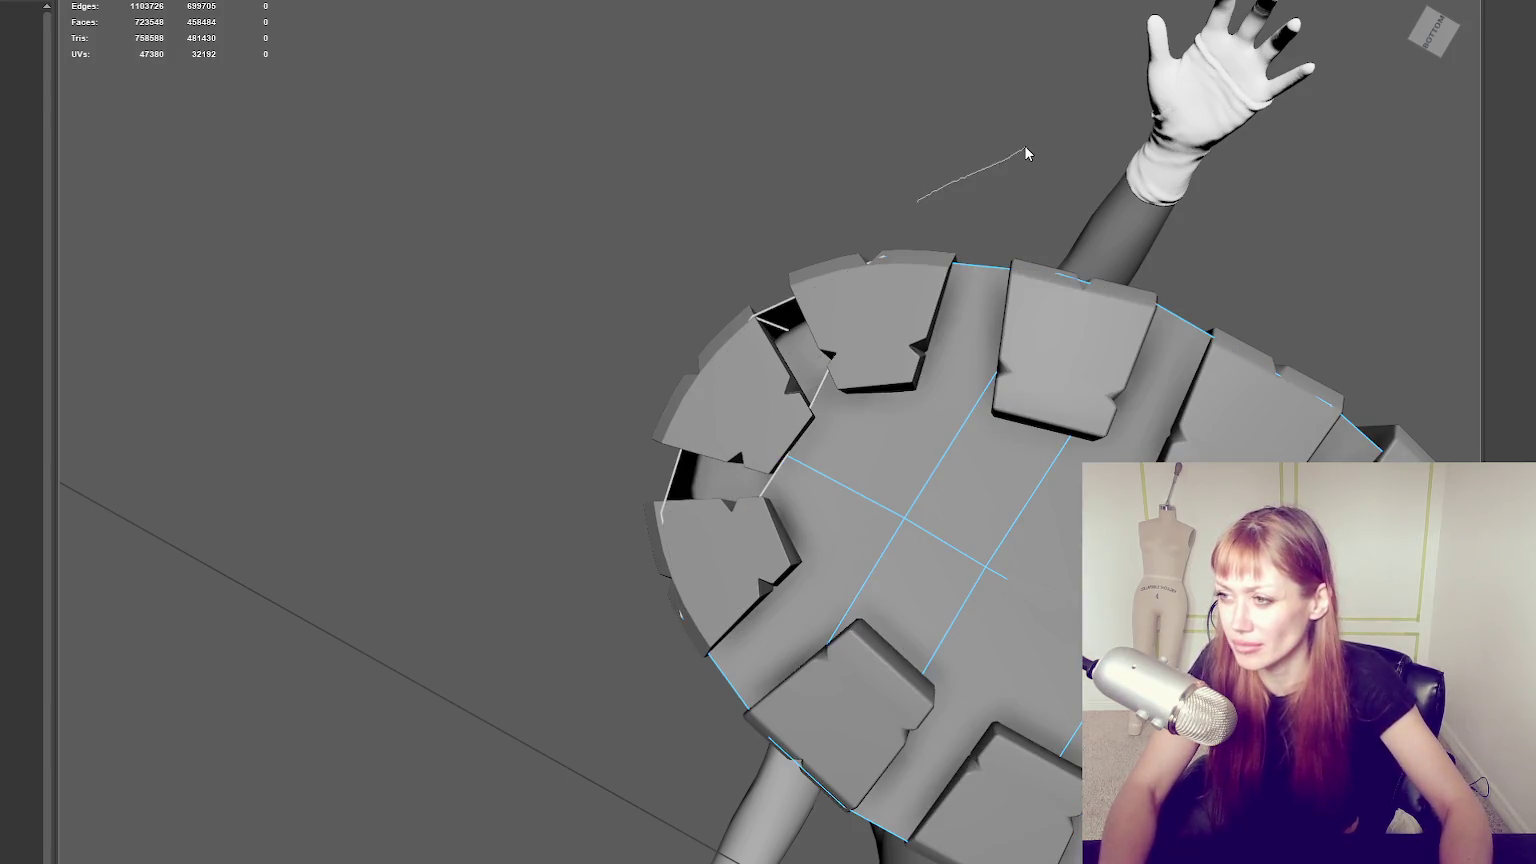
Select the new sole mesh and isolate it with the open end facing up.
click(919, 357)
key(ctrl+1)
alt+drag(851, 456, 1015, 442)
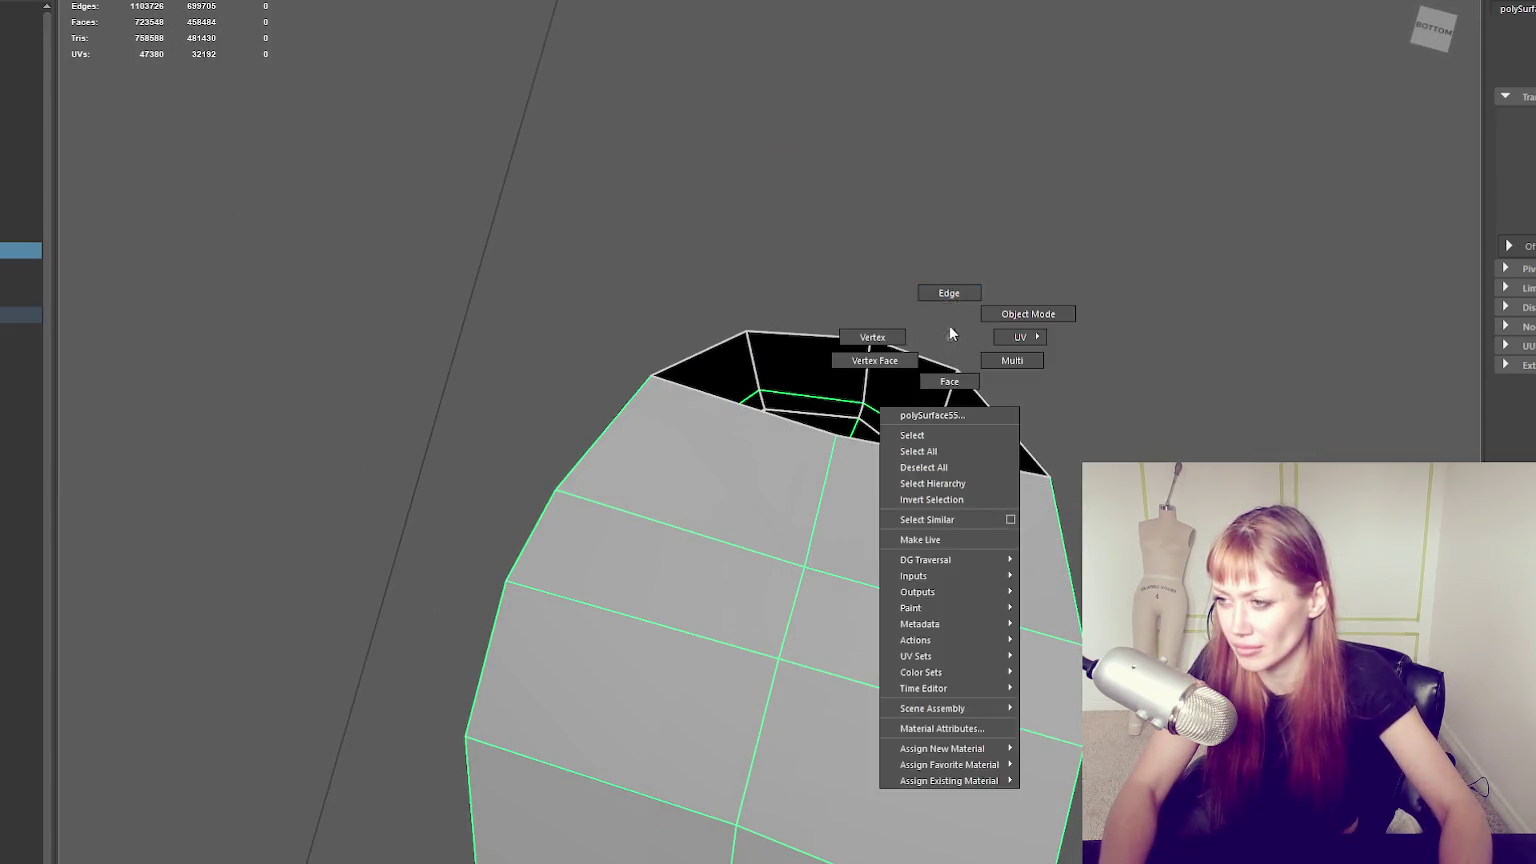
Select the top rim edges and bridge them, joining the new sole to the boot's toe edge.
right_drag(949, 398, 949, 334)
click(912, 353)
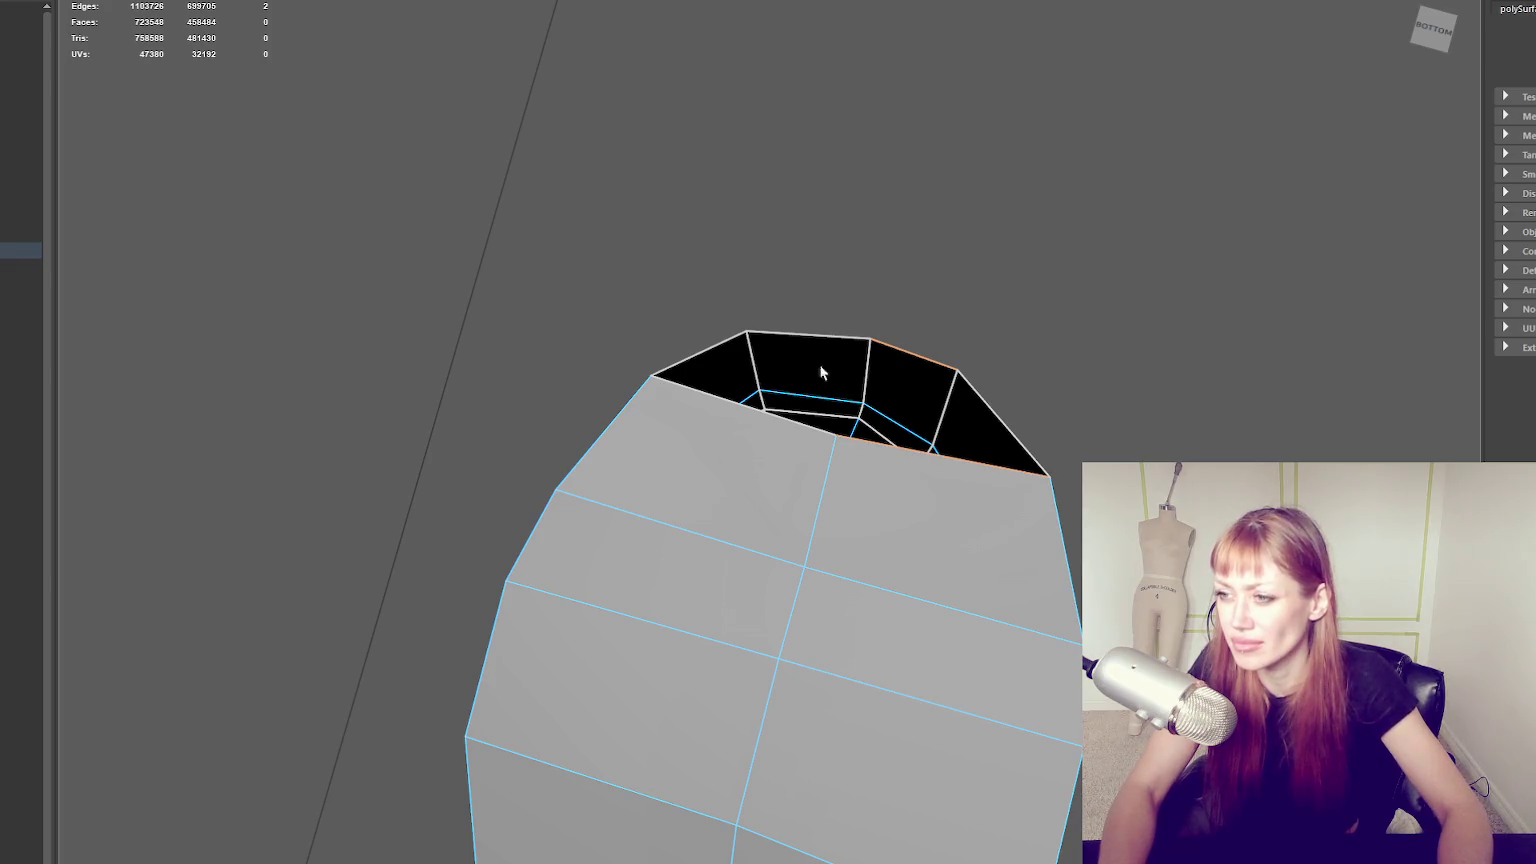
mouse_move(823, 343)
shift+right_down()
mouse_move(1055, 468)
mouse_move(905, 484)
shift+right_up()
mouse_move(905, 484)
alt+mouse_down()
mouse_move(971, 237)
mouse_move(792, 406)
mouse_move(696, 381)
alt+mouse_up()
right_drag(837, 316, 830, 226)
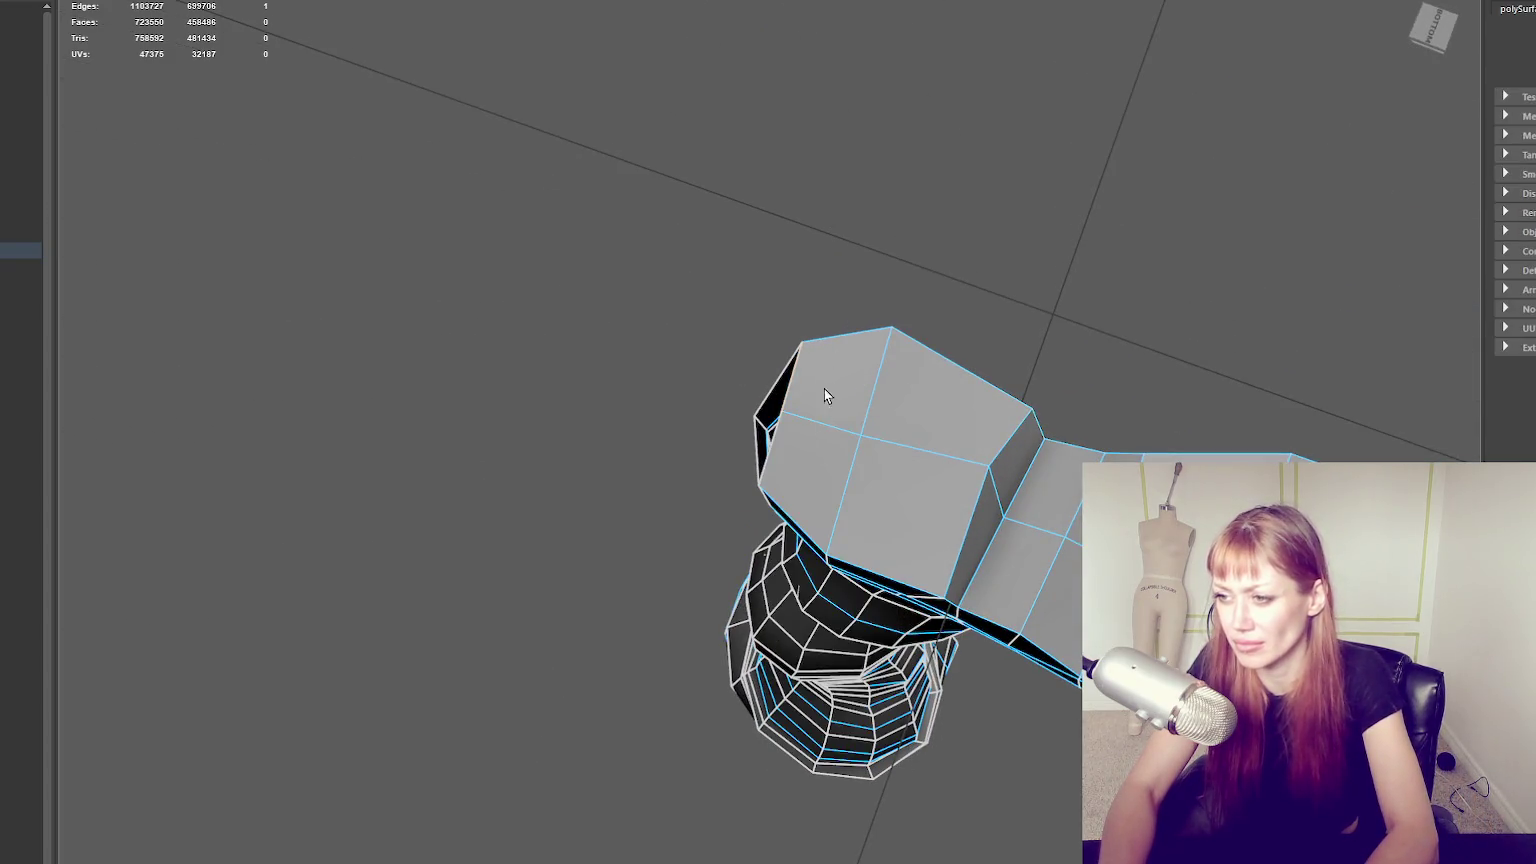
key(ctrl+z)
key(ctrl+z)
key(ctrl+z)
mouse_move(851, 287)
alt+mouse_down()
mouse_move(768, 281)
mouse_move(818, 347)
alt+mouse_up()
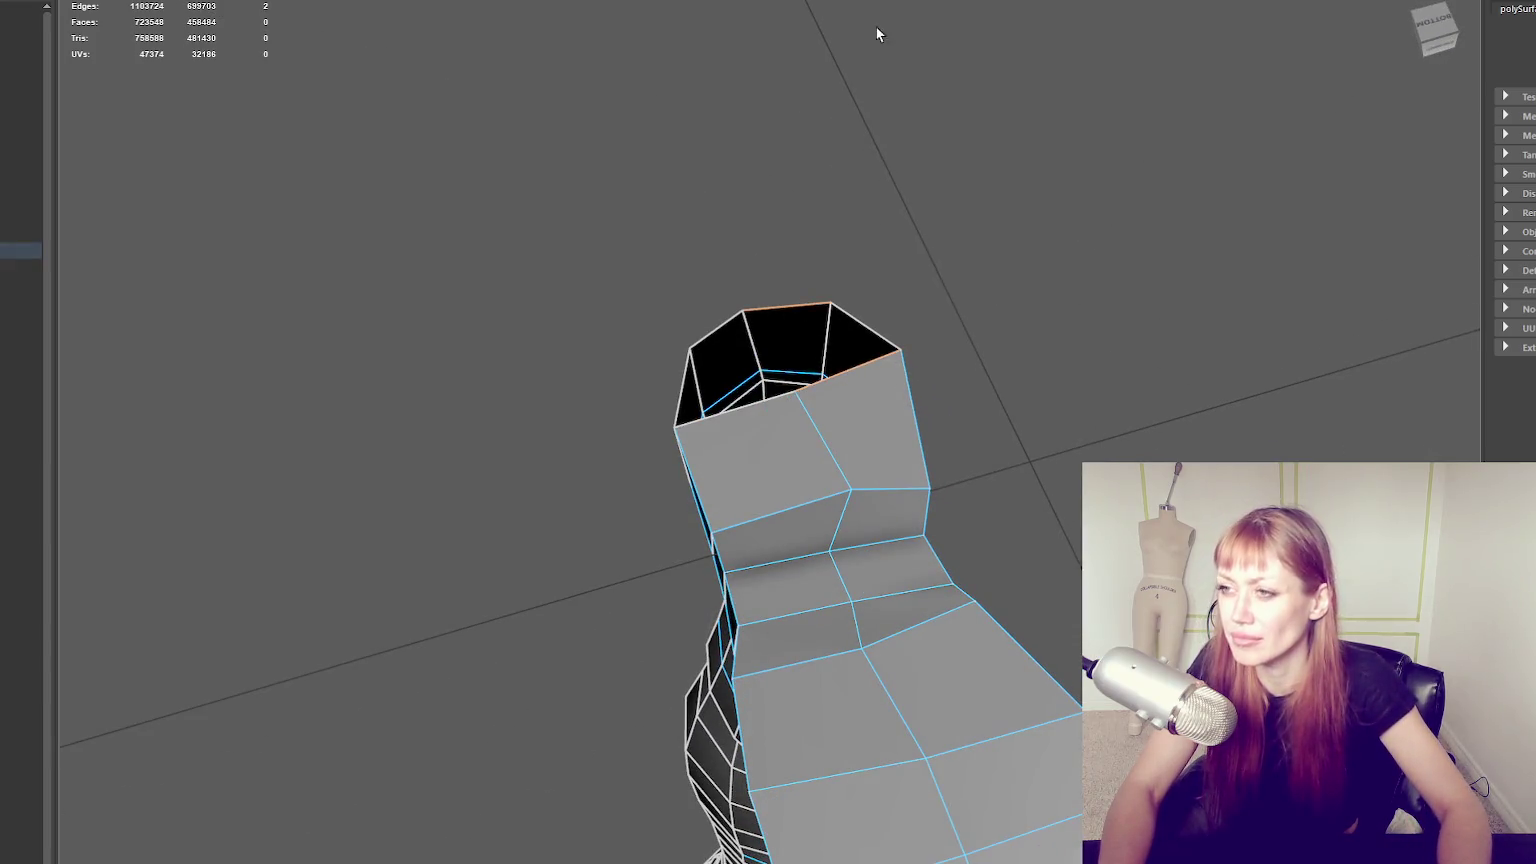
key(ctrl+y)
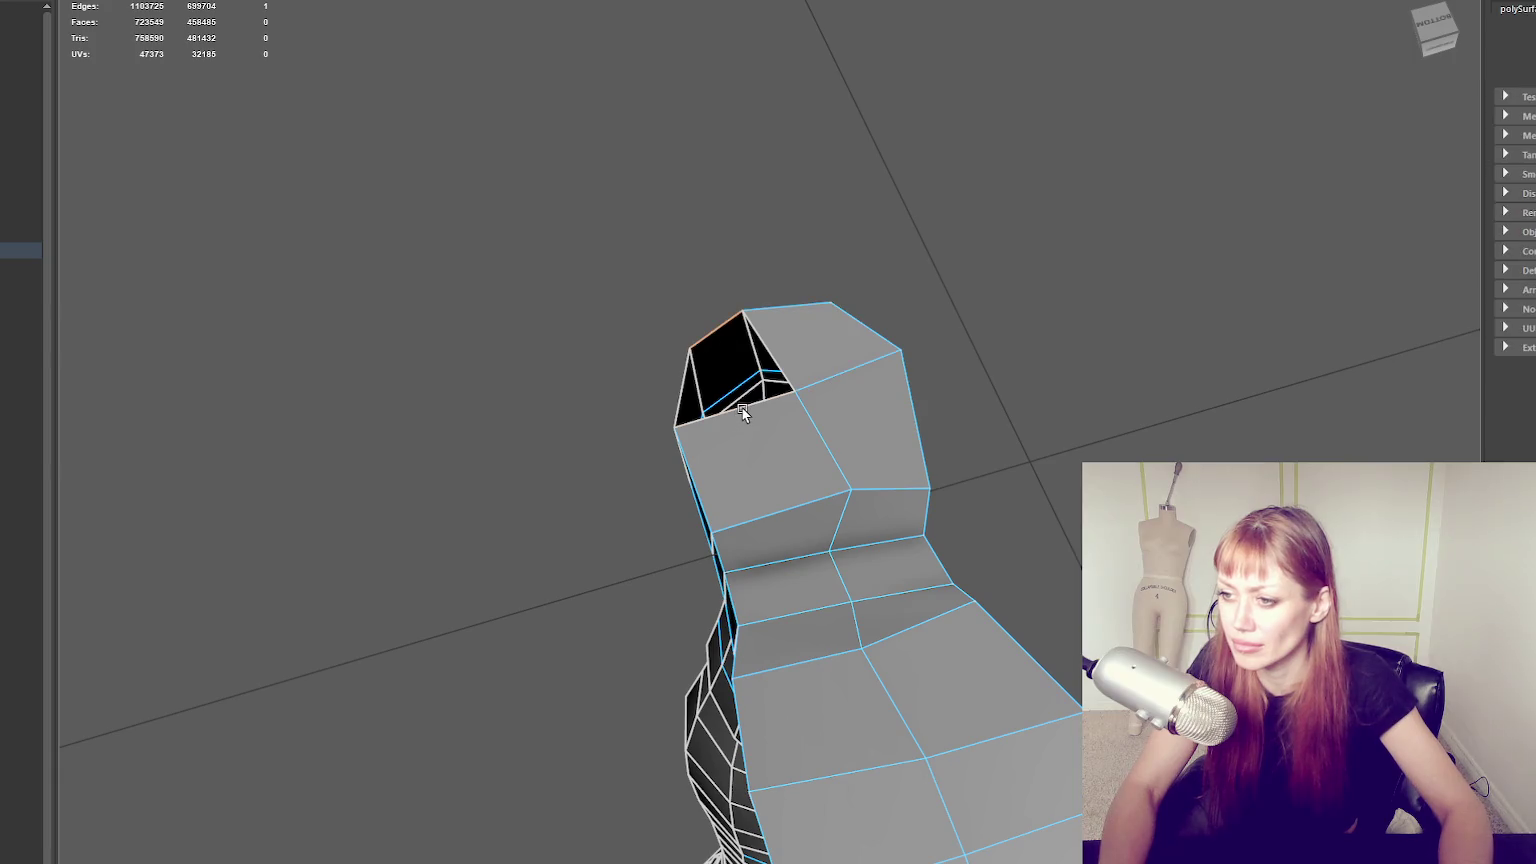
key(ctrl+y)
mouse_move(961, 394)
alt+mouse_down()
mouse_move(769, 401)
mouse_move(940, 360)
alt+mouse_up()
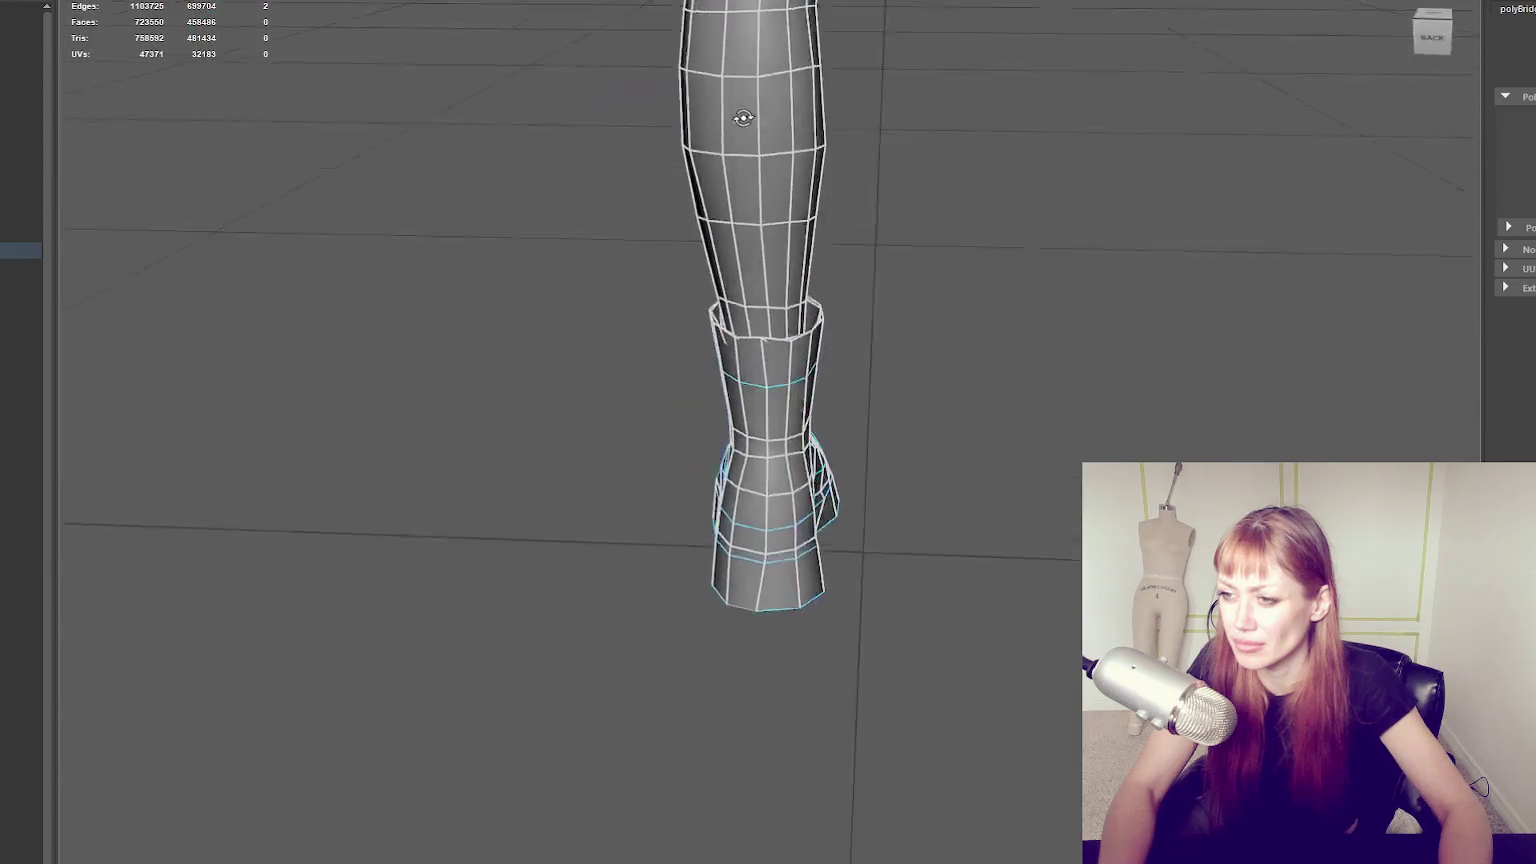
Select the sole's bottom edge loop and outline loop, then bevel them with Ctrl+B.
alt+middle_drag(940, 360, 966, 357)
alt+drag(966, 357, 710, 380)
scroll(876, 390, up, 2)
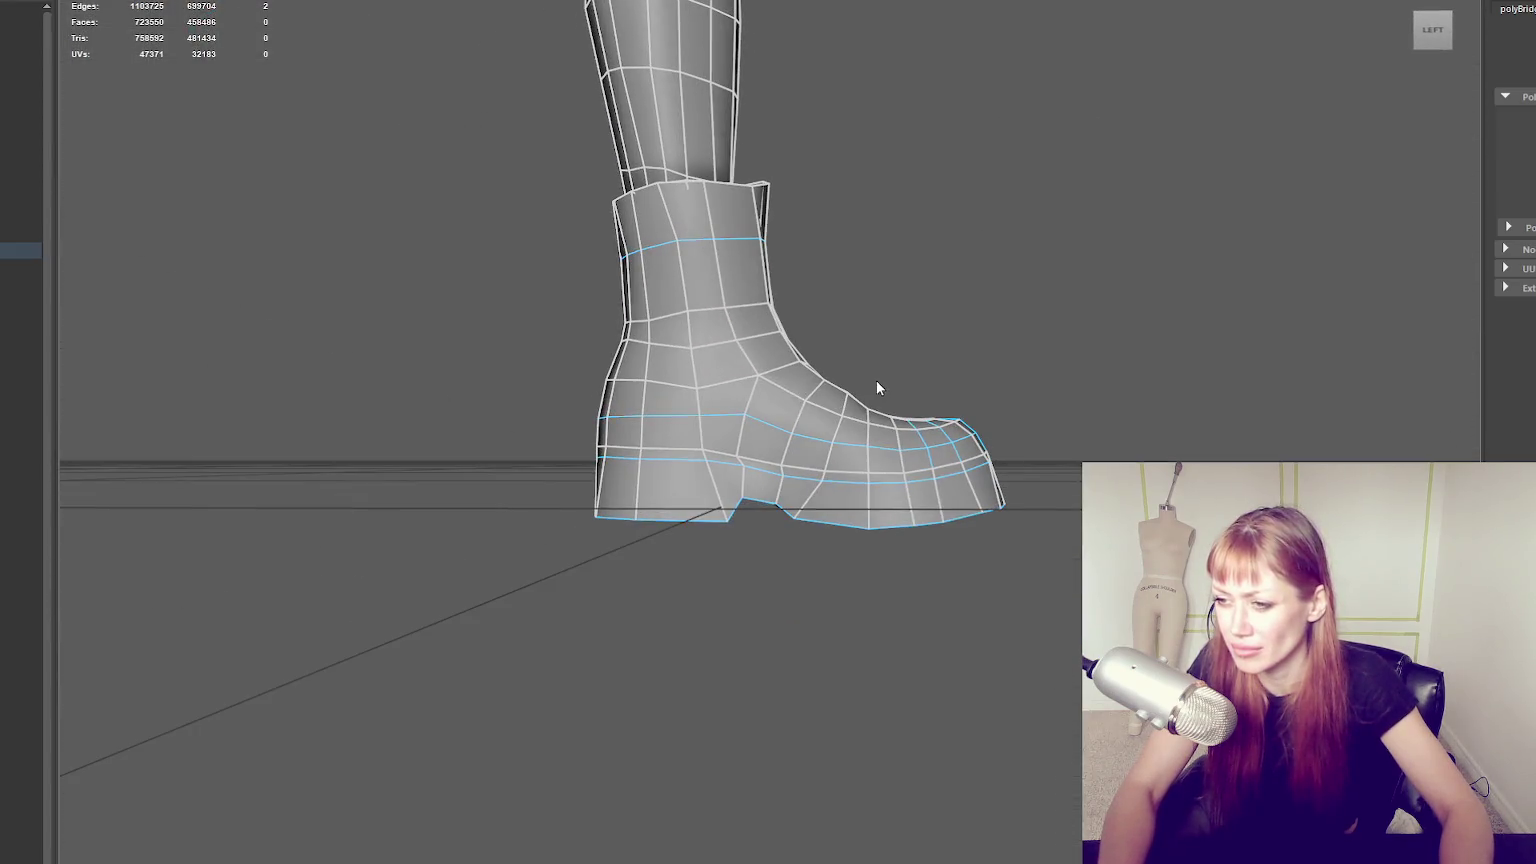
scroll(839, 505, up, 3)
double_click(850, 556)
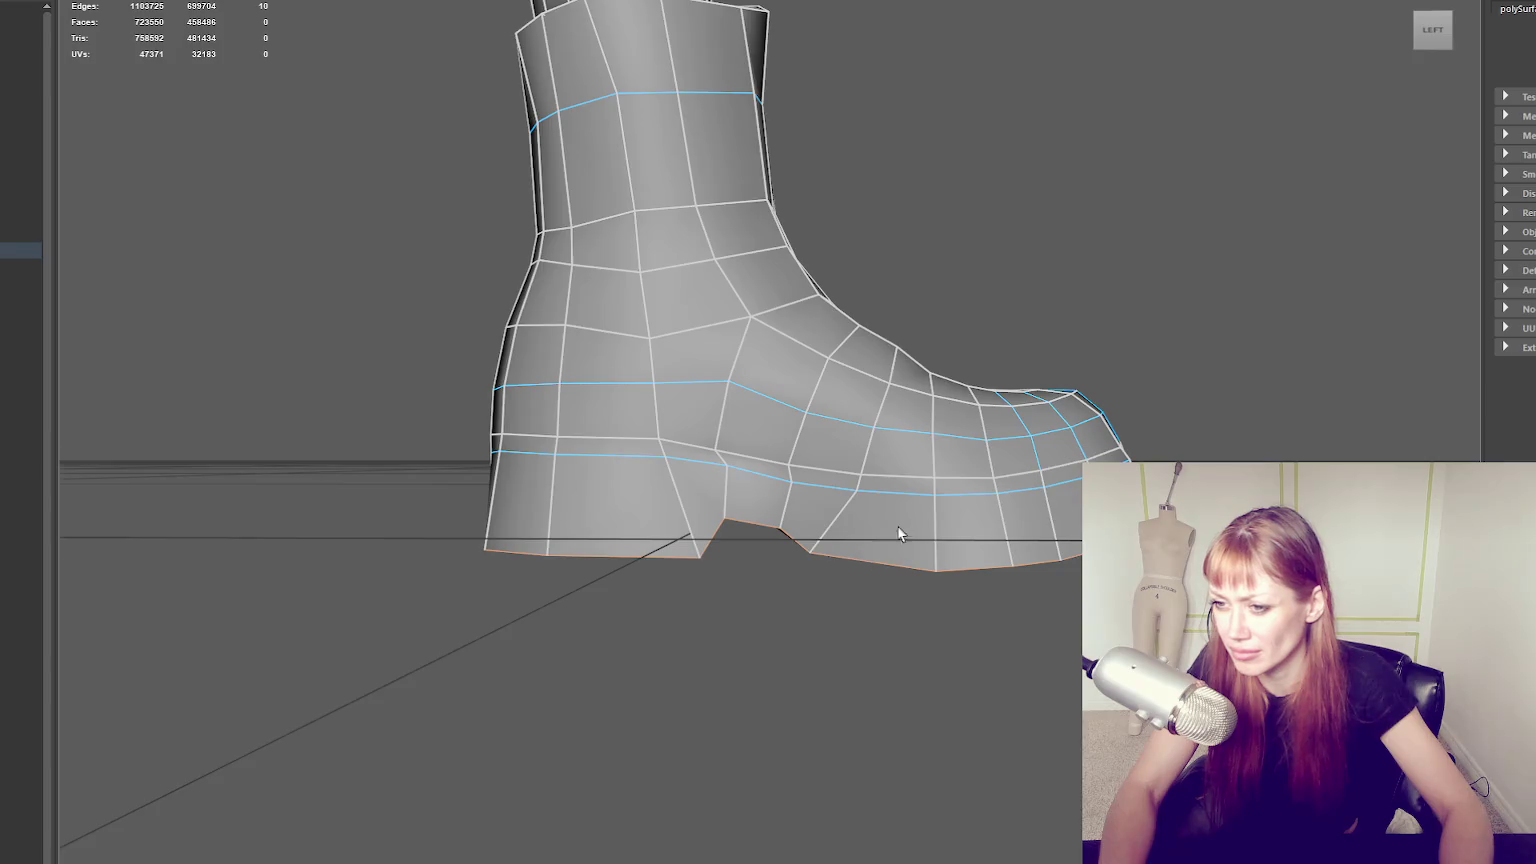
alt+drag(857, 554, 917, 435)
shift+double_click(884, 483)
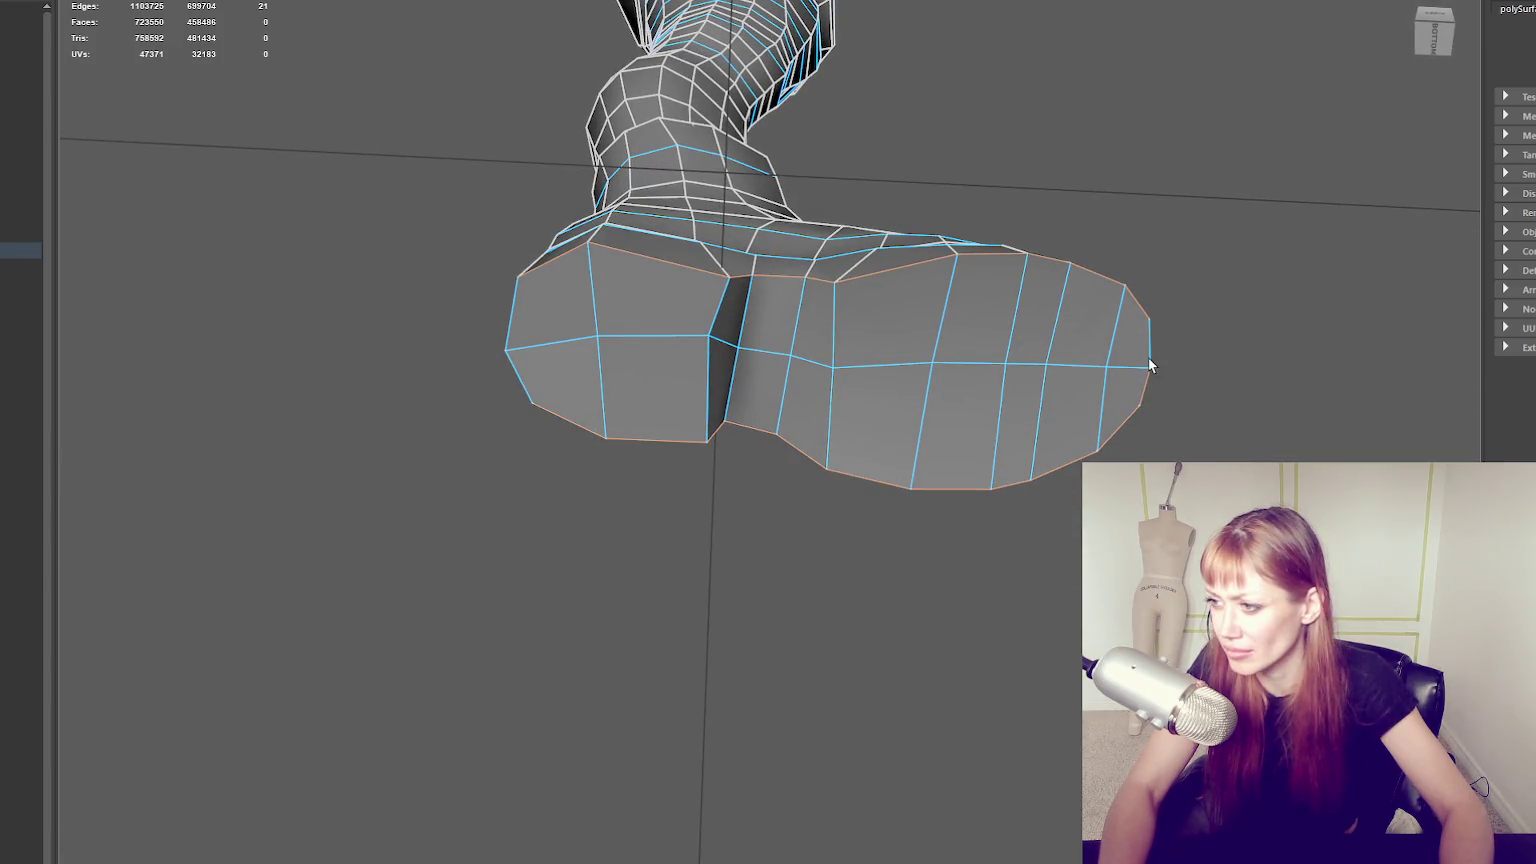
alt+drag(510, 326, 560, 420)
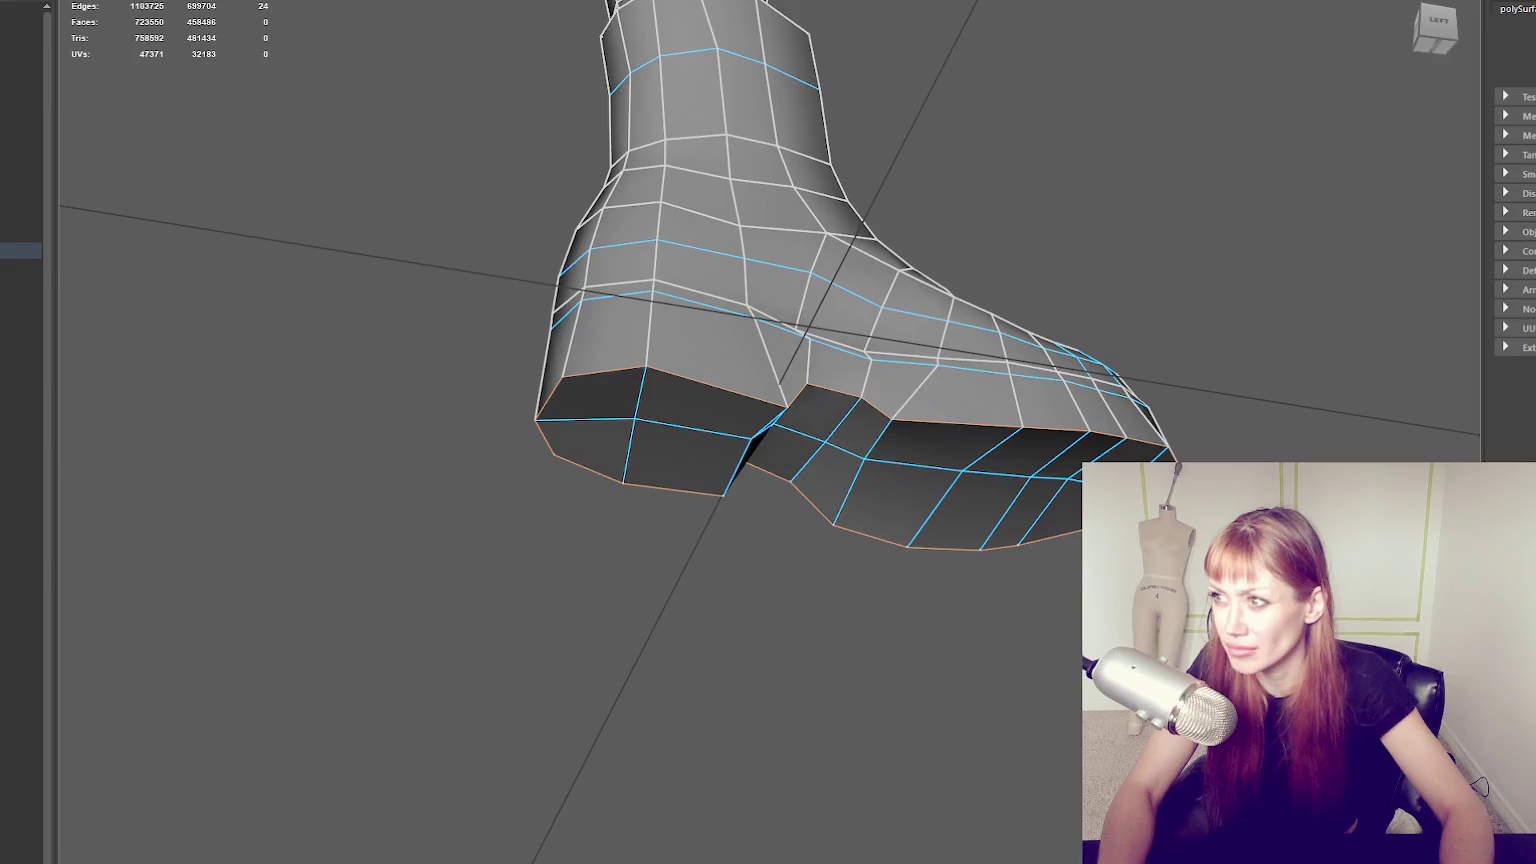
key(ctrl+b)
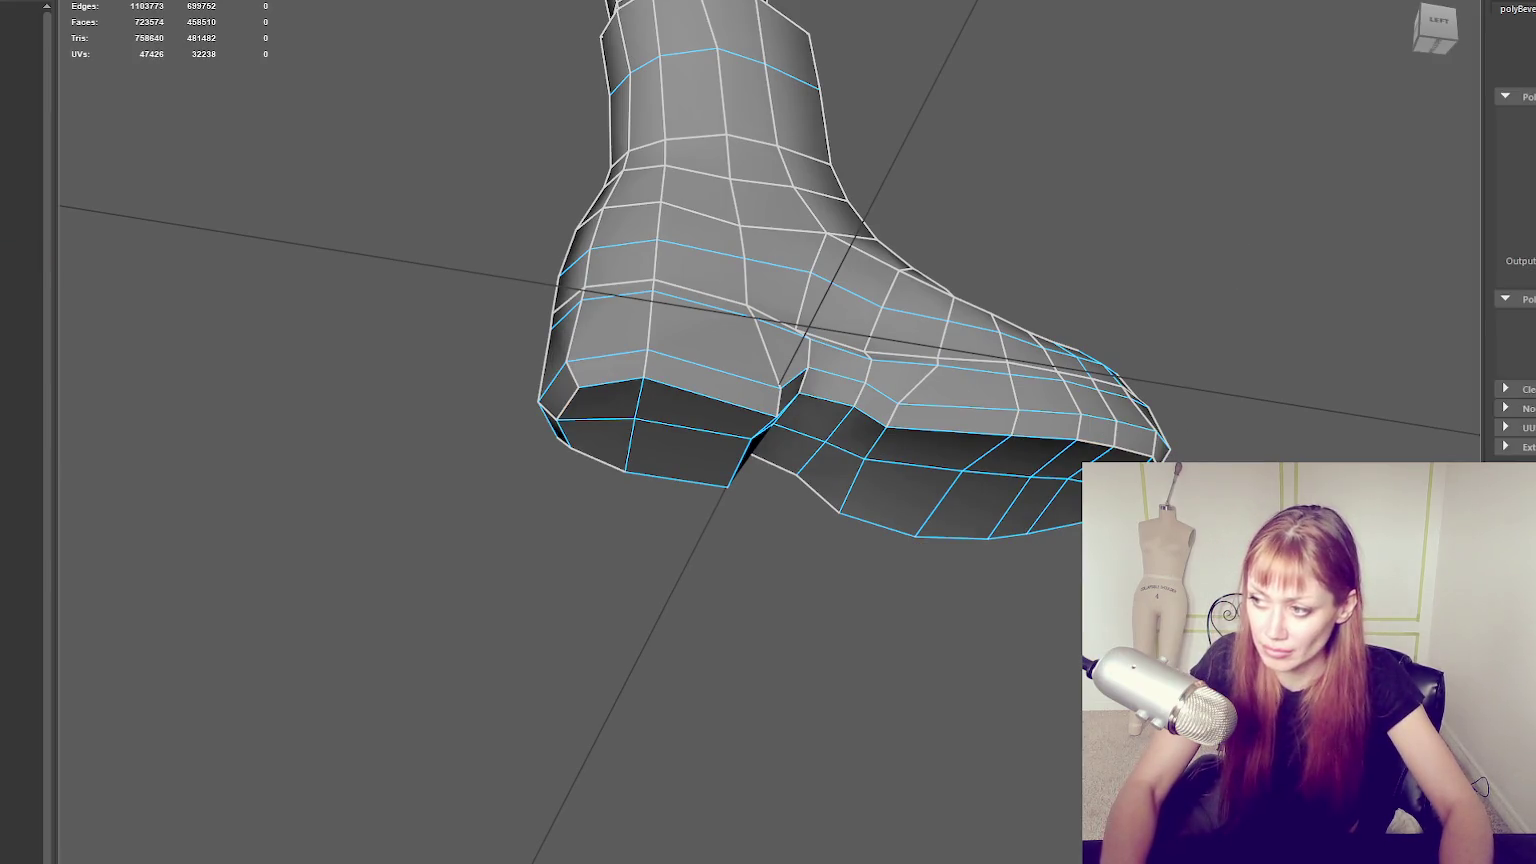
mouse_move(1166, 243)
alt+mouse_down()
mouse_move(953, 315)
mouse_move(842, 200)
alt+mouse_up()
Mirror the low-poly leg mesh across X to create the other leg.
scroll(744, 370, down, 3)
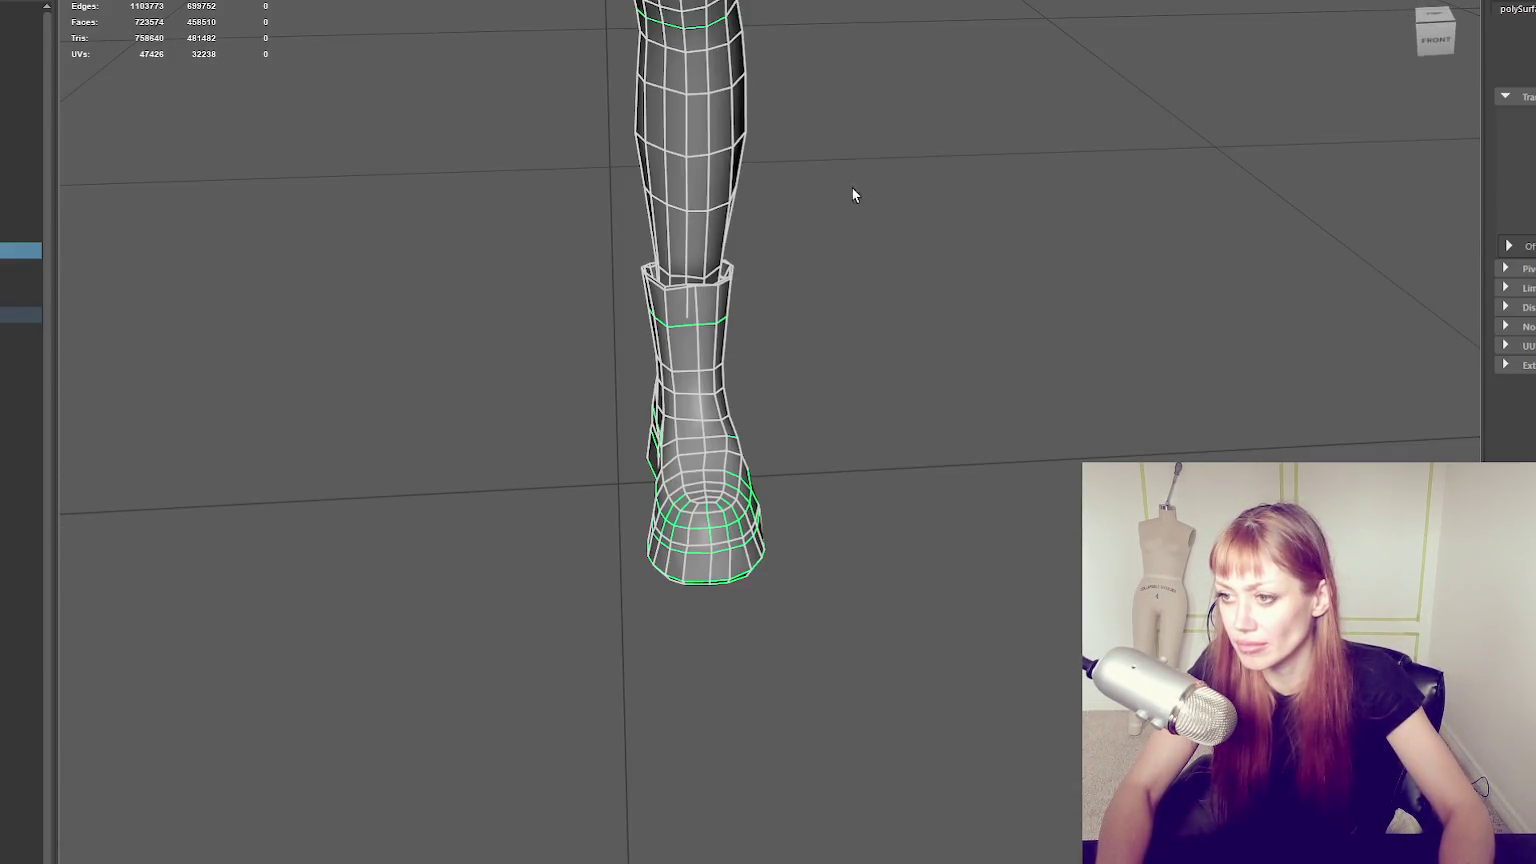
mouse_move(835, 212)
shift+right_down()
mouse_move(1128, 183)
mouse_move(778, 154)
shift+right_up()
click(1128, 183)
alt+drag(778, 154, 837, 332)
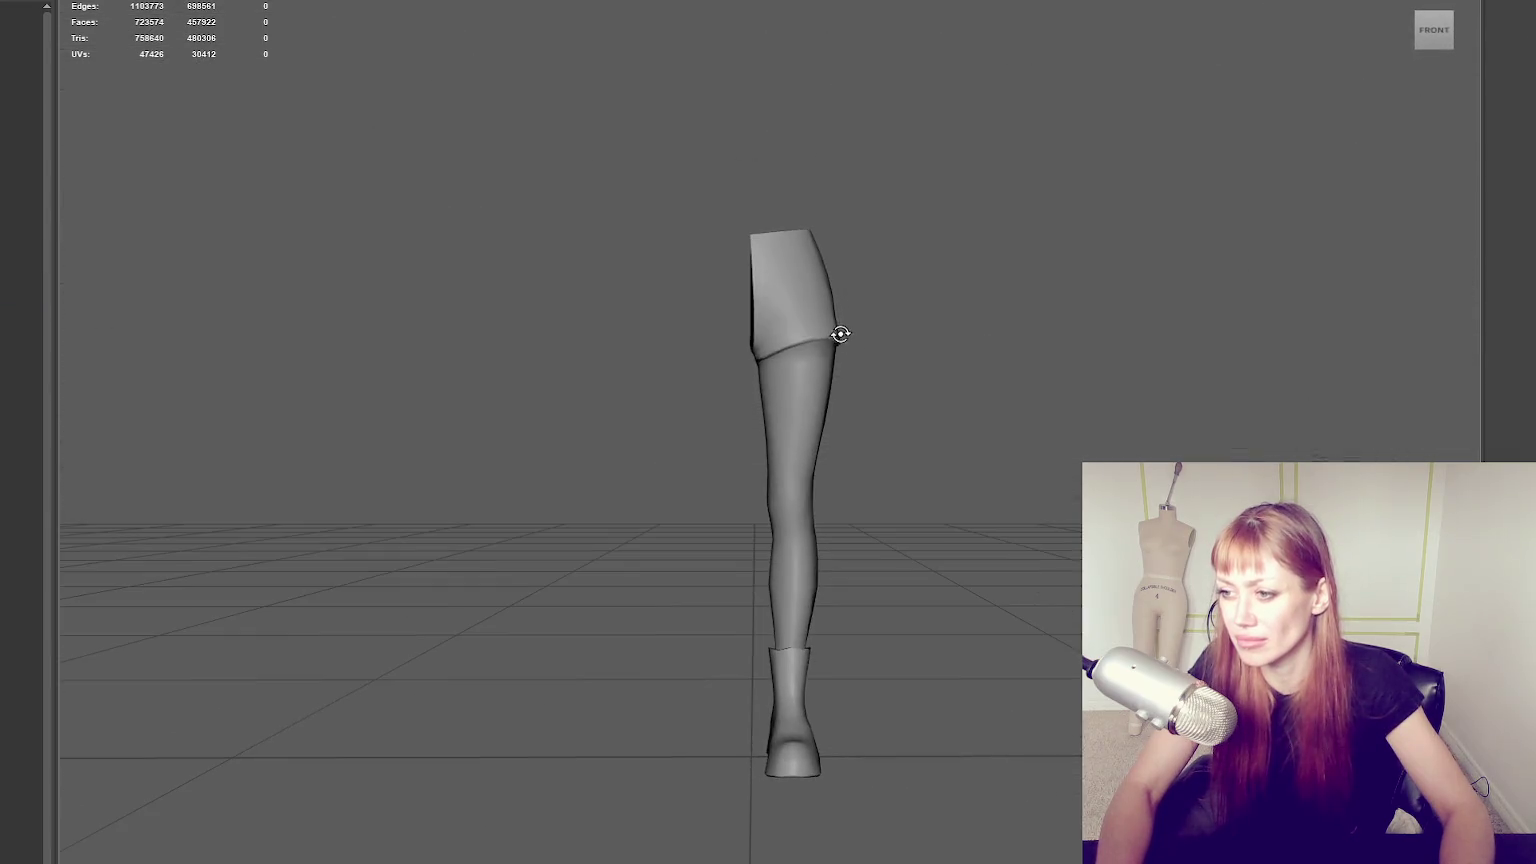
click(837, 332)
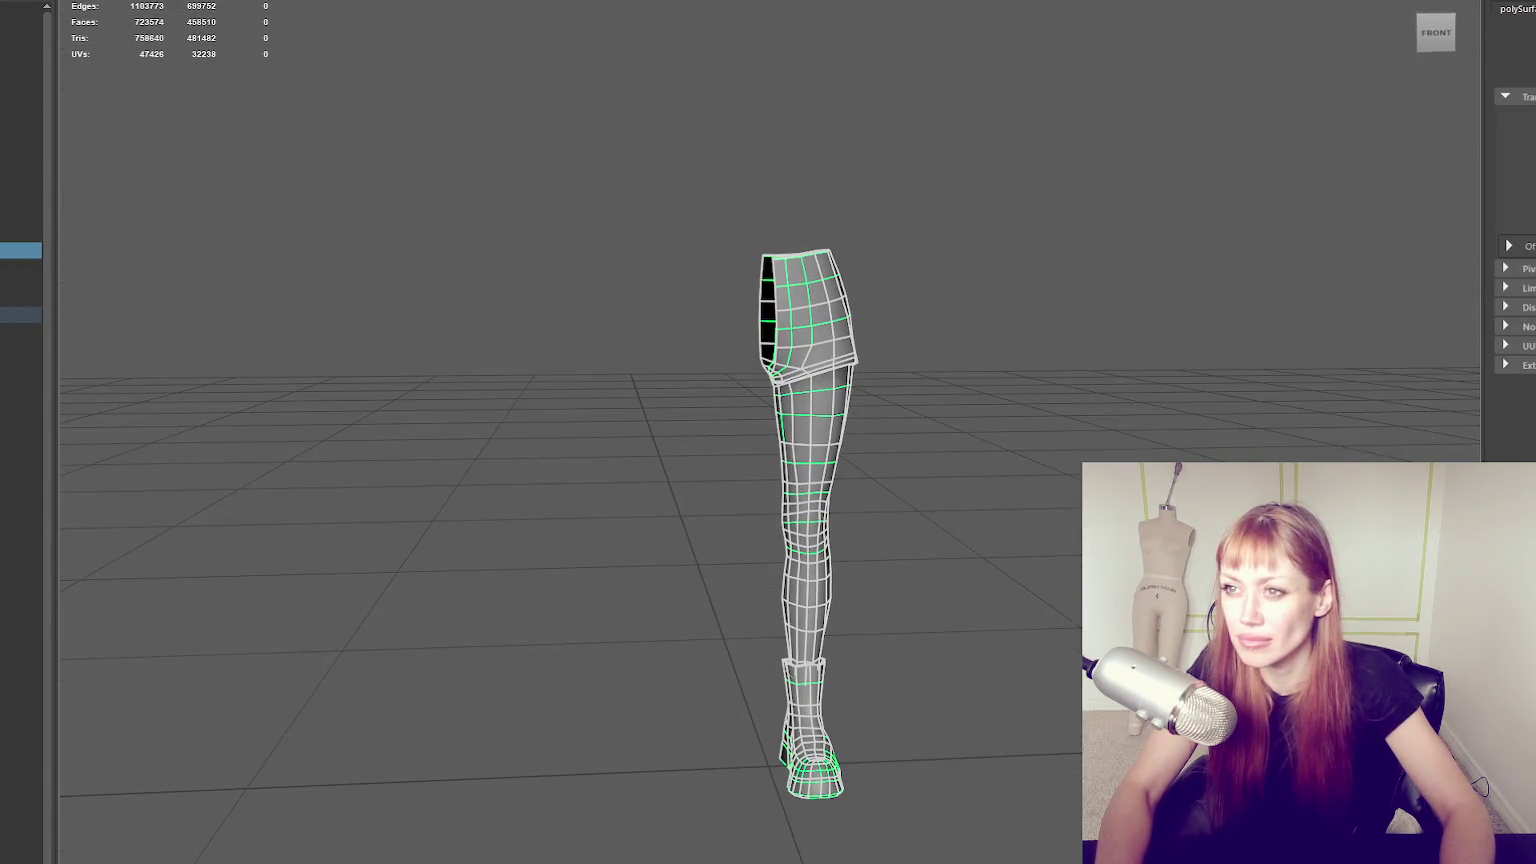
key(w)
key(e)
key(w)
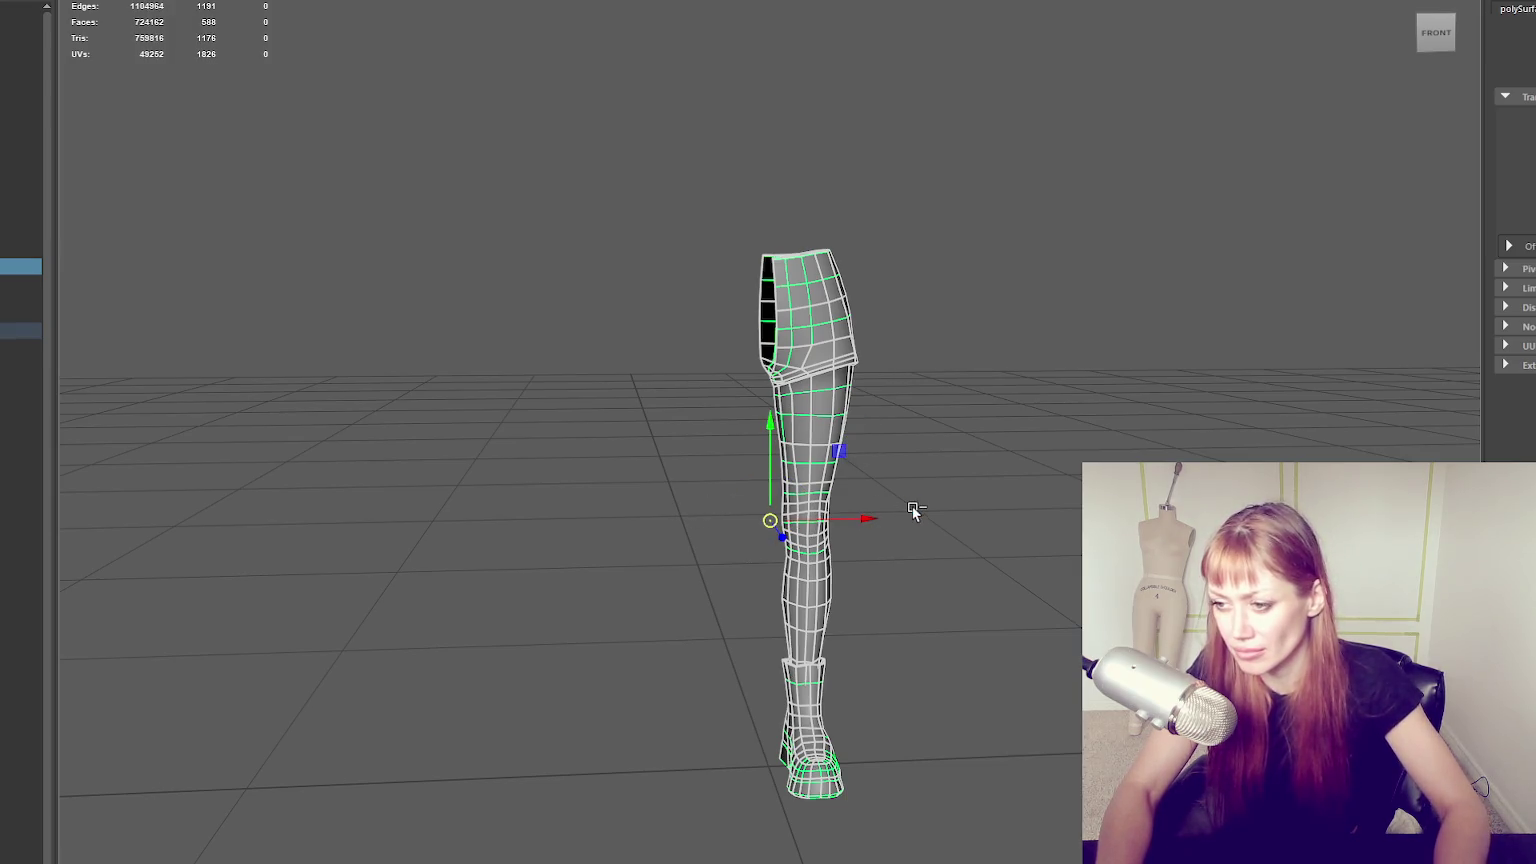
click(874, 518)
click(110, 2)
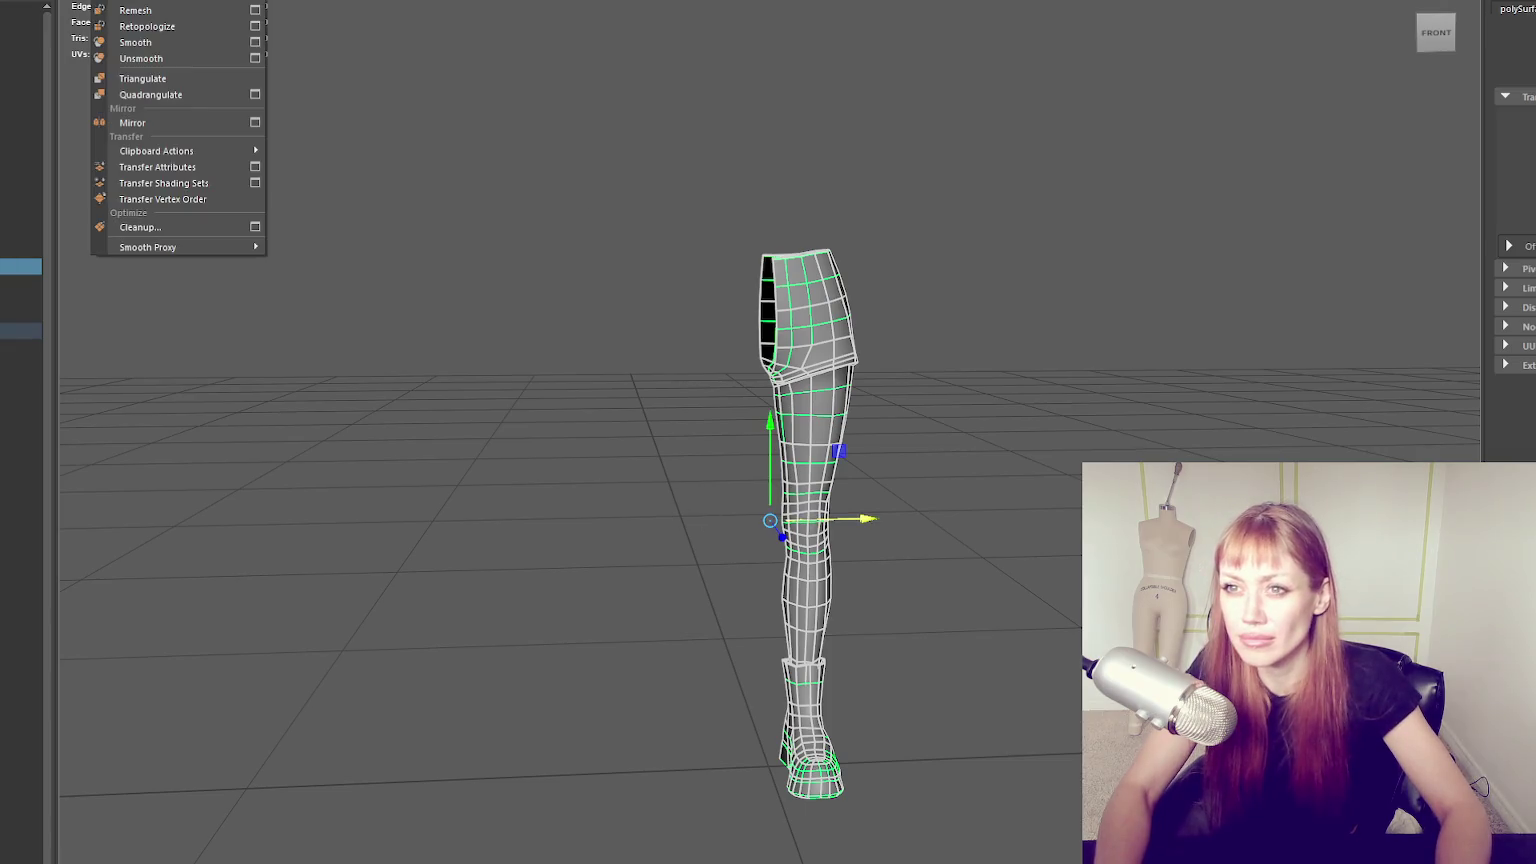
click(154, 122)
Combine both legs into one mesh and switch to wireframe display.
shift+click(810, 320)
click(110, 2)
click(140, 22)
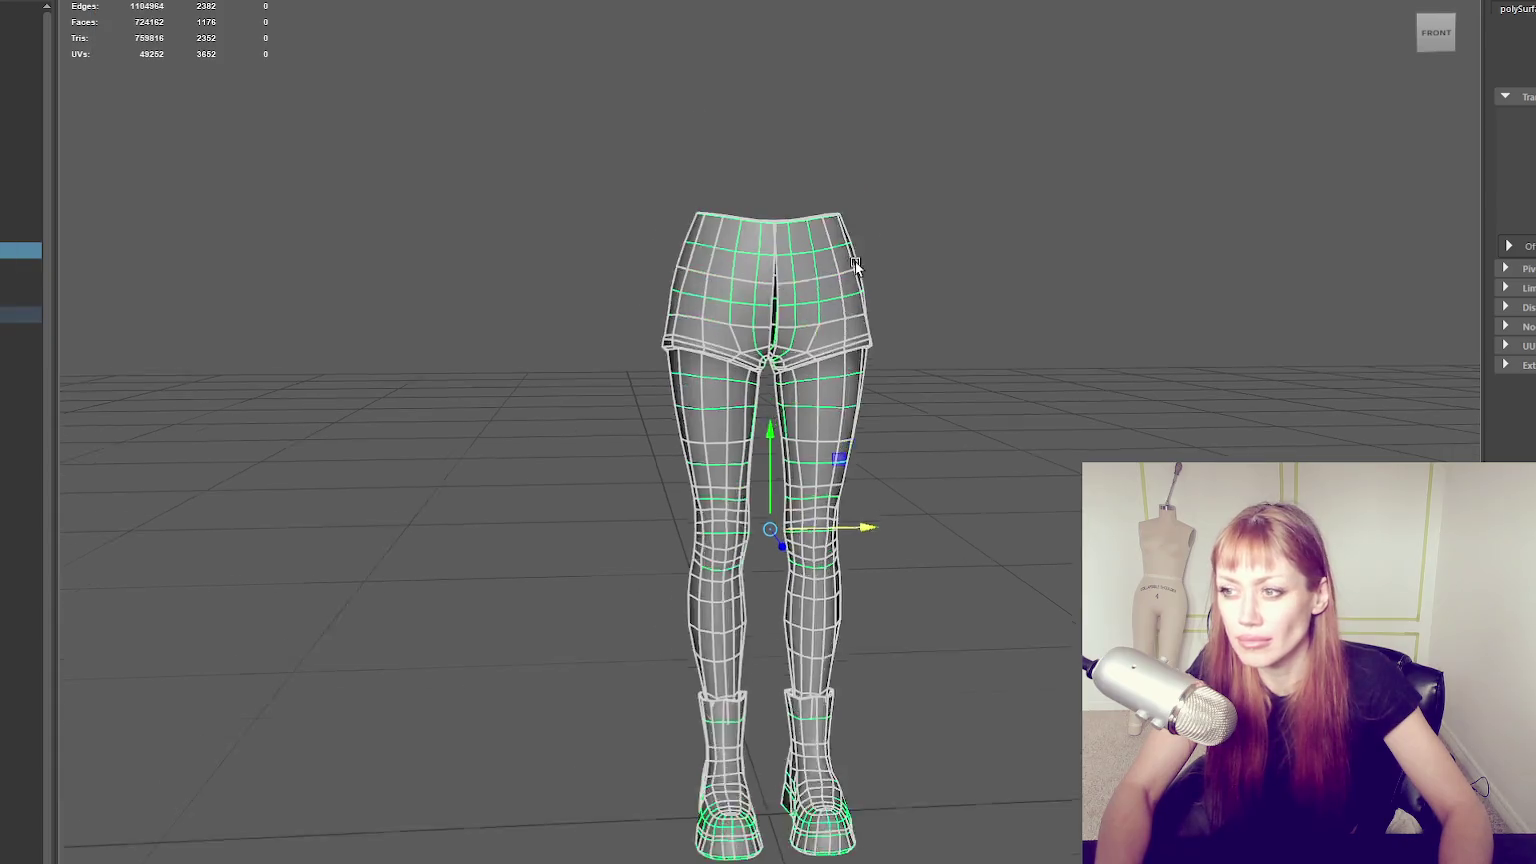
scroll(835, 236, up, 5)
right_drag(1046, 137, 1025, 110)
key(4)
mouse_move(783, 75)
alt+mouse_down()
mouse_move(746, 55)
mouse_move(755, 248)
alt+mouse_up()
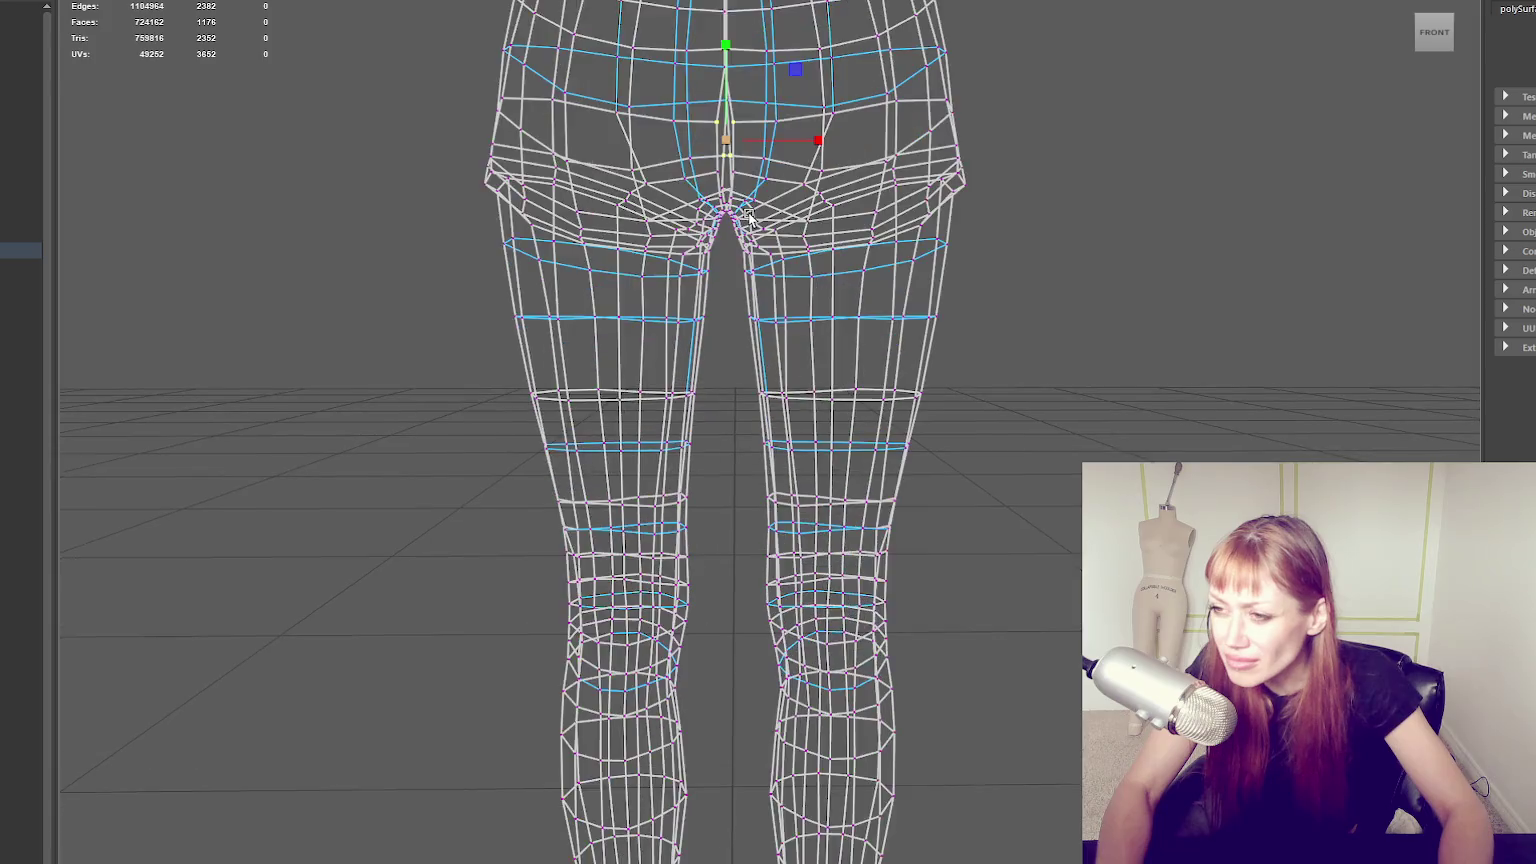
Select the crotch vertex of the mirrored legs with the Move tool active.
scroll(700, 236, up, 5)
click(751, 238)
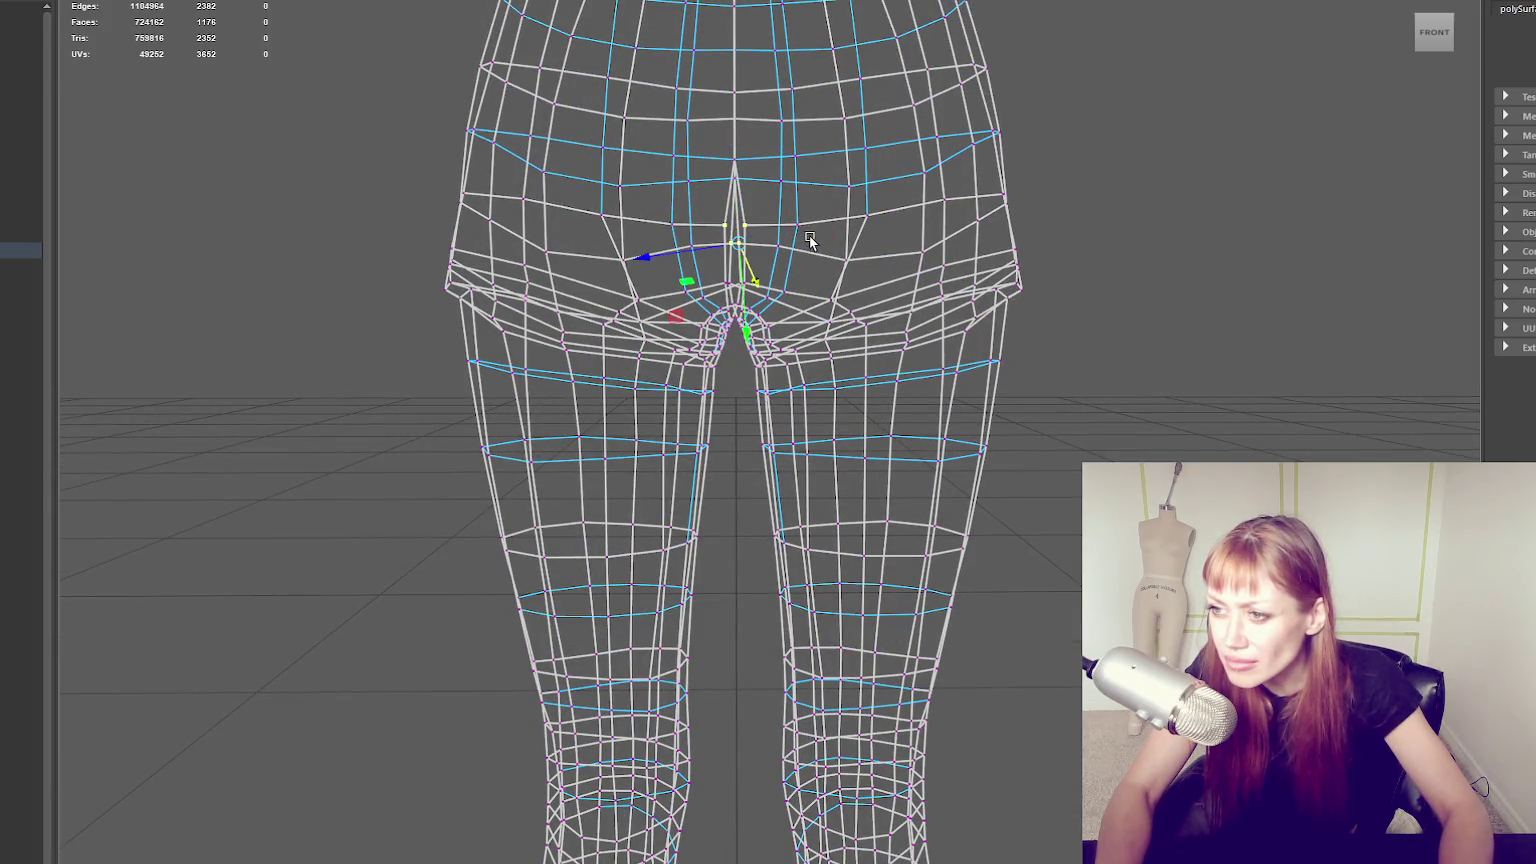
key(e)
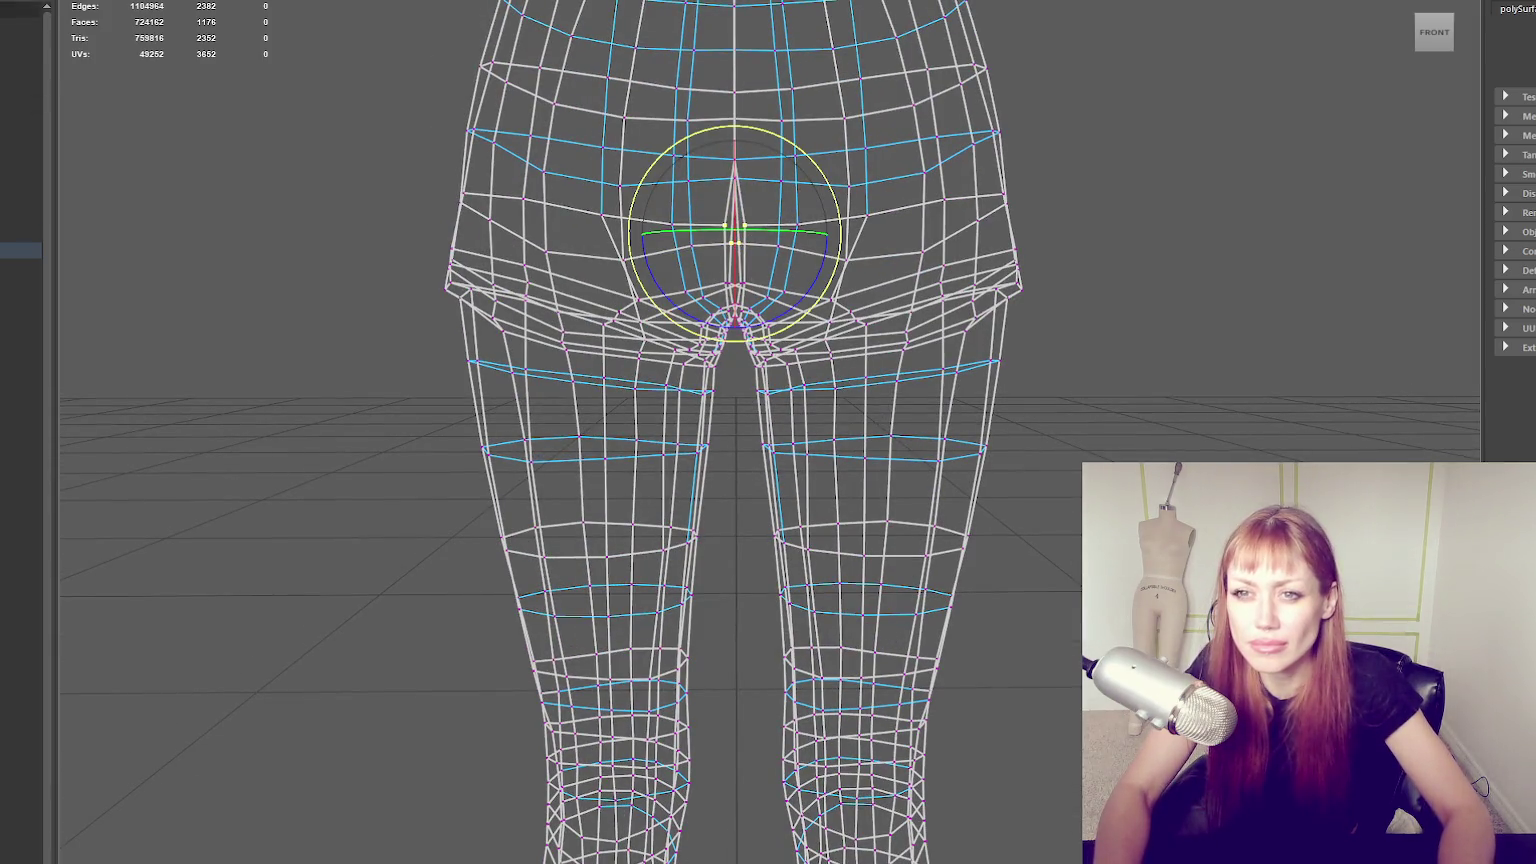
key(w)
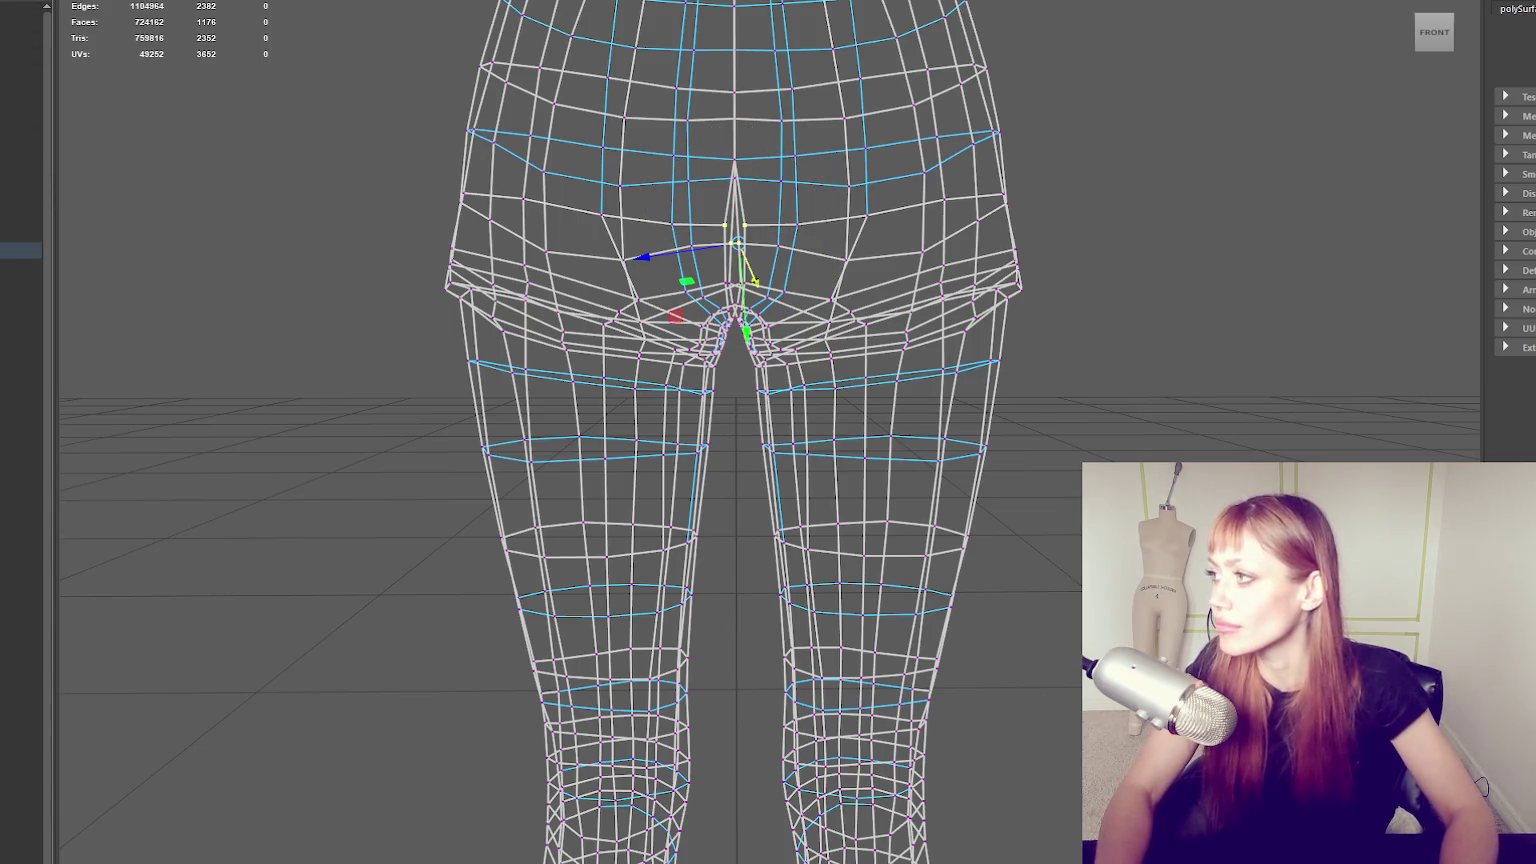
key(ctrl+a)
key(ctrl+a)
scroll(768, 432, up, 2)
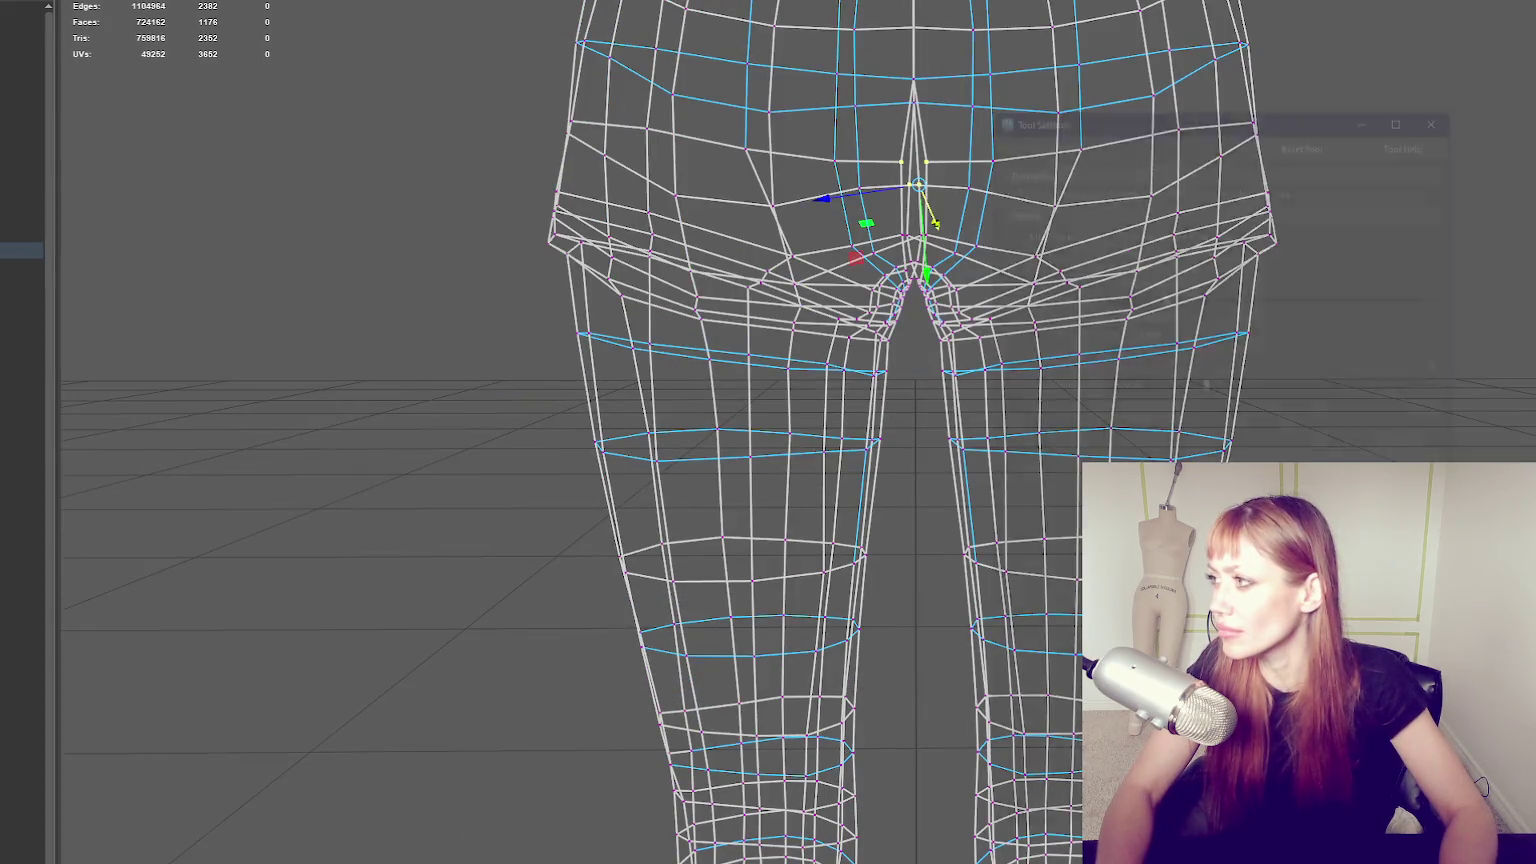
Reset the Move Tool settings and drag the crotch vertex along X toward the inner thighs.
key(ctrl+shift+t)
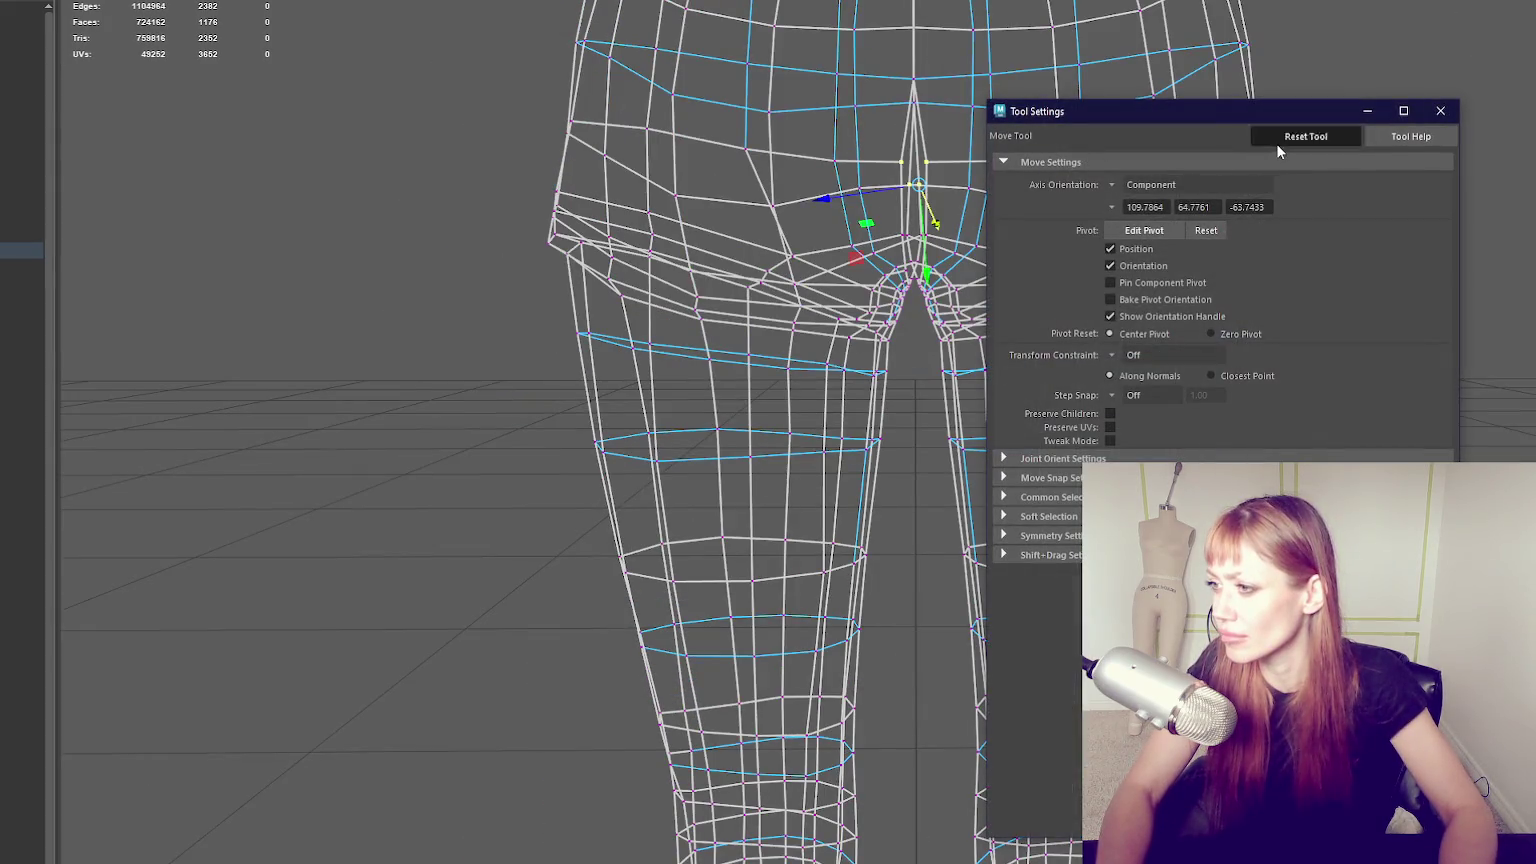
drag(1262, 120, 1436, 140)
key(e)
key(w)
key(ctrl+shift+t)
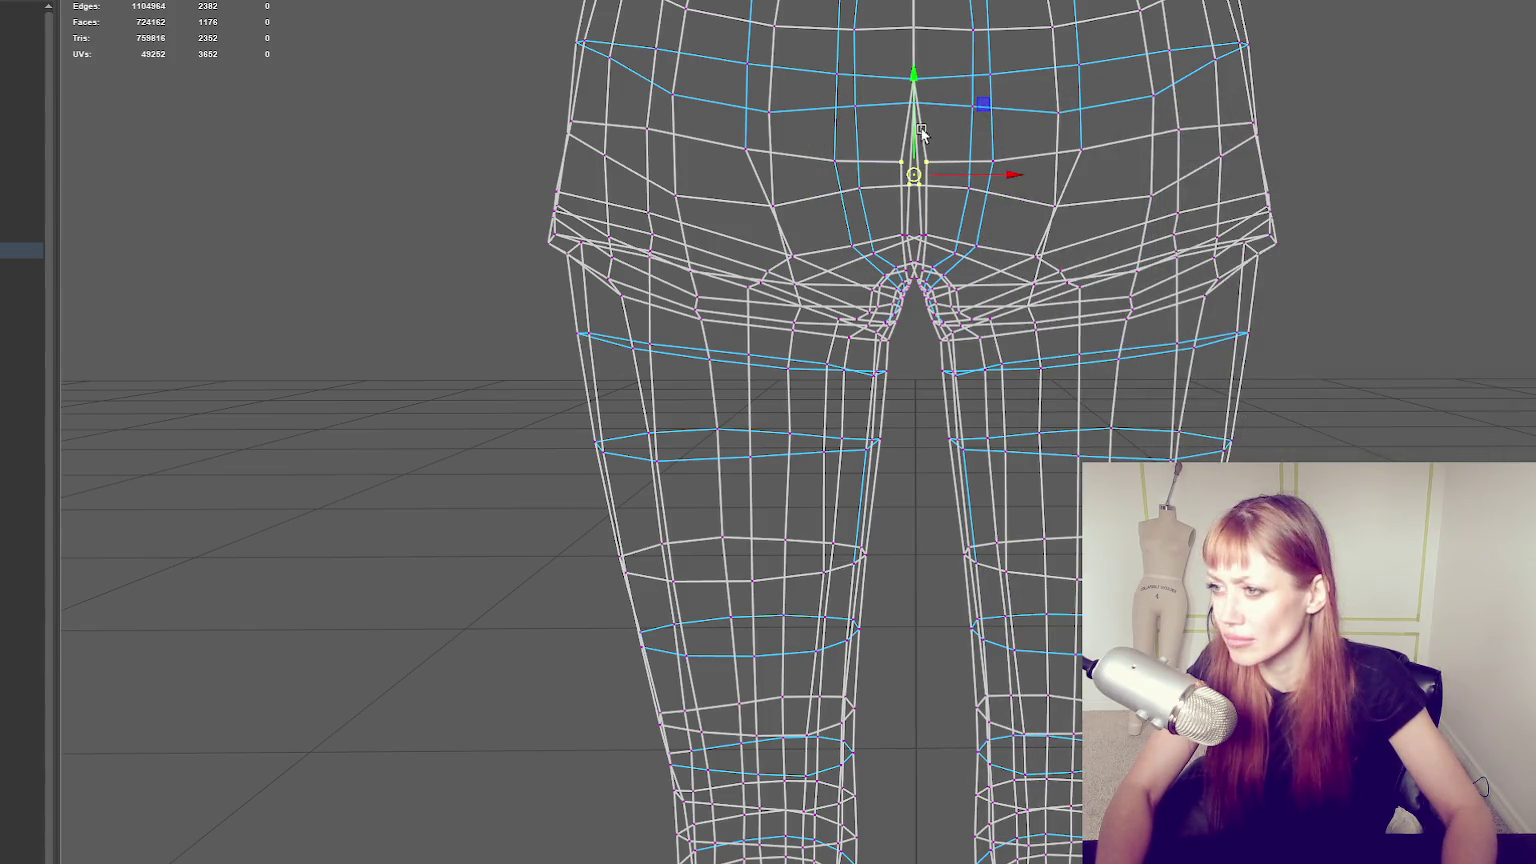
click(1008, 176)
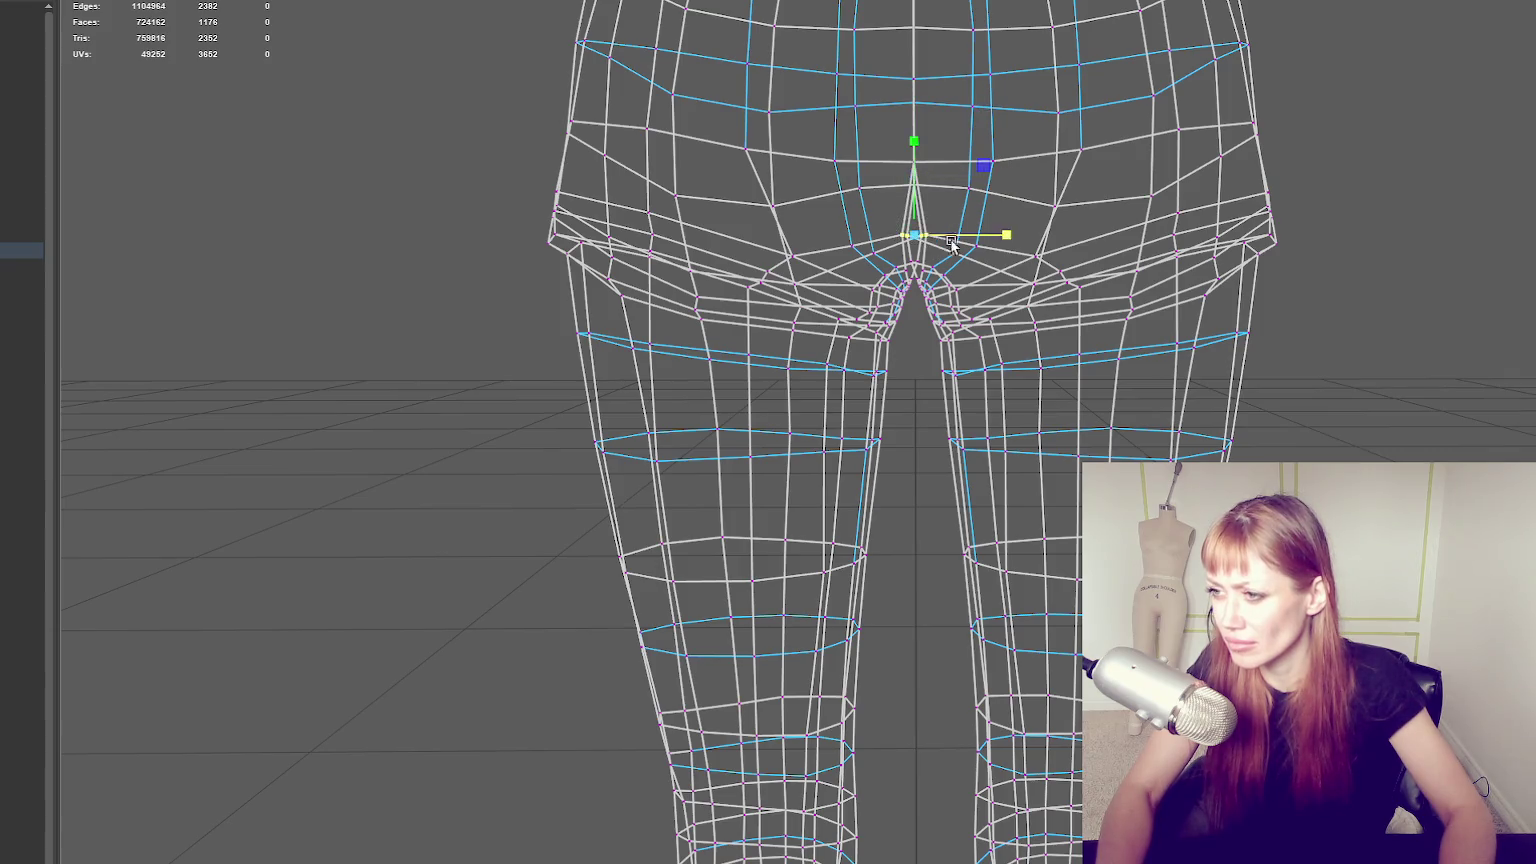
mouse_move(998, 196)
mouse_down()
mouse_move(983, 190)
mouse_move(990, 158)
mouse_move(957, 166)
mouse_move(907, 145)
mouse_move(987, 147)
mouse_move(981, 285)
mouse_move(885, 133)
mouse_up()
key(6)
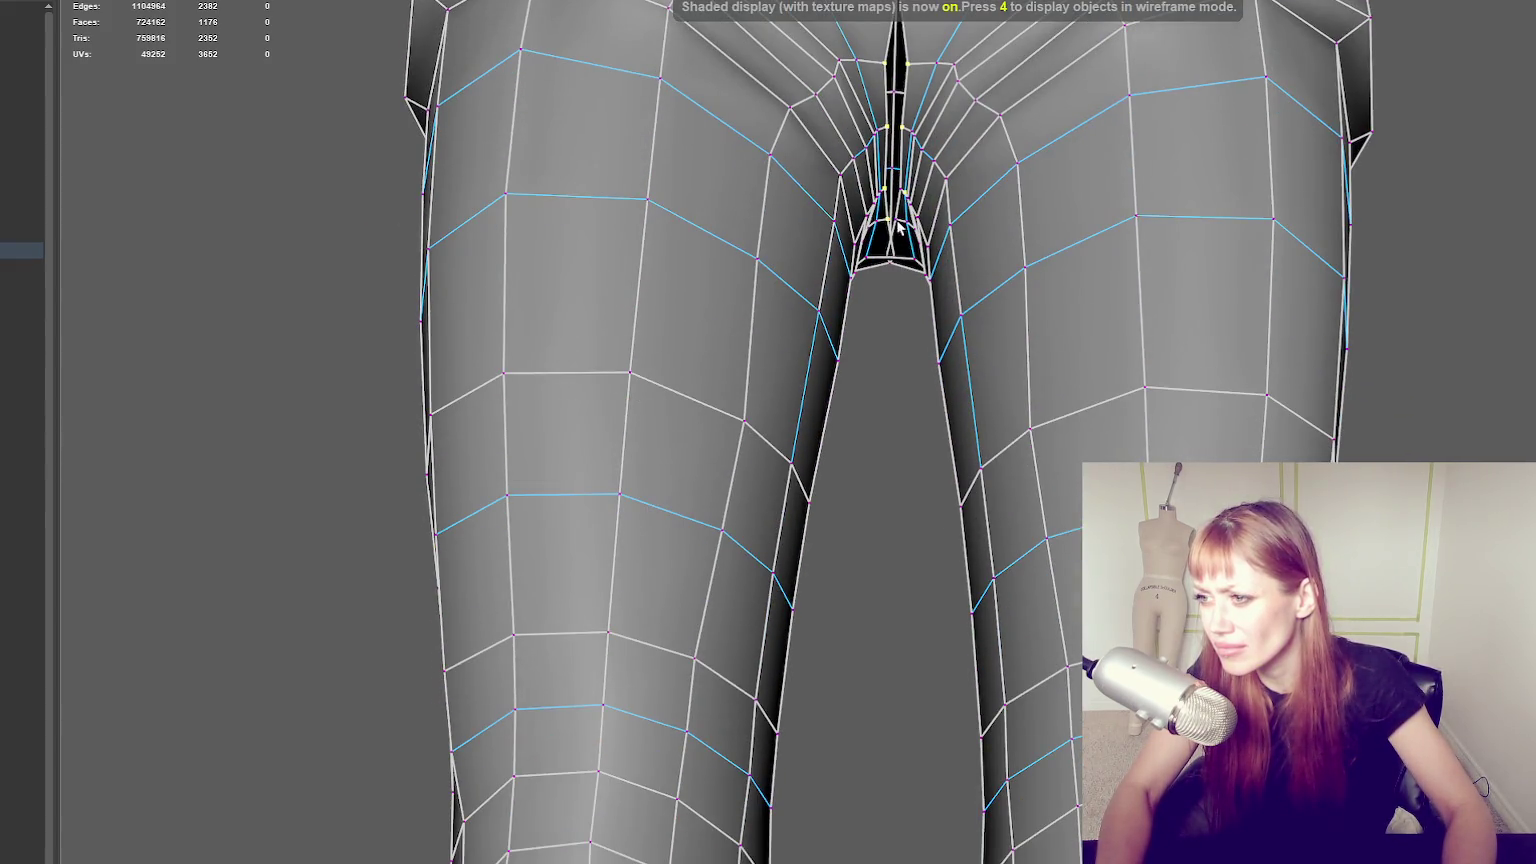
Frame the hips and merge the overlapping centre-seam vertices with Merge to Center.
mouse_move(897, 228)
alt+mouse_down()
mouse_move(909, 204)
mouse_move(1328, 262)
alt+mouse_up()
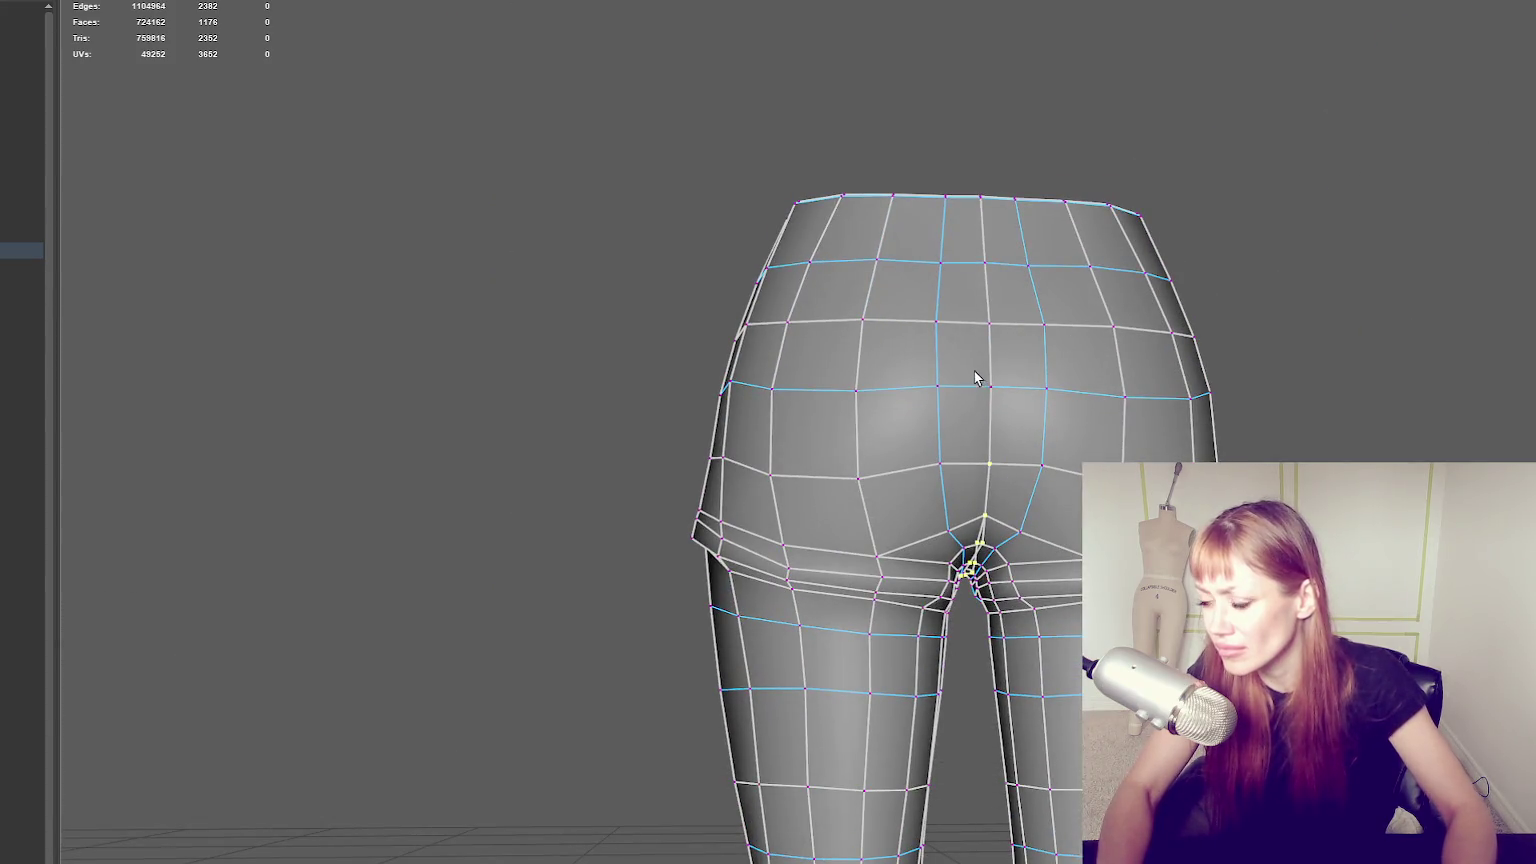
key(4)
alt+drag(978, 378, 1008, 376)
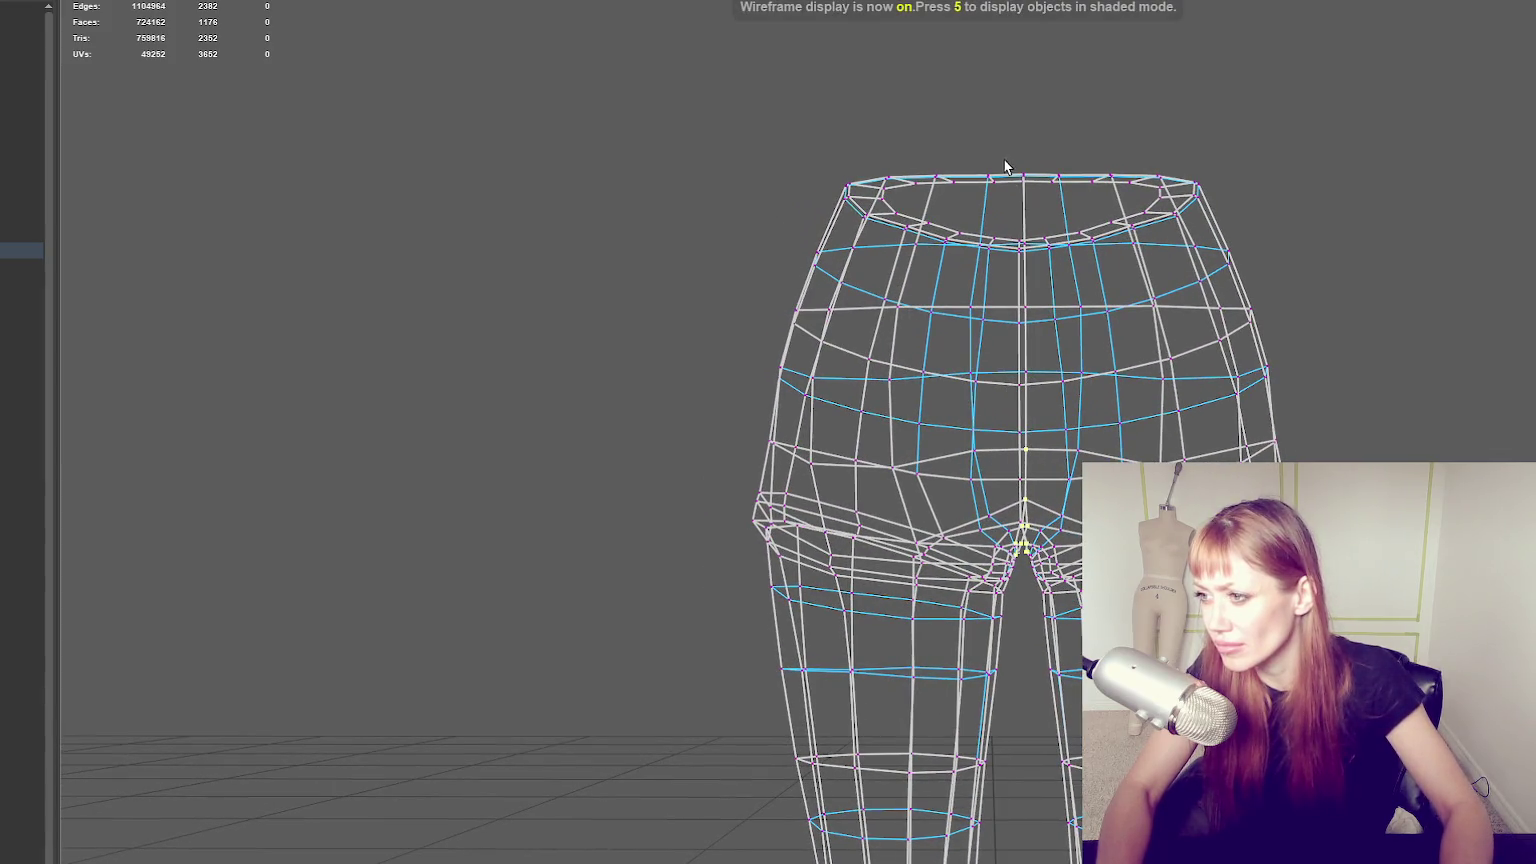
alt+drag(1005, 165, 1150, 200)
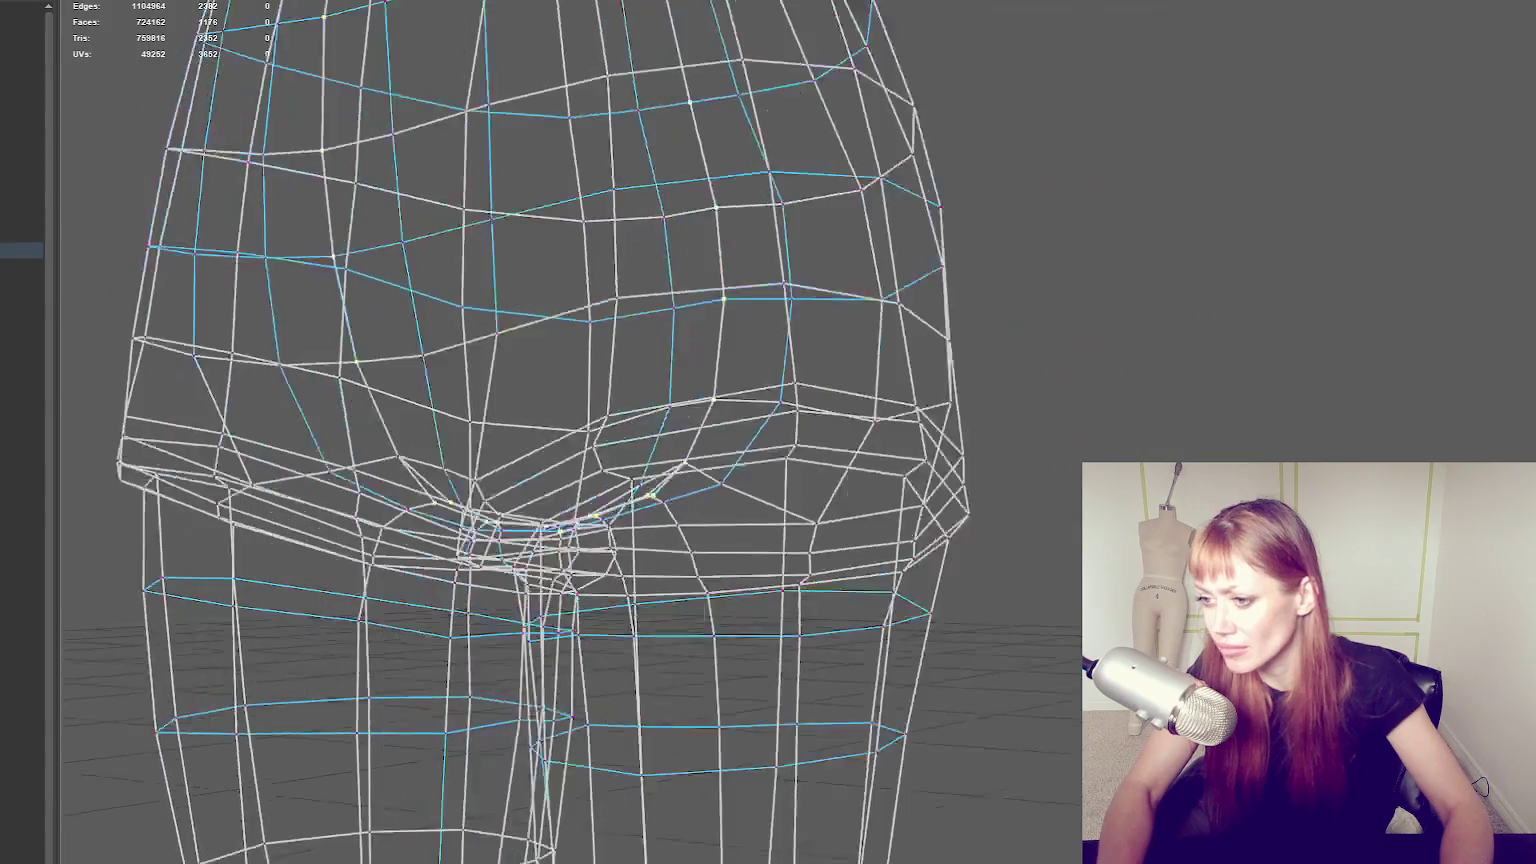
key(5)
mouse_move(640, 380)
alt+mouse_down()
mouse_move(720, 383)
mouse_move(838, 340)
alt+mouse_up()
key(w)
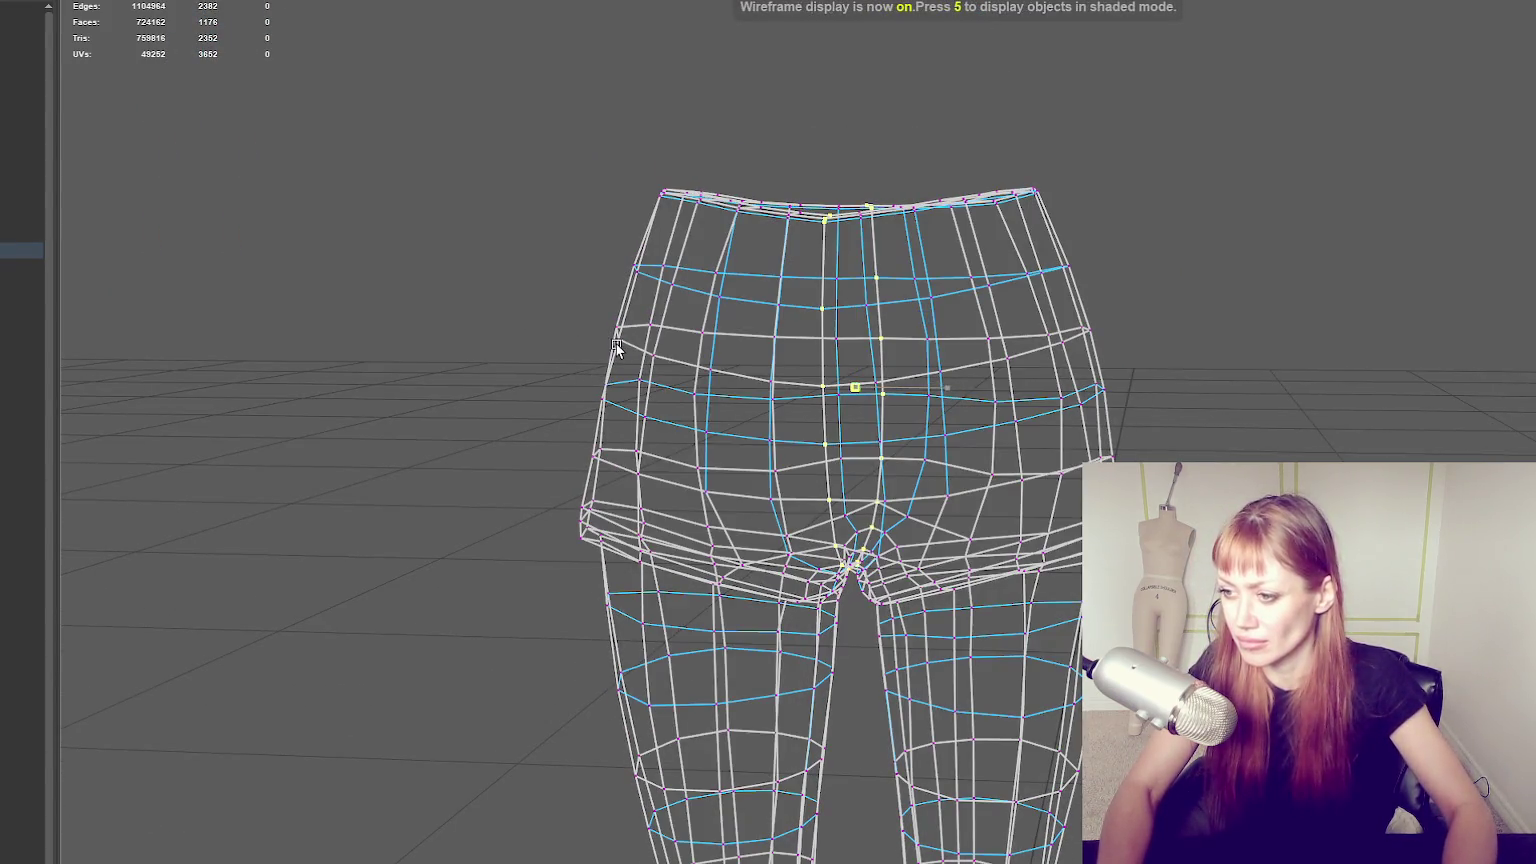
alt+drag(952, 396, 630, 108)
click(130, 1)
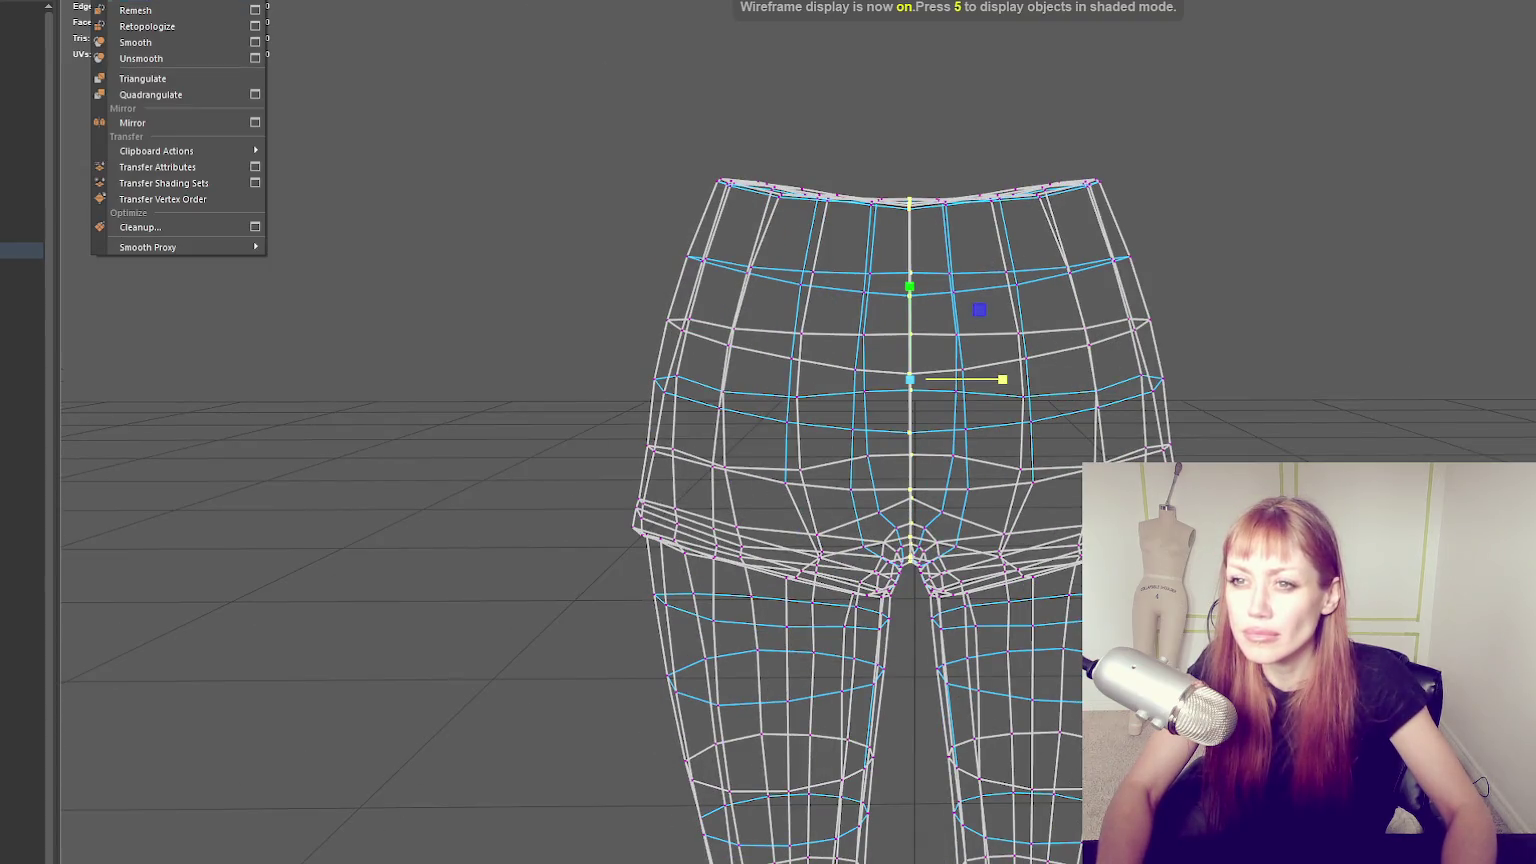
click(204, 52)
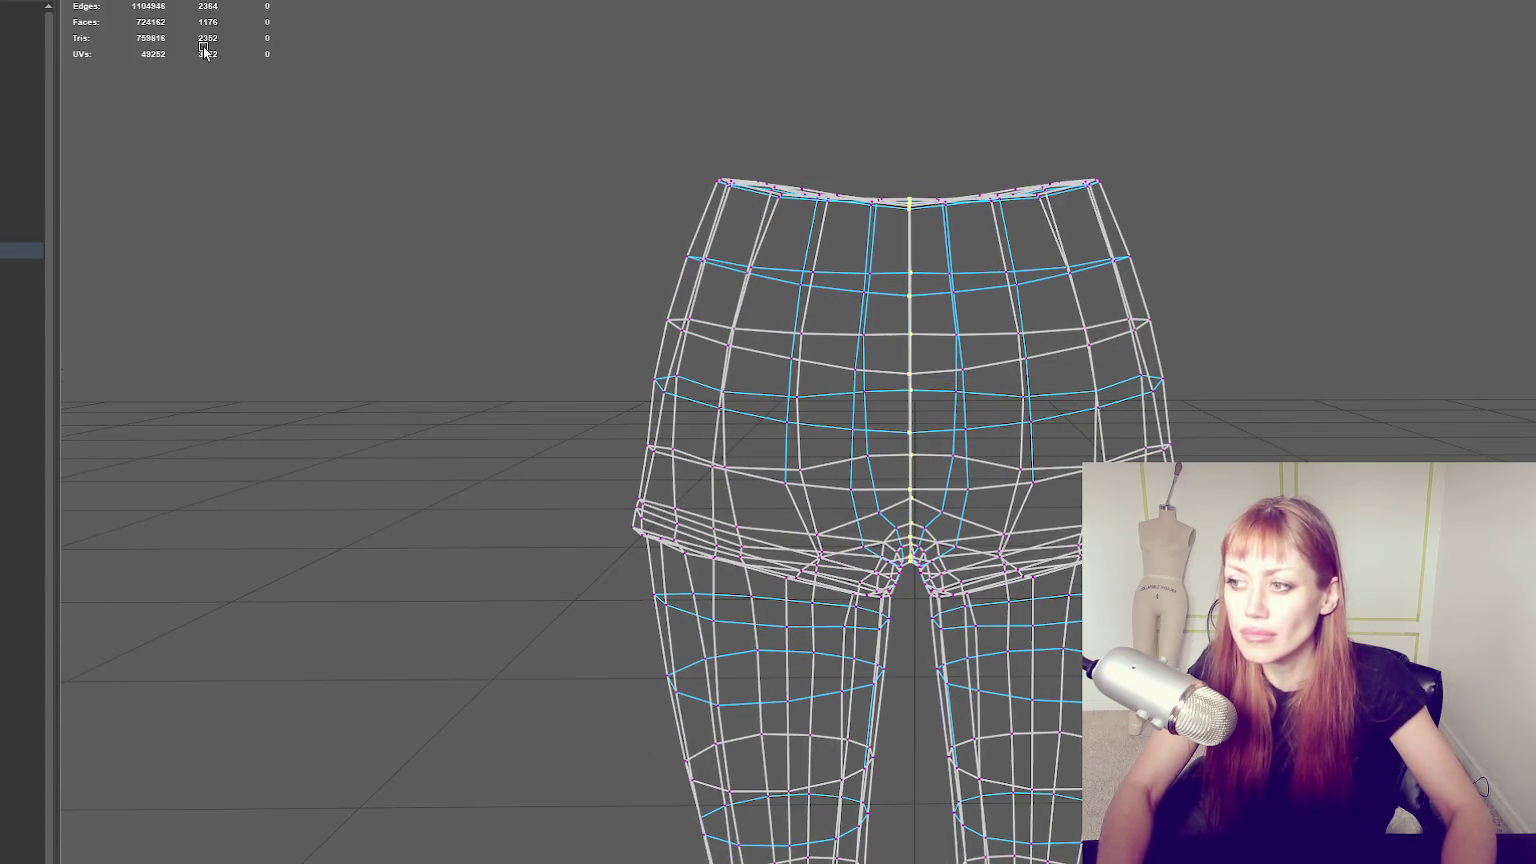
In shaded display, select the centre edge loop down the front of the shorts.
right_drag(668, 126, 741, 96)
key(6)
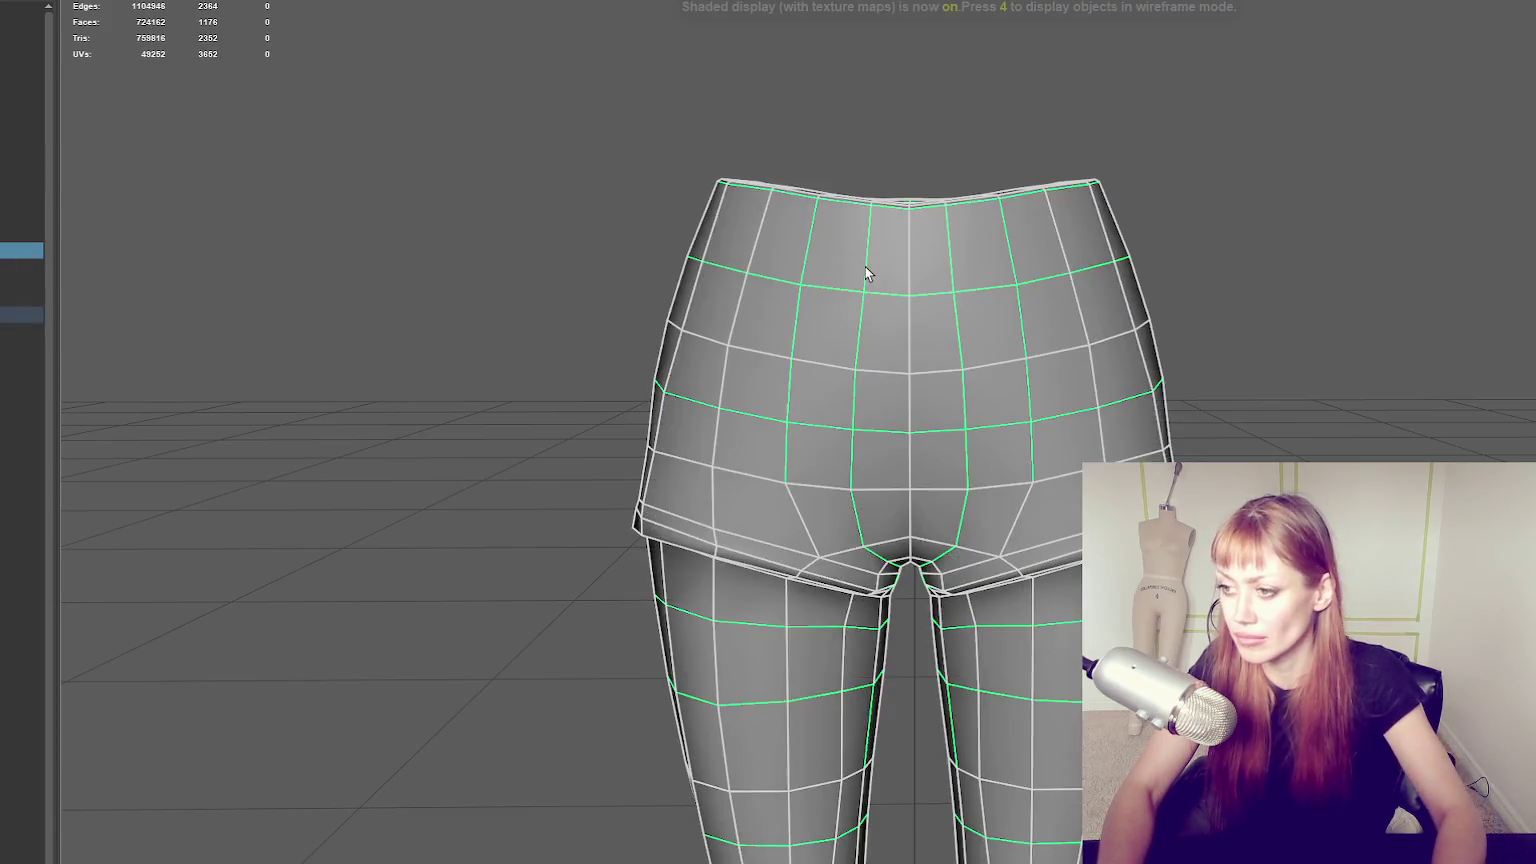
scroll(866, 274, down, 2)
right_drag(1080, 48, 1090, 30)
double_click(922, 290)
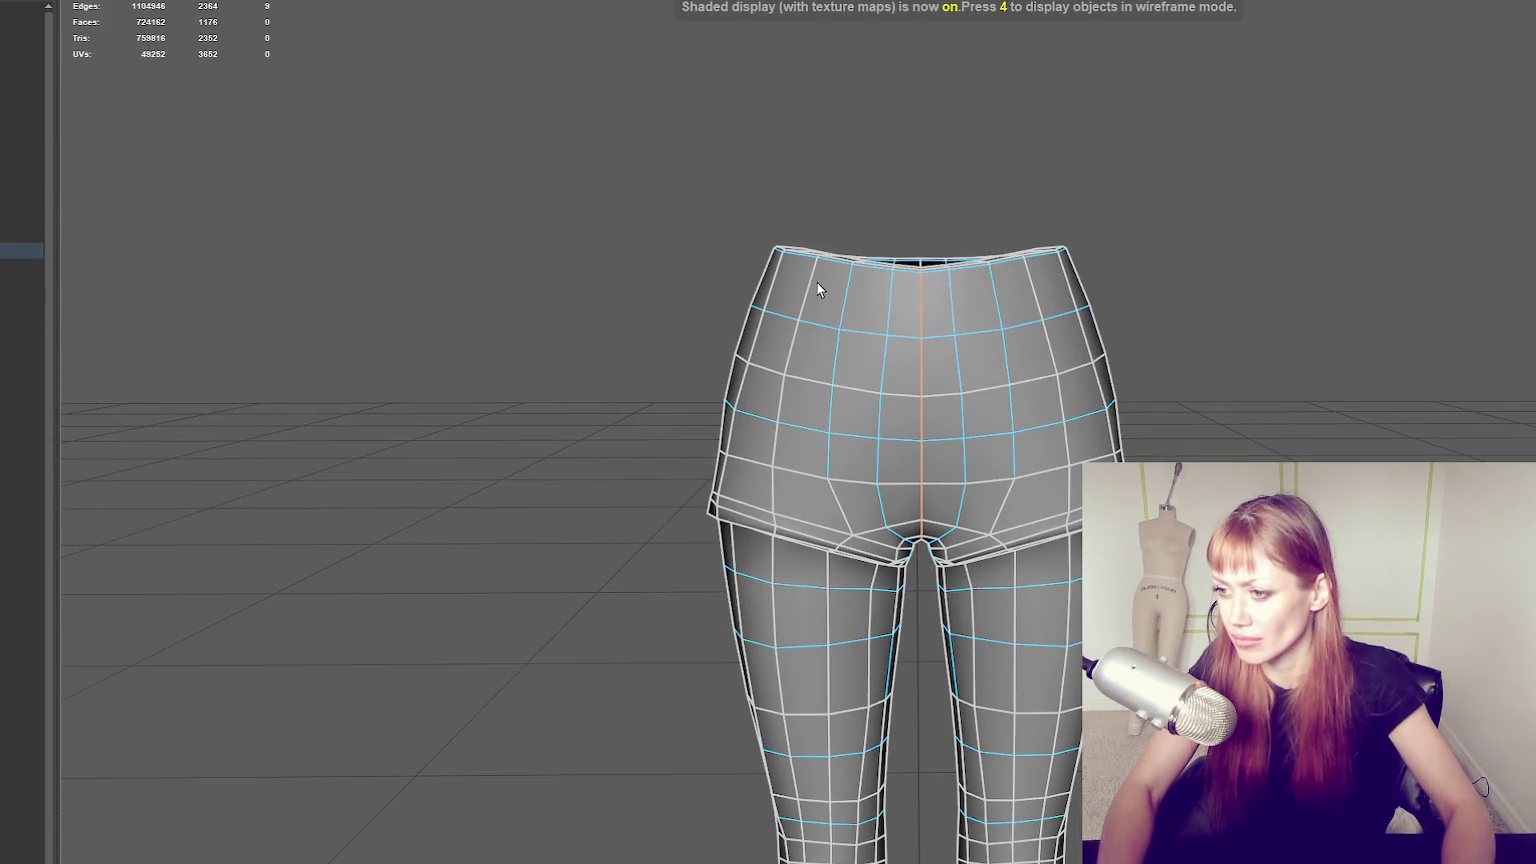
alt+drag(922, 290, 1023, 442)
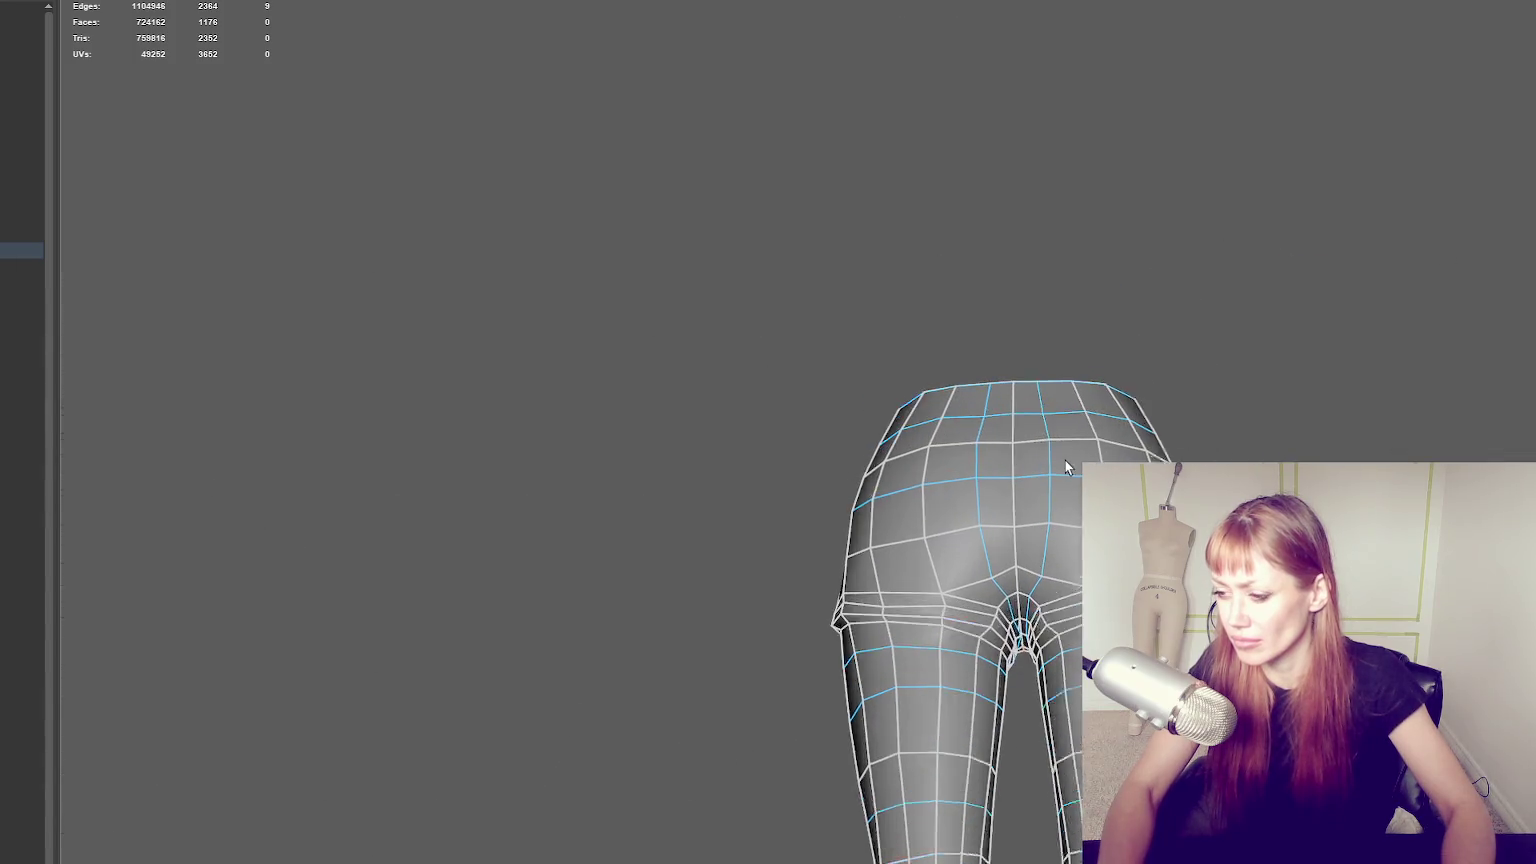
scroll(1066, 460, up, 3)
scroll(1022, 309, up, 3)
Nudge a crotch vertex along X and merge the chosen crotch vertices to center.
alt+drag(955, 493, 1019, 343)
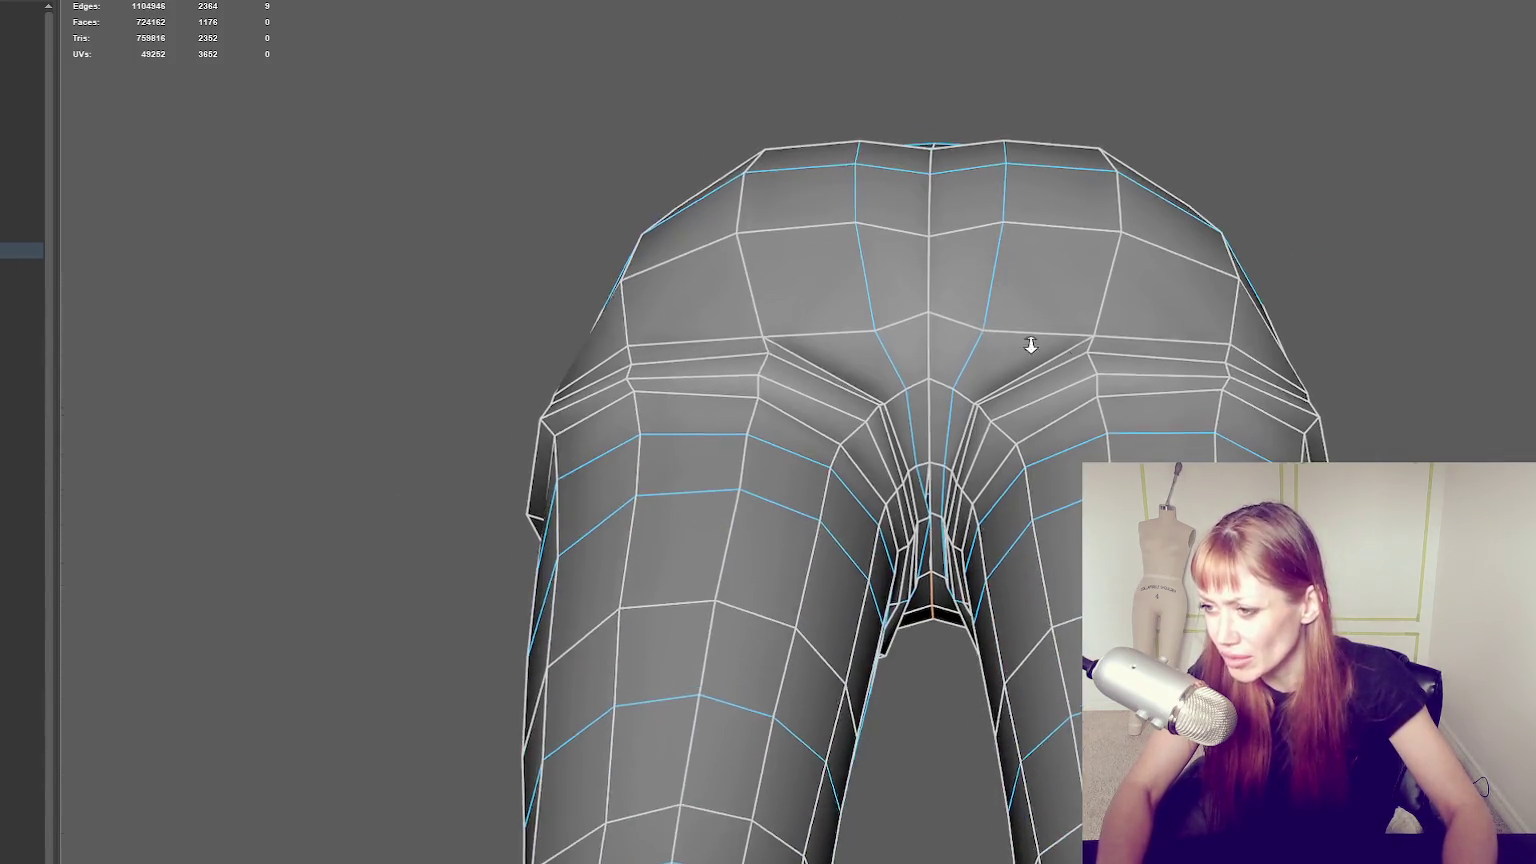
scroll(1019, 343, up, 5)
right_drag(1132, 189, 1053, 180)
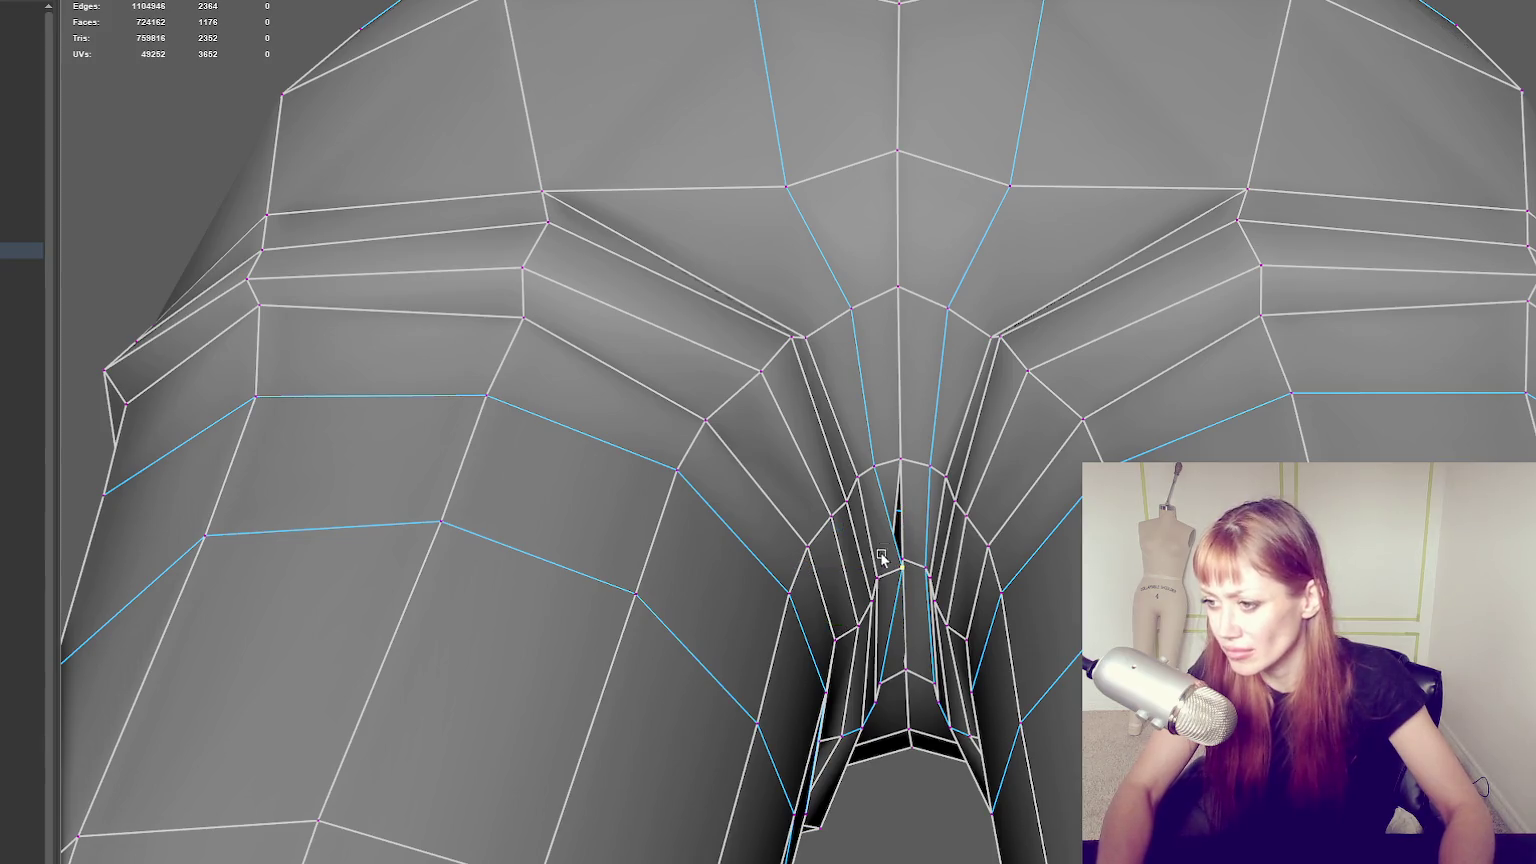
mouse_move(877, 568)
mouse_down()
mouse_move(862, 568)
mouse_move(978, 420)
mouse_up()
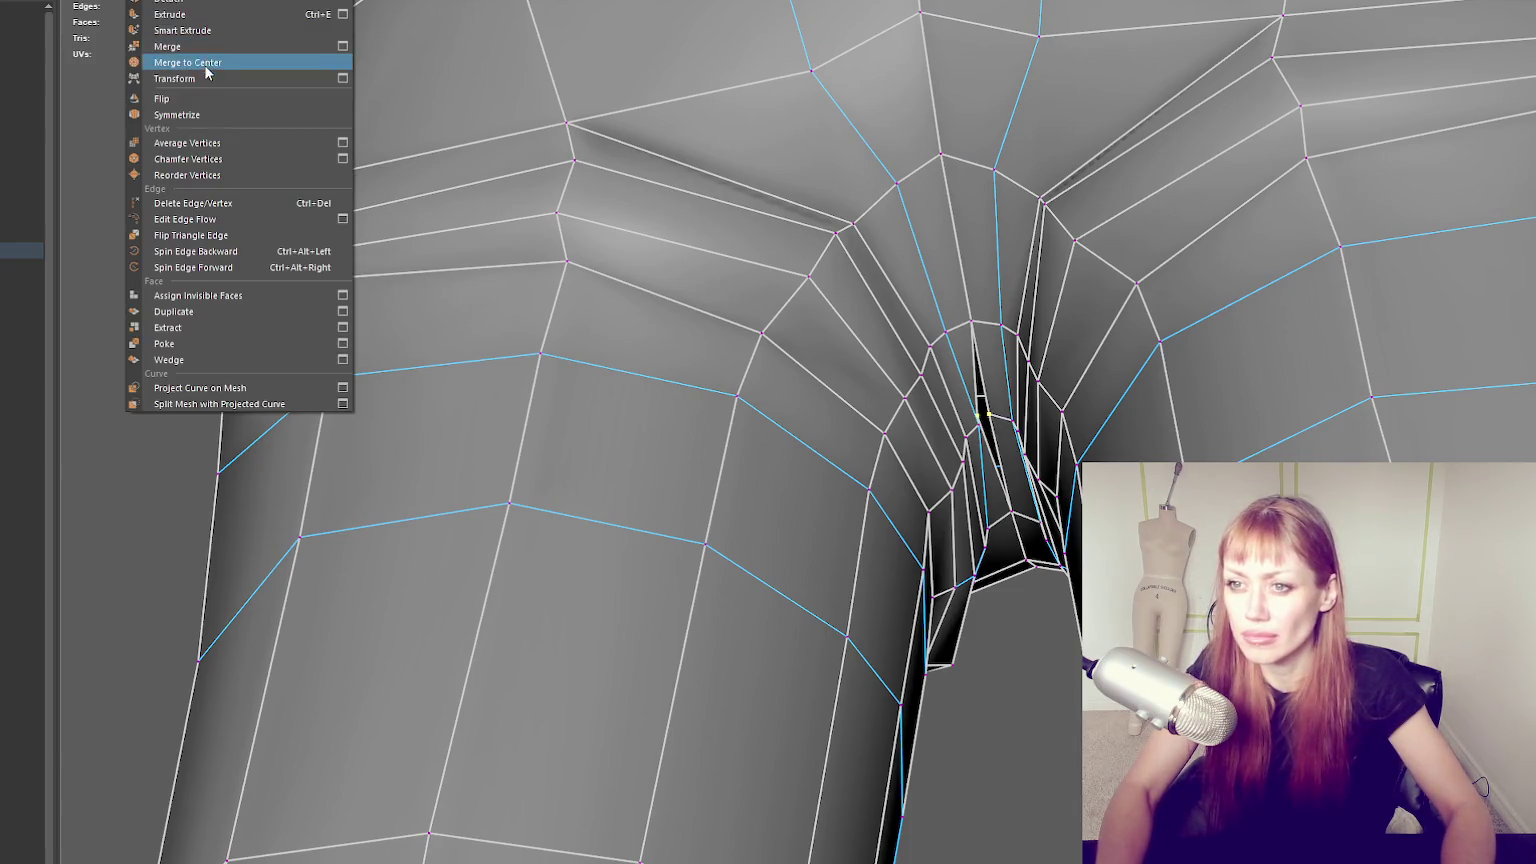
click(205, 62)
Inspect the merged crotch, now at 2362 edges, and clear the selection.
alt+right_drag(600, 351, 681, 351)
scroll(681, 351, down, 5)
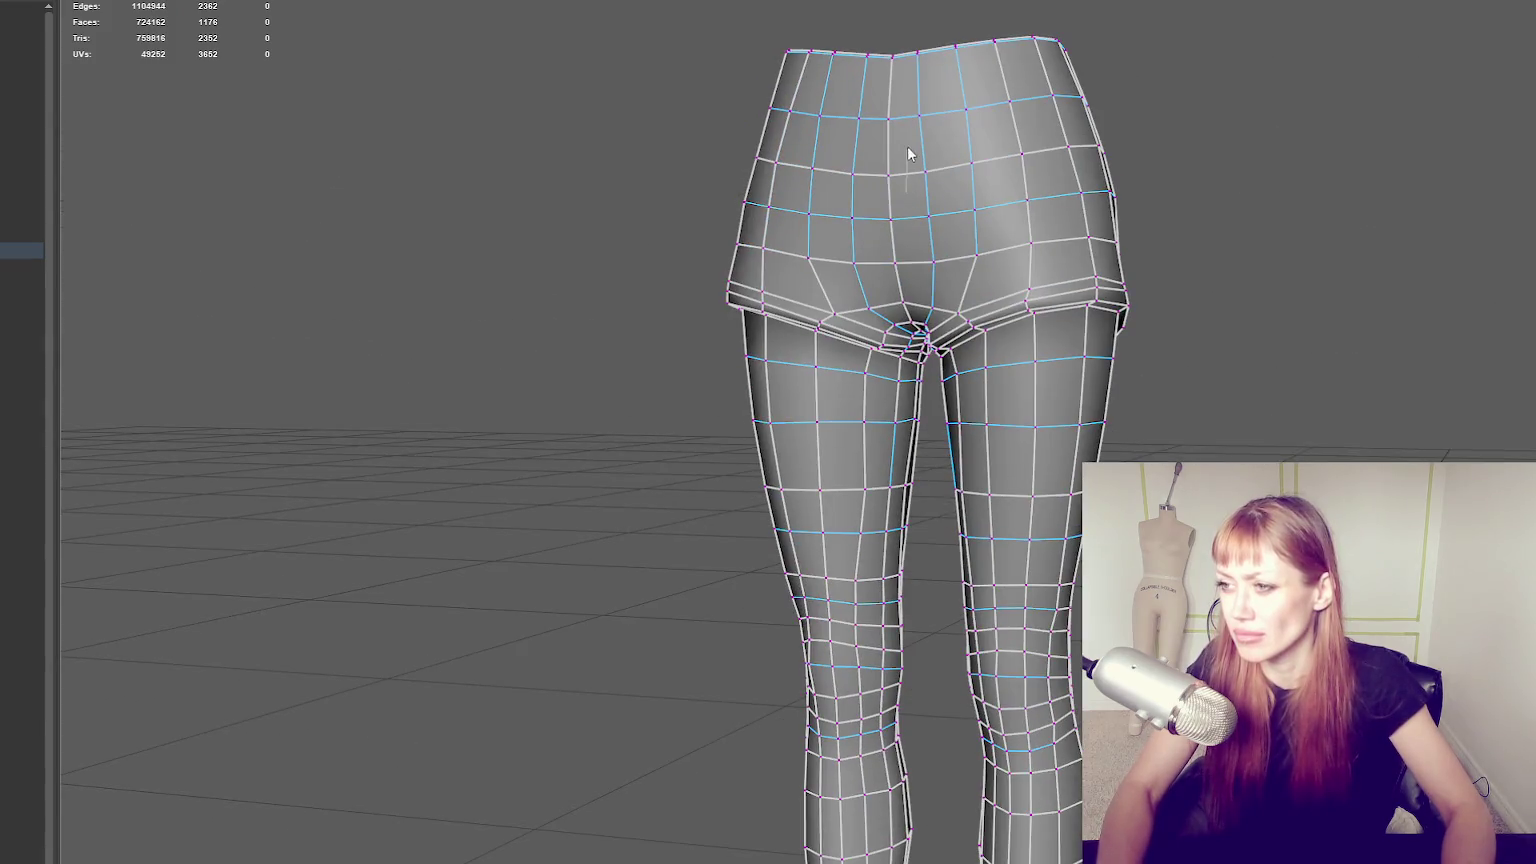
double_click(887, 139)
mouse_move(887, 139)
alt+mouse_down()
mouse_move(1064, 202)
mouse_move(679, 226)
mouse_move(1039, 161)
alt+mouse_up()
click(1090, 137)
scroll(1080, 265, down, 2)
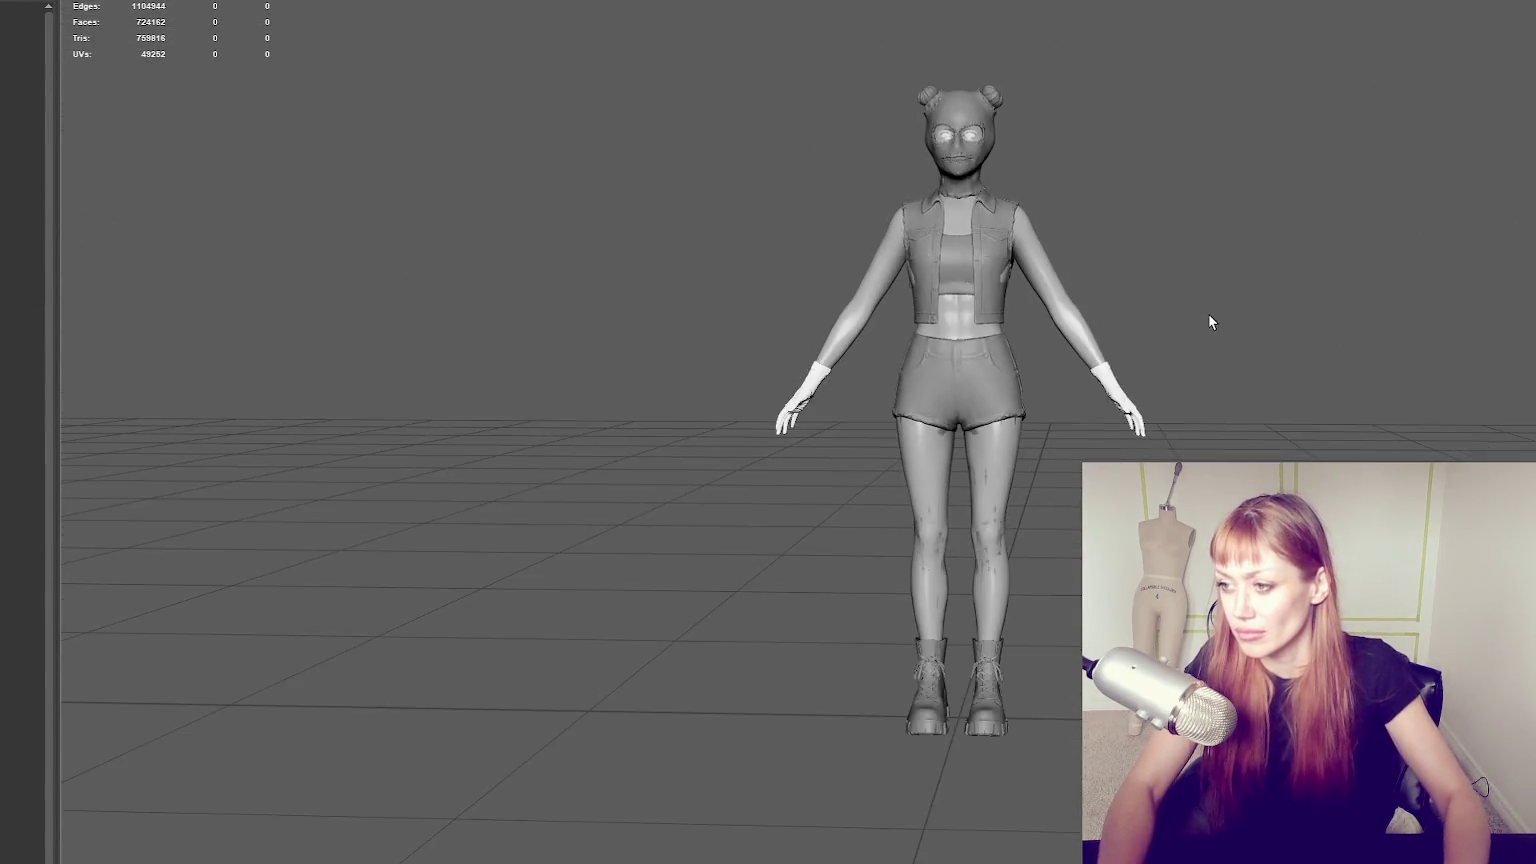
Drag the high-poly sculpt file into the viewport, adding the full 724162-face clothed character.
alt+drag(1210, 321, 1220, 330)
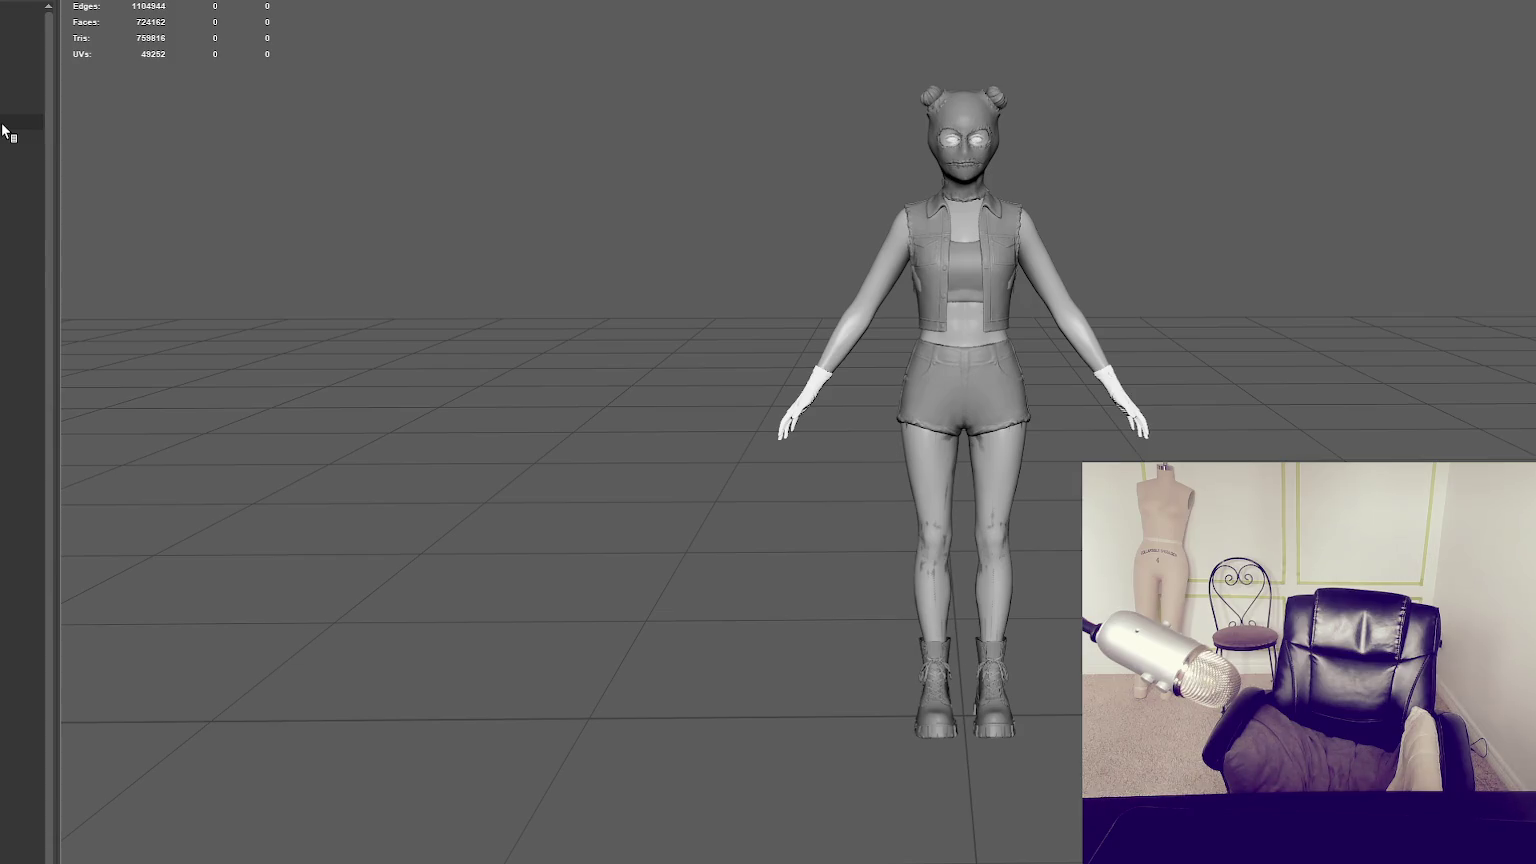
drag(2, 126, 3, 123)
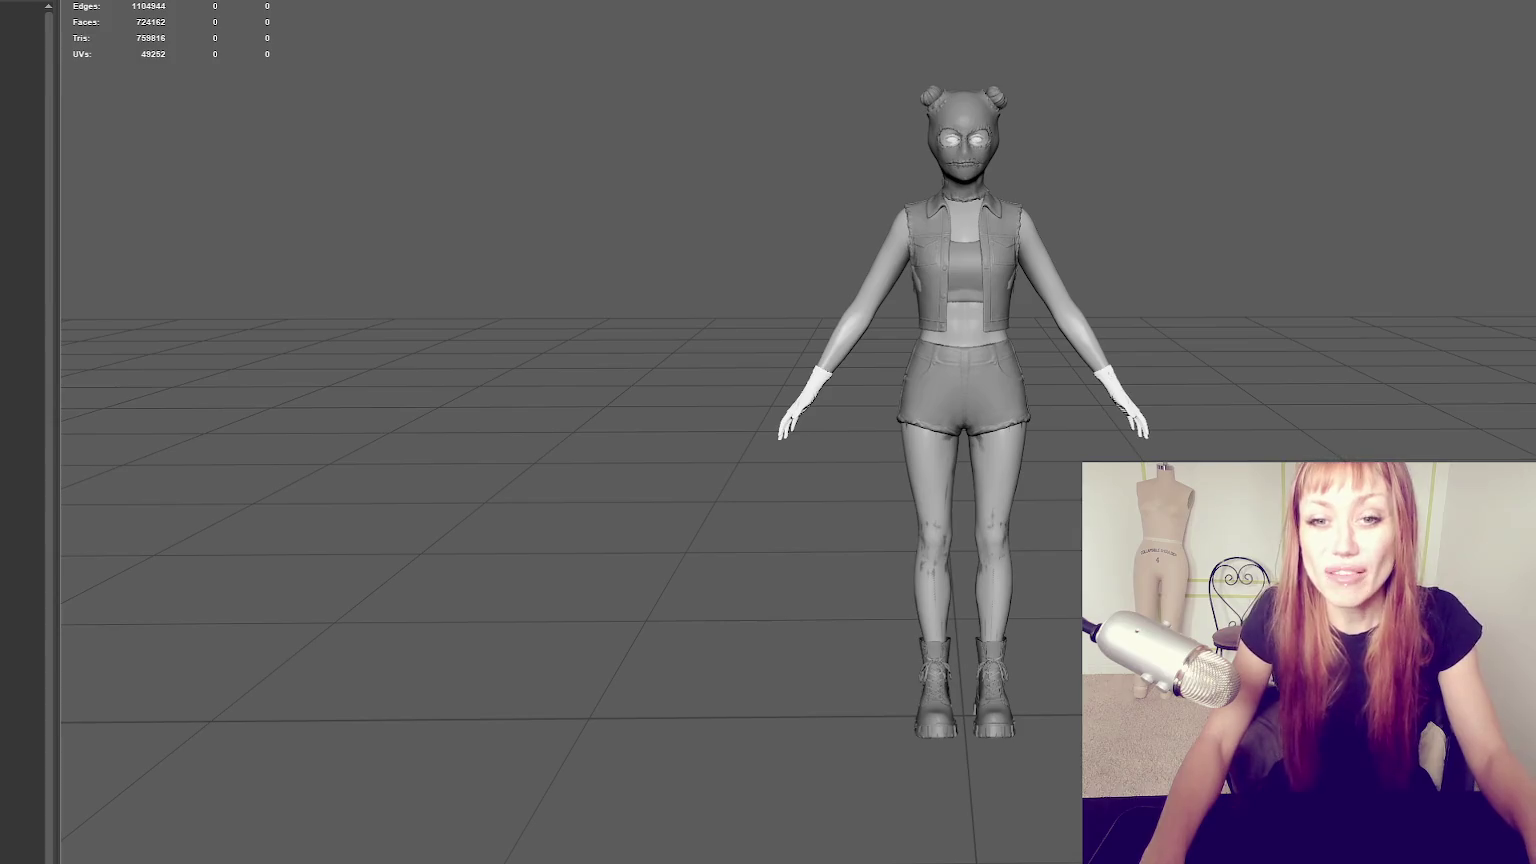
scroll(810, 490, up, 3)
Hide the high-poly sculpt meshes in the Outliner.
alt+middle_drag(1066, 368, 843, 439)
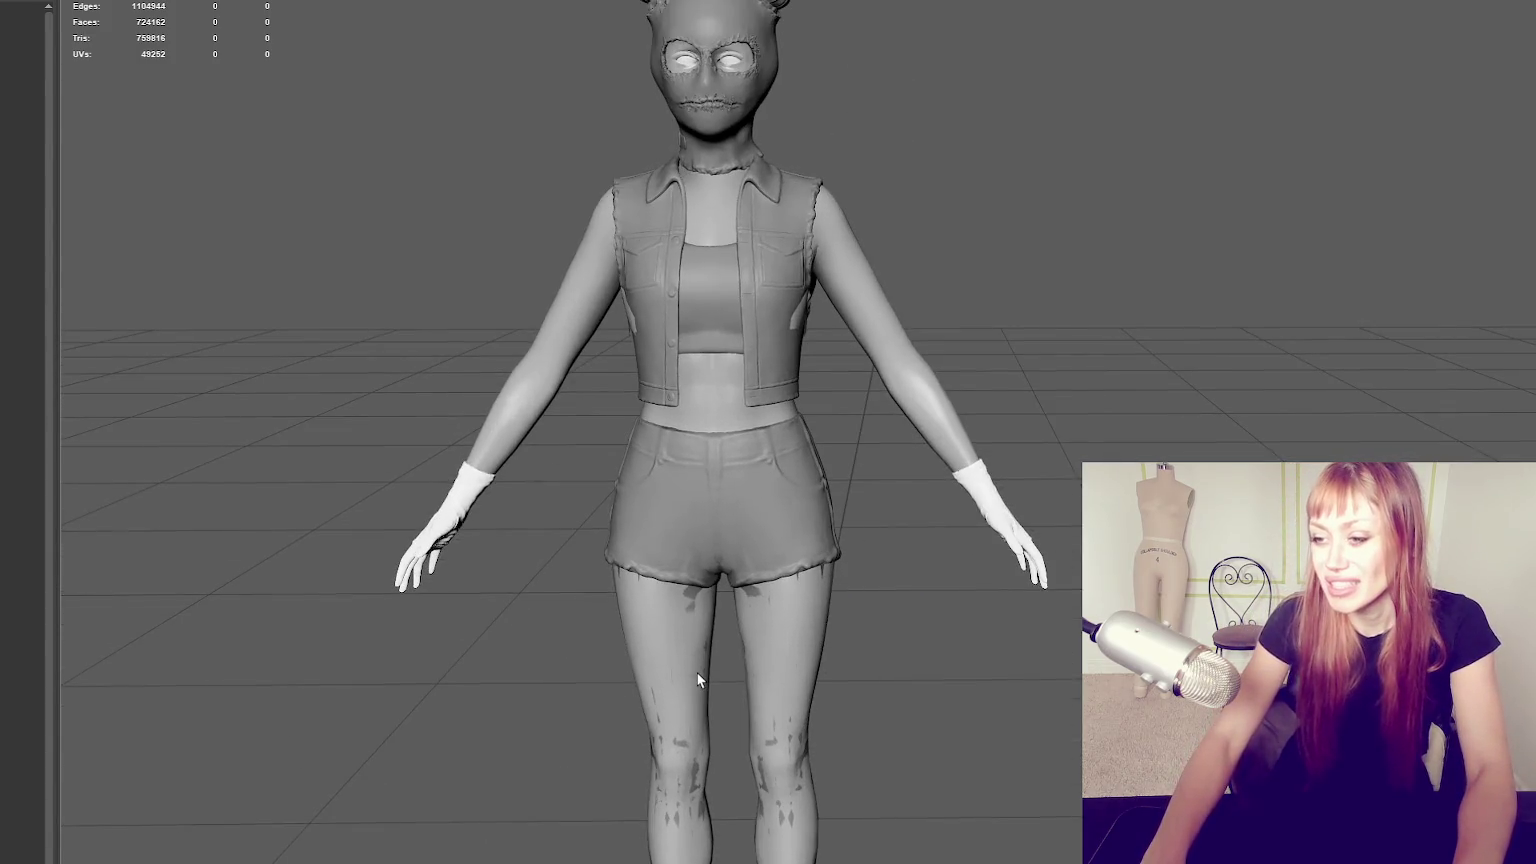
click(697, 673)
scroll(777, 622, up, 2)
scroll(760, 626, down, 2)
click(736, 631)
scroll(860, 560, down, 3)
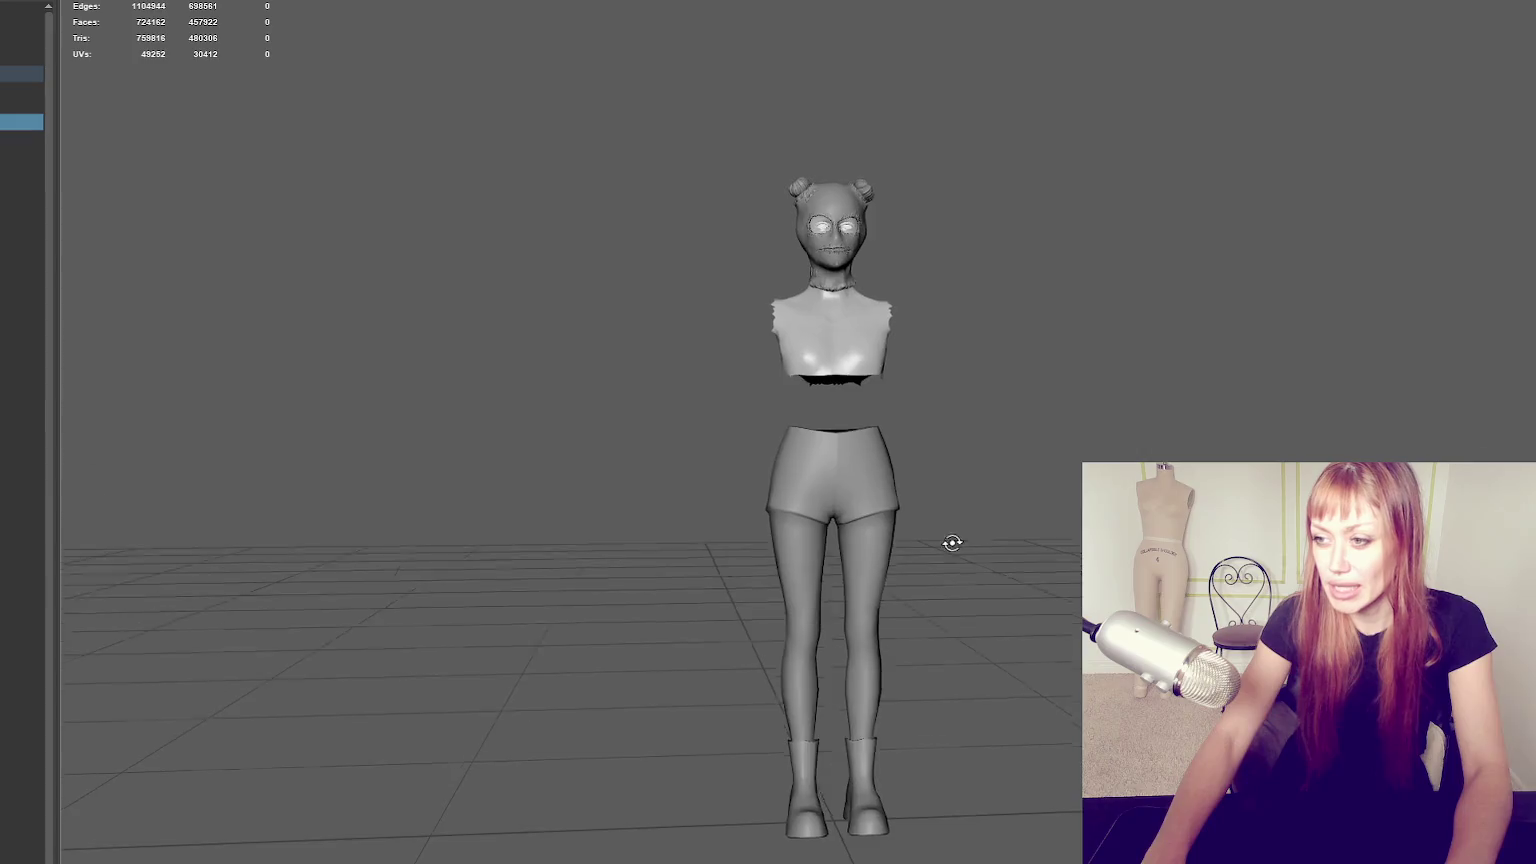
click(17, 135)
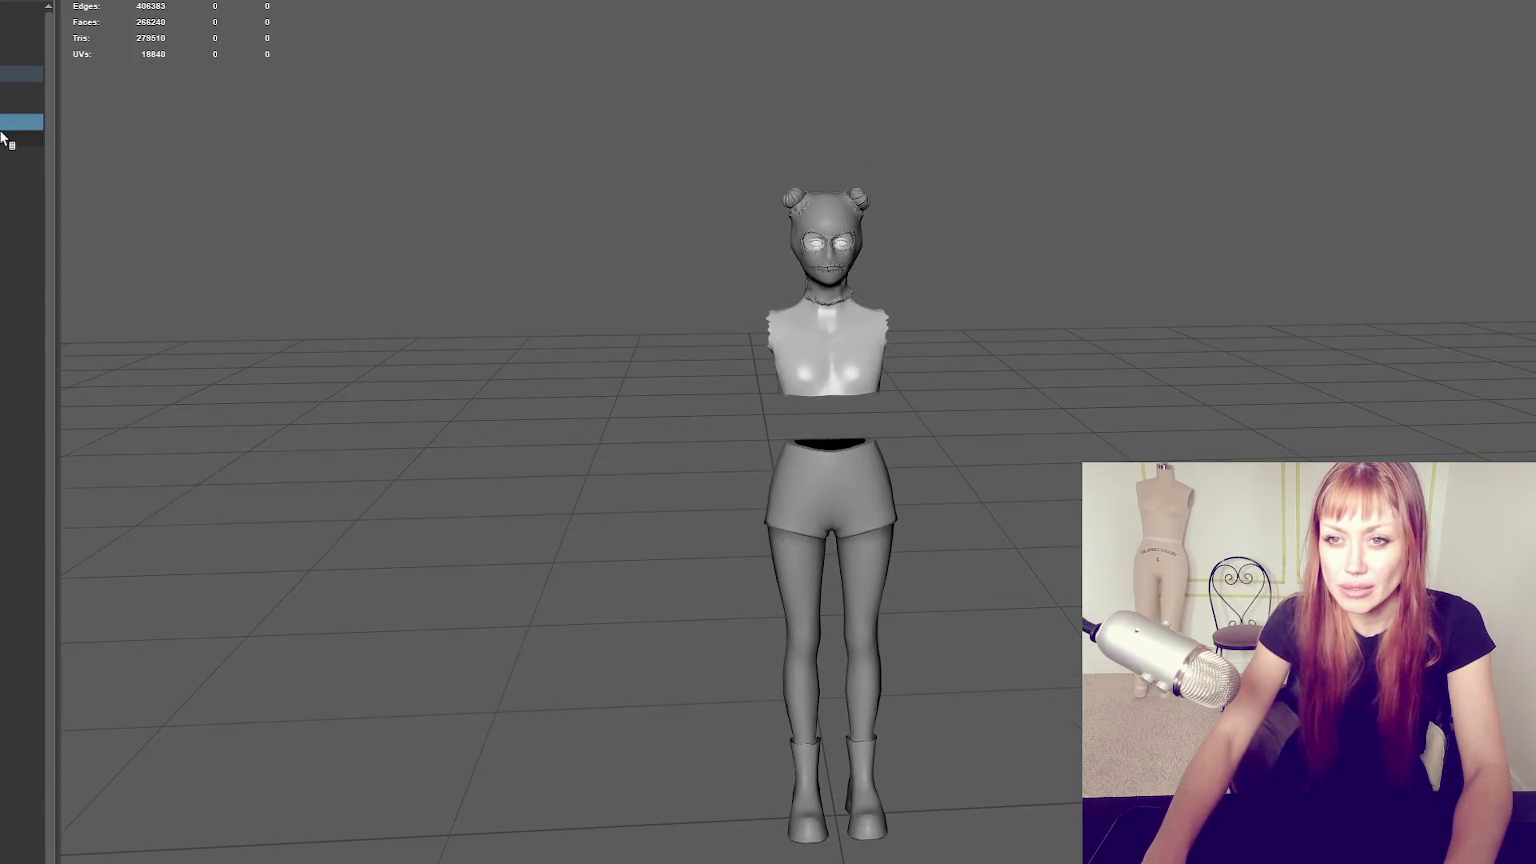
Unhide the low-poly arms/top and leggings/shorts, and swap in the low-poly head mask.
click(20, 137)
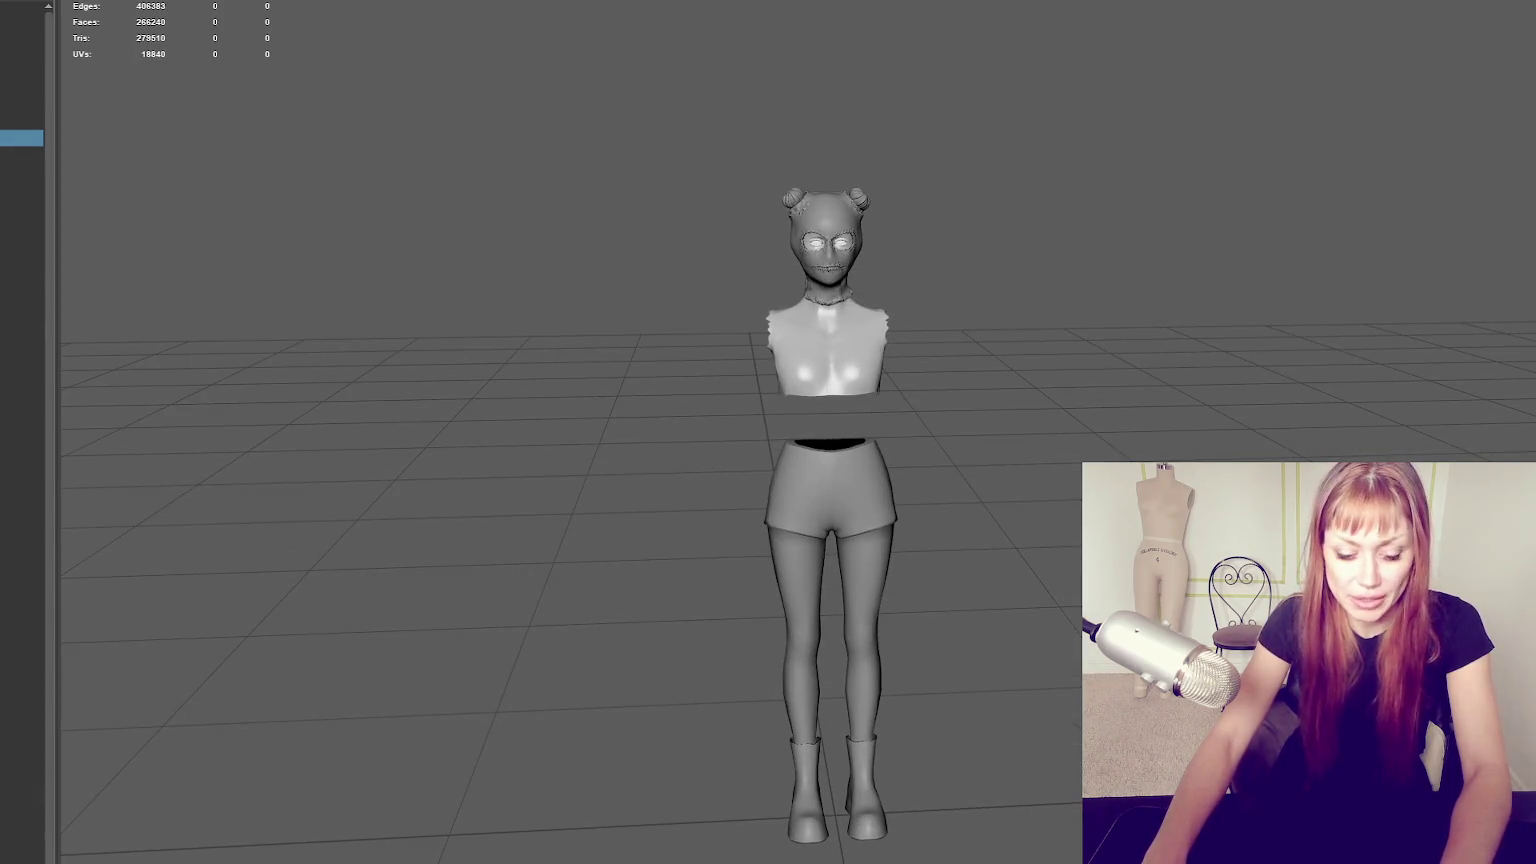
key(shift+h)
scroll(446, 291, up, 3)
click(25, 302)
key(shift+h)
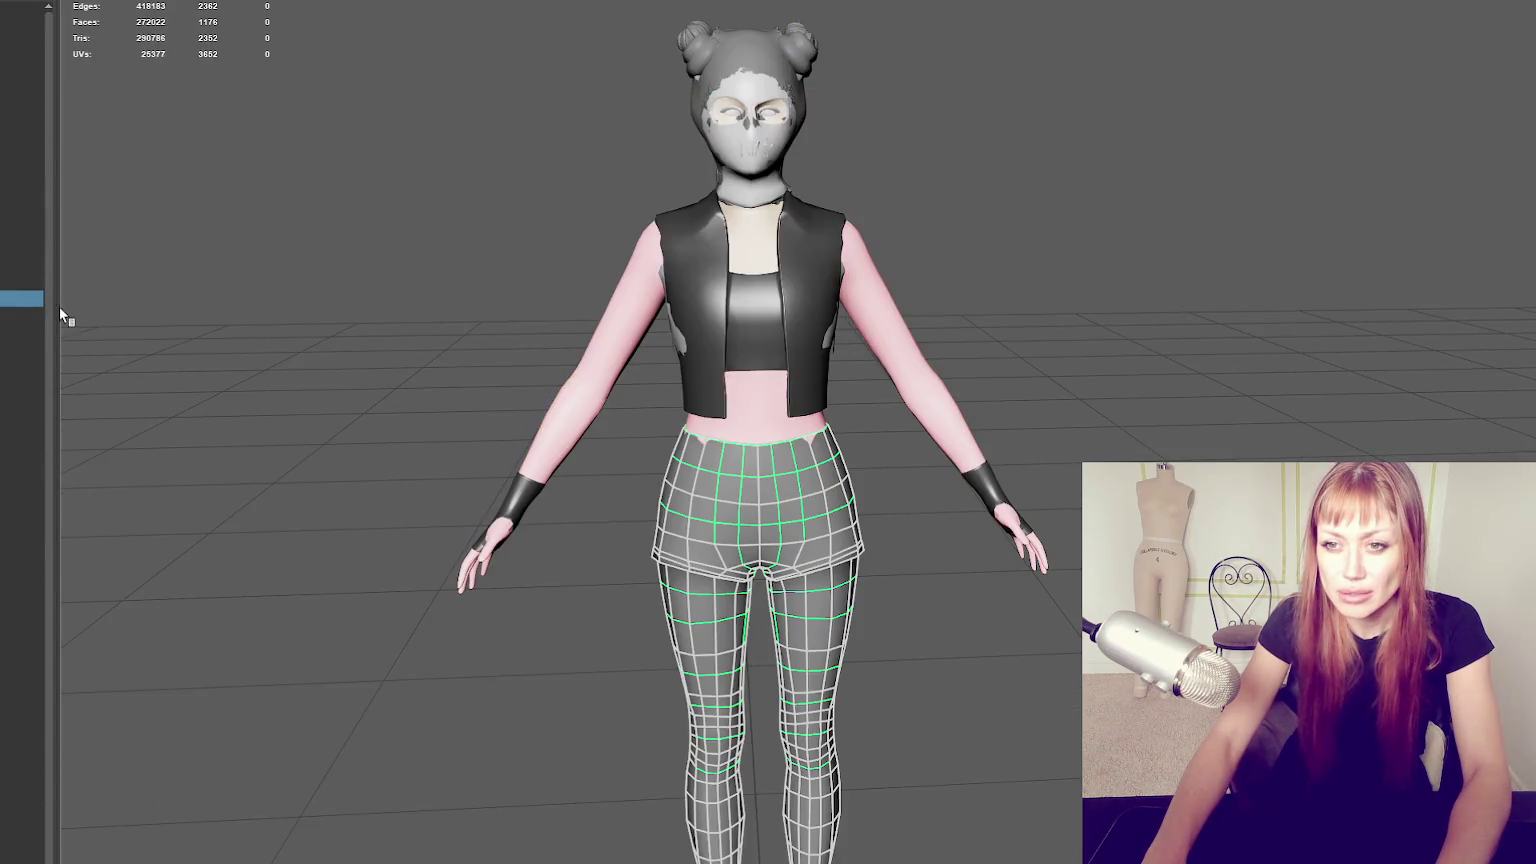
click(20, 91)
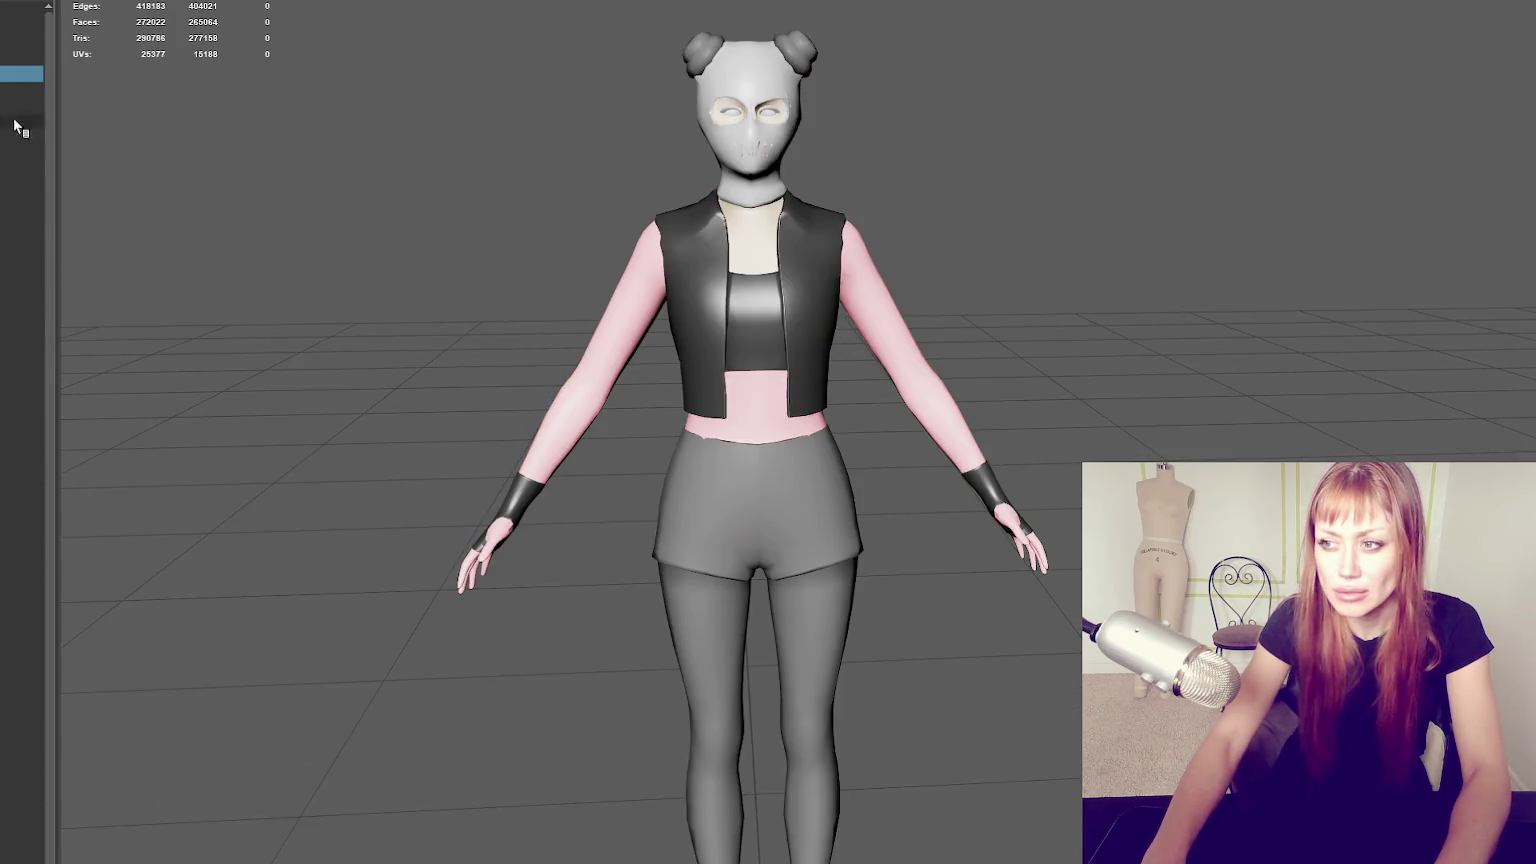
scroll(287, 210, down, 2)
Orbit around the low-poly figure and select its leggings, vest/body and shorts meshes.
click(716, 466)
mouse_move(805, 542)
alt+mouse_down()
mouse_move(760, 530)
mouse_move(878, 646)
alt+mouse_up()
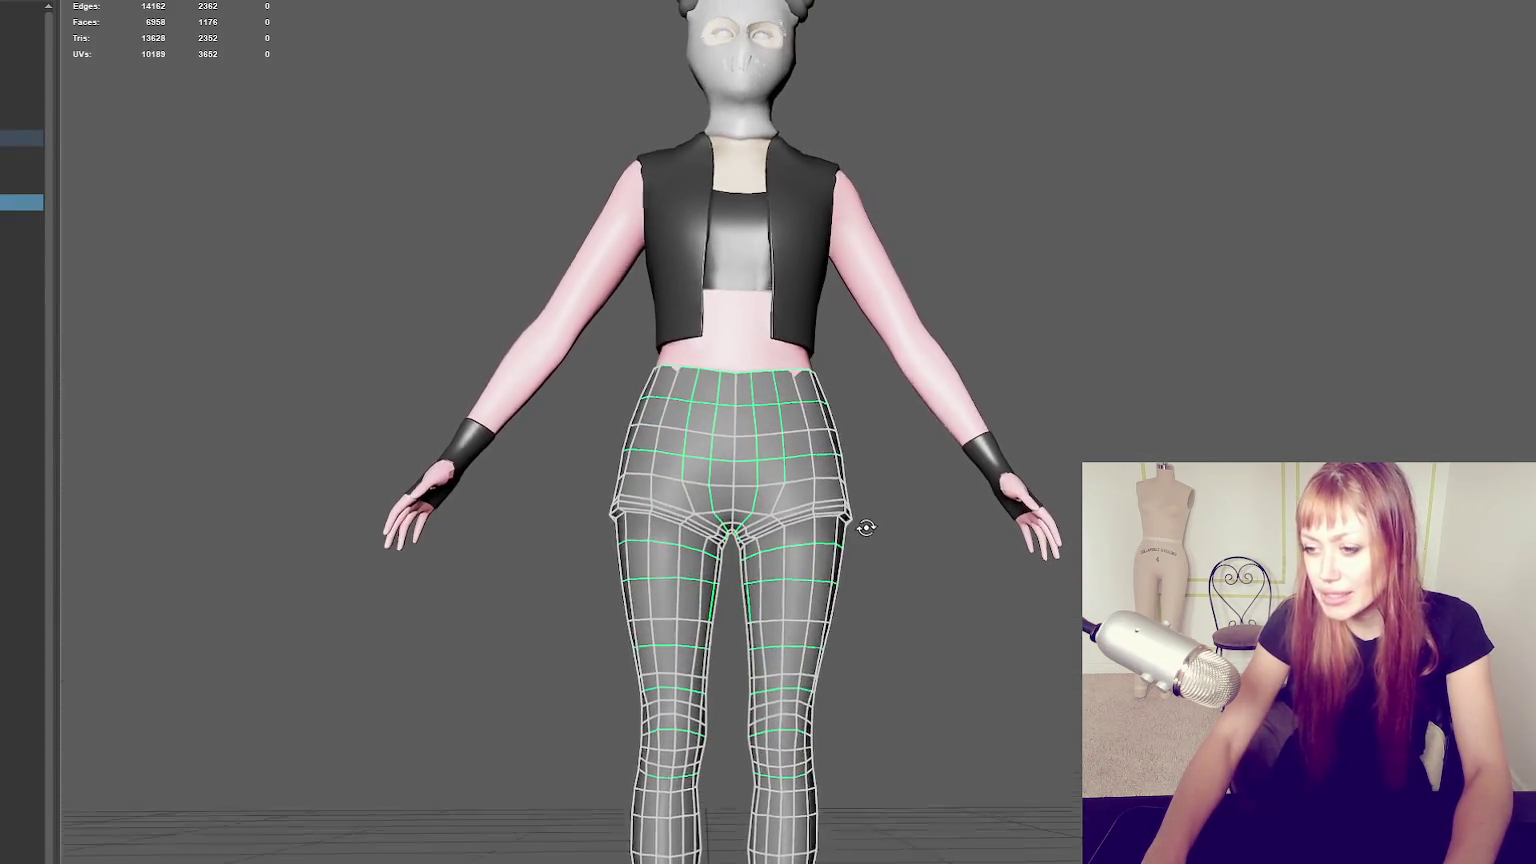
alt+middle_drag(878, 648, 938, 495)
scroll(626, 591, down, 2)
alt+drag(626, 591, 700, 560)
scroll(800, 530, up, 3)
scroll(921, 512, up, 2)
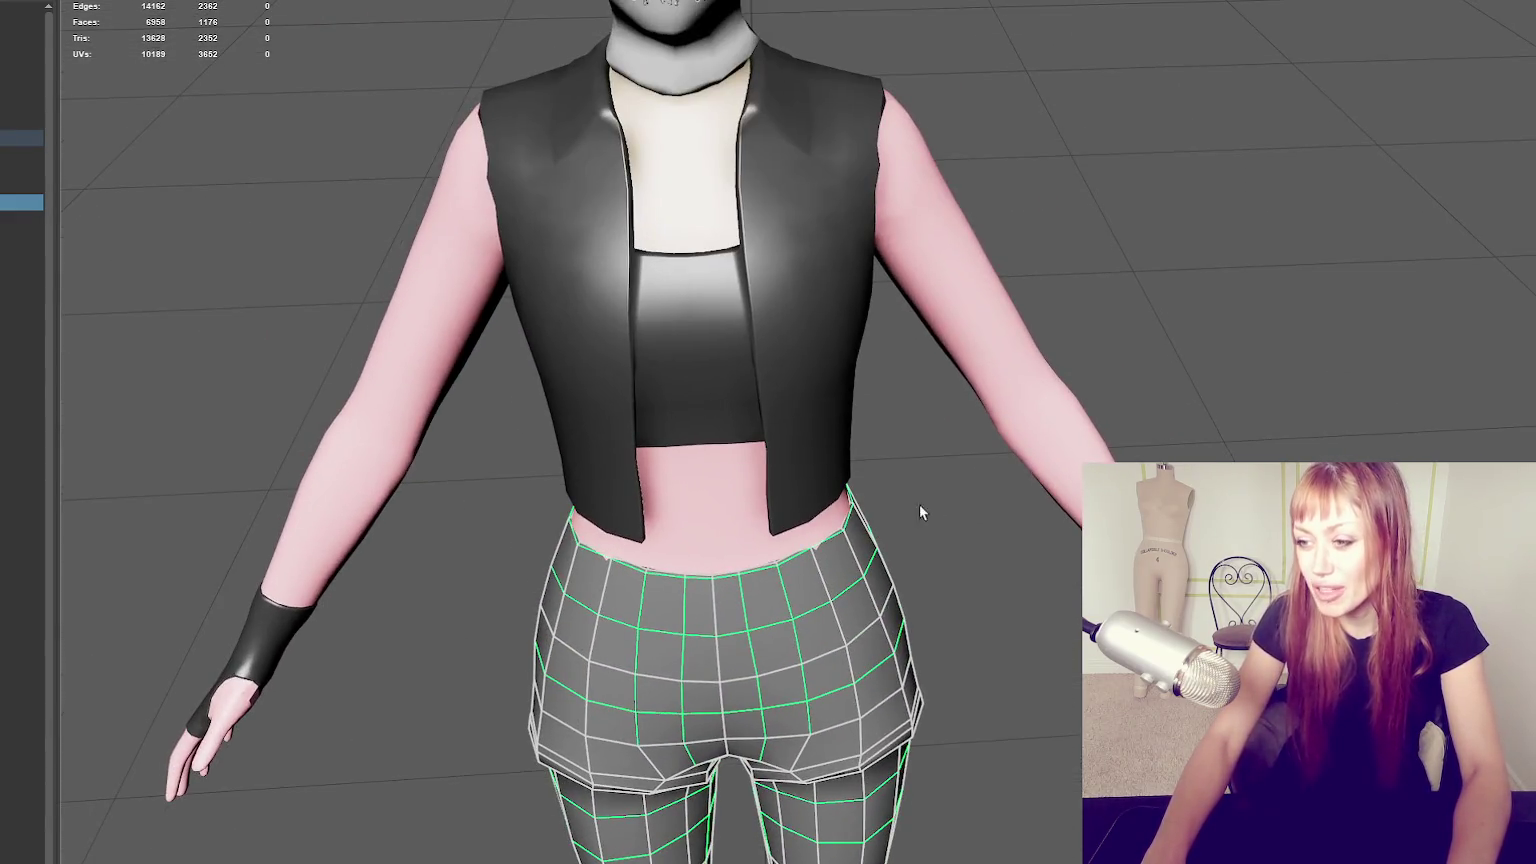
right_drag(921, 512, 811, 442)
click(811, 553)
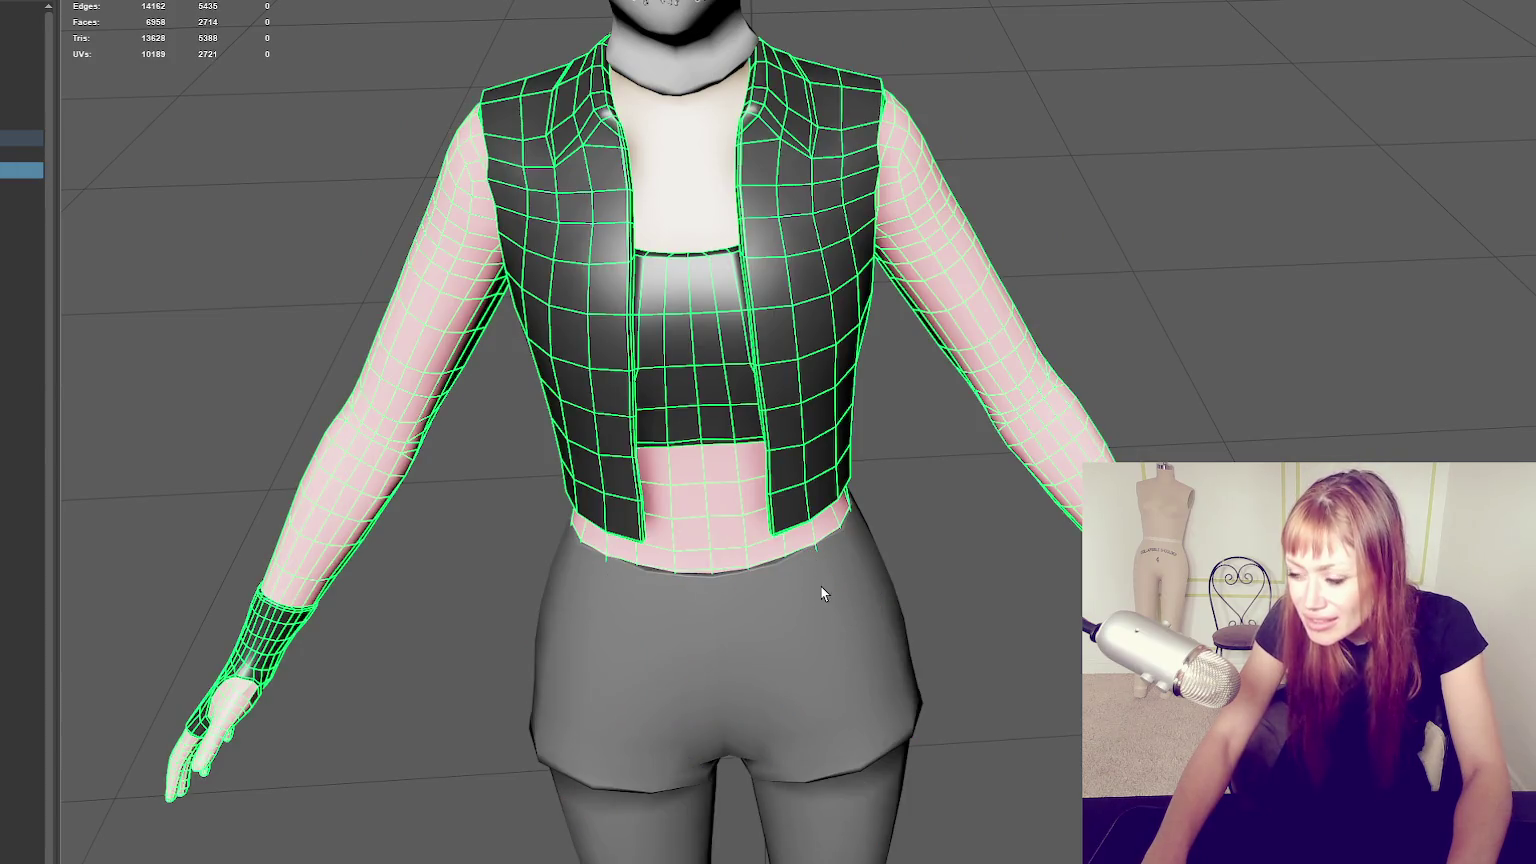
click(821, 593)
scroll(912, 520, up, 3)
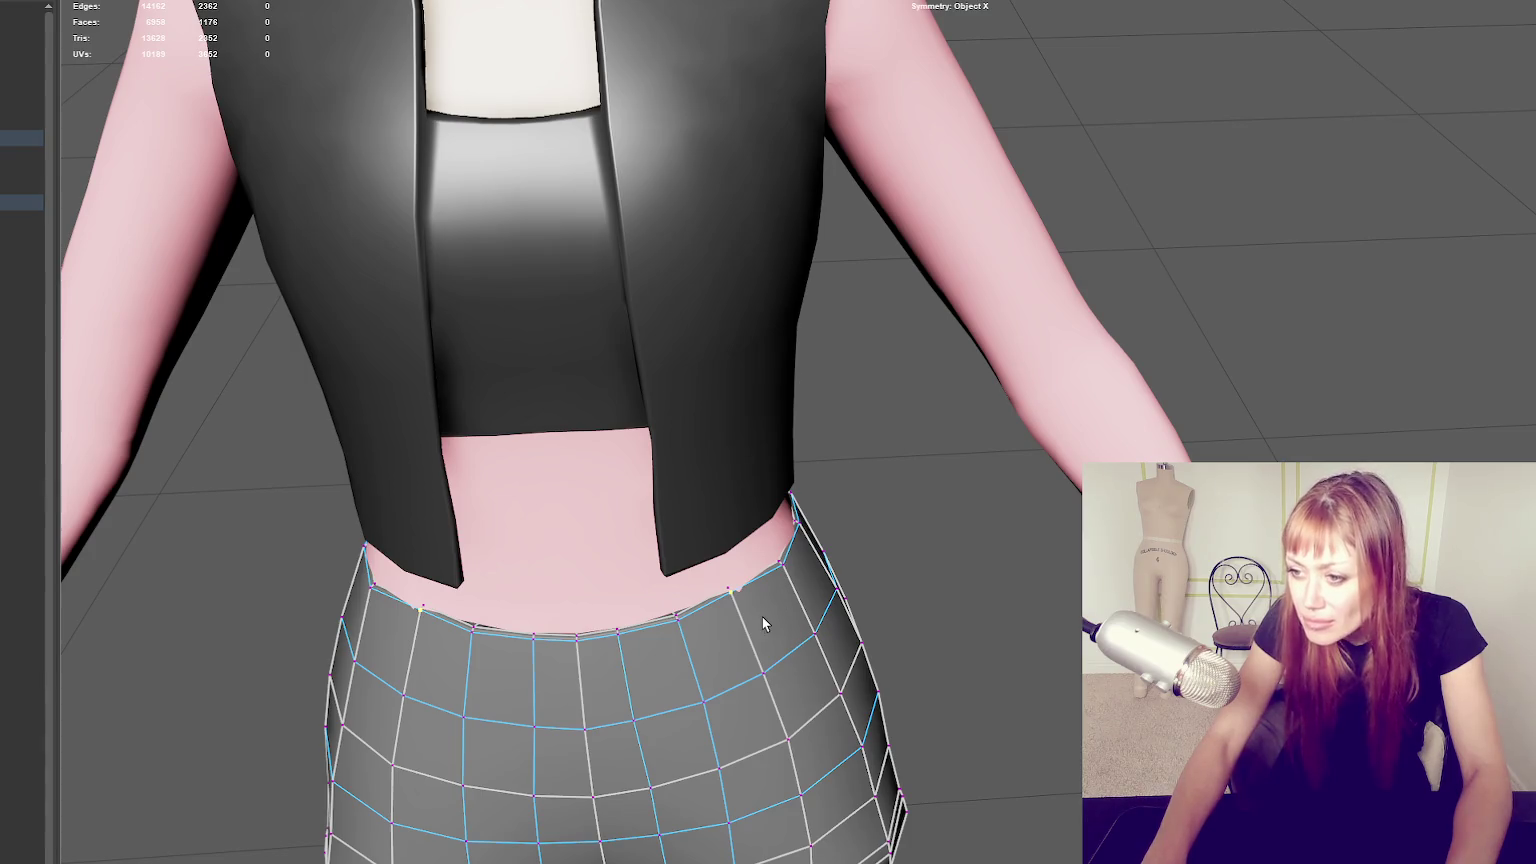
Move the shorts' waistband vertices up to the waist, then clear the component selection.
mouse_move(768, 593)
mouse_down()
mouse_move(1070, 531)
mouse_move(1006, 502)
mouse_up()
alt+right_drag(1006, 502, 1145, 332)
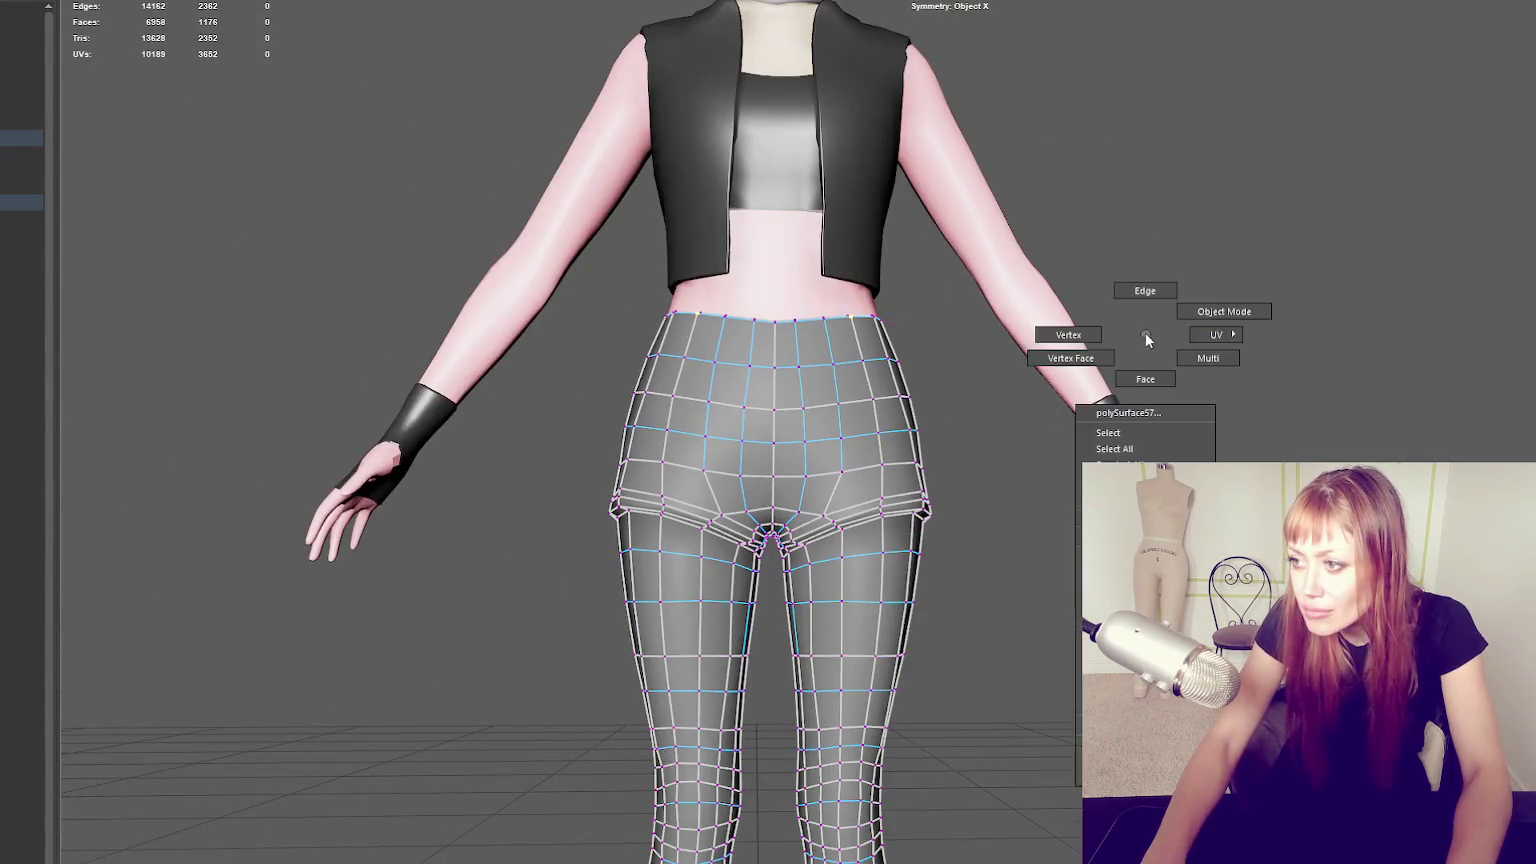
key(F8)
click(822, 577)
right_drag(1238, 240, 1486, 331)
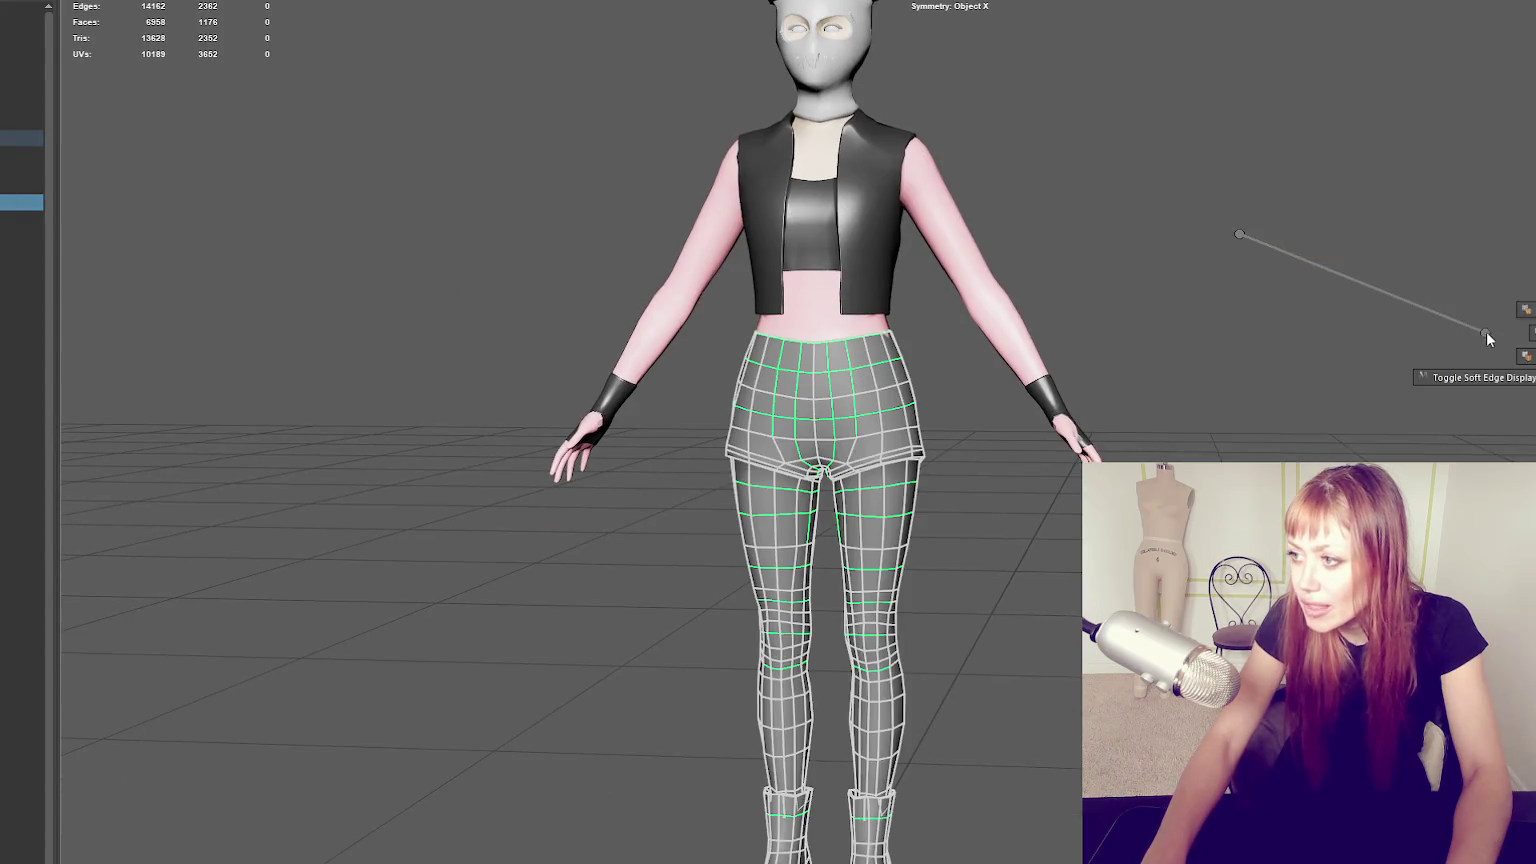
Select the pants mesh, frame it, and check it in wireframe before returning to shaded display.
click(1169, 365)
scroll(1169, 365, down, 2)
key(ctrl+z)
scroll(1001, 376, up, 3)
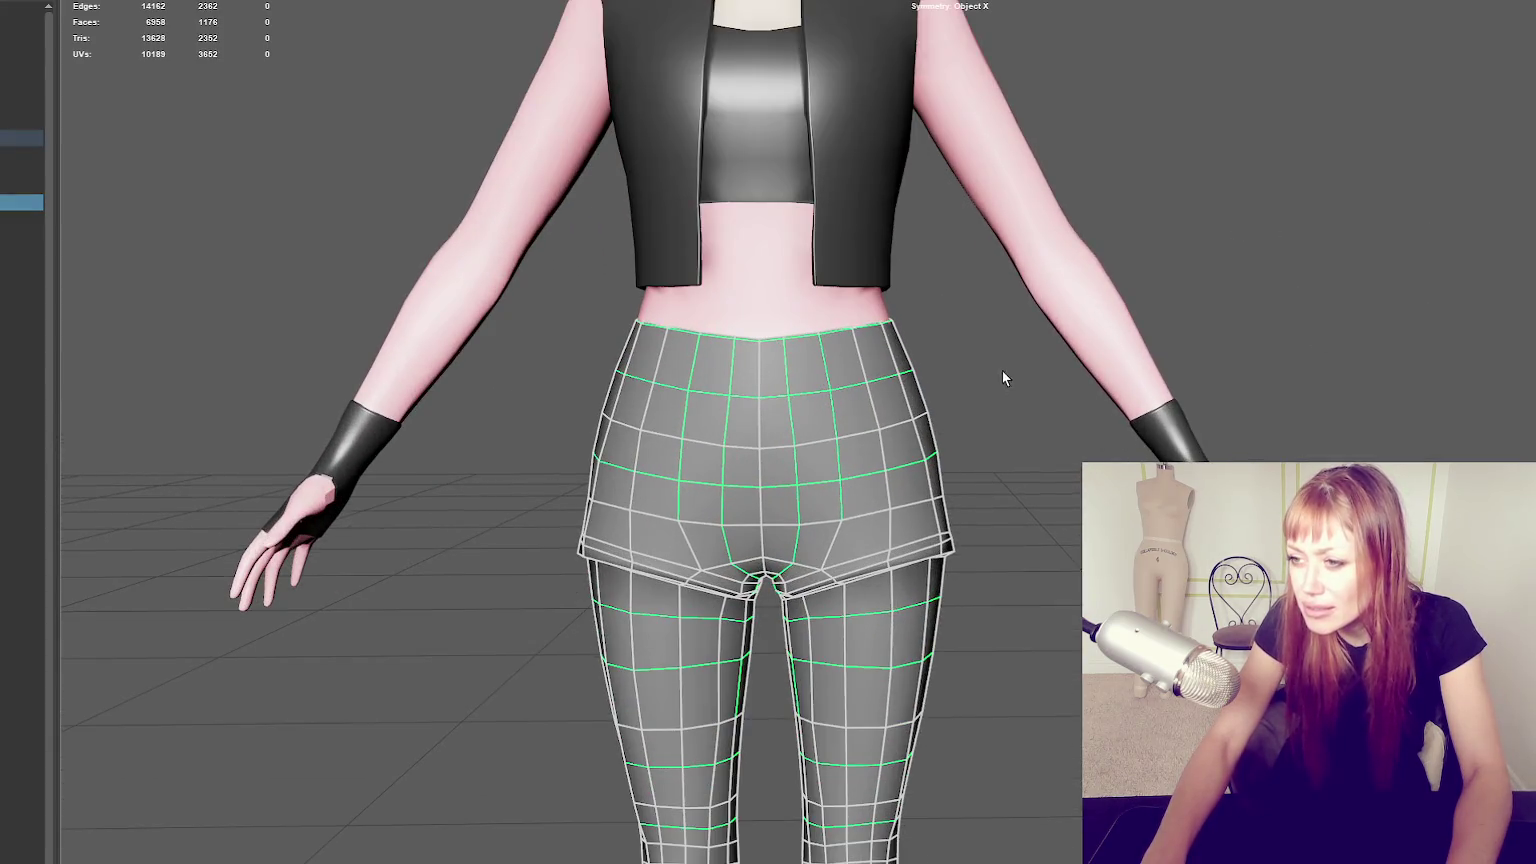
key(4)
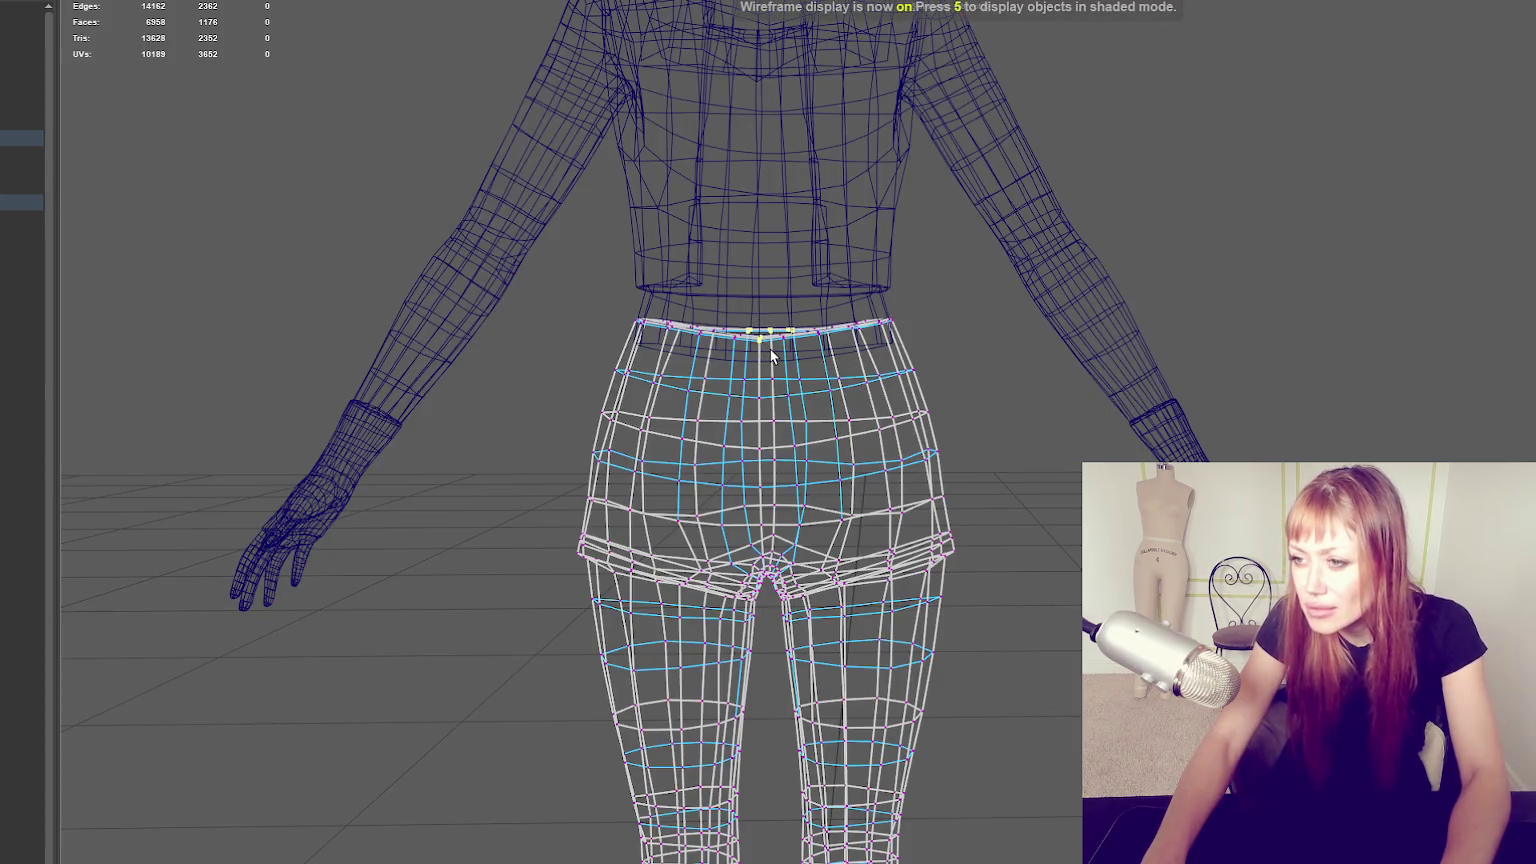
alt+drag(770, 349, 768, 352)
key(6)
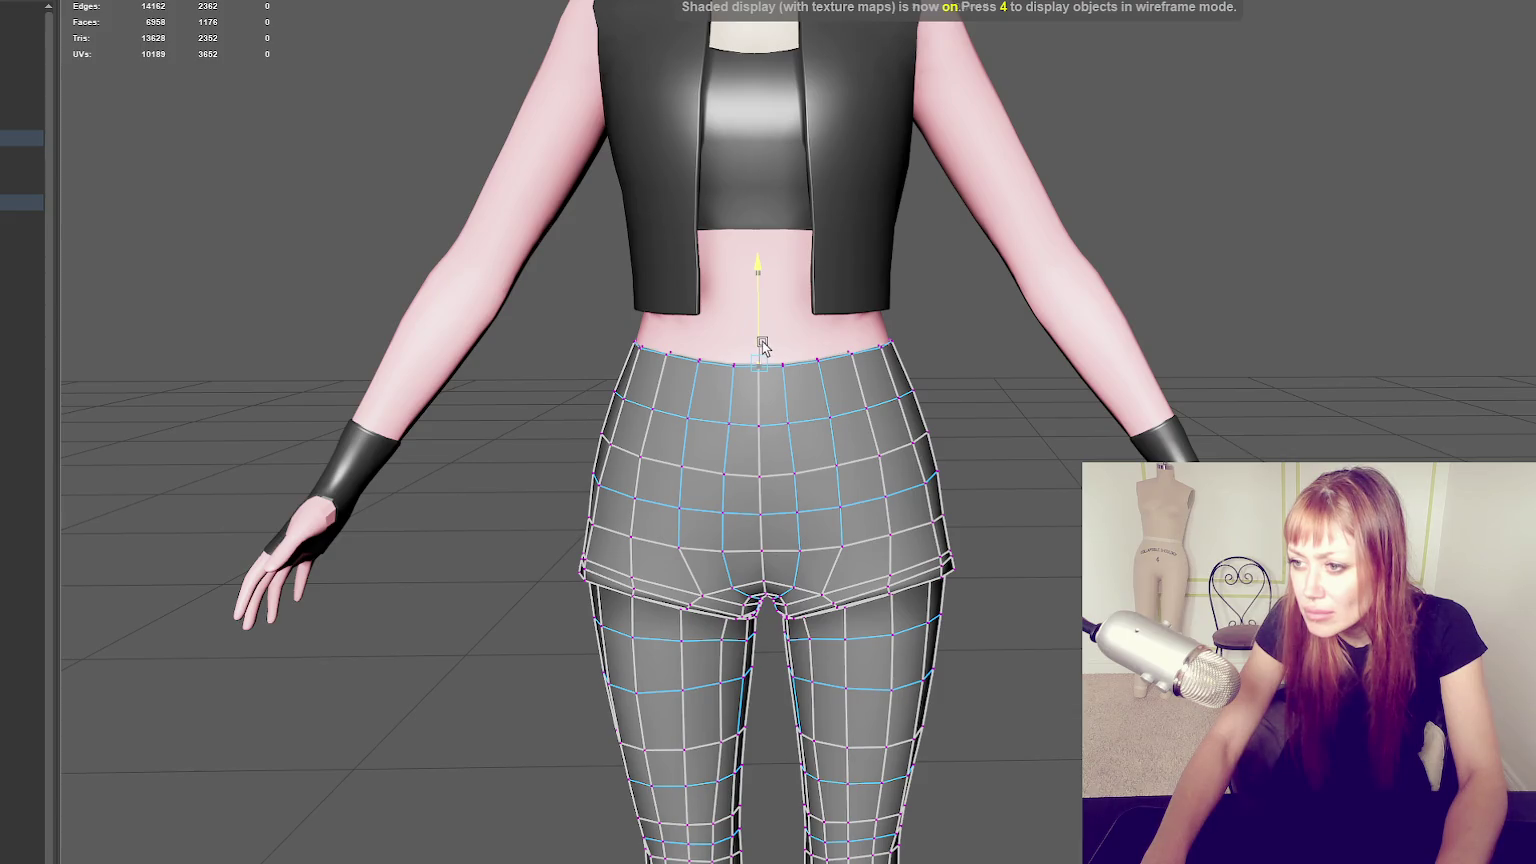
Return the pants to object mode and reselect the pants mesh.
right_drag(1440, 310, 1410, 245)
scroll(1090, 315, down, 3)
mouse_move(1090, 315)
alt+mouse_down()
mouse_move(620, 340)
mouse_move(1121, 321)
mouse_move(900, 330)
alt+mouse_up()
click(817, 448)
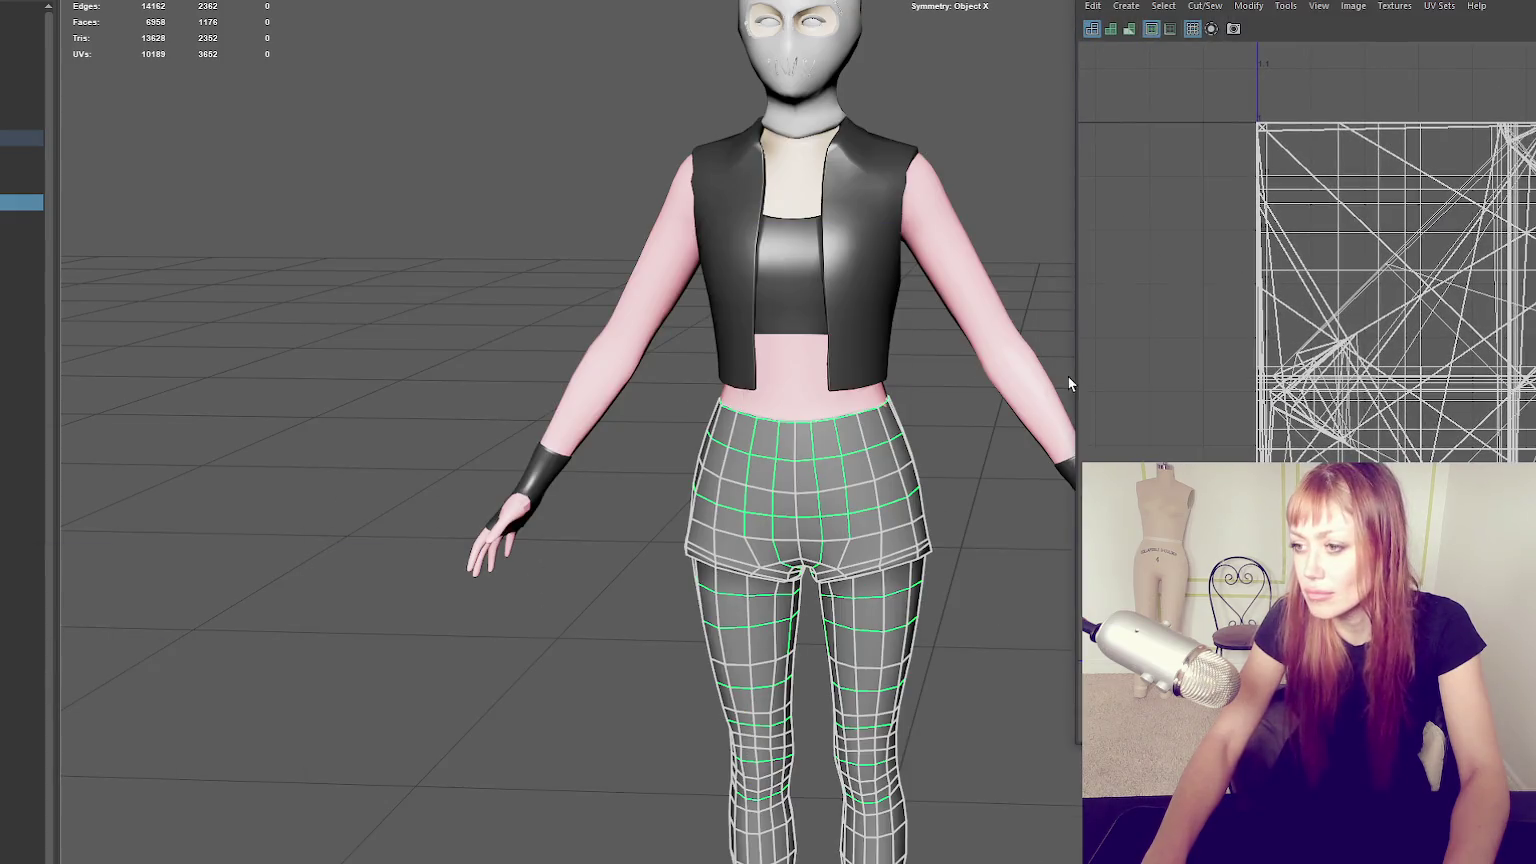
Convert the pants selection to faces and auto-project them into a UV shell.
scroll(637, 245, down, 3)
key(ctrl+F11)
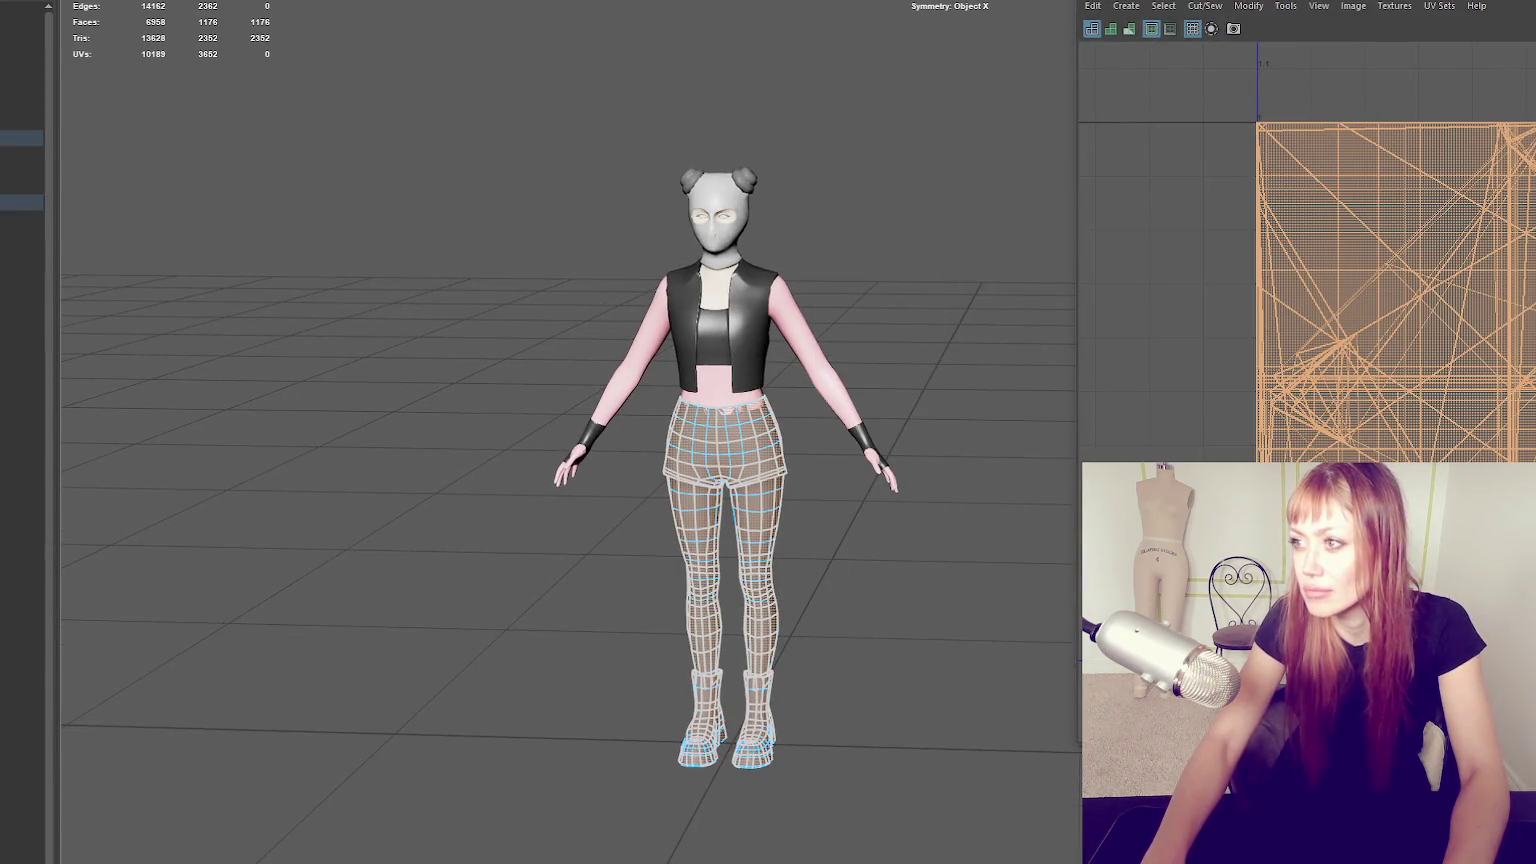
key(ctrl+z)
click(1522, 337)
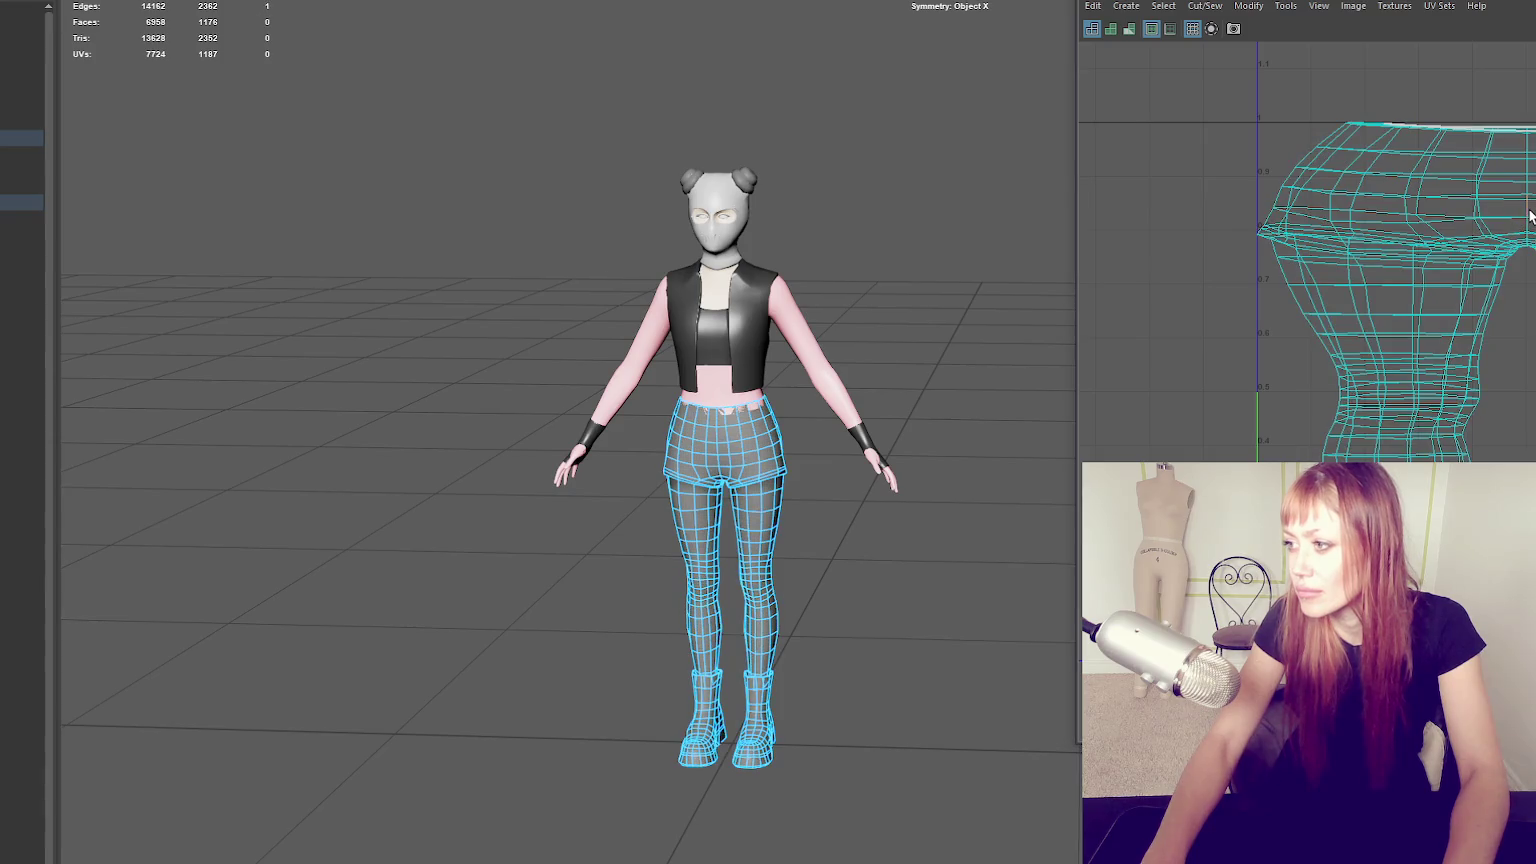
Cut extra UV seams, select the whole pants UV shell and unfold it.
right_drag(1410, 262, 1440, 300)
scroll(821, 454, up, 3)
alt+drag(821, 454, 703, 449)
right_drag(1190, 232, 1029, 293)
scroll(829, 485, up, 3)
alt+middle_drag(652, 650, 694, 418)
scroll(491, 678, up, 2)
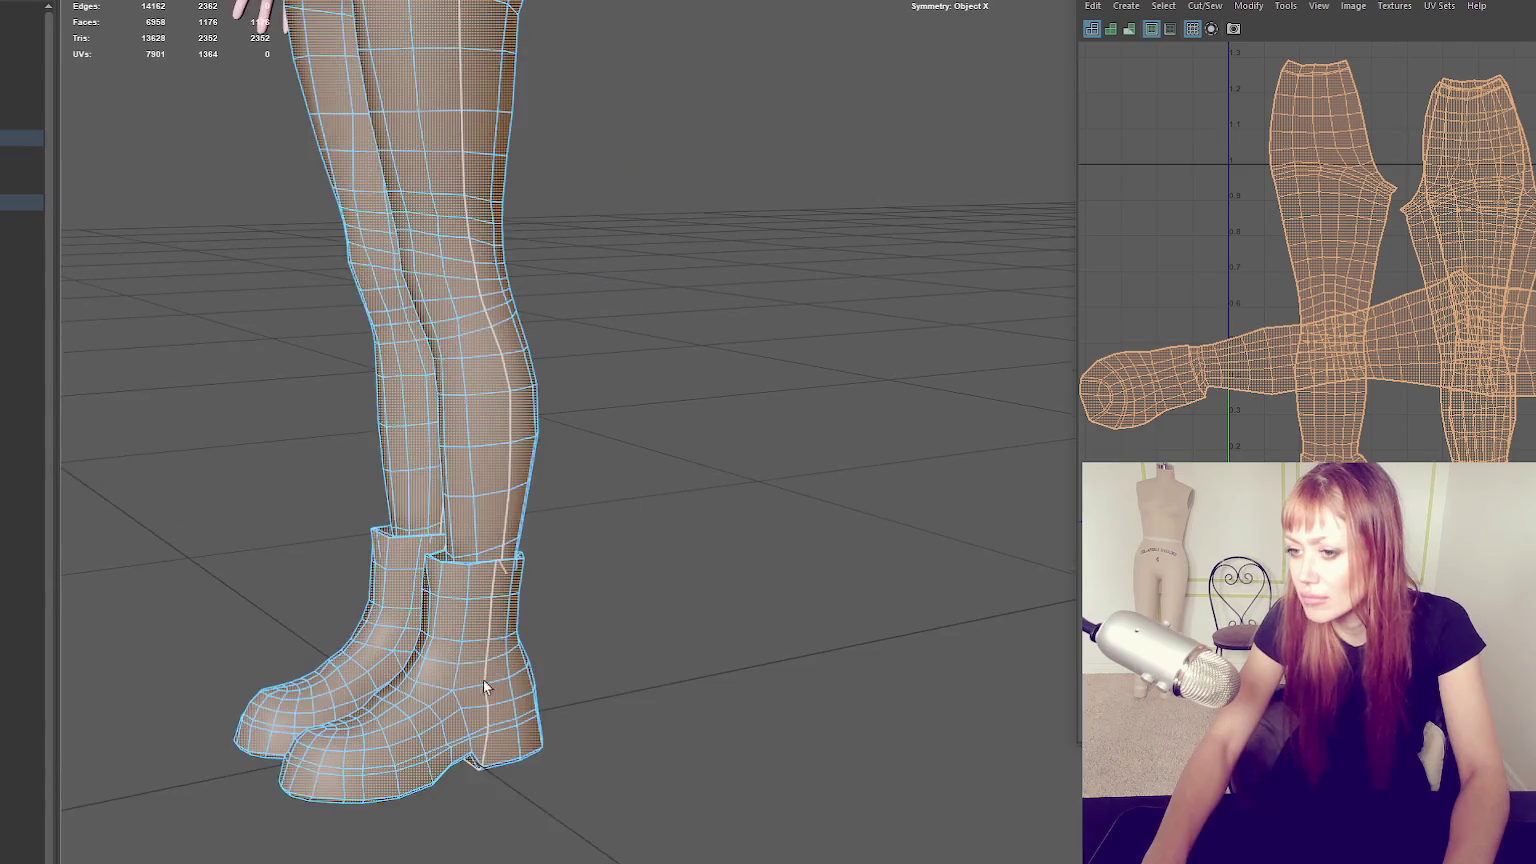
Cut seam edges around the boots, then select all leg faces and inspect the unfolded UVs.
alt+middle_drag(491, 678, 505, 615)
mouse_move(476, 630)
alt+mouse_down()
mouse_move(456, 531)
mouse_move(907, 505)
alt+mouse_up()
click(907, 505)
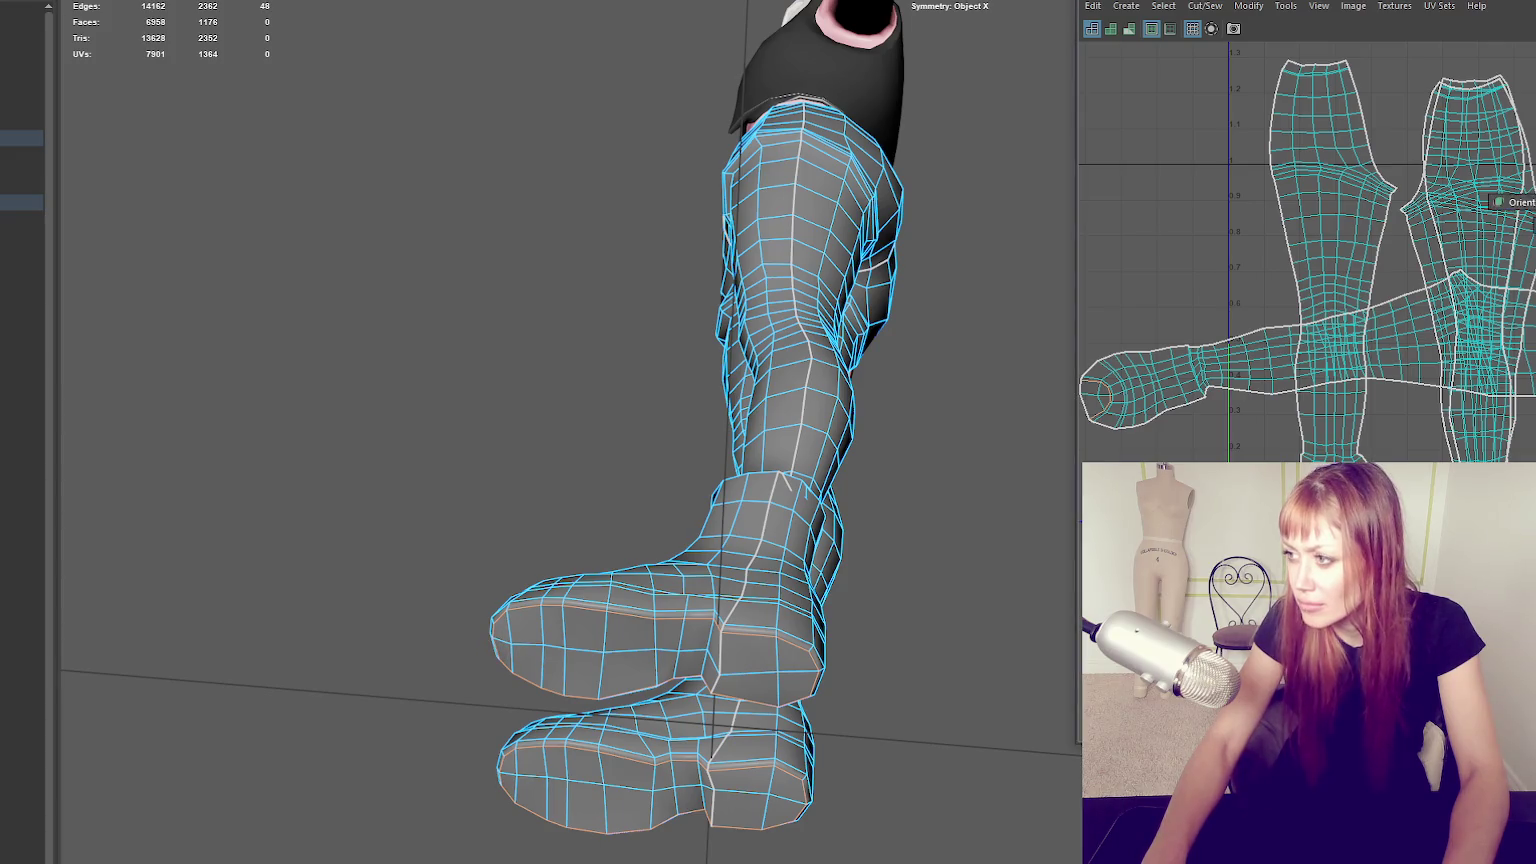
key(ctrl+x)
scroll(1300, 250, down, 3)
drag(1190, 215, 1530, 460)
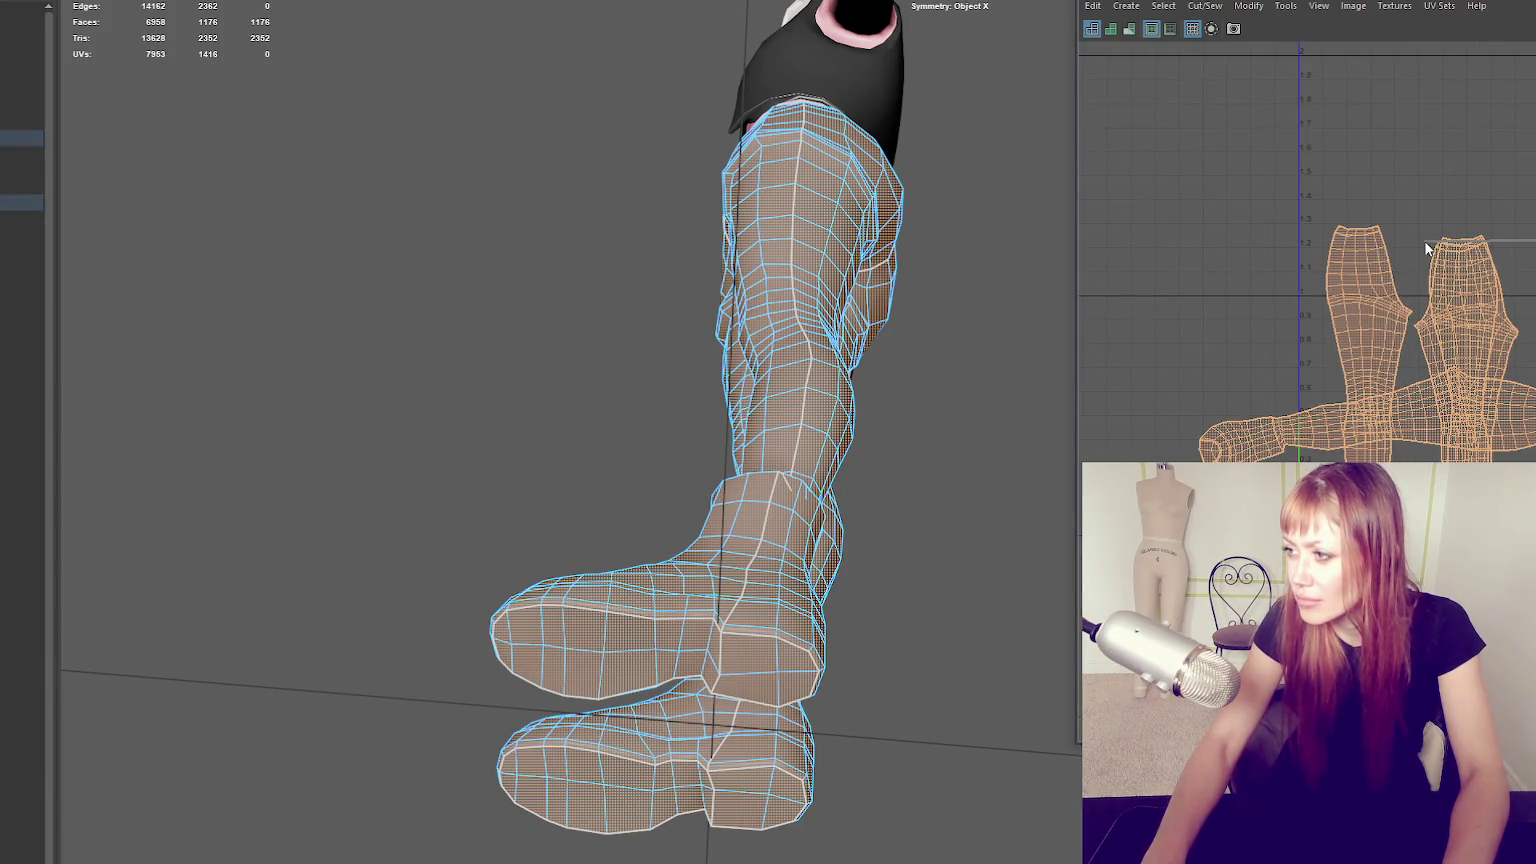
alt+drag(727, 410, 600, 300)
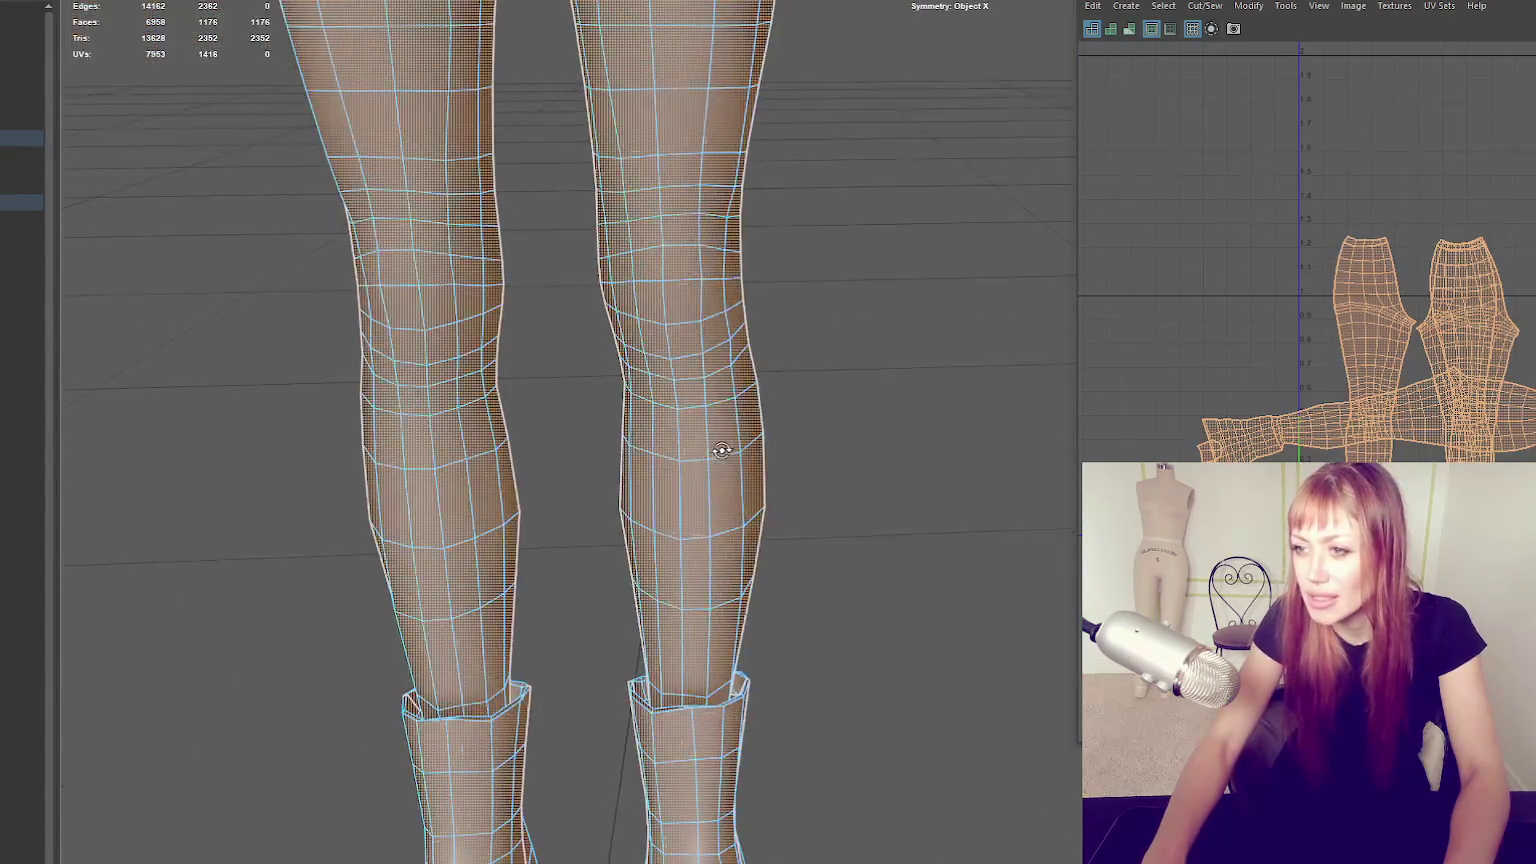
mouse_move(720, 446)
alt+mouse_down()
mouse_move(685, 519)
mouse_move(672, 282)
alt+mouse_up()
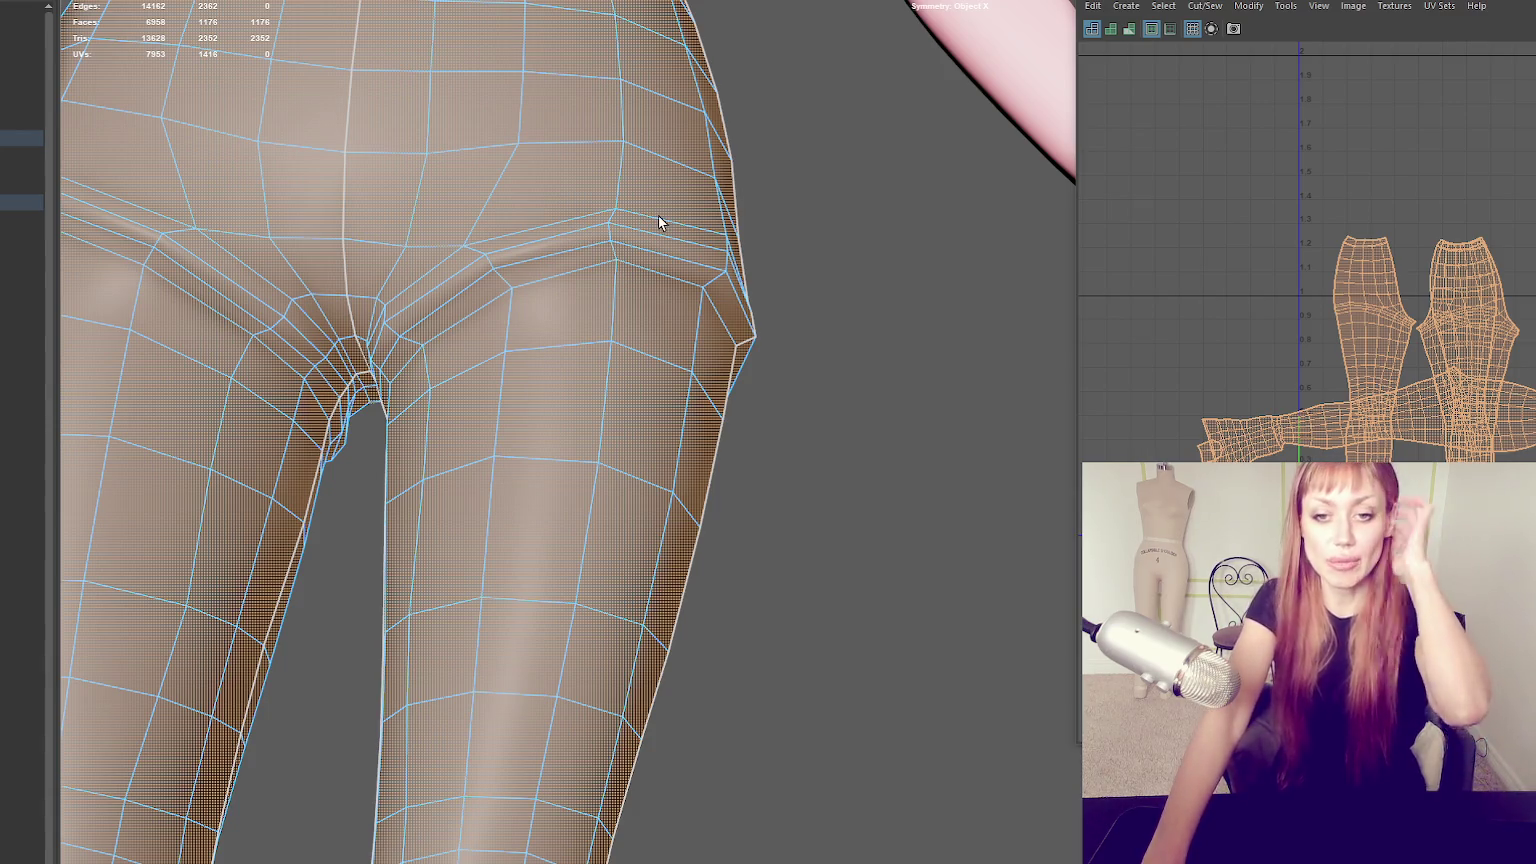
scroll(660, 222, down, 3)
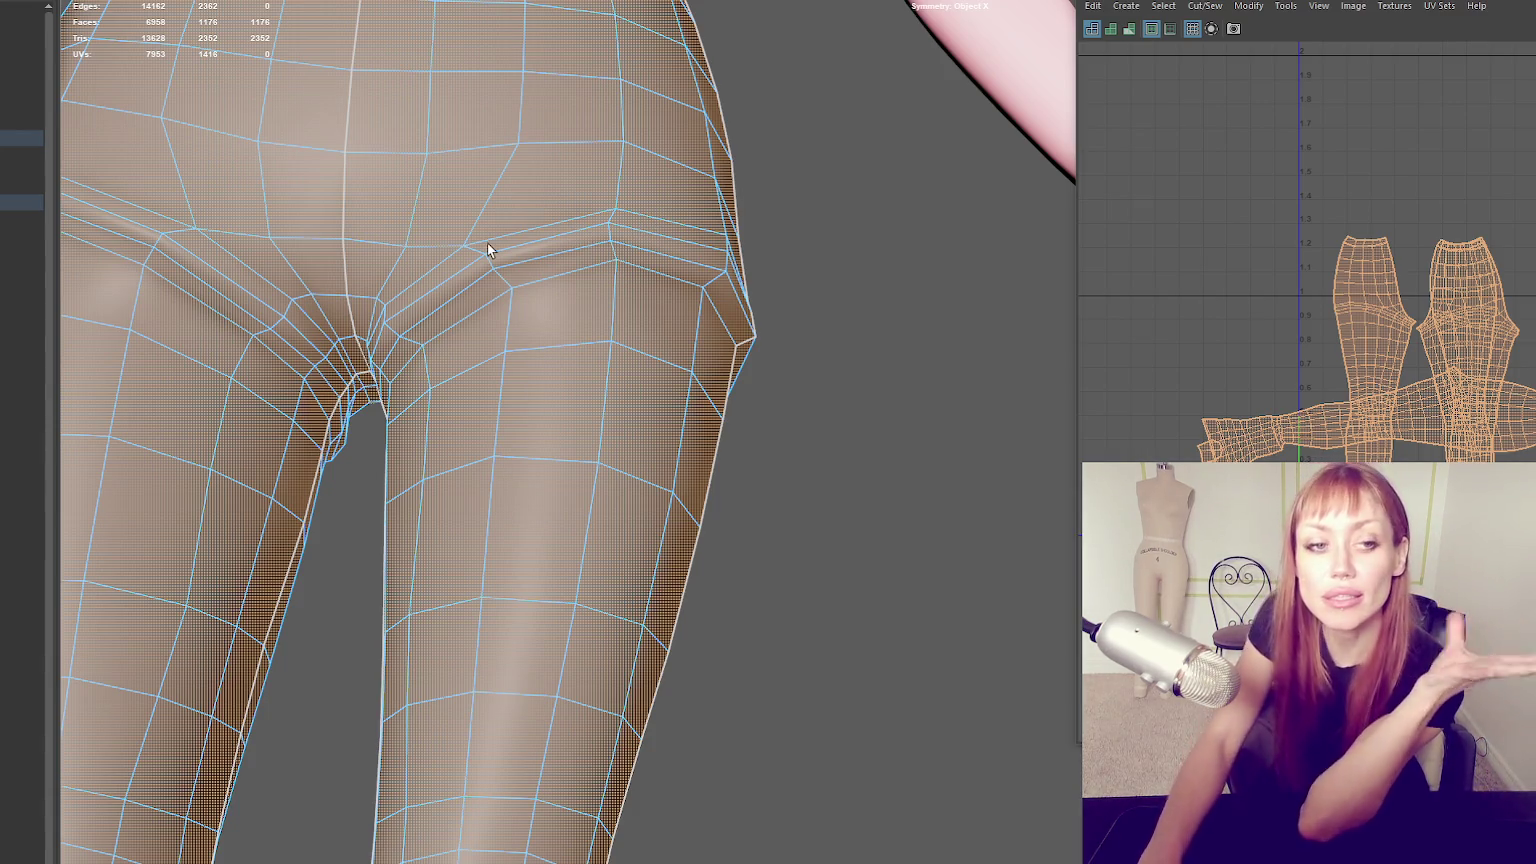
alt+drag(490, 250, 576, 298)
scroll(576, 298, down, 5)
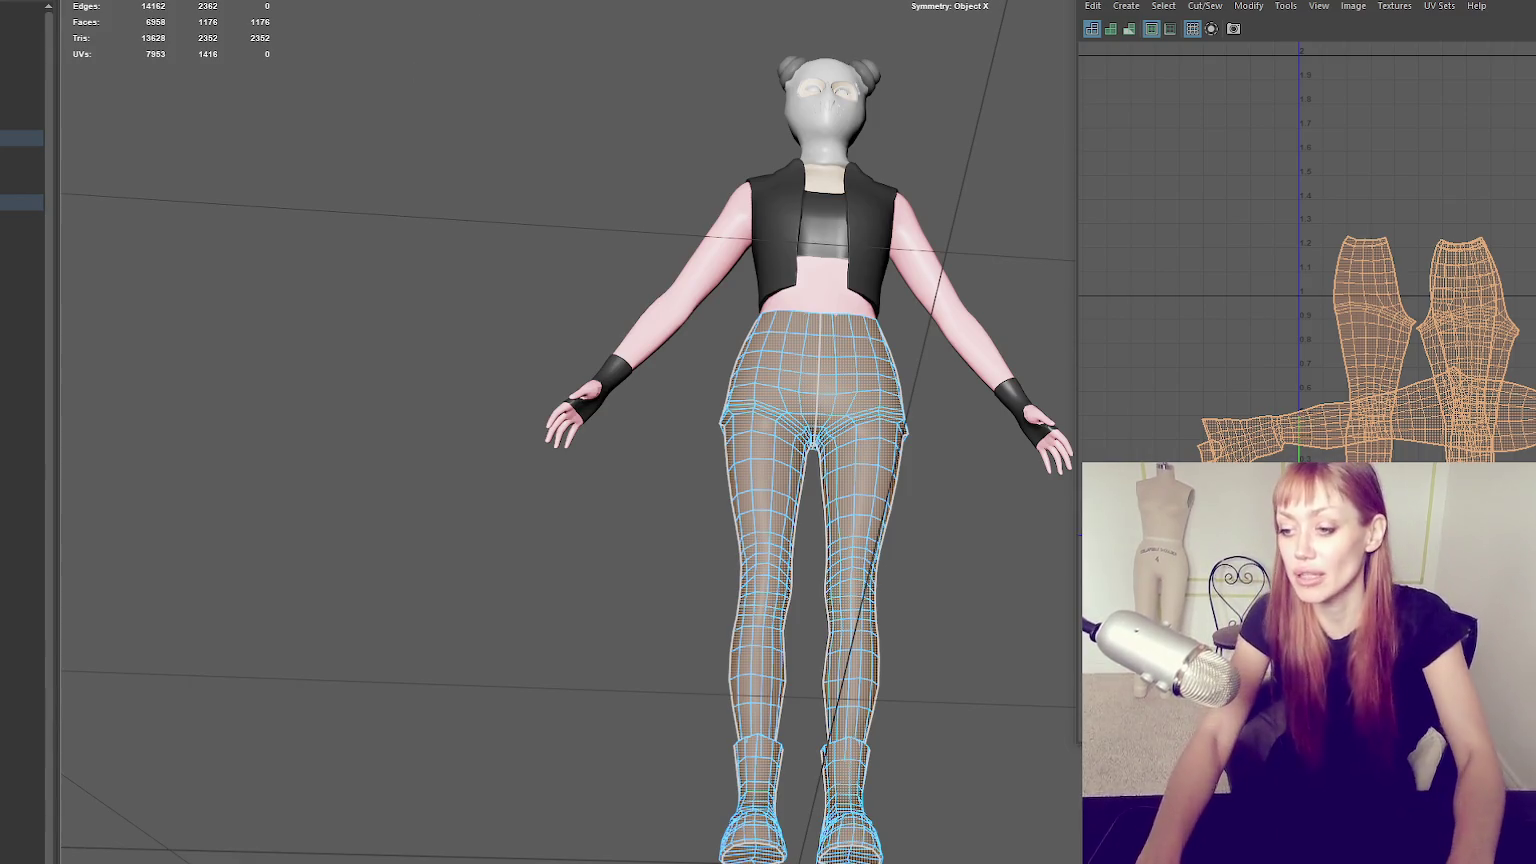
Rotate the left pants-leg UV shell 90° upright and move it up and left.
alt+drag(456, 353, 768, 536)
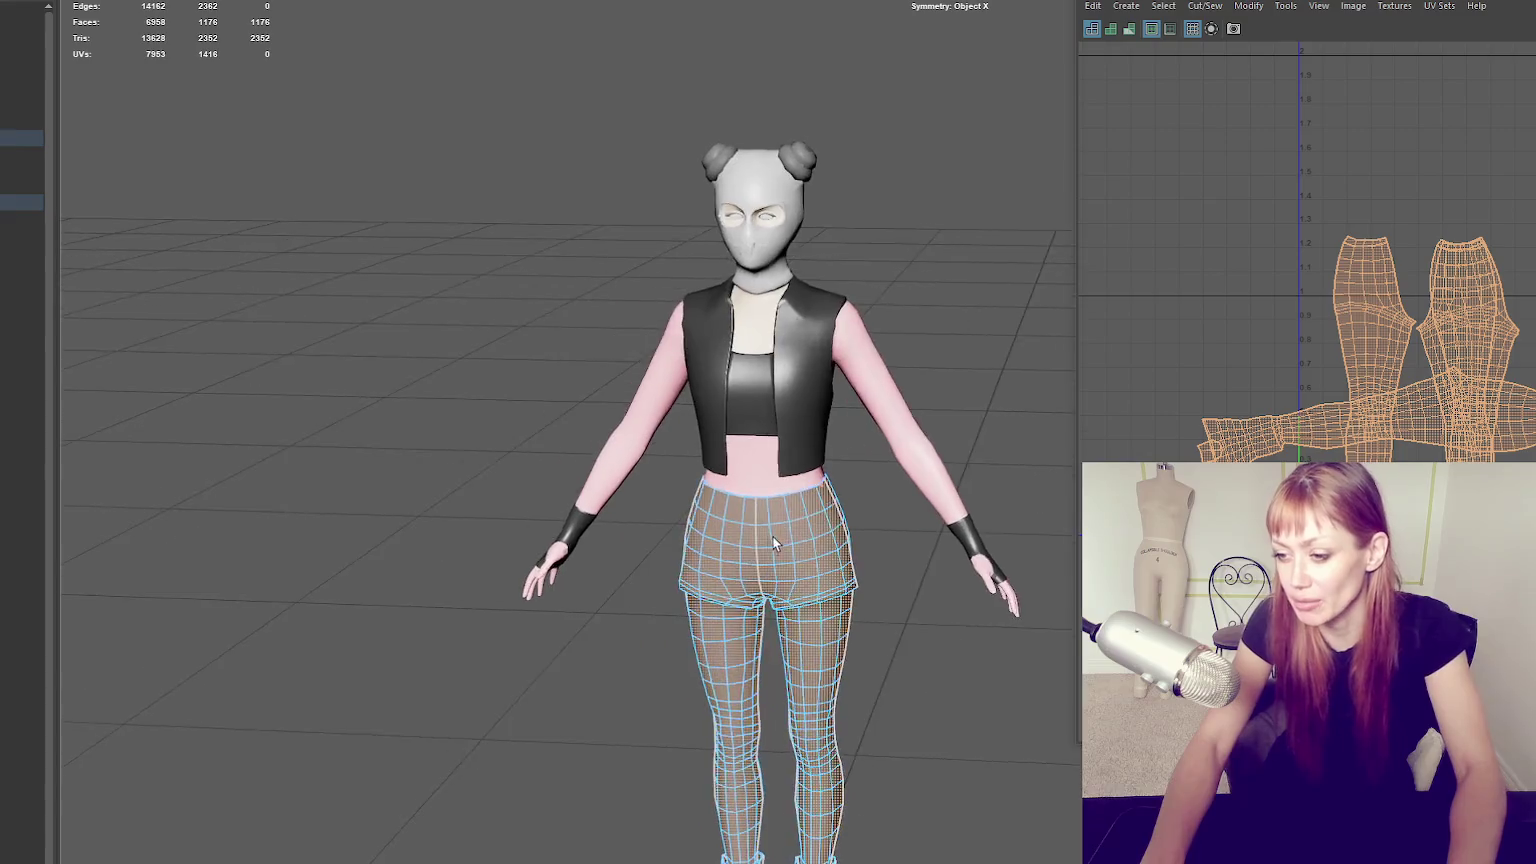
alt+middle_drag(768, 536, 796, 372)
mouse_move(1266, 386)
mouse_down()
mouse_move(1372, 410)
mouse_move(1395, 389)
mouse_move(1395, 258)
mouse_up()
key(e)
click(1395, 389)
key(w)
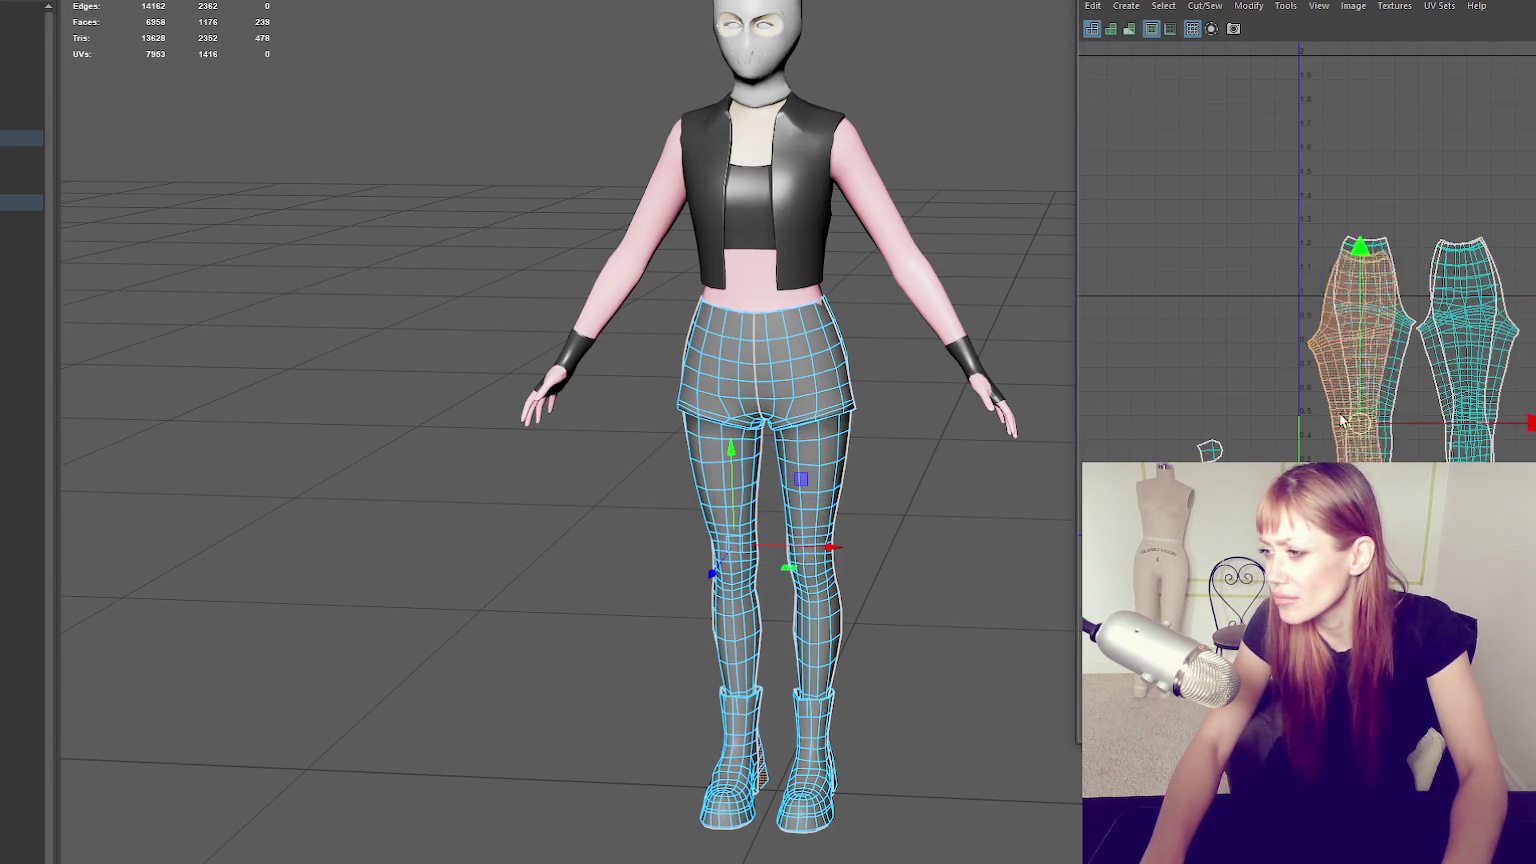
drag(1372, 413, 1155, 238)
Move the other three leg shells up so all four stand side by side.
click(1349, 338)
drag(1368, 414, 1250, 243)
click(1462, 380)
drag(1462, 380, 1352, 380)
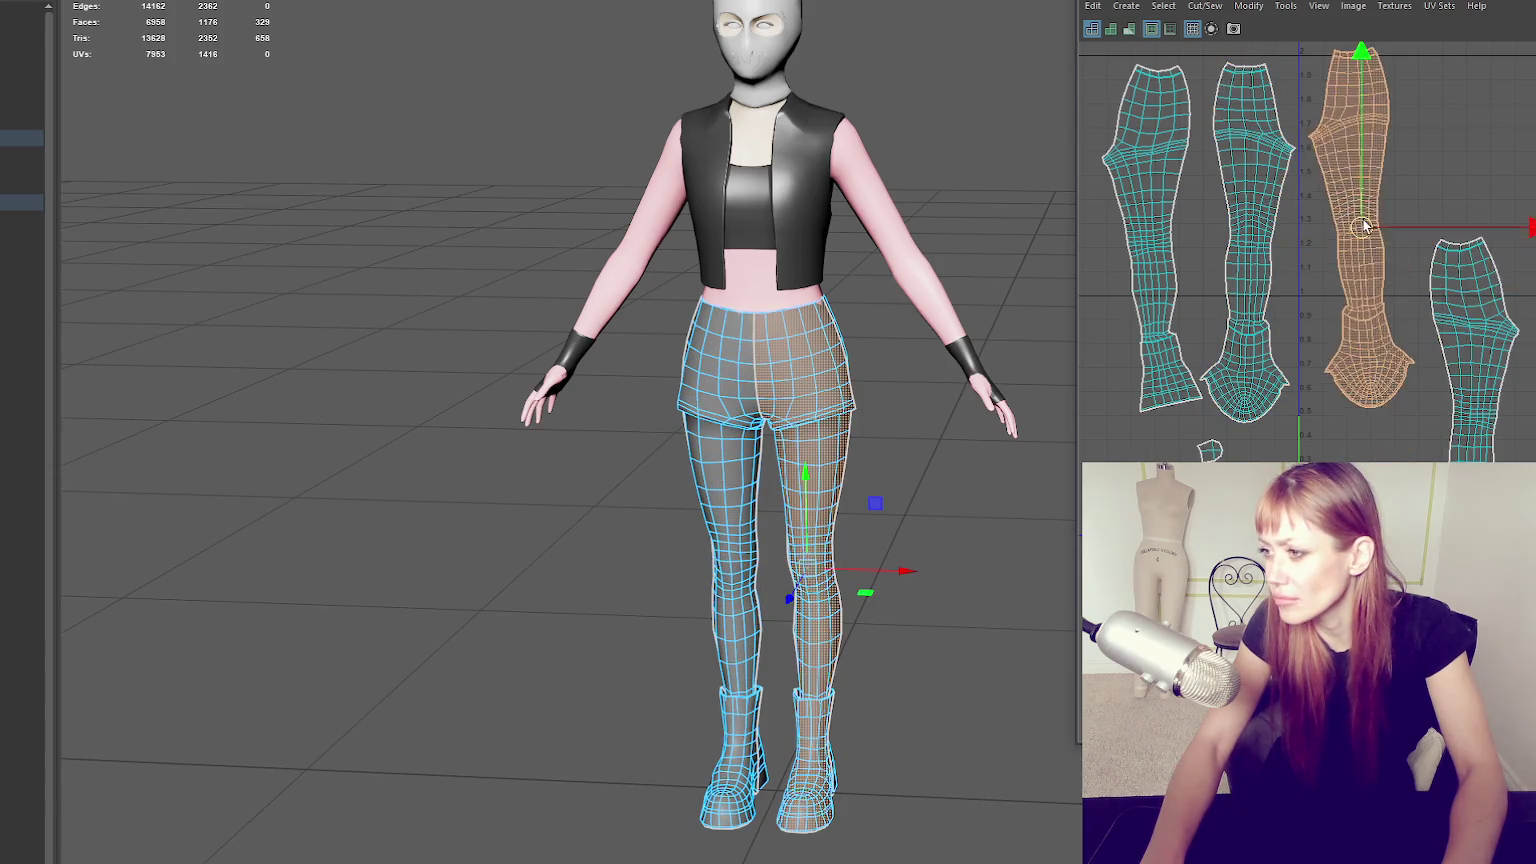
click(1502, 374)
drag(1478, 420, 1453, 242)
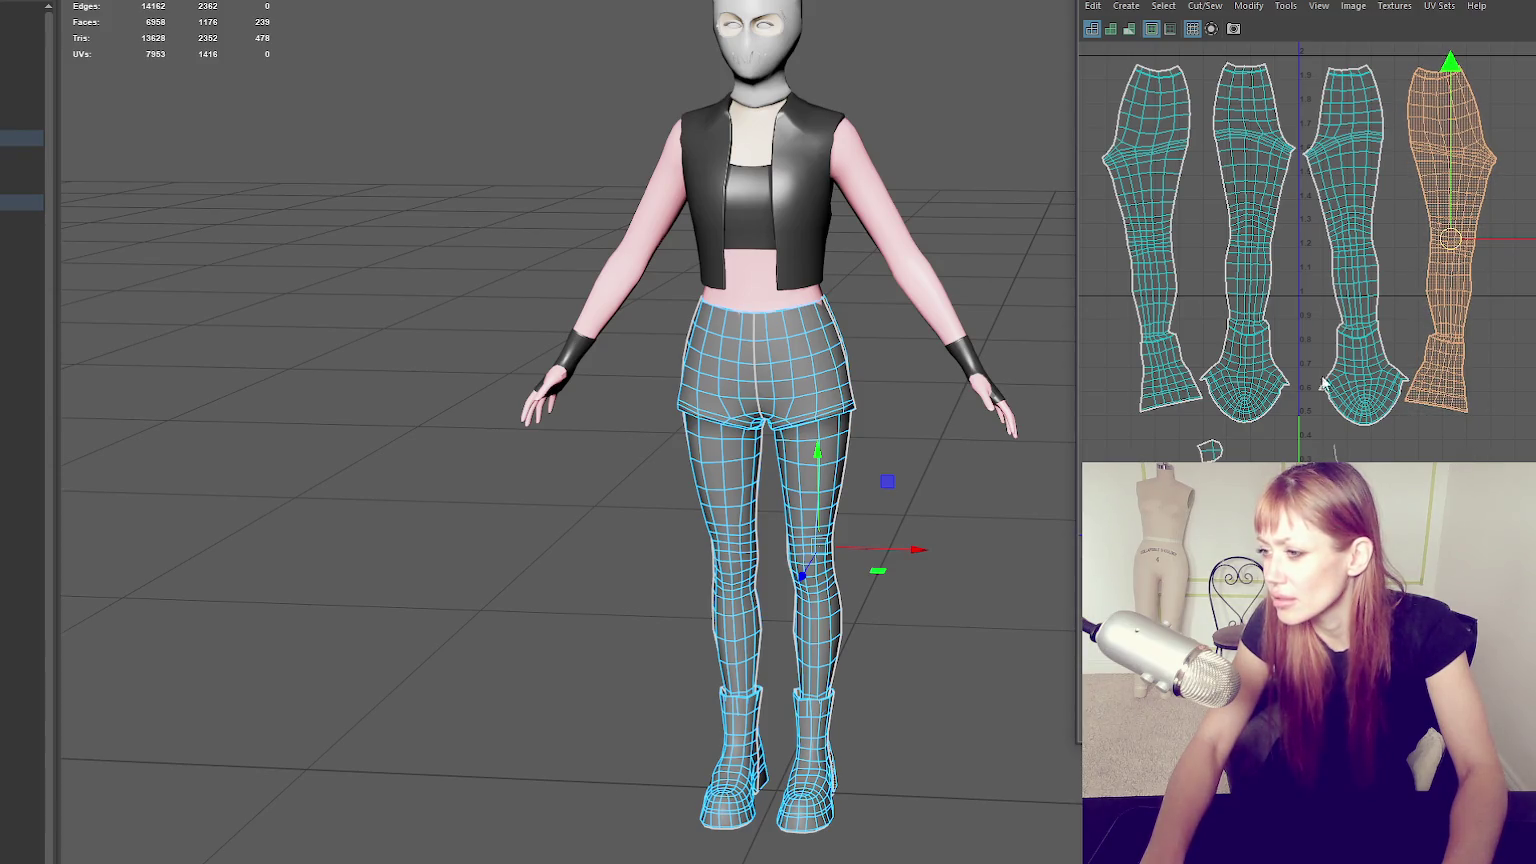
click(1330, 413)
Sew the sole shell's split edges together, unfold it, and select all the leg shells.
scroll(1330, 413, up, 3)
click(1176, 432)
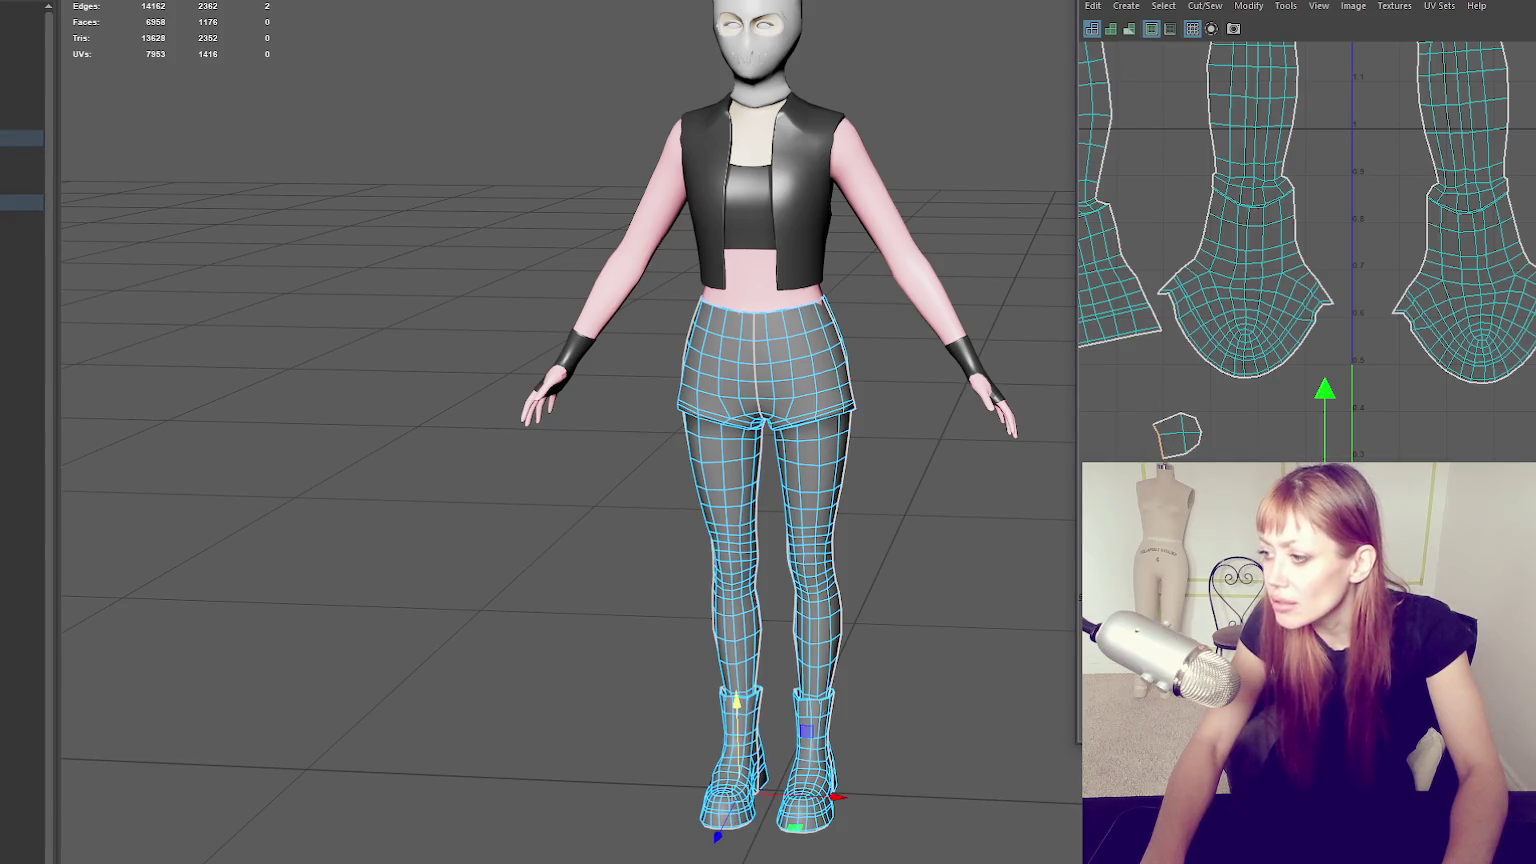
shift+click(830, 790)
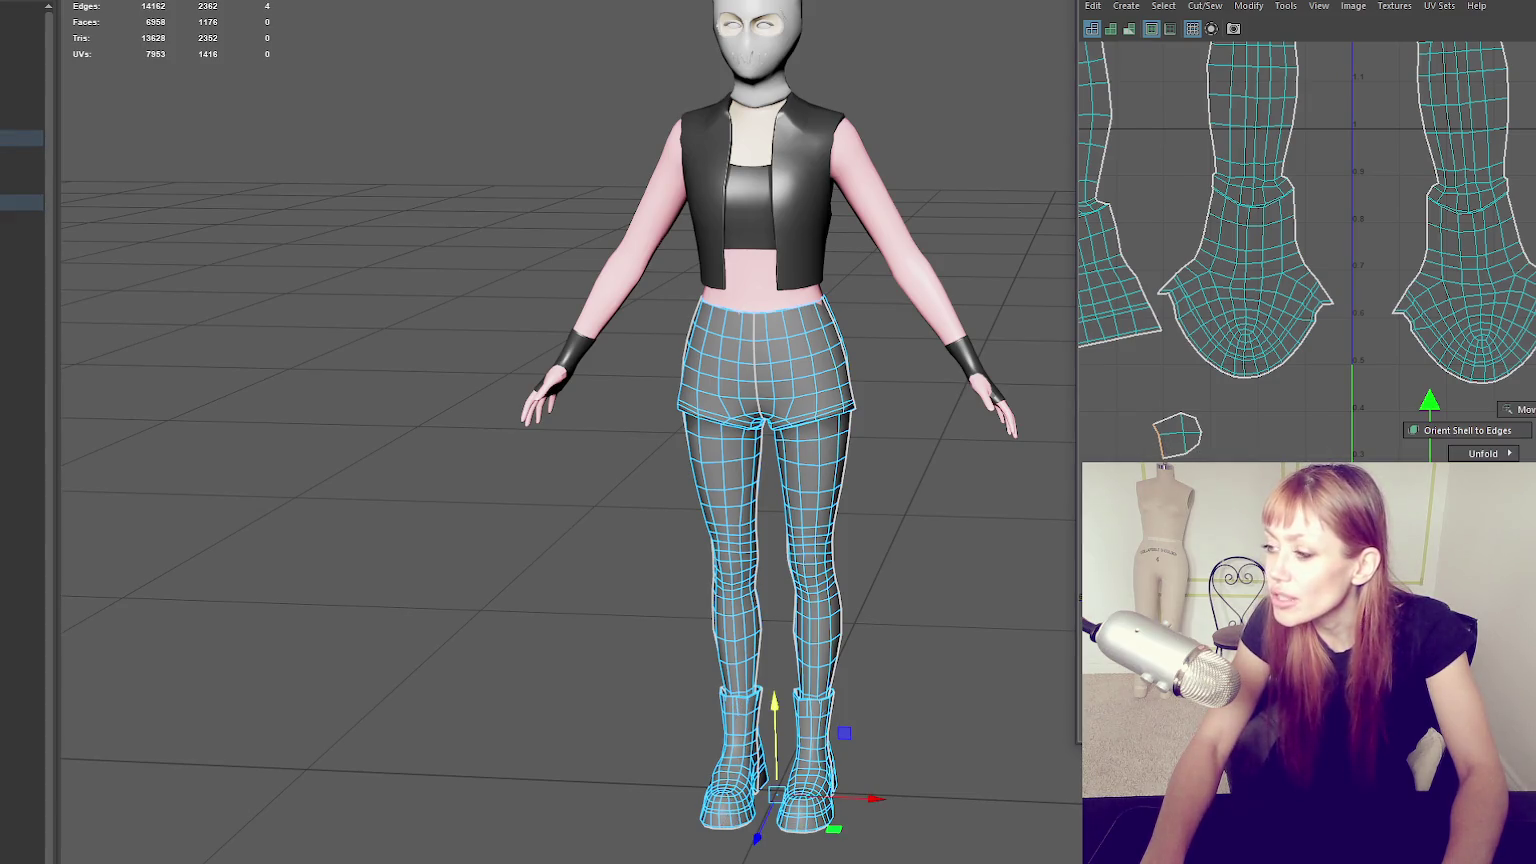
click(1176, 432)
double_click(1200, 435)
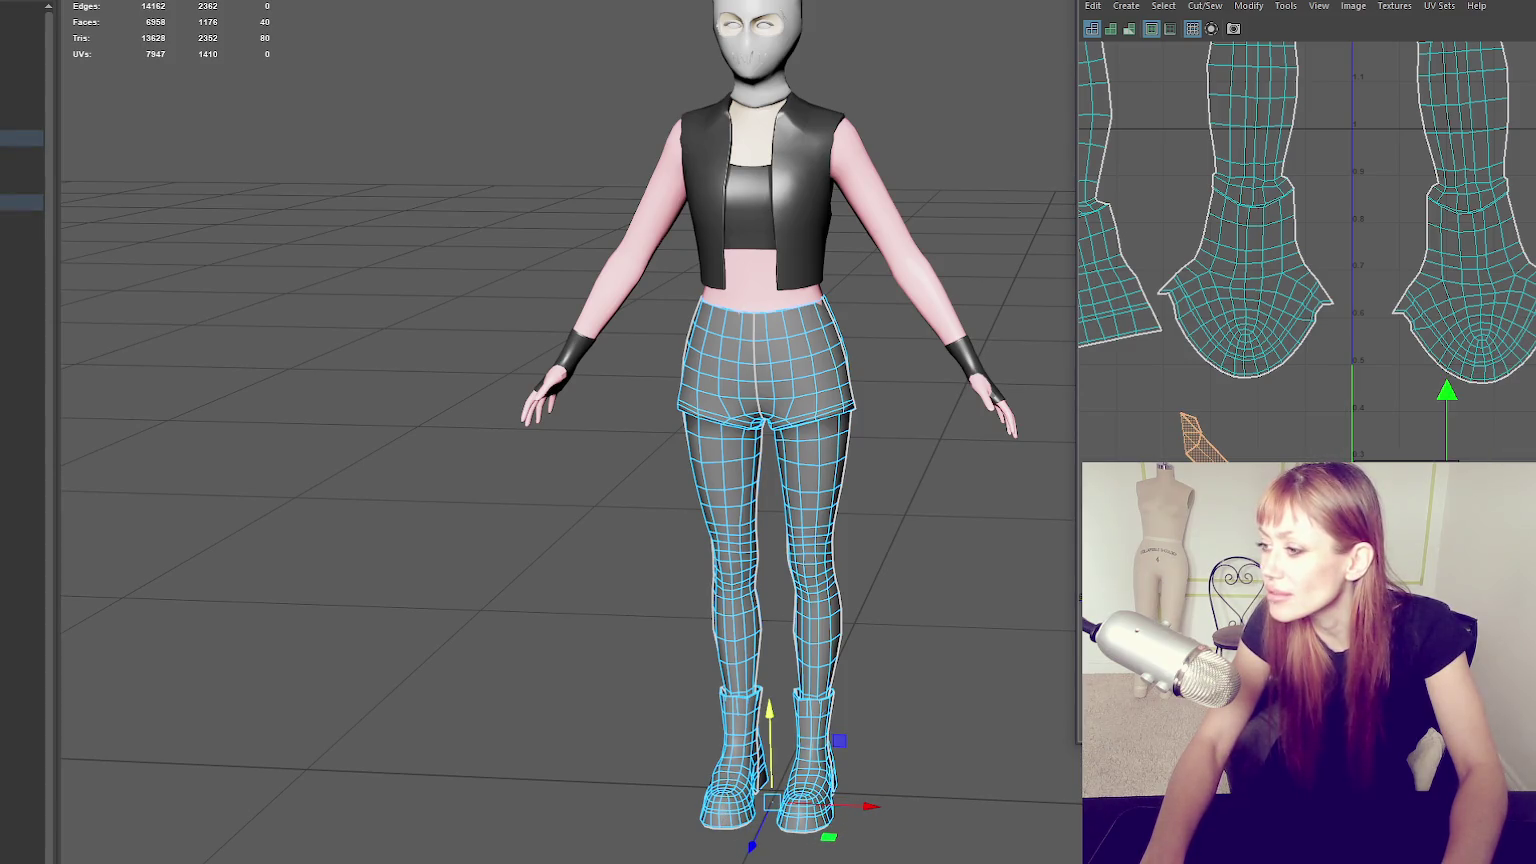
shift+right_drag(1462, 433, 1340, 445)
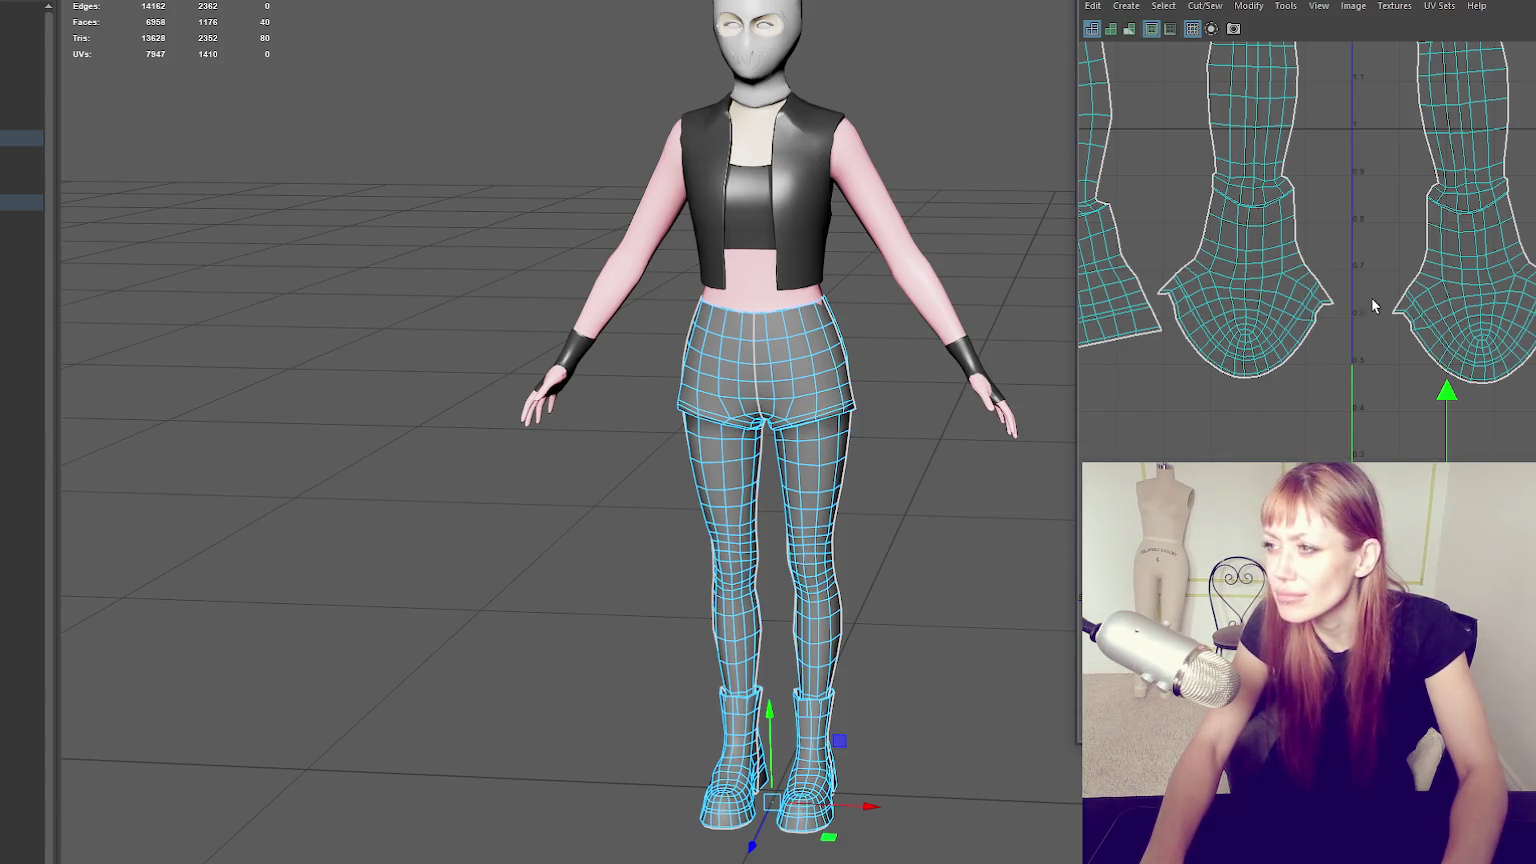
scroll(1313, 295, down, 5)
drag(1240, 180, 1530, 445)
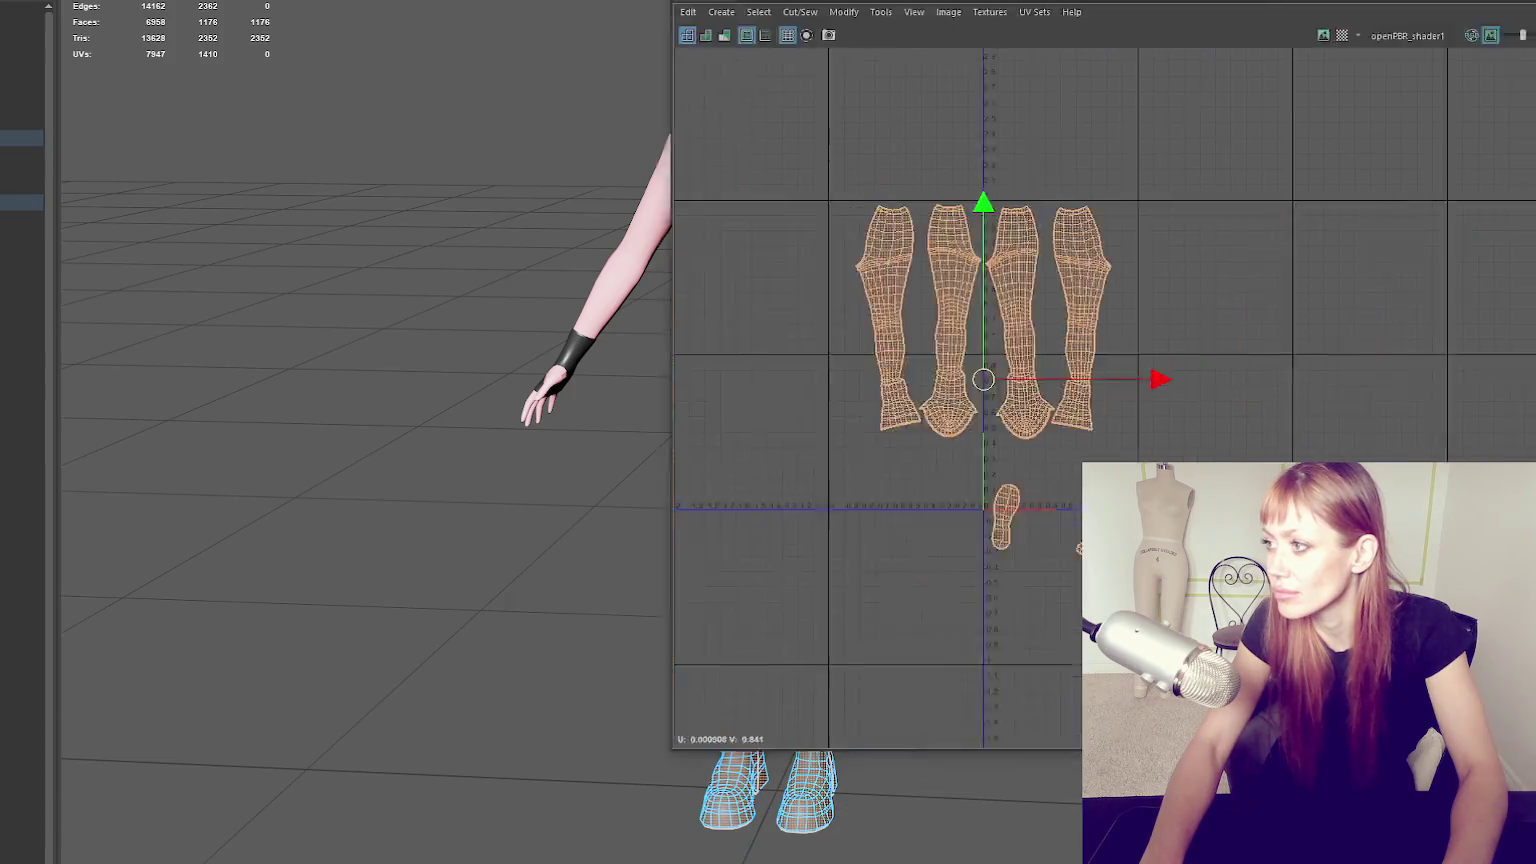
Shift the two rightmost leg shells right and rotate them slightly to straighten them.
scroll(1413, 347, down, 2)
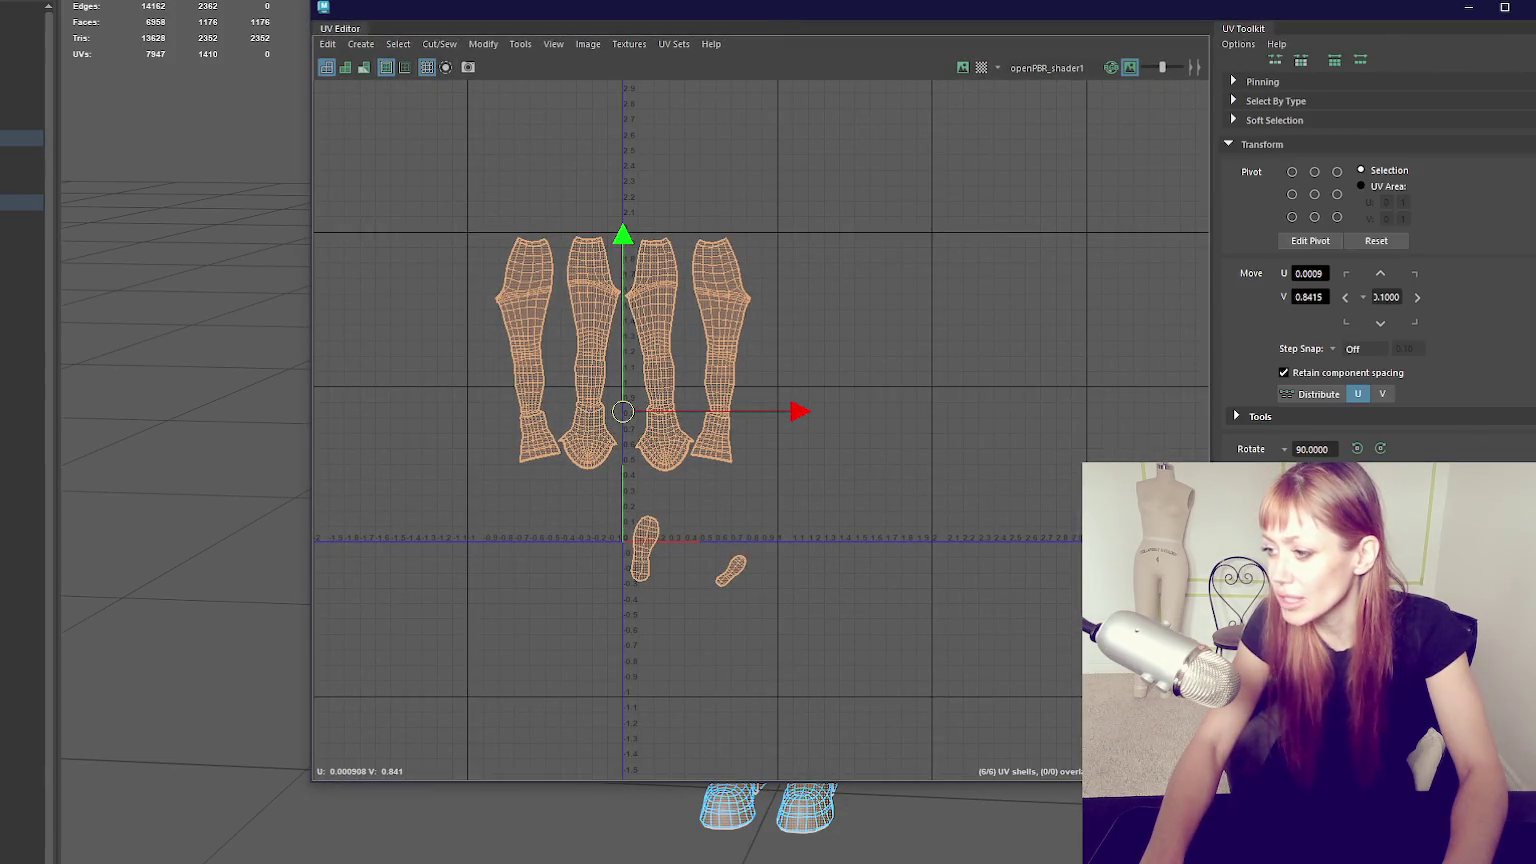
scroll(620, 290, up, 1)
scroll(620, 290, up, 3)
click(880, 455)
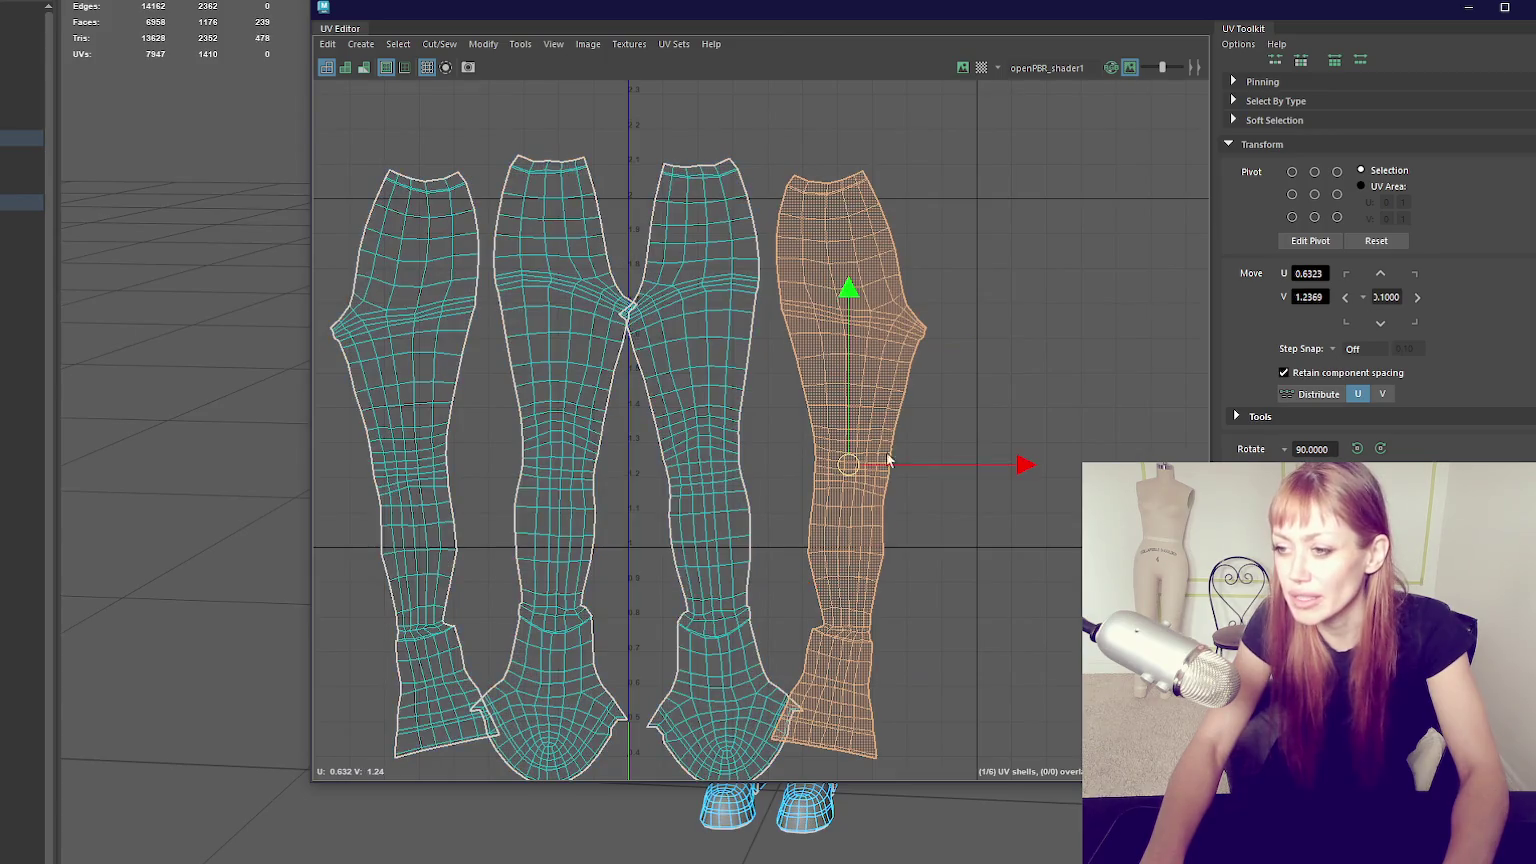
mouse_move(905, 463)
mouse_down()
mouse_move(935, 463)
mouse_move(913, 463)
mouse_up()
key(e)
drag(937, 332, 929, 320)
key(w)
drag(939, 459, 950, 463)
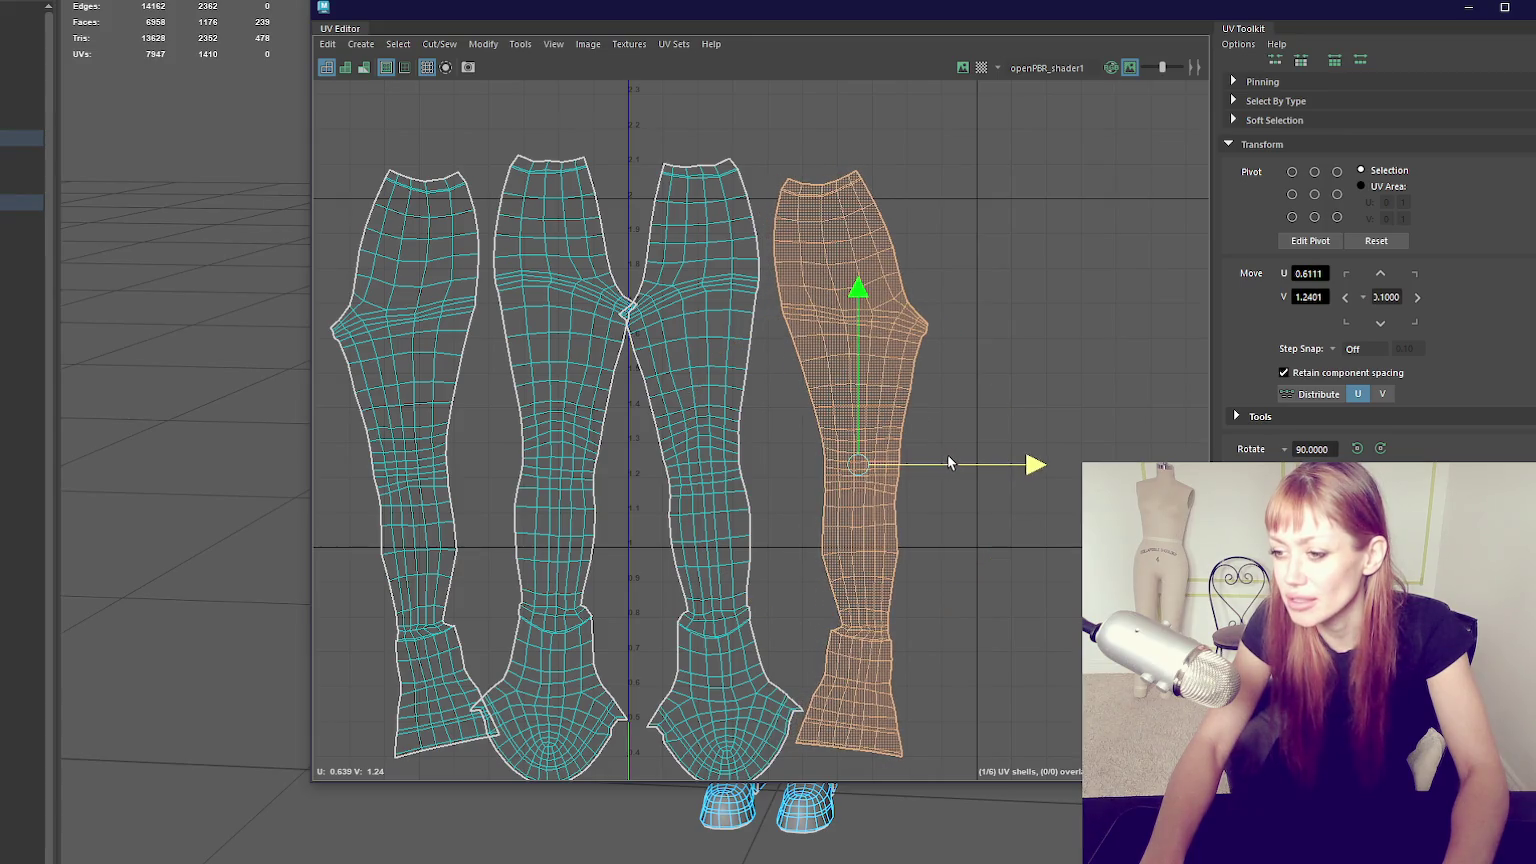
shift+click(750, 433)
drag(771, 467, 793, 467)
key(e)
drag(960, 343, 950, 387)
Straighten the second leg shell from the left and reposition the leftmost shell.
click(562, 340)
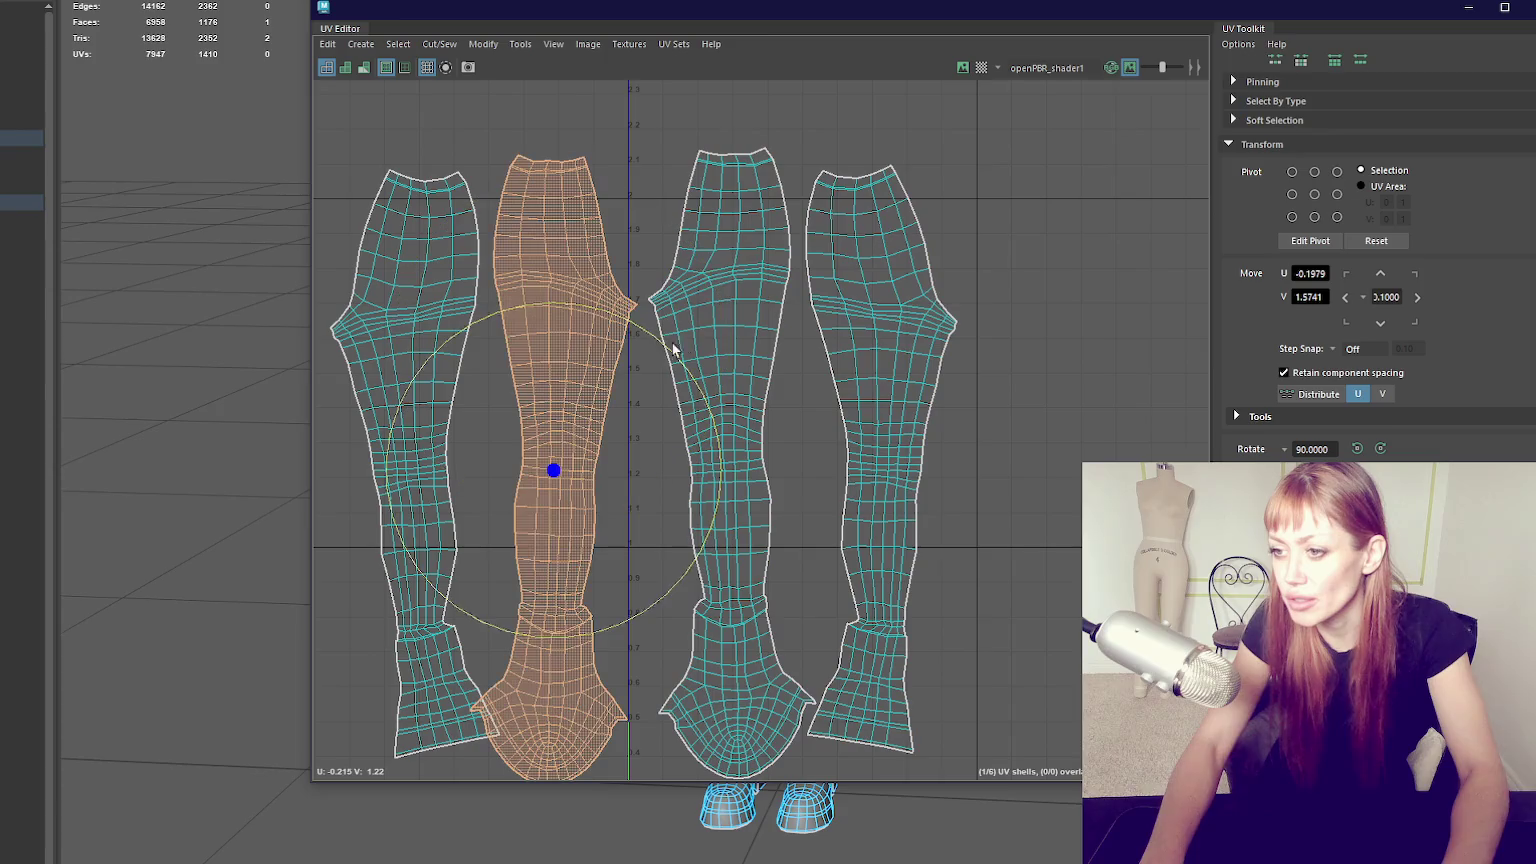
drag(675, 343, 670, 350)
key(w)
mouse_move(559, 470)
mouse_down()
mouse_move(569, 488)
mouse_move(567, 461)
mouse_up()
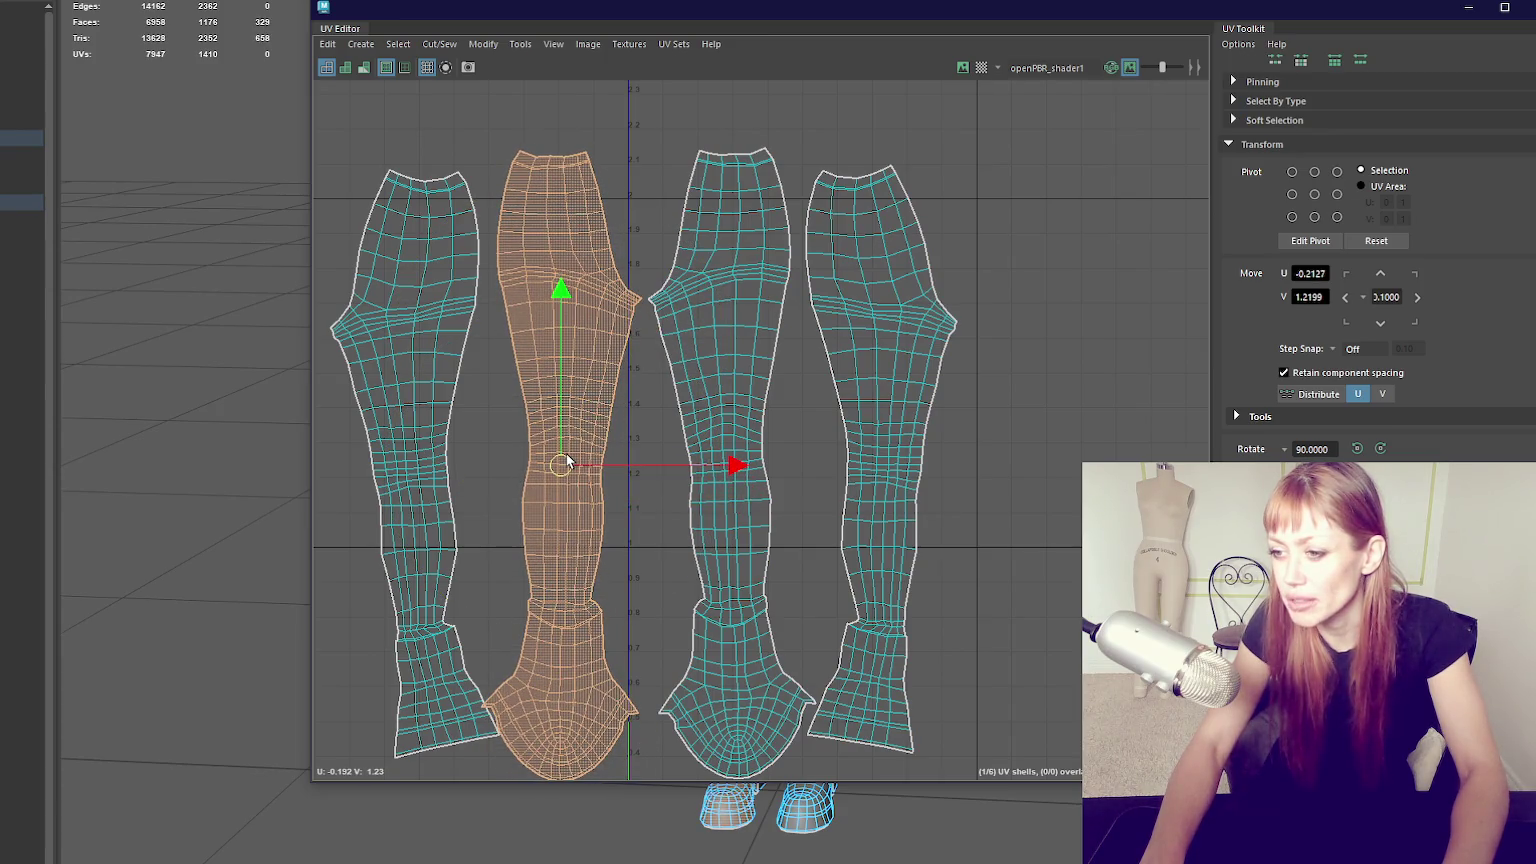
click(397, 440)
mouse_move(418, 466)
mouse_down()
mouse_move(720, 458)
mouse_move(414, 431)
mouse_move(412, 475)
mouse_move(490, 463)
mouse_up()
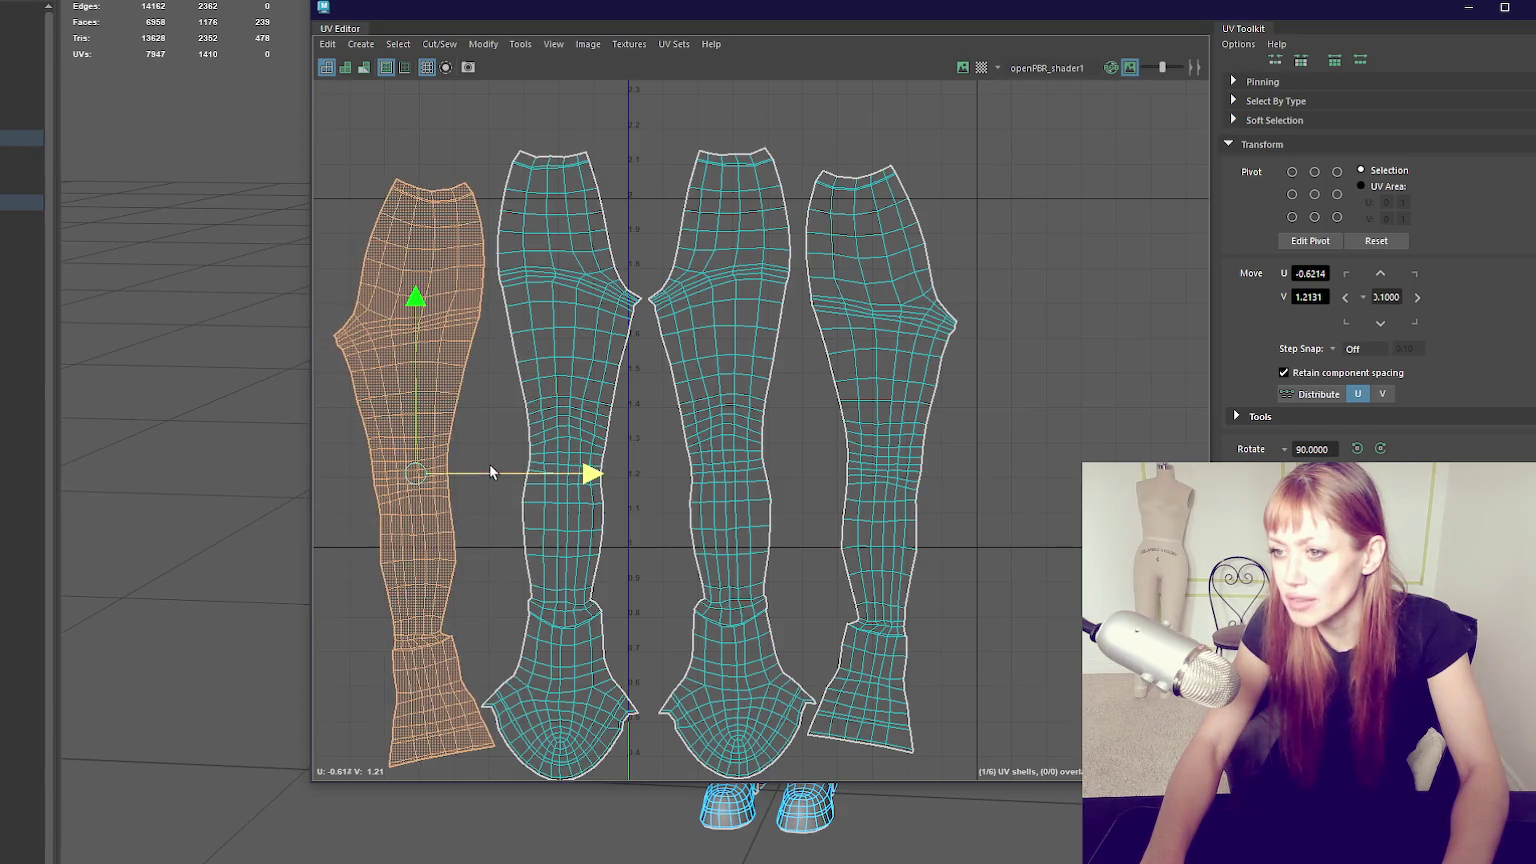
scroll(742, 387, down, 2)
alt+middle_drag(790, 383, 815, 193)
Rotate both boot-sole shells upright, tuck them between the leg shells, and select all six.
click(850, 560)
key(e)
drag(926, 450, 813, 410)
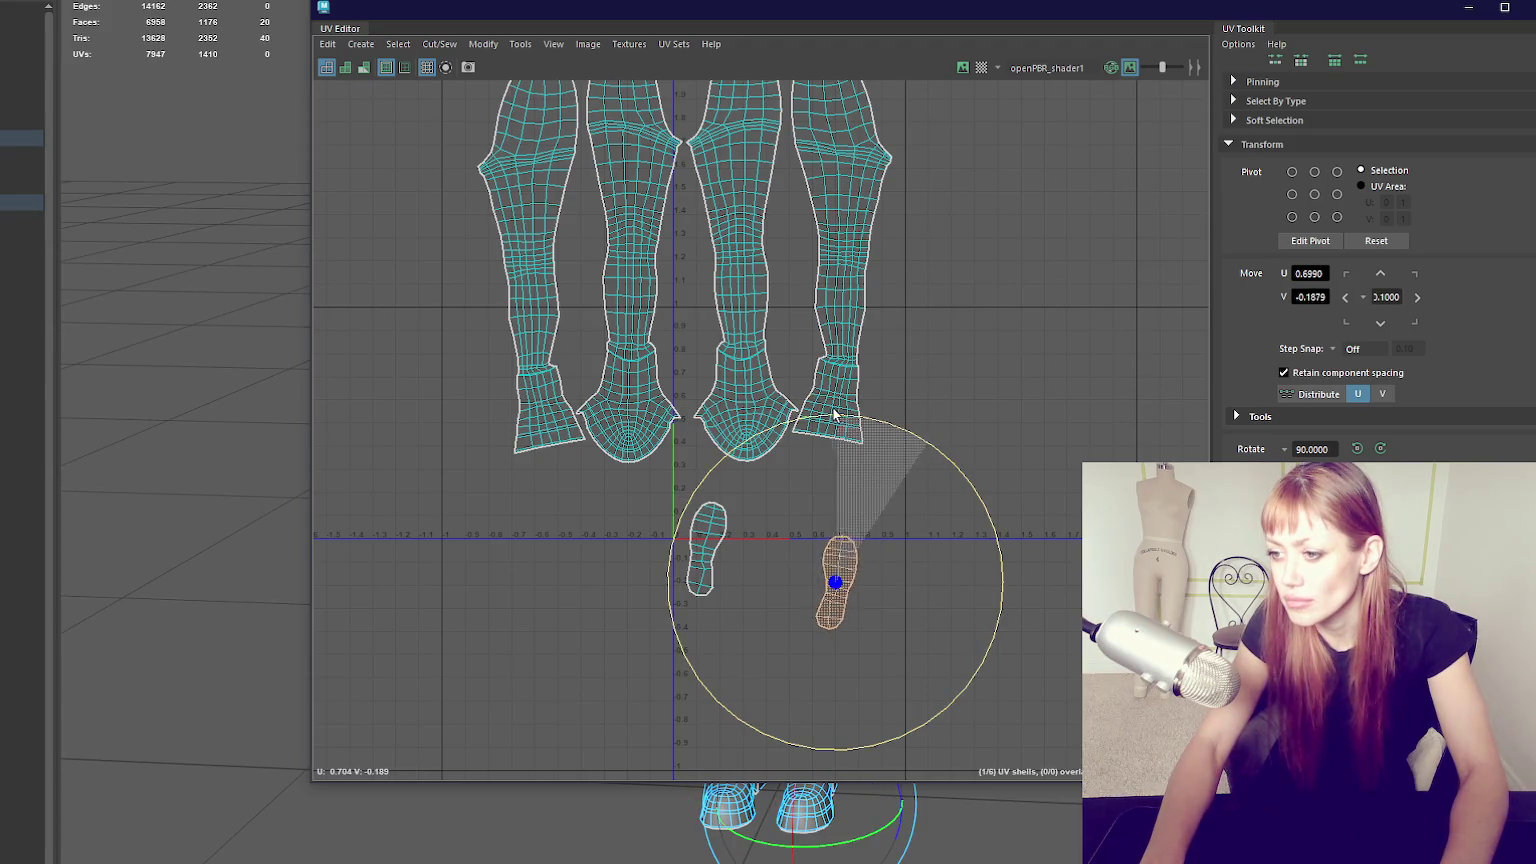
key(w)
drag(835, 583, 793, 291)
click(722, 532)
key(e)
drag(806, 418, 790, 405)
key(w)
mouse_move(700, 555)
mouse_down()
mouse_move(571, 331)
mouse_move(585, 272)
mouse_up()
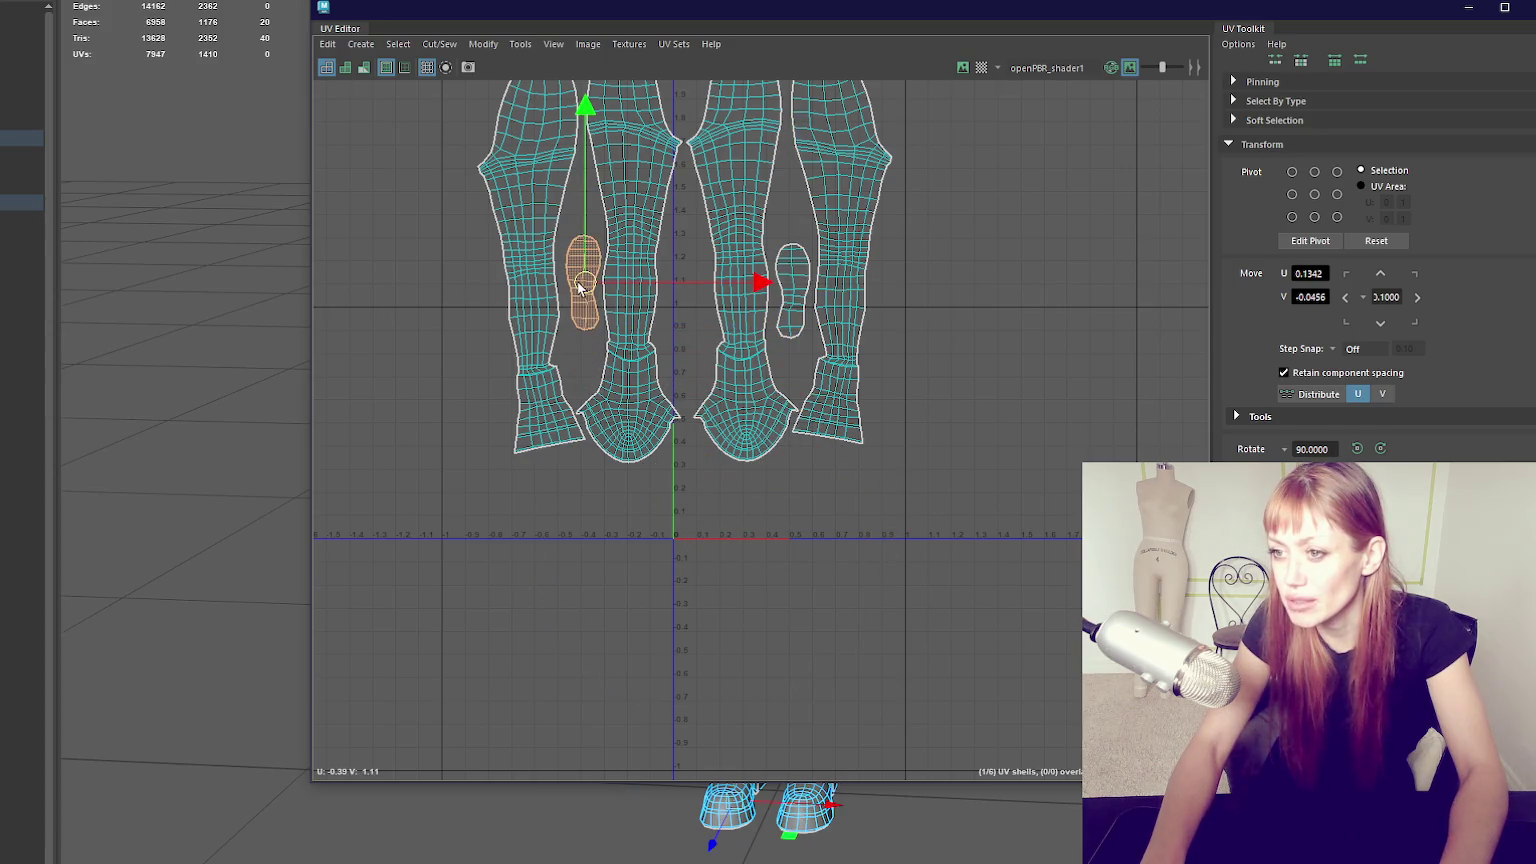
alt+middle_drag(585, 272, 644, 452)
drag(502, 165, 921, 664)
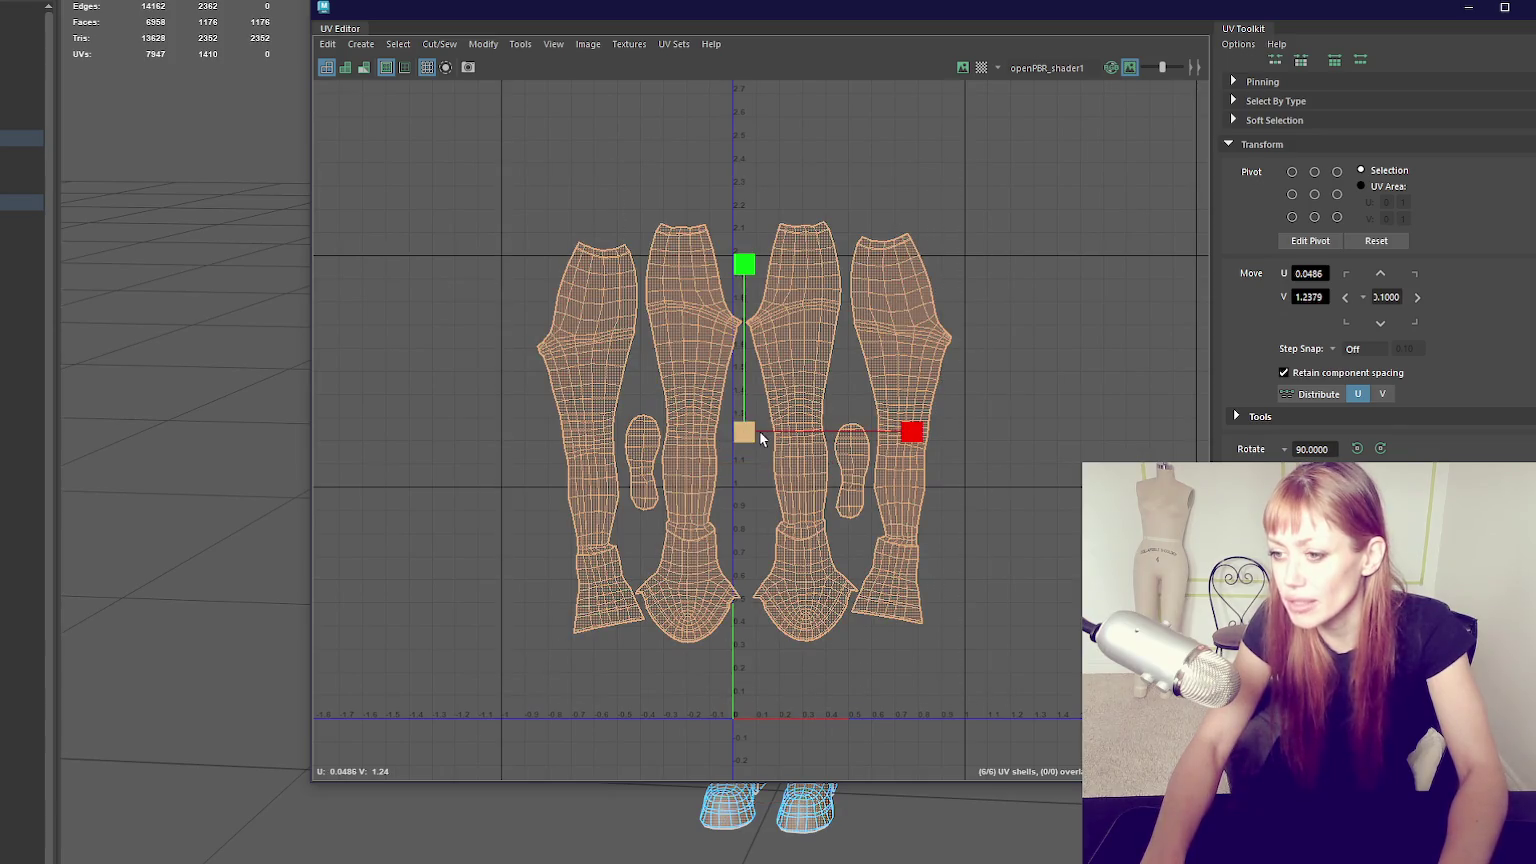
Move all six shells down one unit in V and centre them in the UV view.
scroll(760, 438, down, 3)
drag(744, 432, 844, 372)
scroll(847, 378, up, 2)
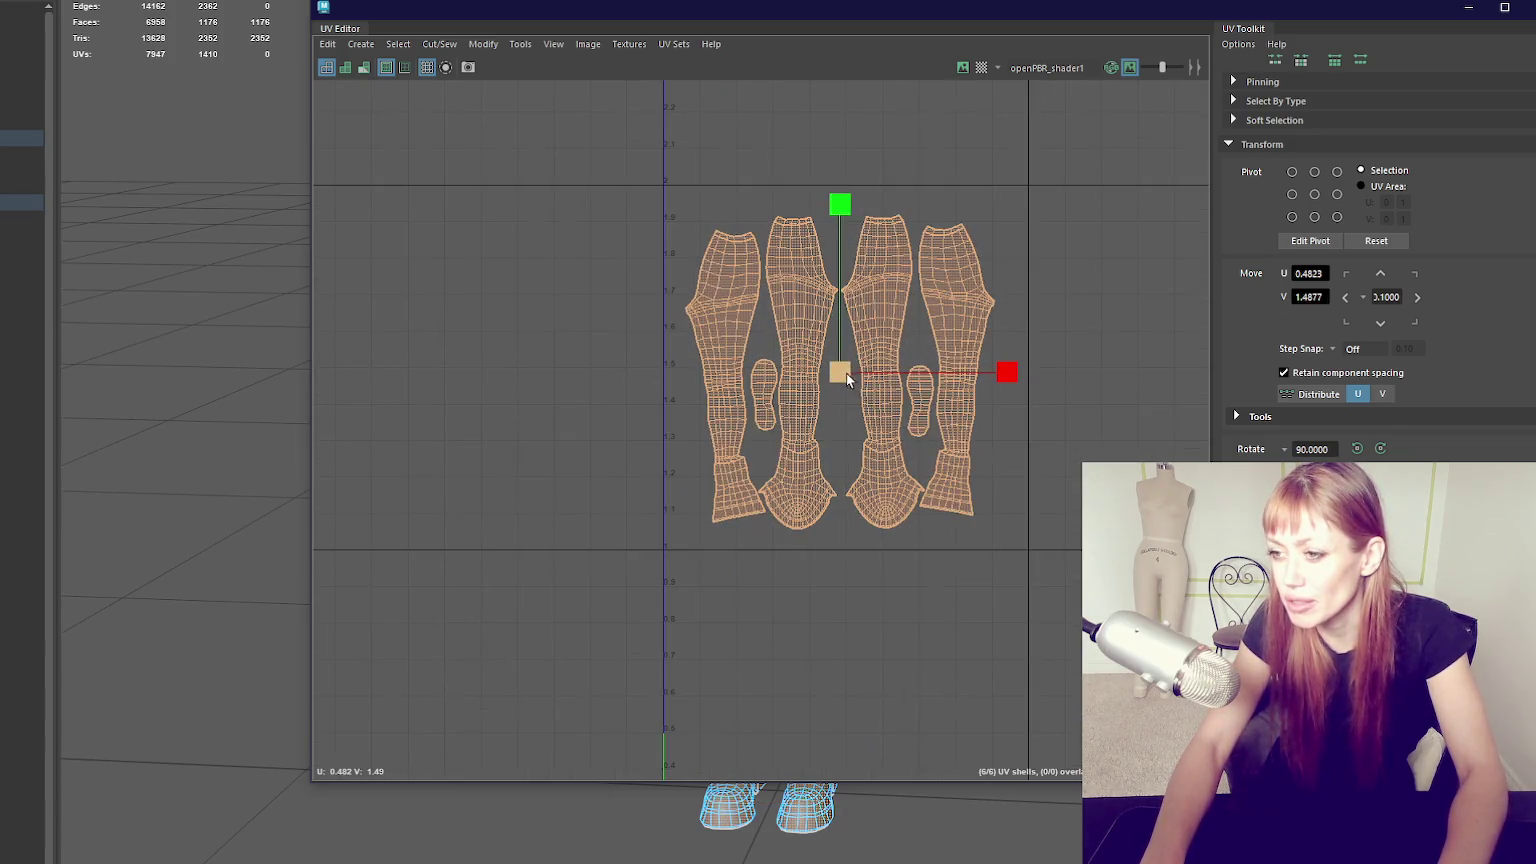
scroll(860, 375, down, 2)
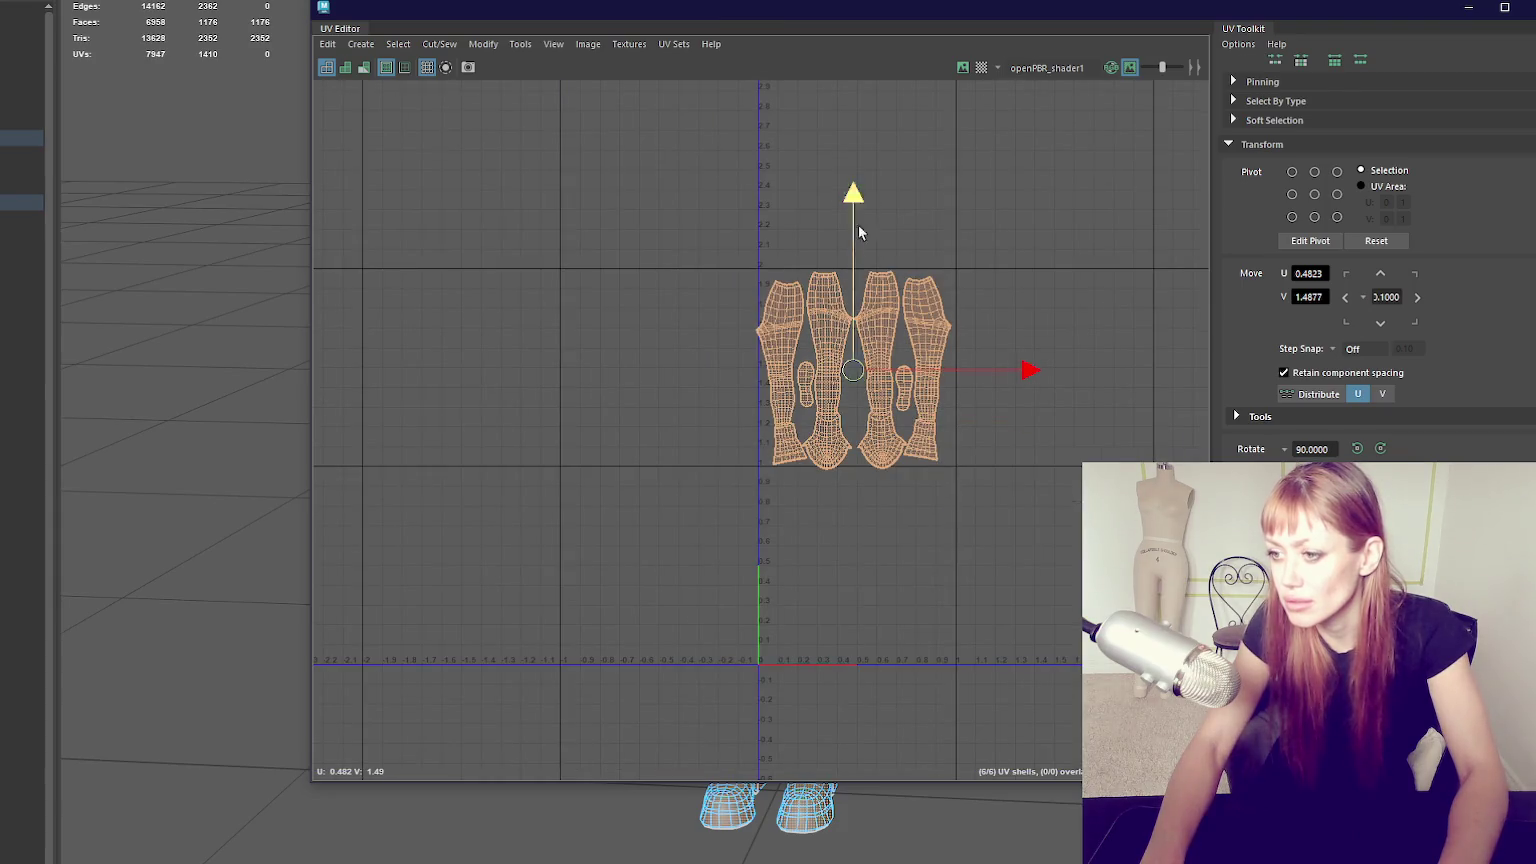
drag(860, 215, 860, 410)
scroll(860, 405, up, 2)
scroll(860, 405, up, 1)
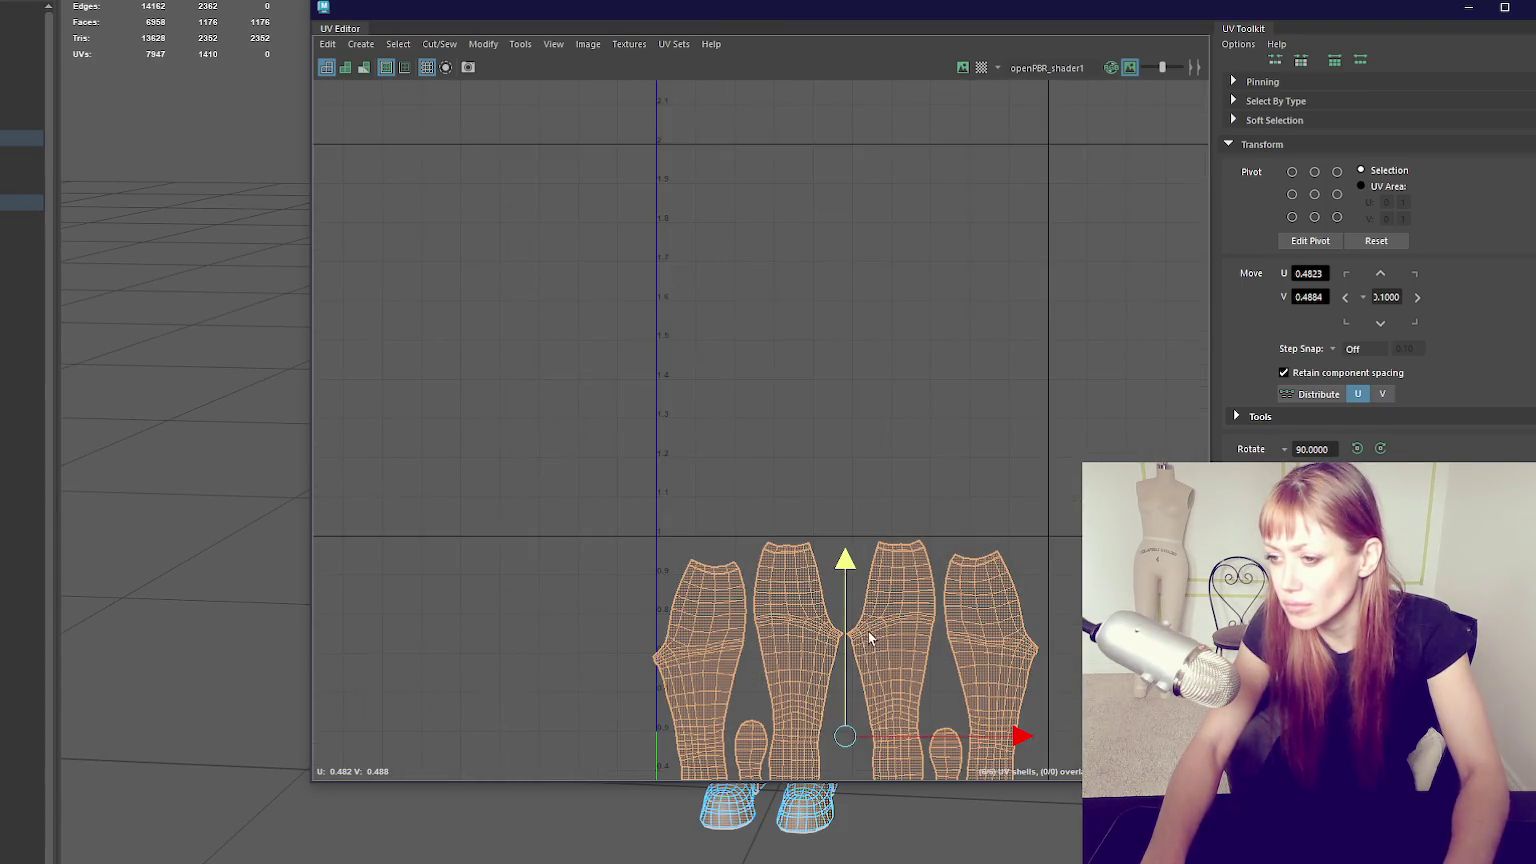
alt+middle_drag(869, 641, 857, 346)
key(r)
scroll(860, 400, up, 3)
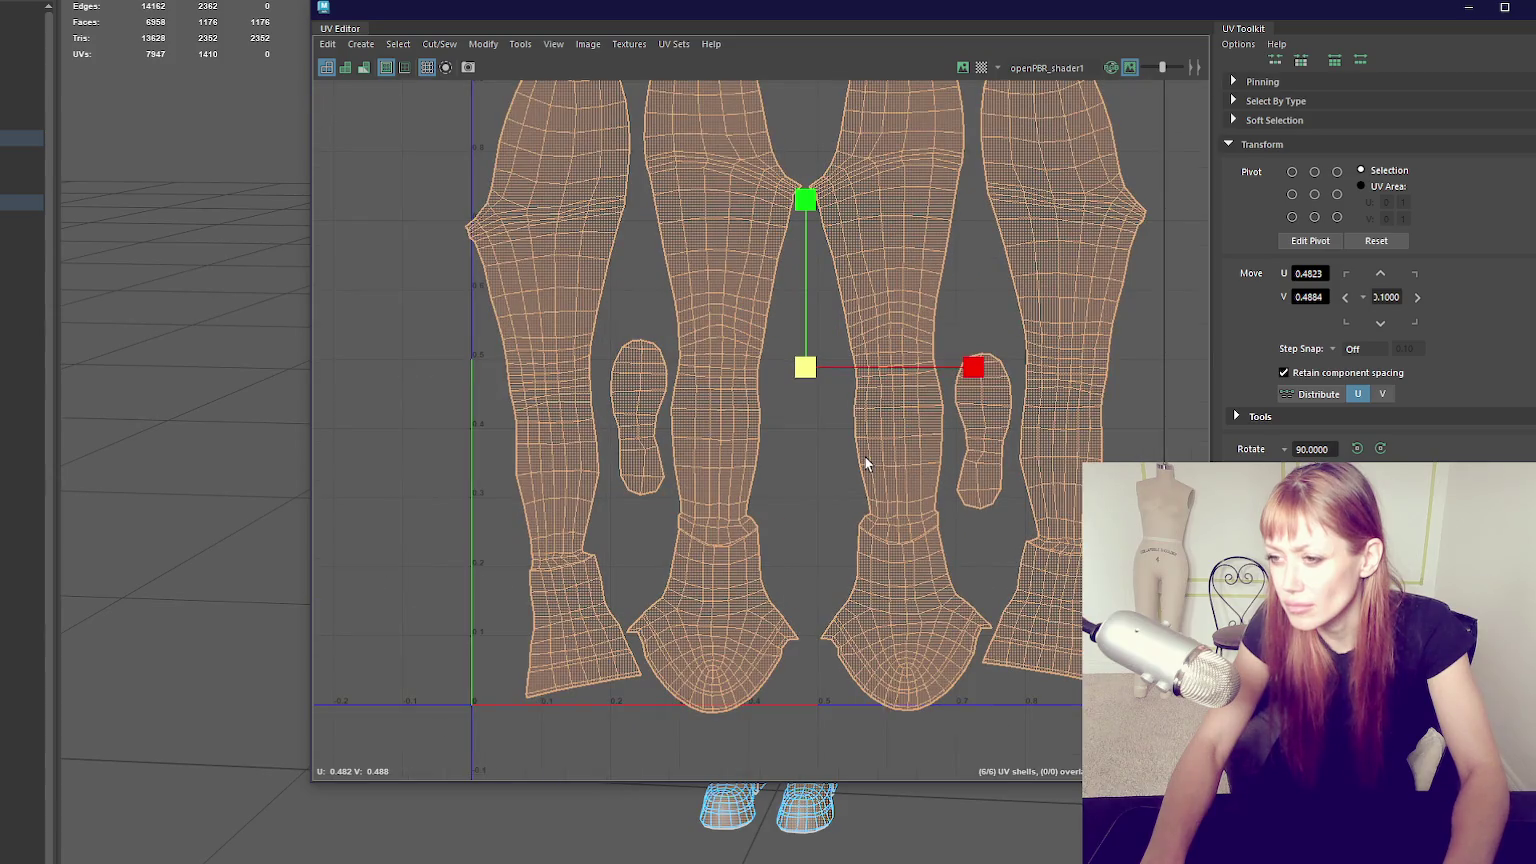
right_drag(833, 440, 790, 470)
Select three ankle edge loops, then shrink the UV Editor and drag it aside.
scroll(730, 524, up, 1)
scroll(718, 550, up, 2)
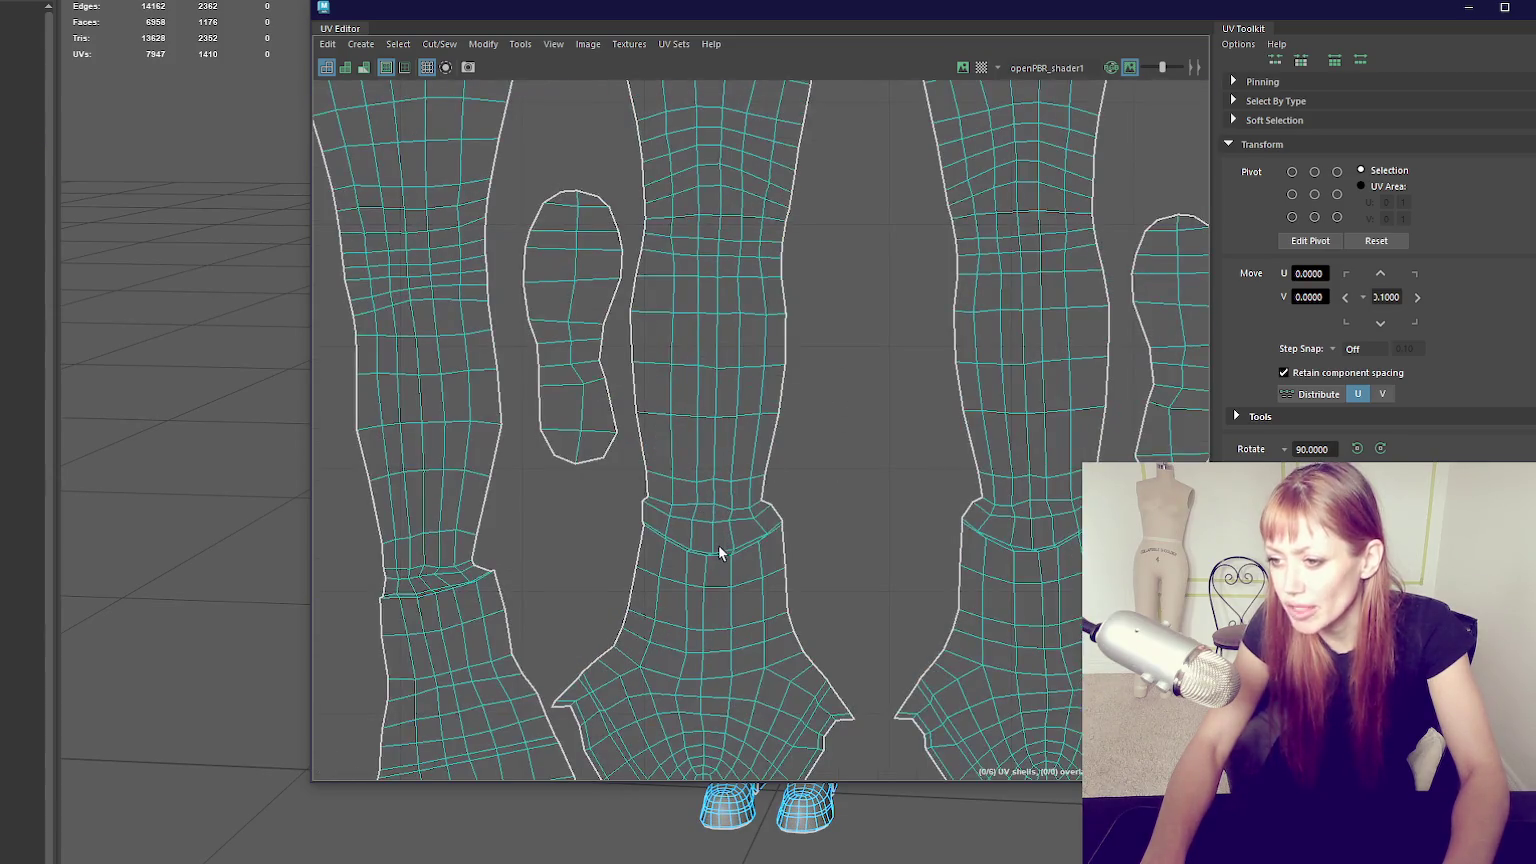
double_click(721, 550)
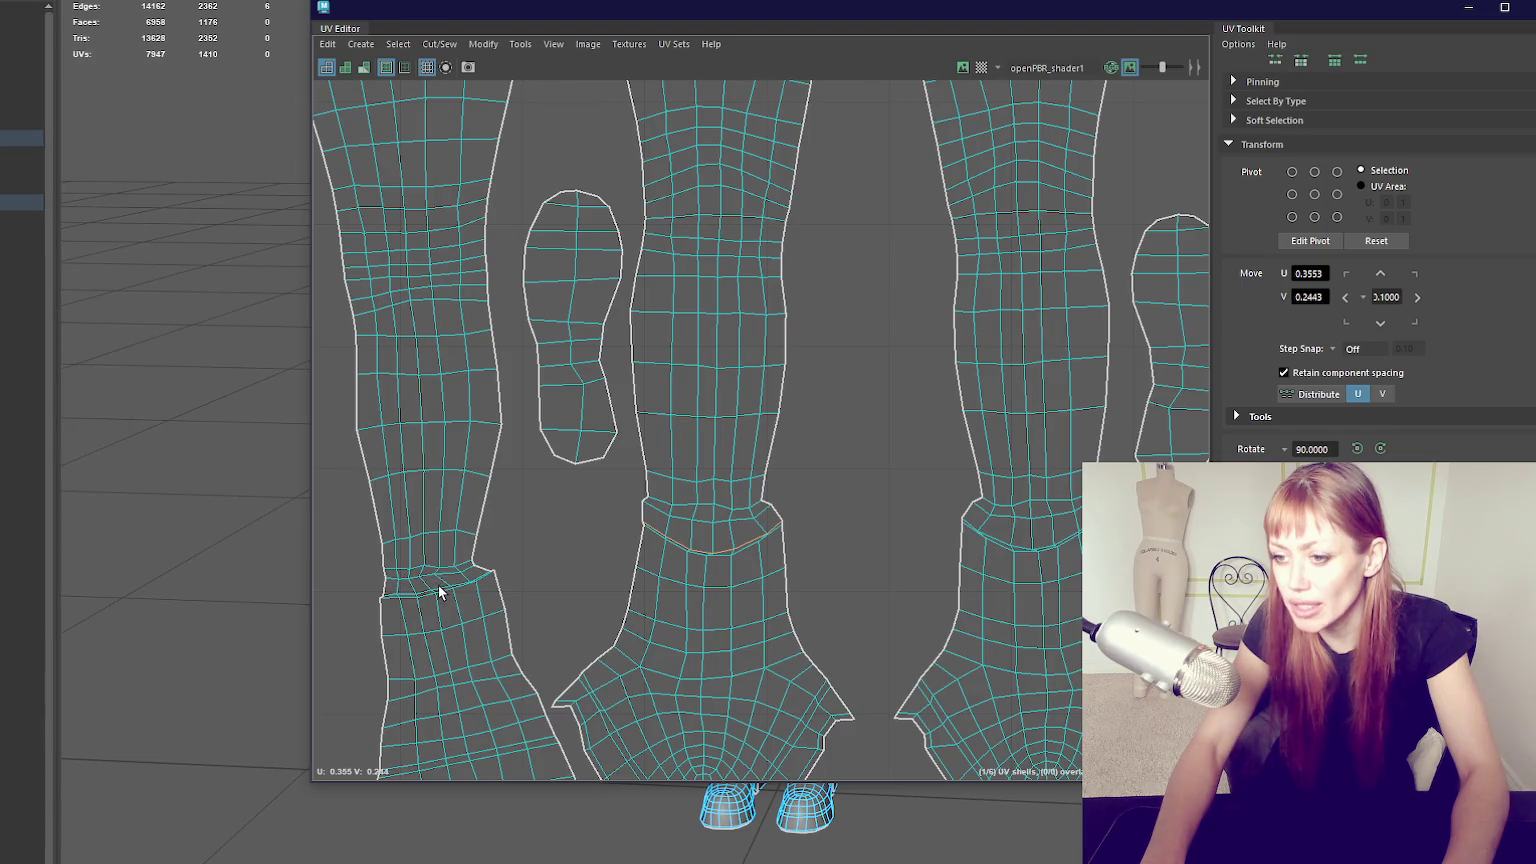
shift+double_click(1044, 551)
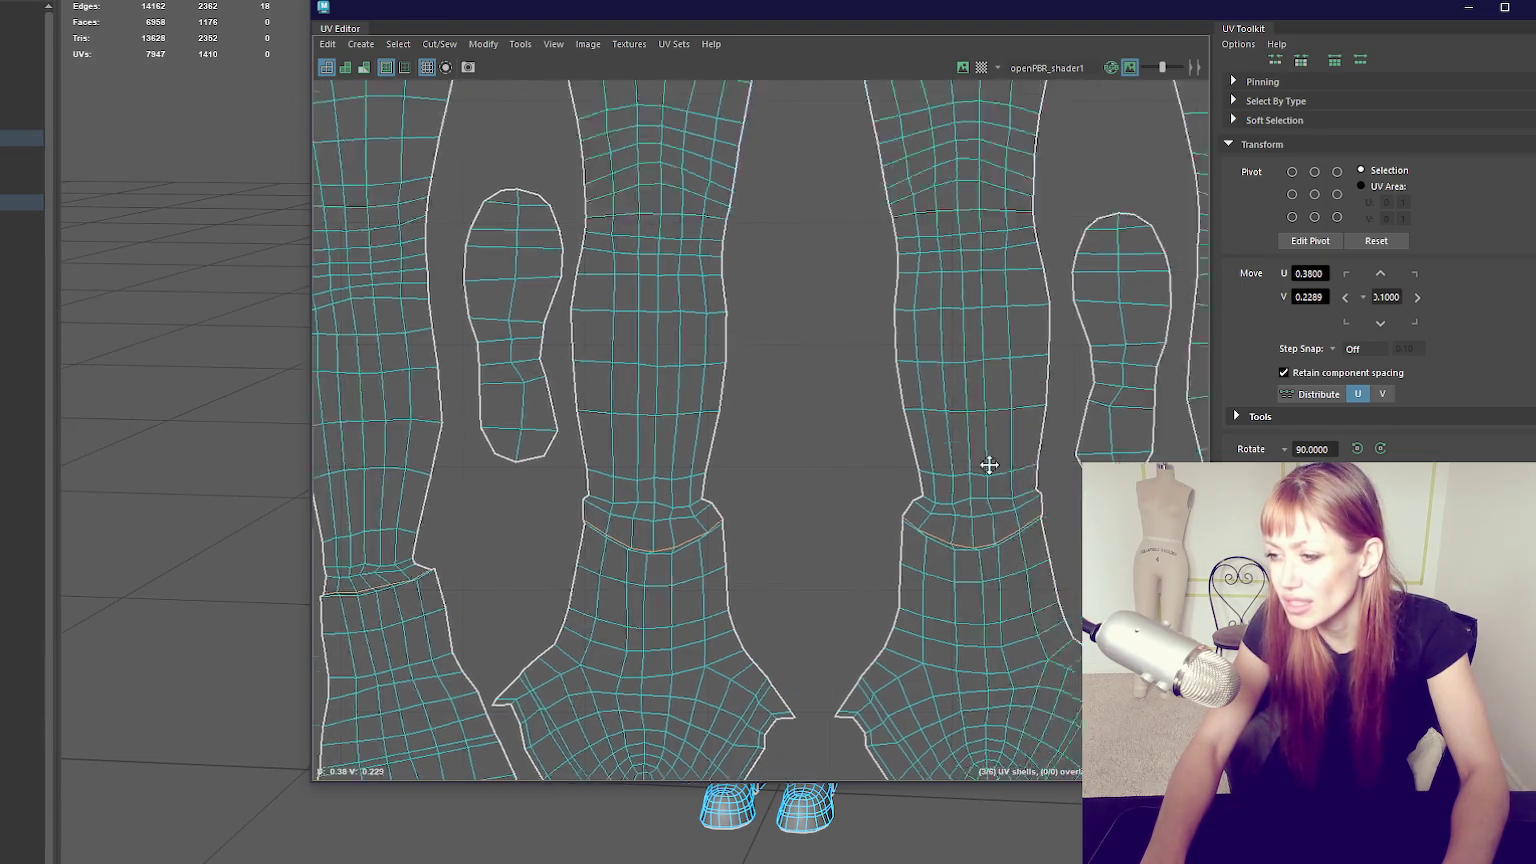
alt+middle_drag(1036, 463, 866, 530)
shift+double_click(962, 540)
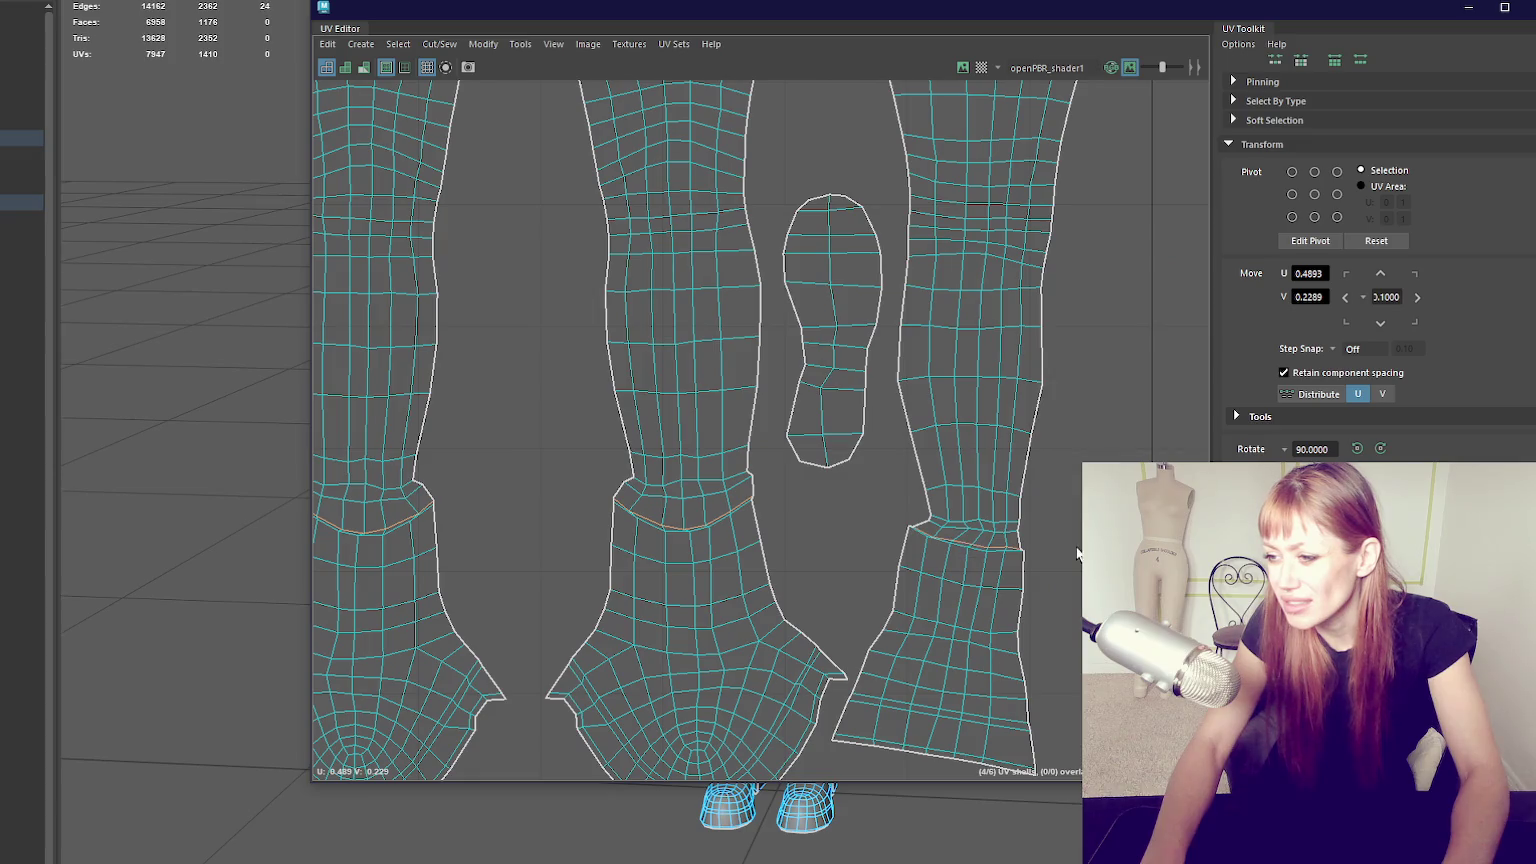
scroll(862, 454, down, 2)
scroll(869, 442, down, 2)
mouse_move(869, 442)
alt+middle_down()
mouse_move(770, 382)
mouse_move(840, 474)
alt+middle_up()
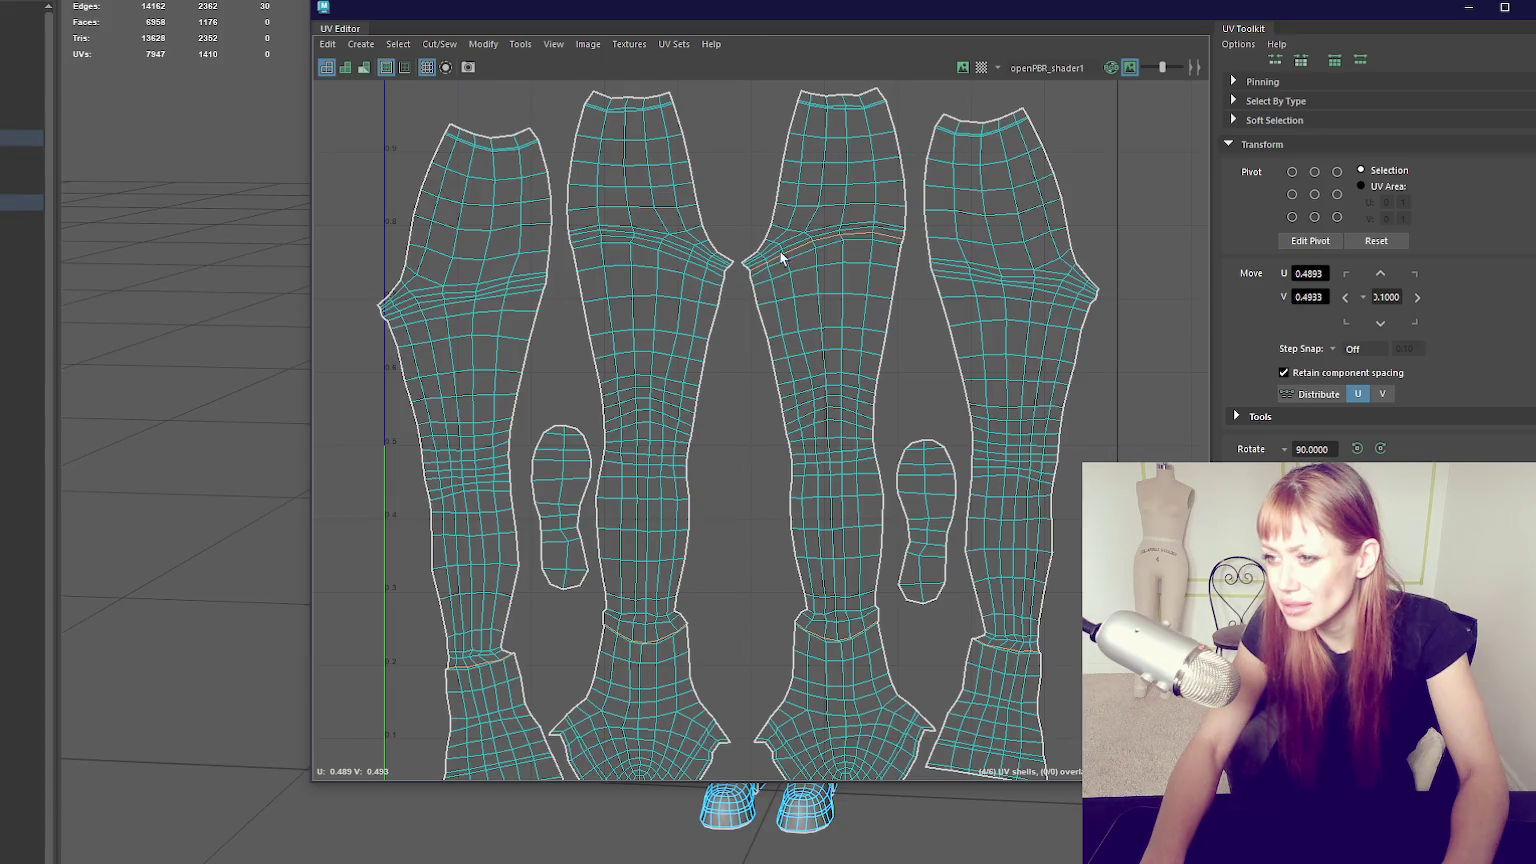
shift+double_click(464, 299)
drag(648, 14, 1416, 160)
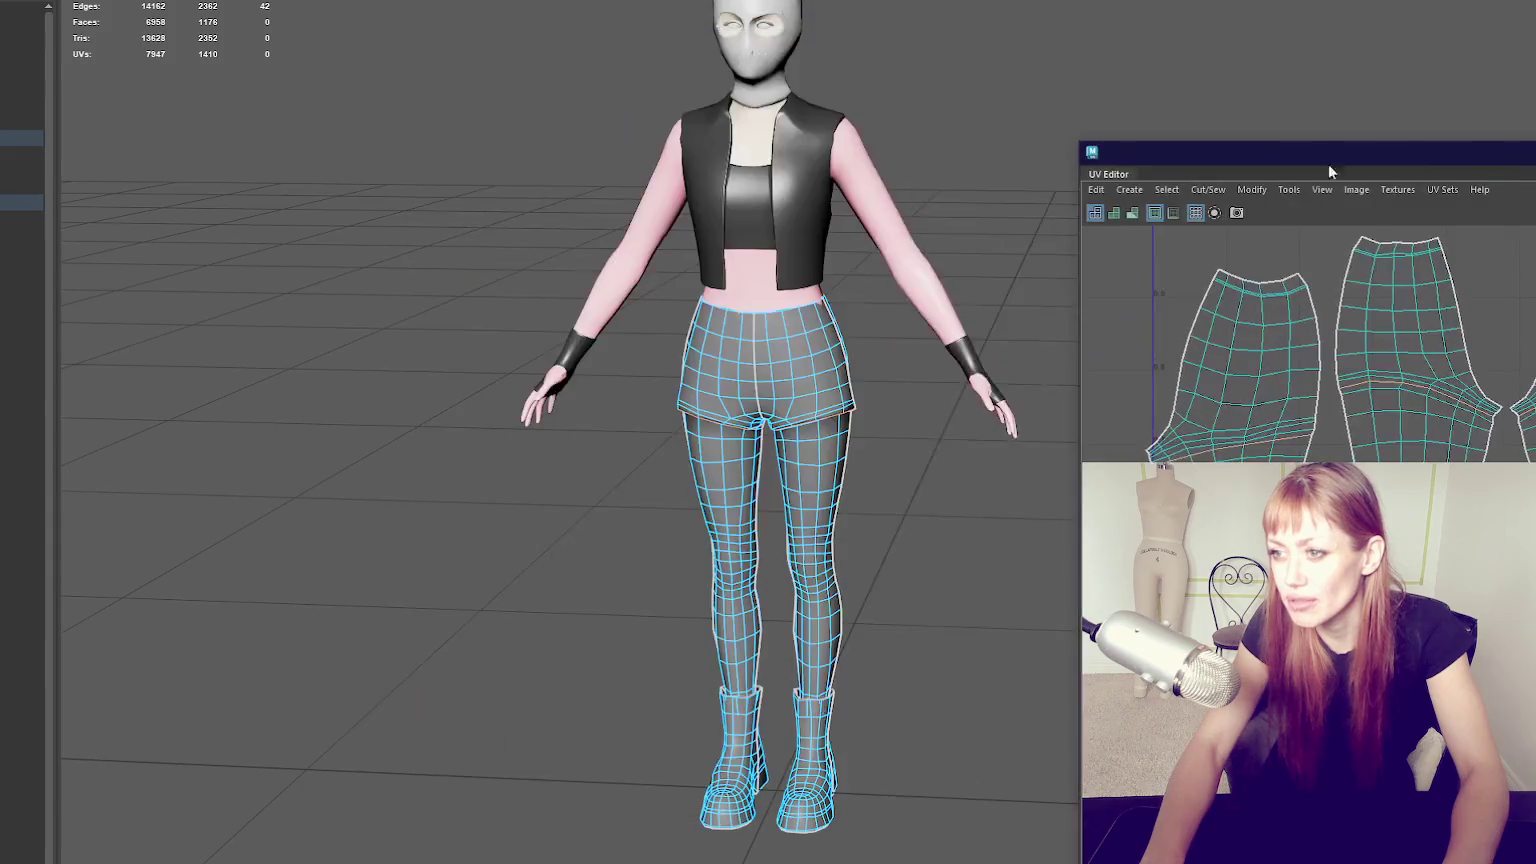
Cut the leg UVs along the knee edge loop.
scroll(878, 301, up, 5)
mouse_move(878, 301)
alt+middle_down()
mouse_move(761, 189)
mouse_move(724, 347)
alt+middle_up()
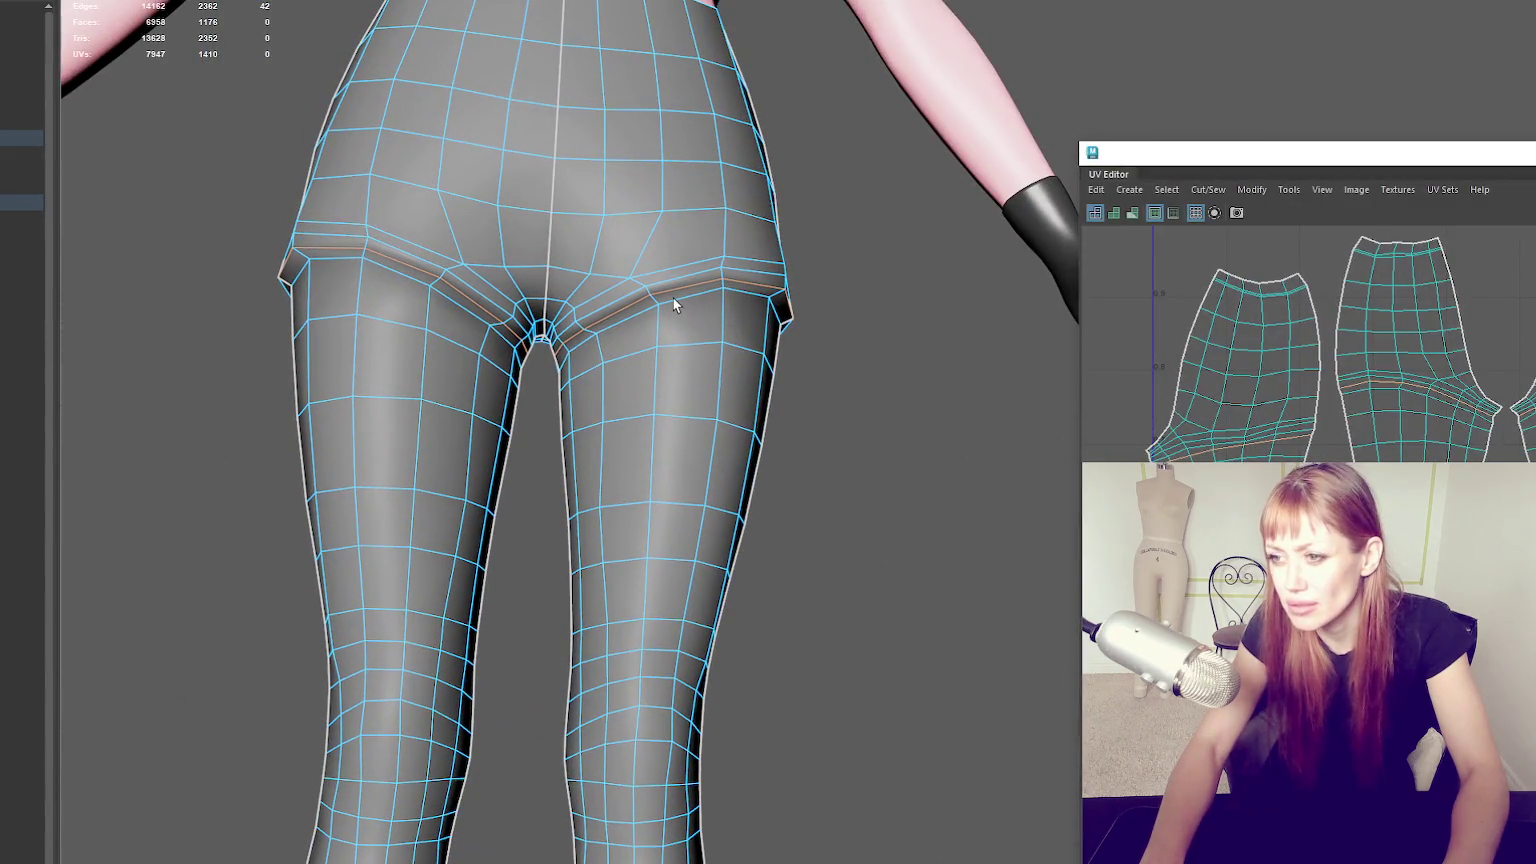
shift+double_click(445, 292)
mouse_move(445, 292)
alt+middle_down()
mouse_move(655, 315)
mouse_move(538, 326)
alt+middle_up()
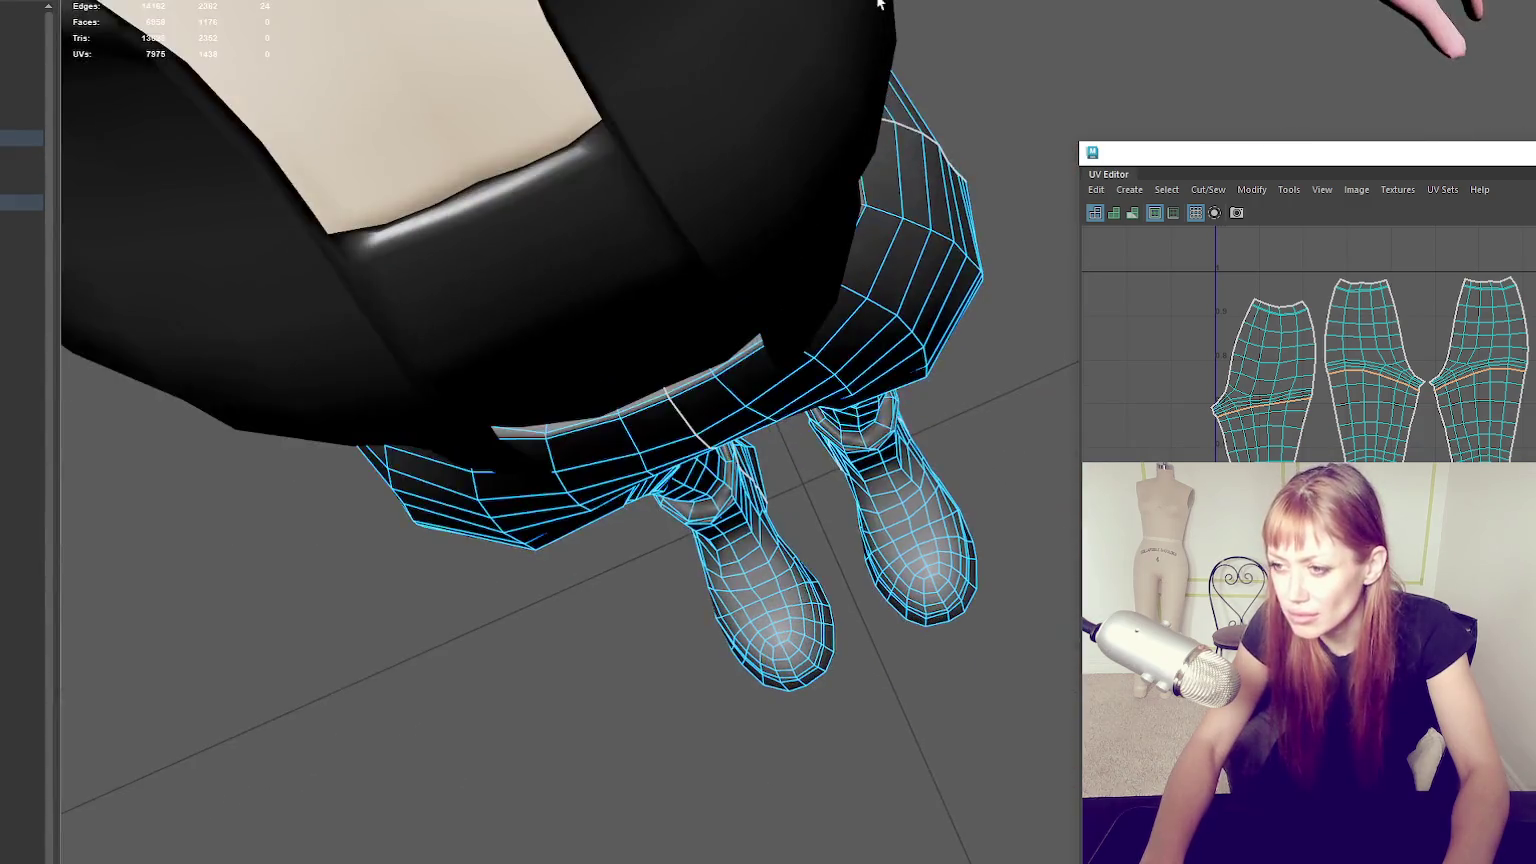
scroll(833, 262, up, 3)
scroll(833, 262, up, 3)
scroll(833, 262, up, 3)
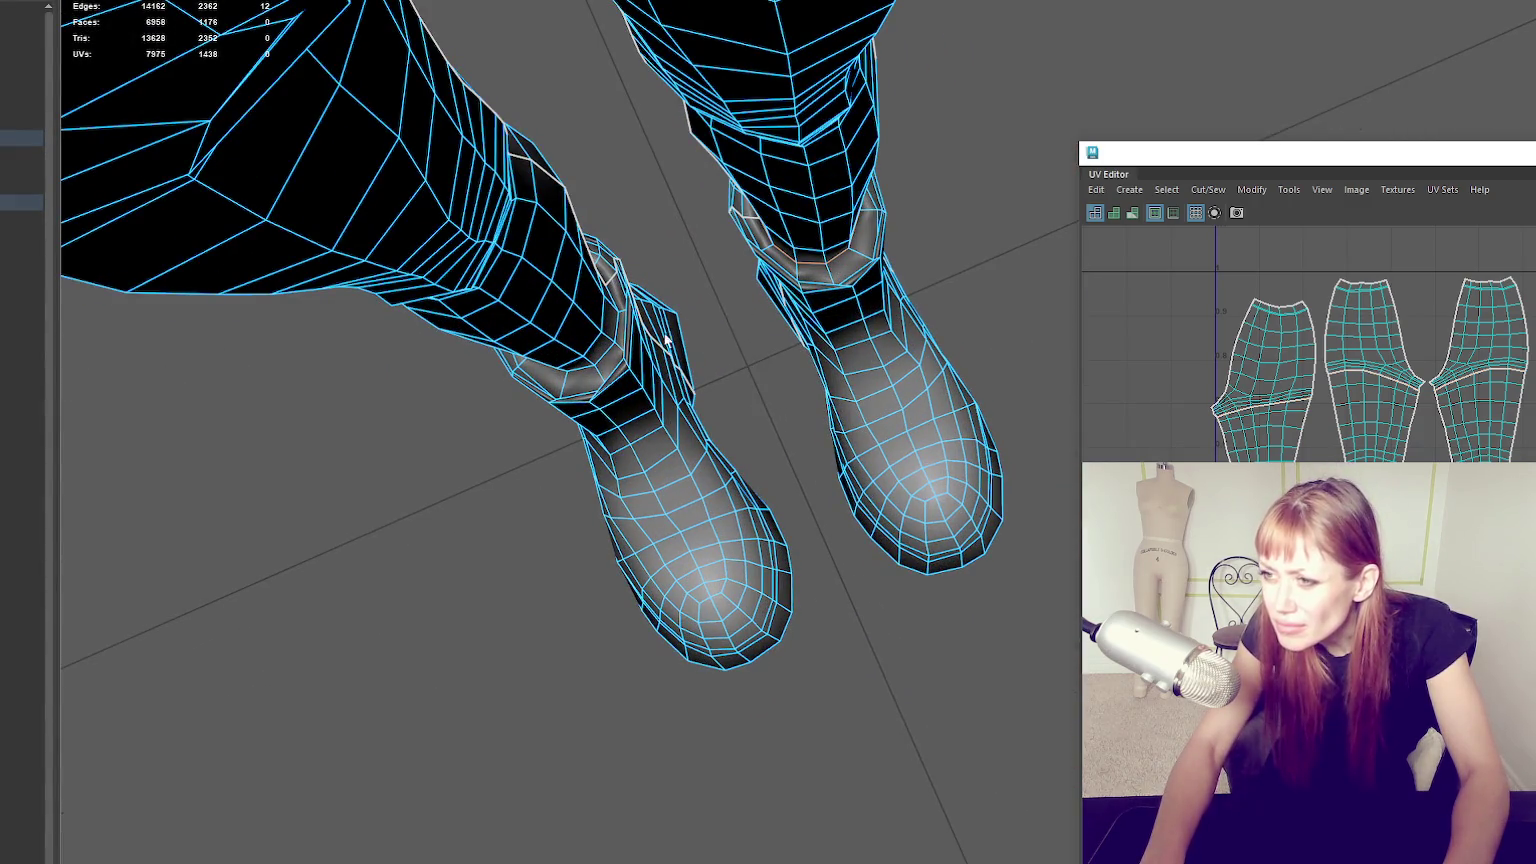
click(1167, 290)
Switch to shell selection and move the four lower-leg UV shells out of the way.
shift+right_click(1166, 290)
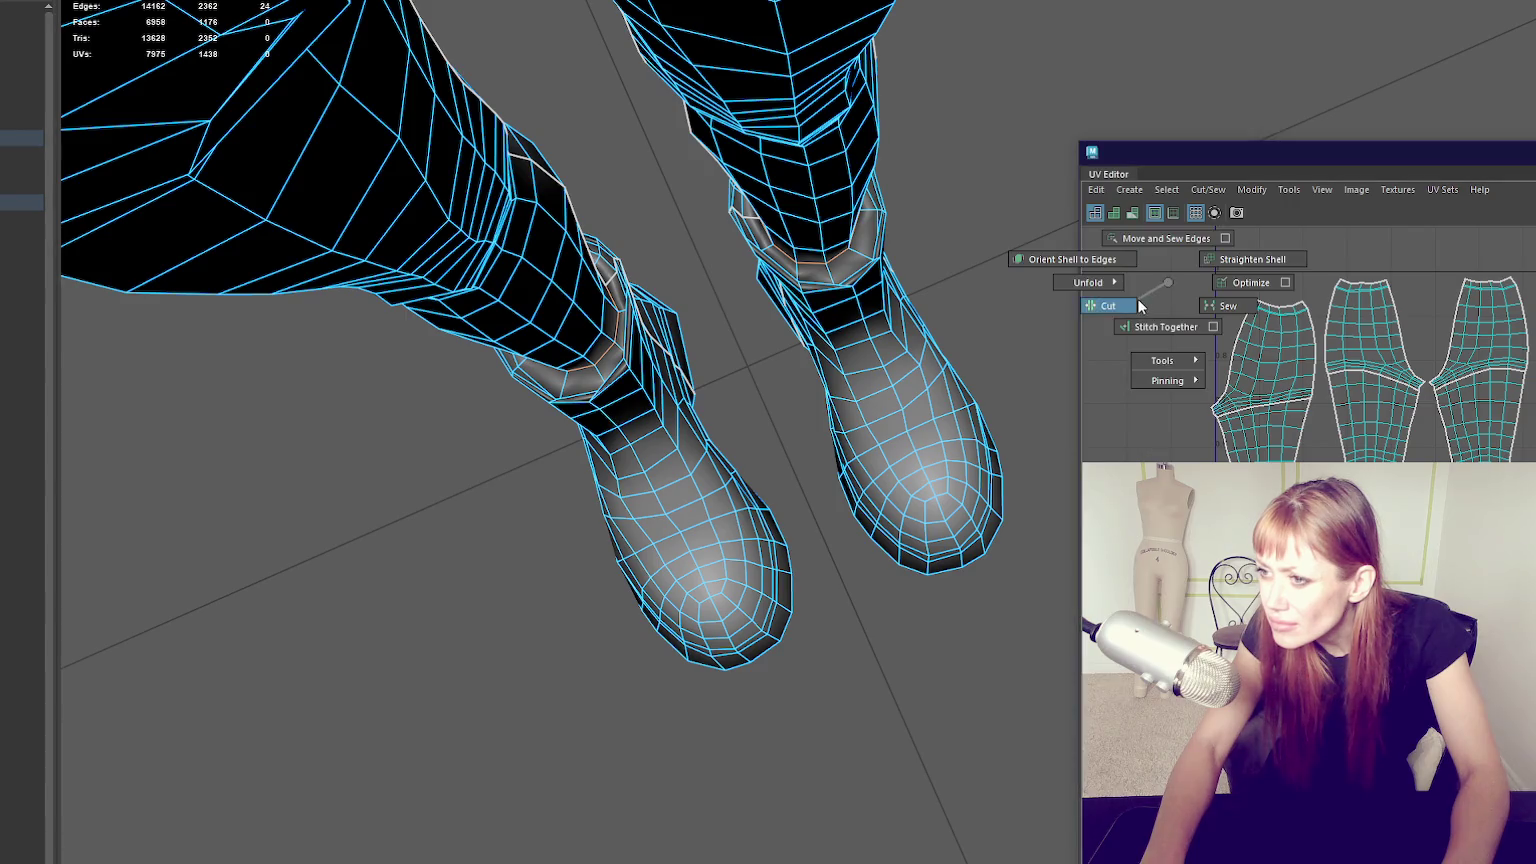
scroll(1210, 310, up, 2)
right_click(1324, 378)
click(1145, 450)
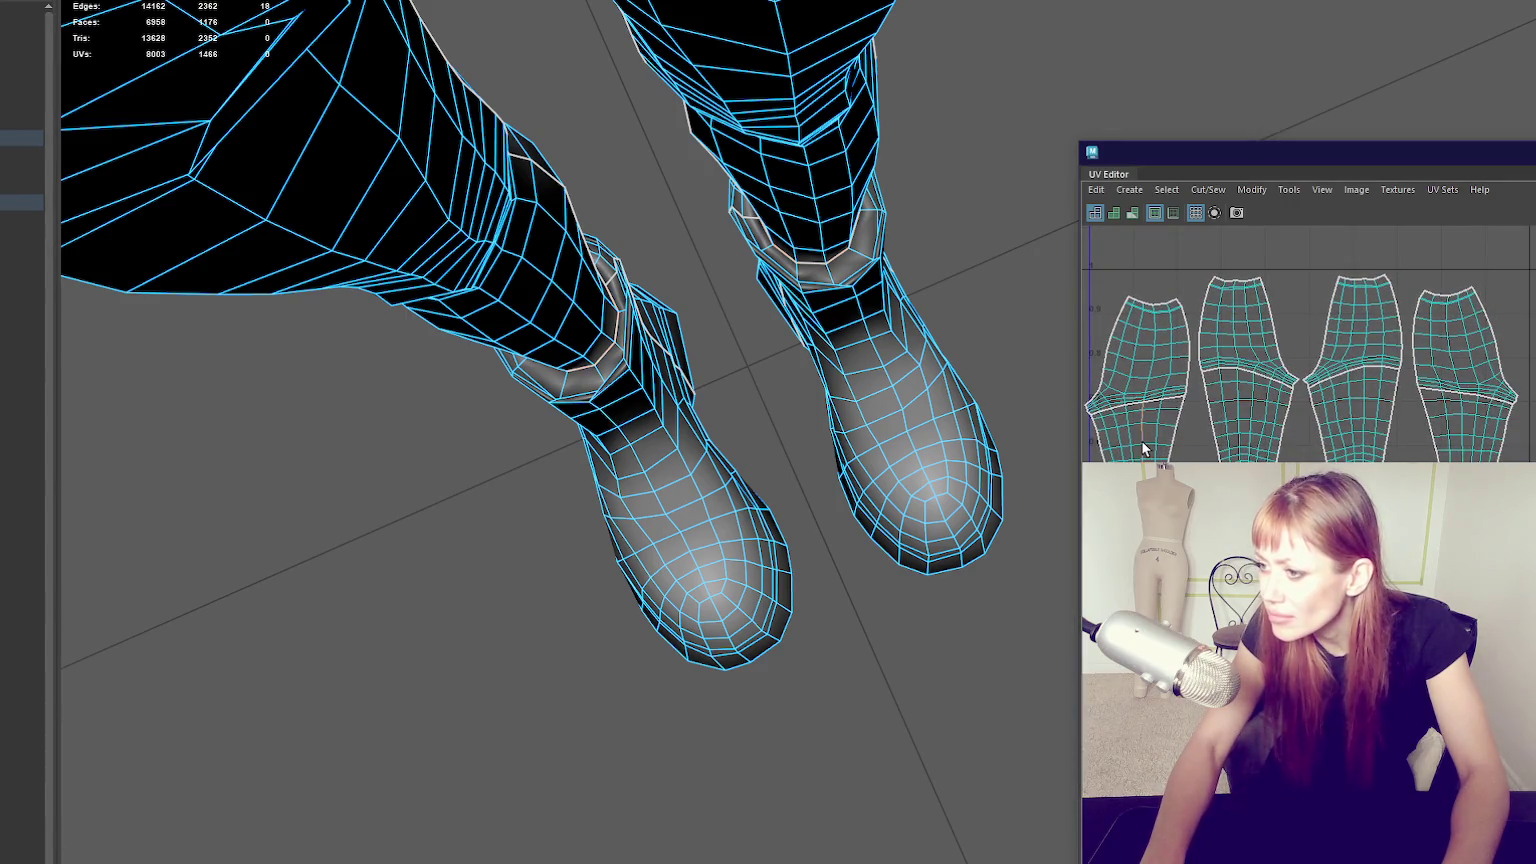
right_drag(1250, 370, 1300, 372)
click(1135, 430)
shift+click(1245, 430)
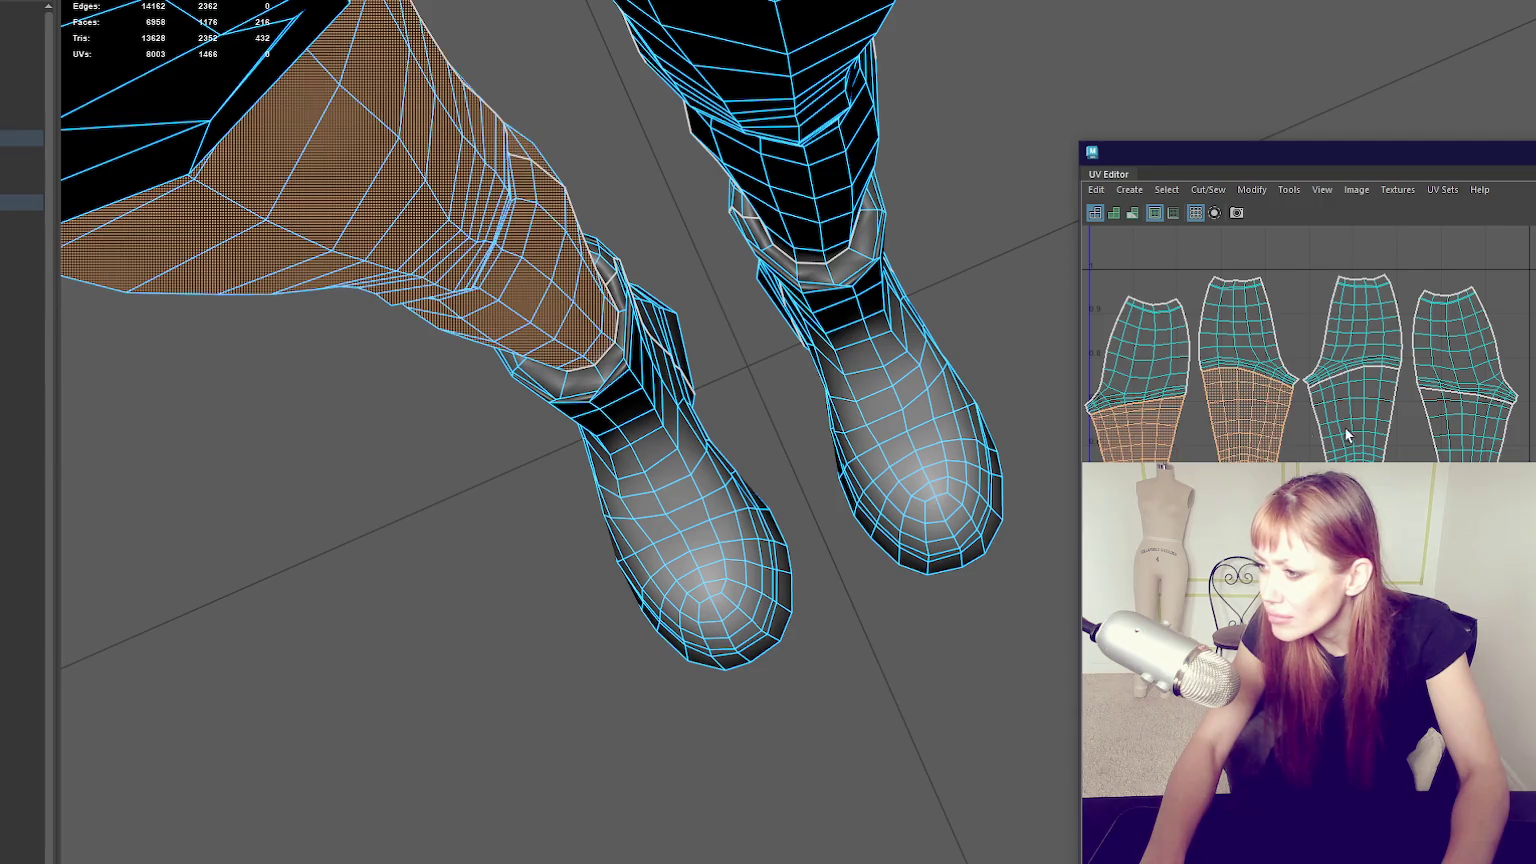
shift+click(1344, 428)
shift+click(1462, 447)
key(w)
drag(1303, 330, 1303, 455)
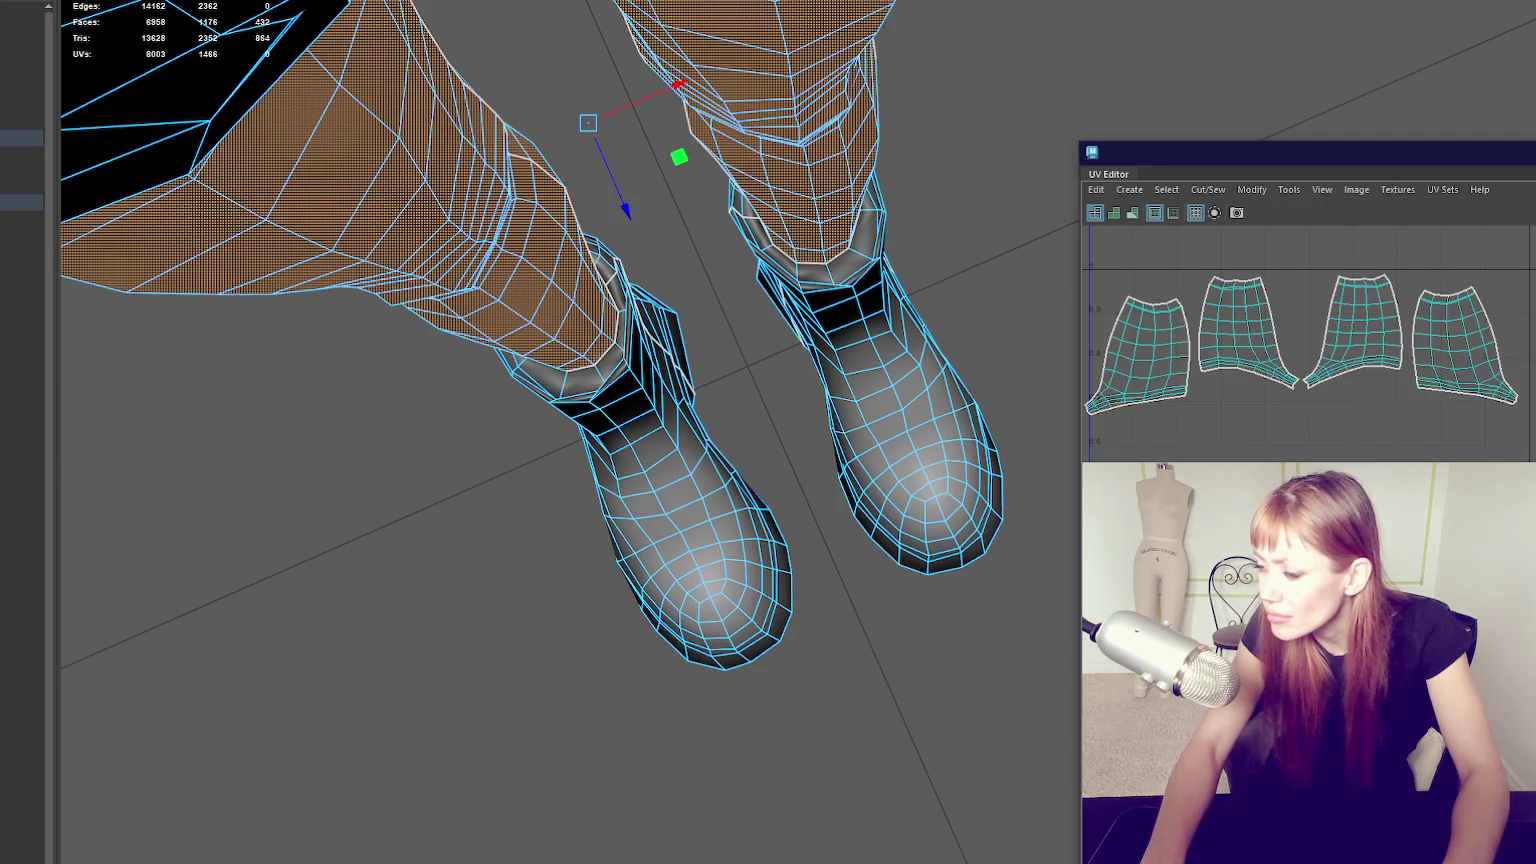
Pick out the sole shells, then move the four upper-leg shells lower in the layout.
scroll(1388, 437, down, 2)
click(1372, 450)
click(1227, 445)
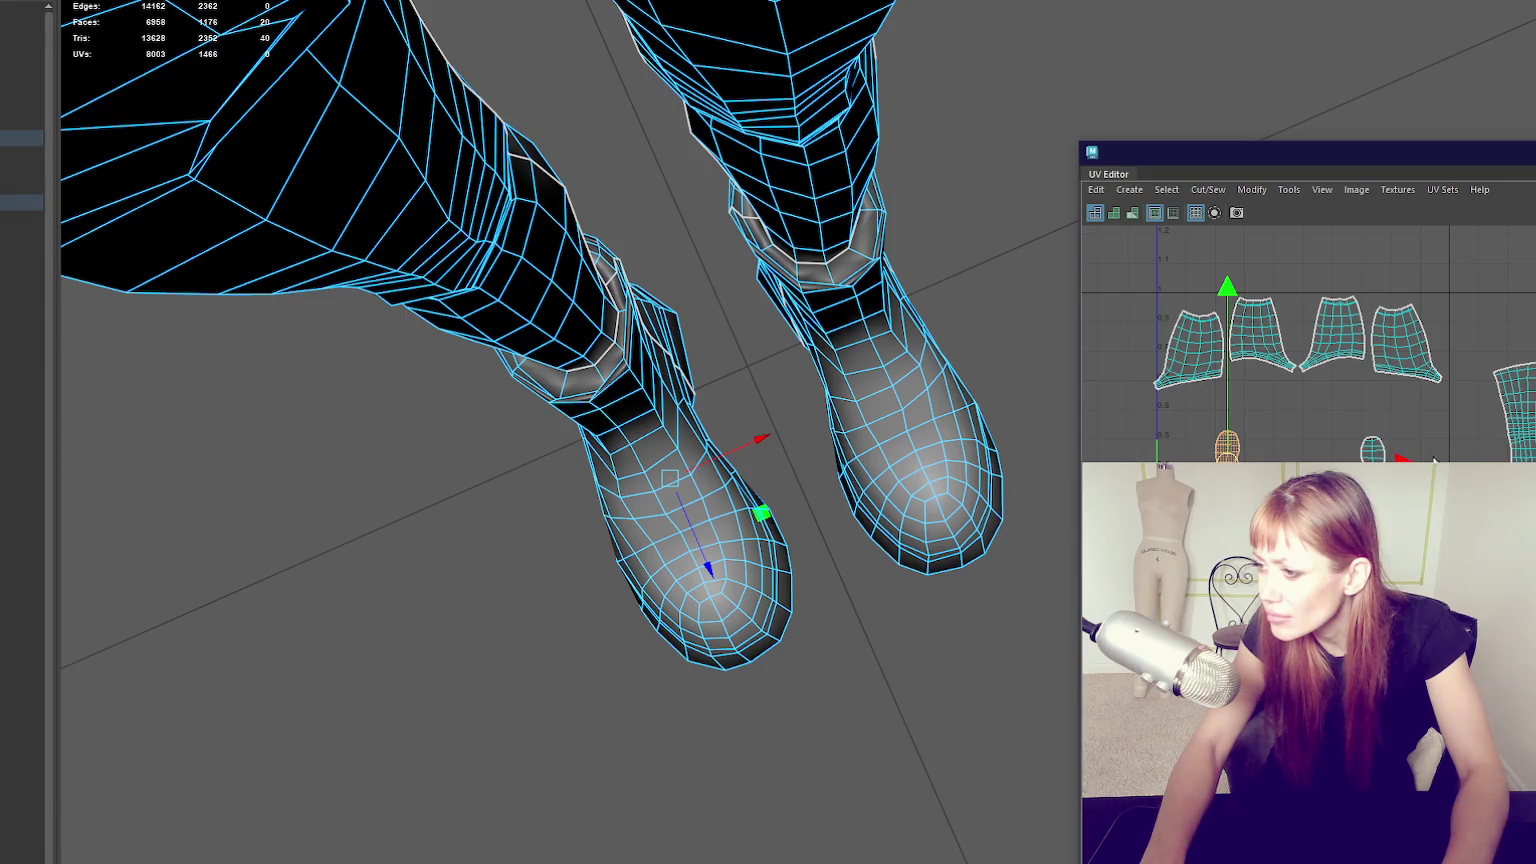
click(1372, 450)
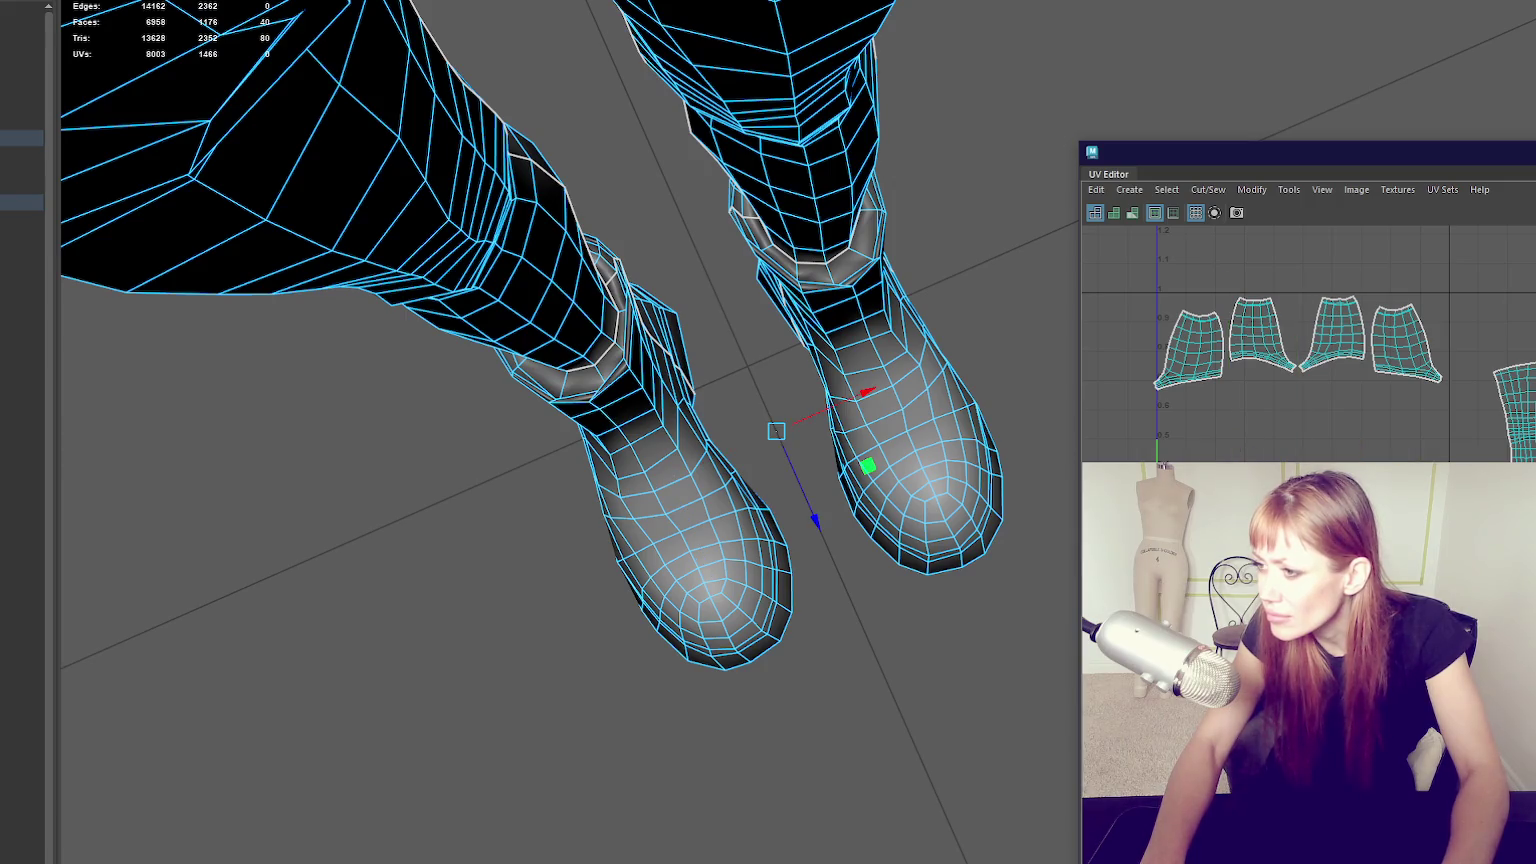
drag(1162, 289, 1450, 434)
drag(1304, 343, 1304, 449)
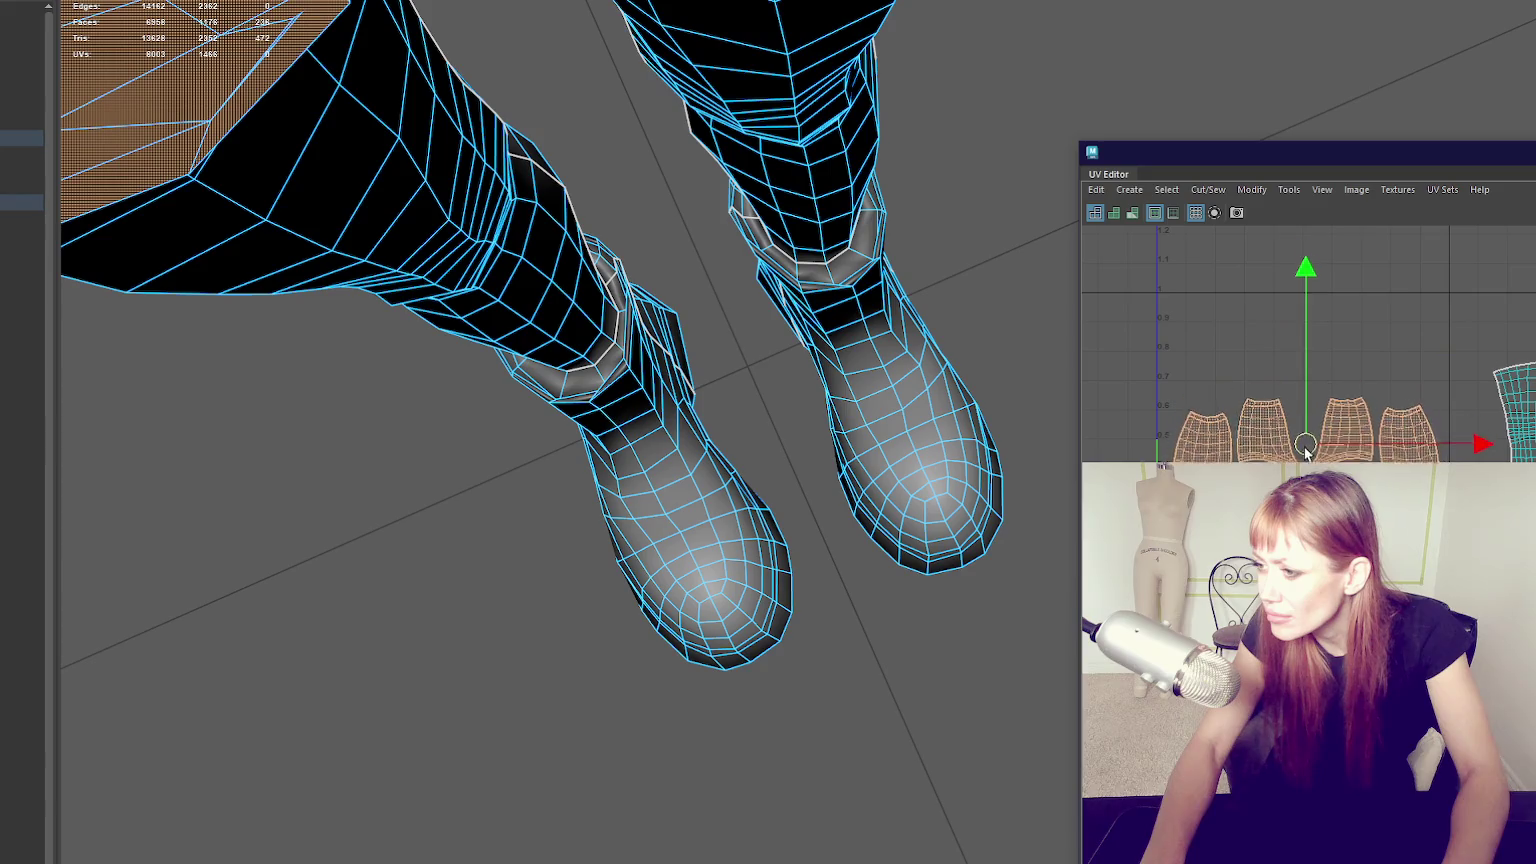
Regroup shells: rightmost to the upper left, lower-left beside it, right-hand shell alongside.
scroll(1347, 418, up, 2)
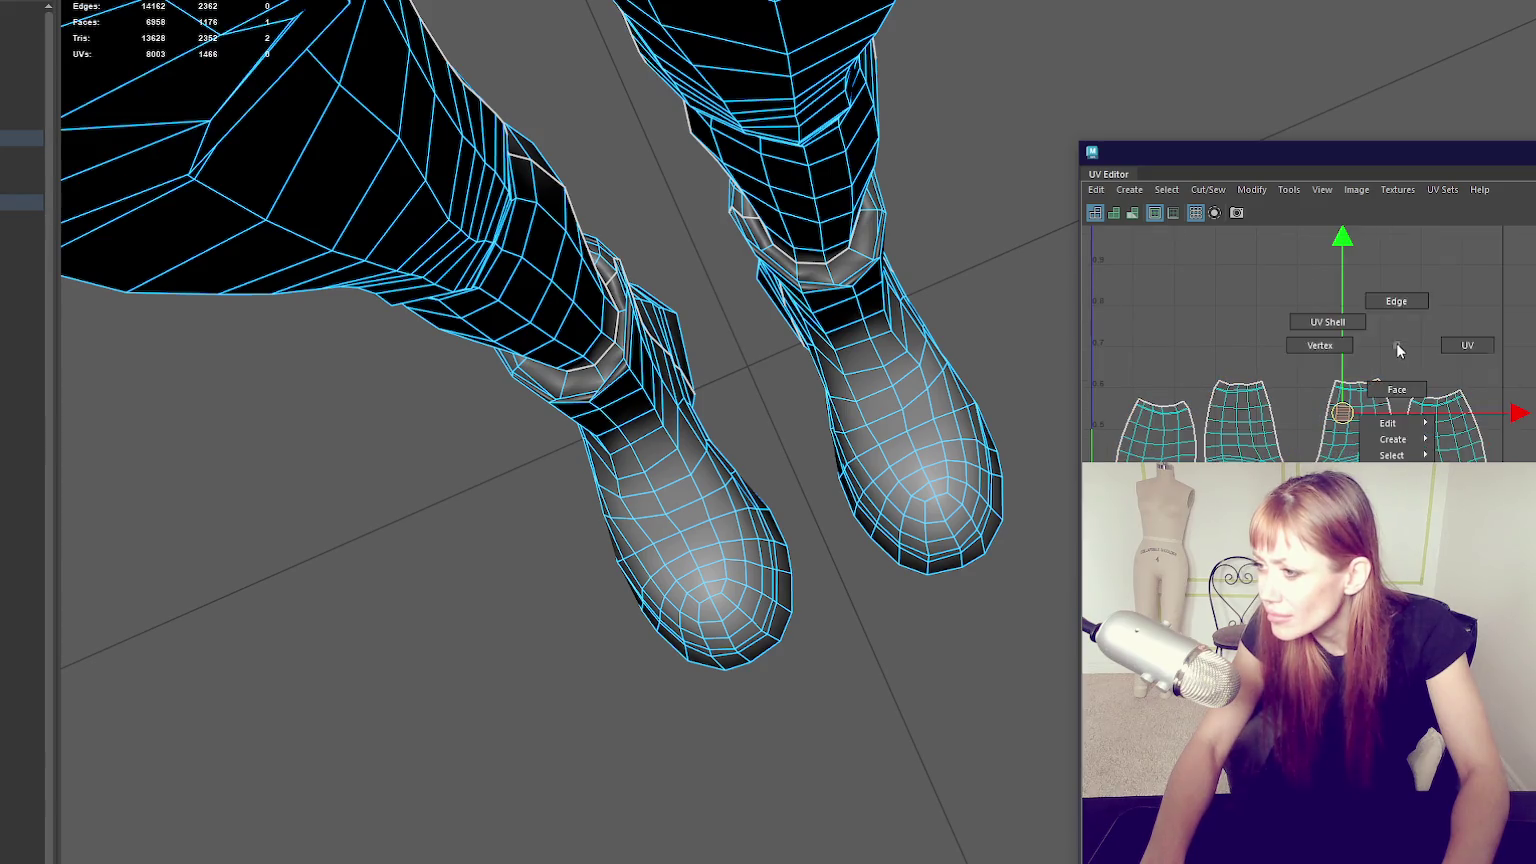
click(1384, 386)
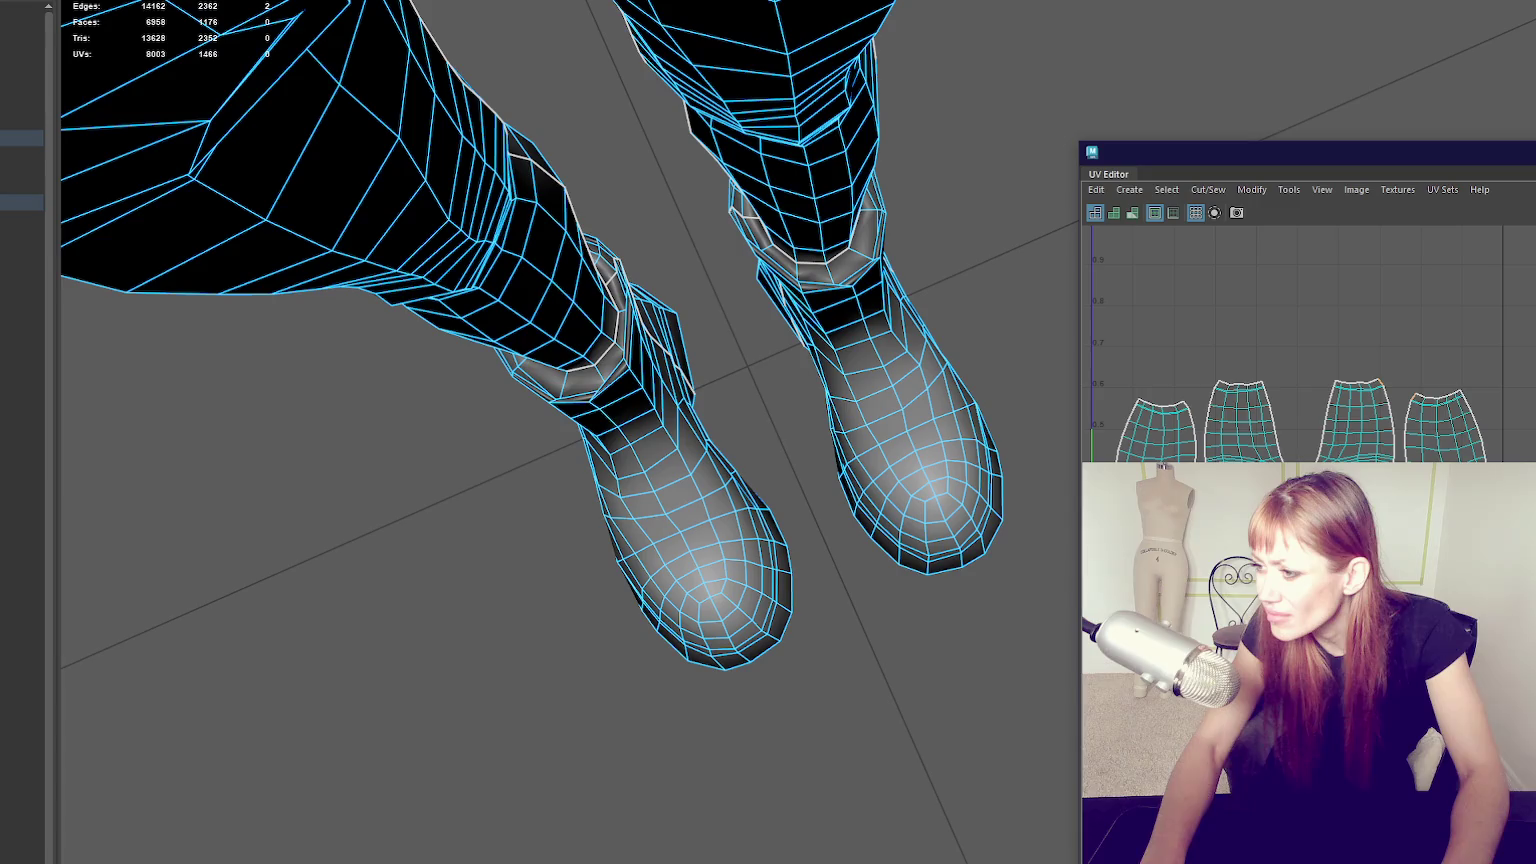
right_click(1391, 342)
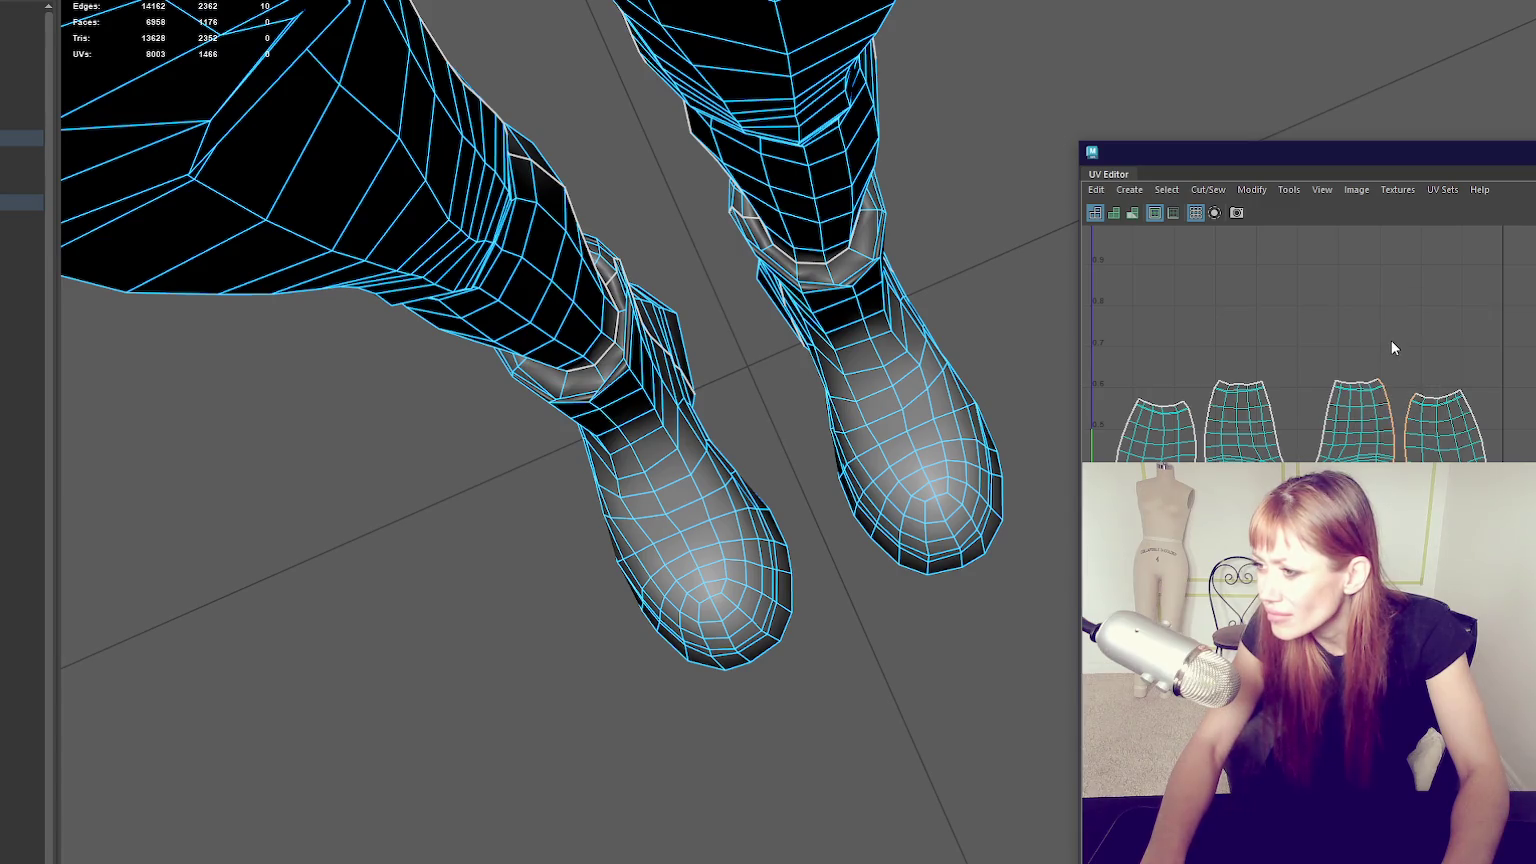
click(1450, 448)
drag(1452, 440, 1173, 295)
alt+middle_drag(1173, 295, 1185, 341)
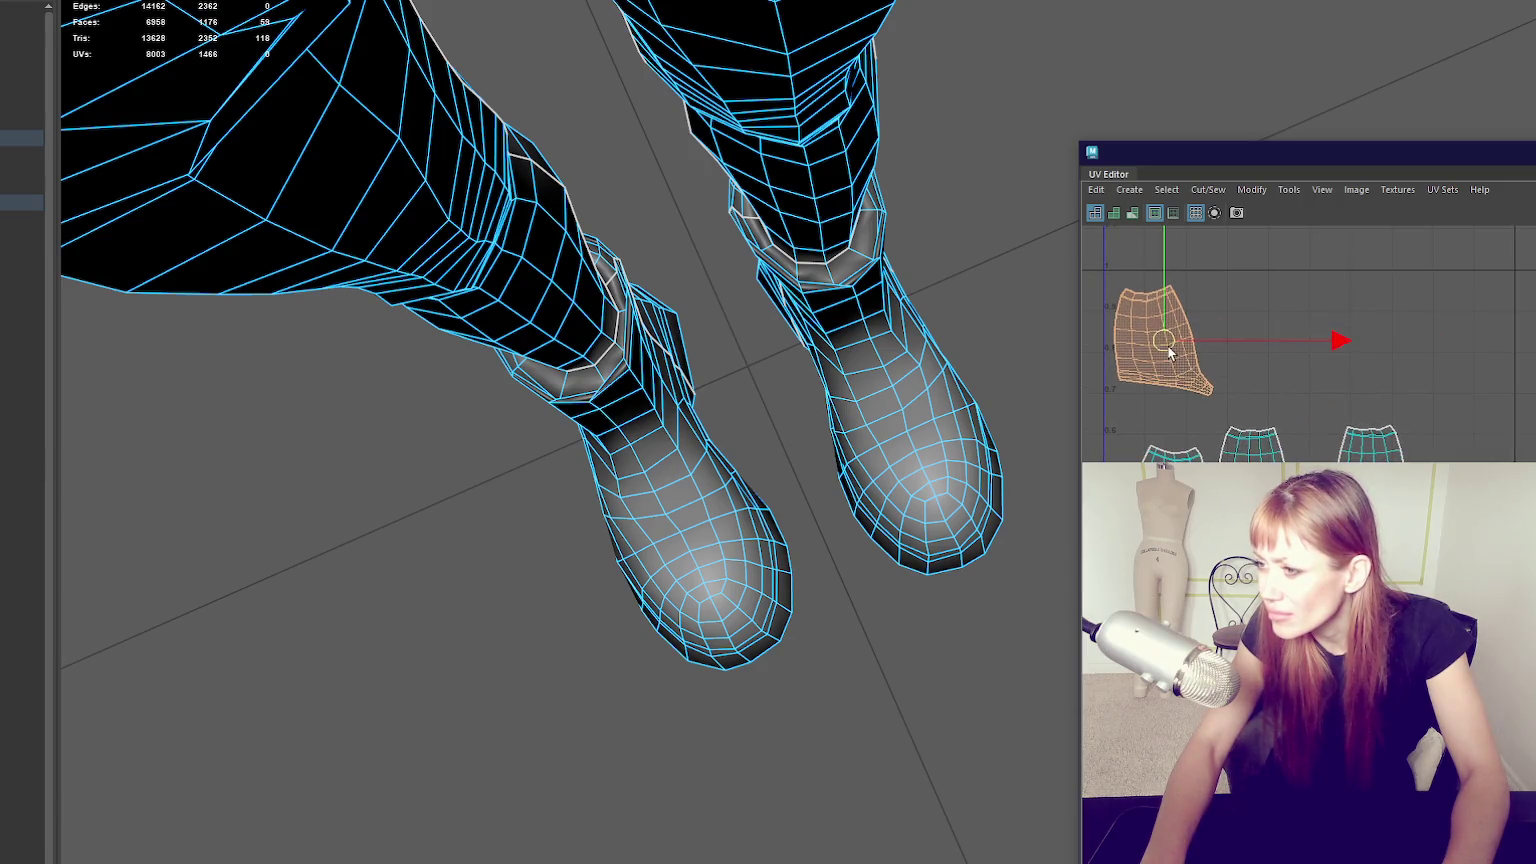
click(1165, 440)
drag(1165, 458, 1256, 333)
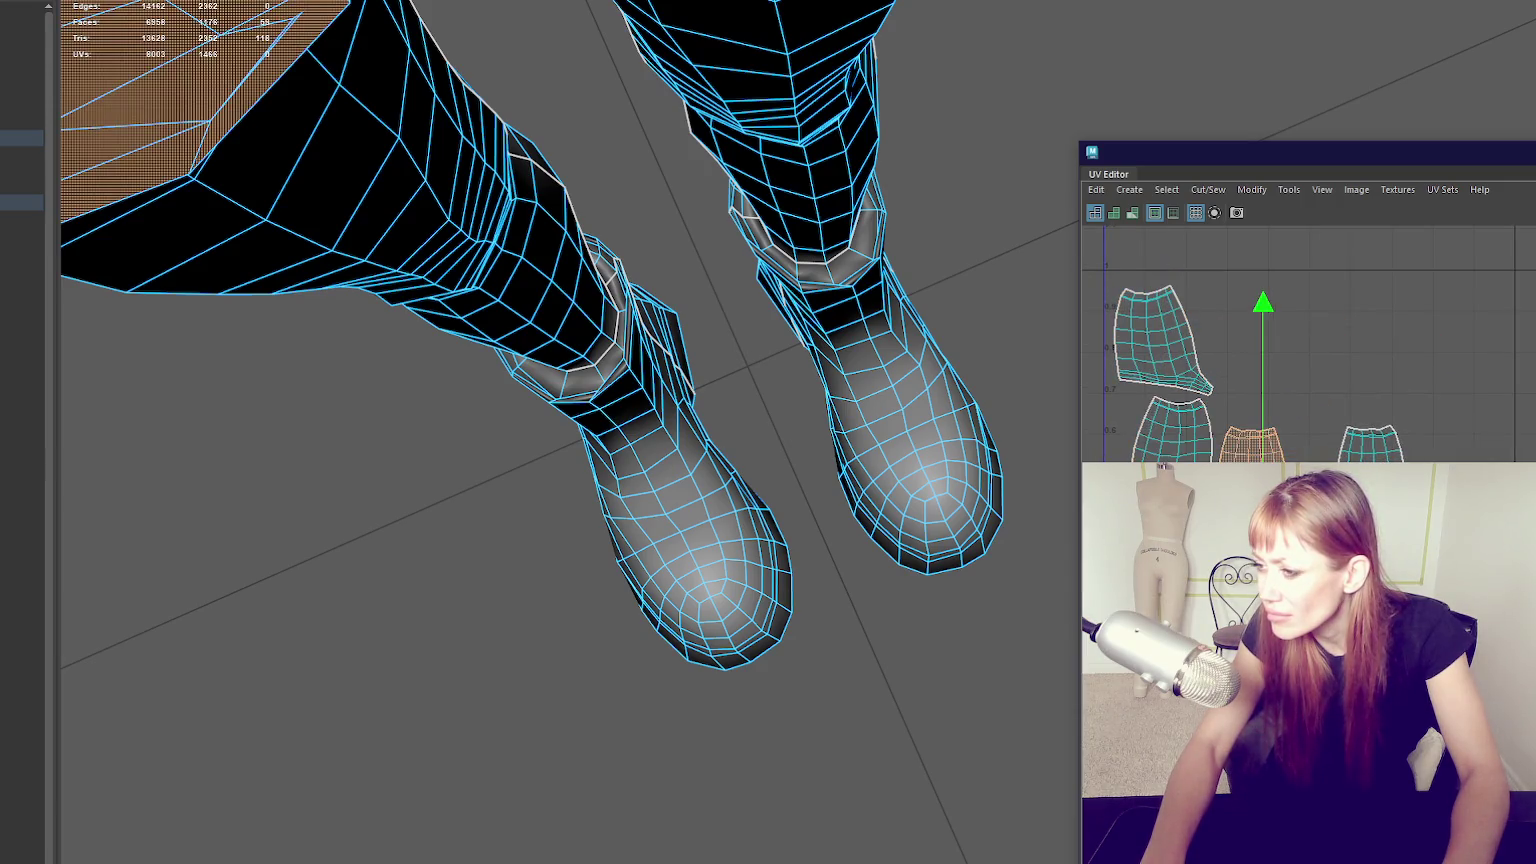
click(1366, 440)
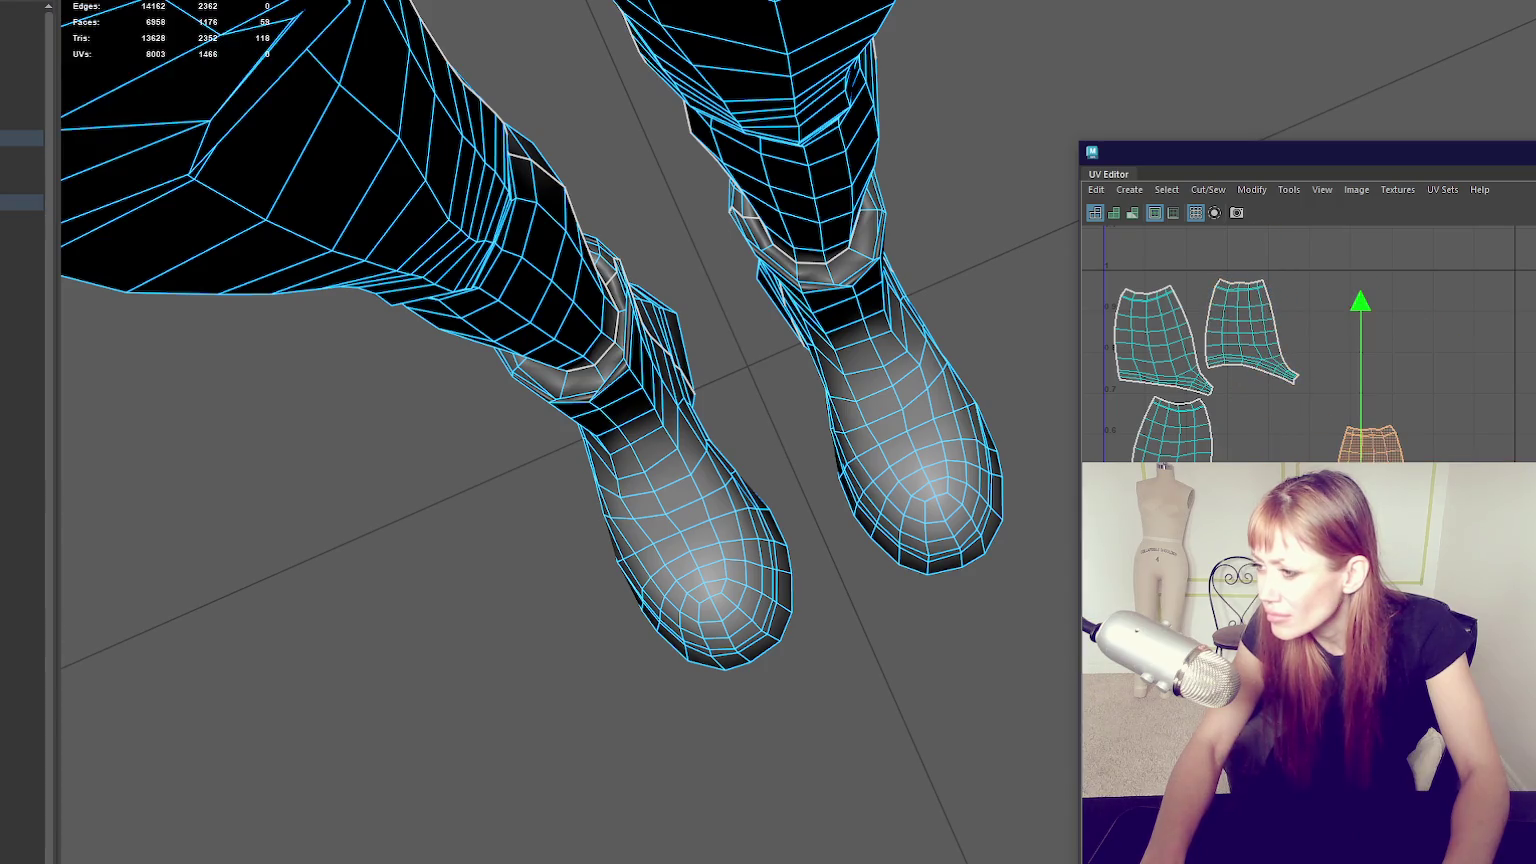
drag(1362, 440, 1258, 437)
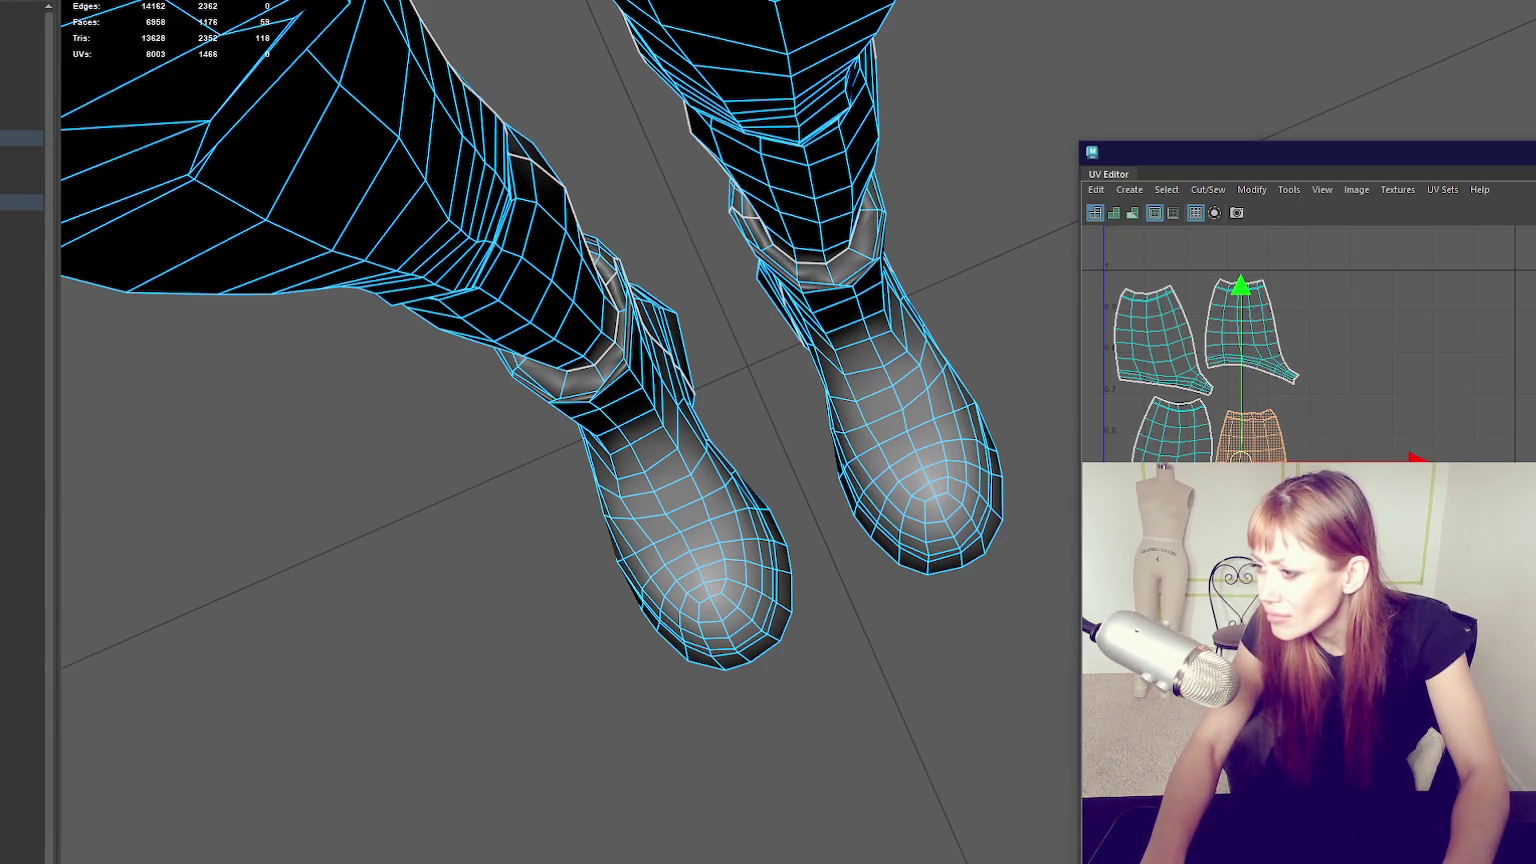
Rotate the left sole shell upright beside the others and move the second sole shell up.
click(670, 478)
key(e)
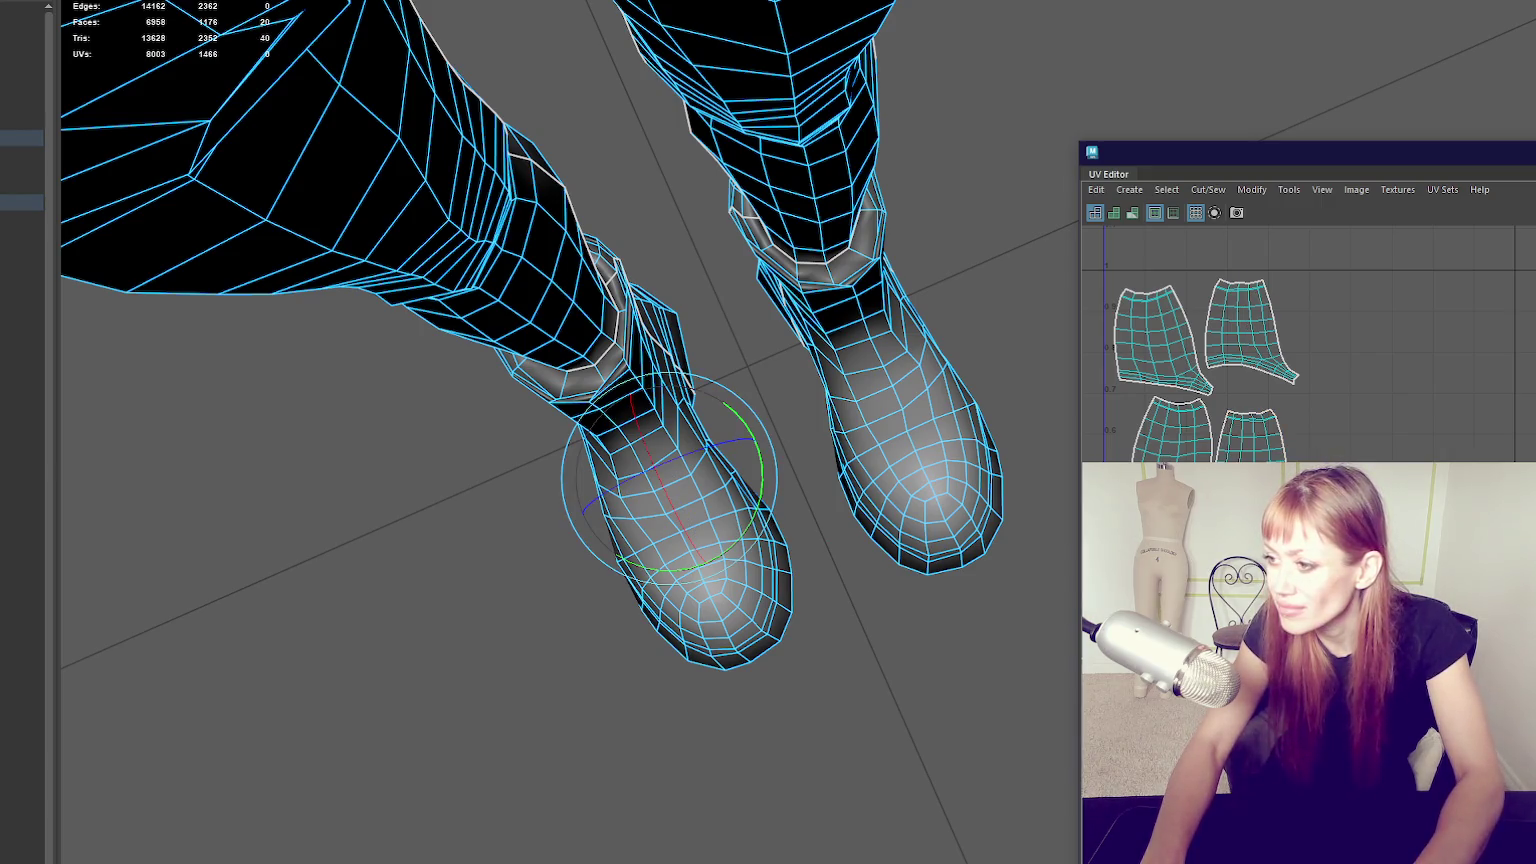
key(w)
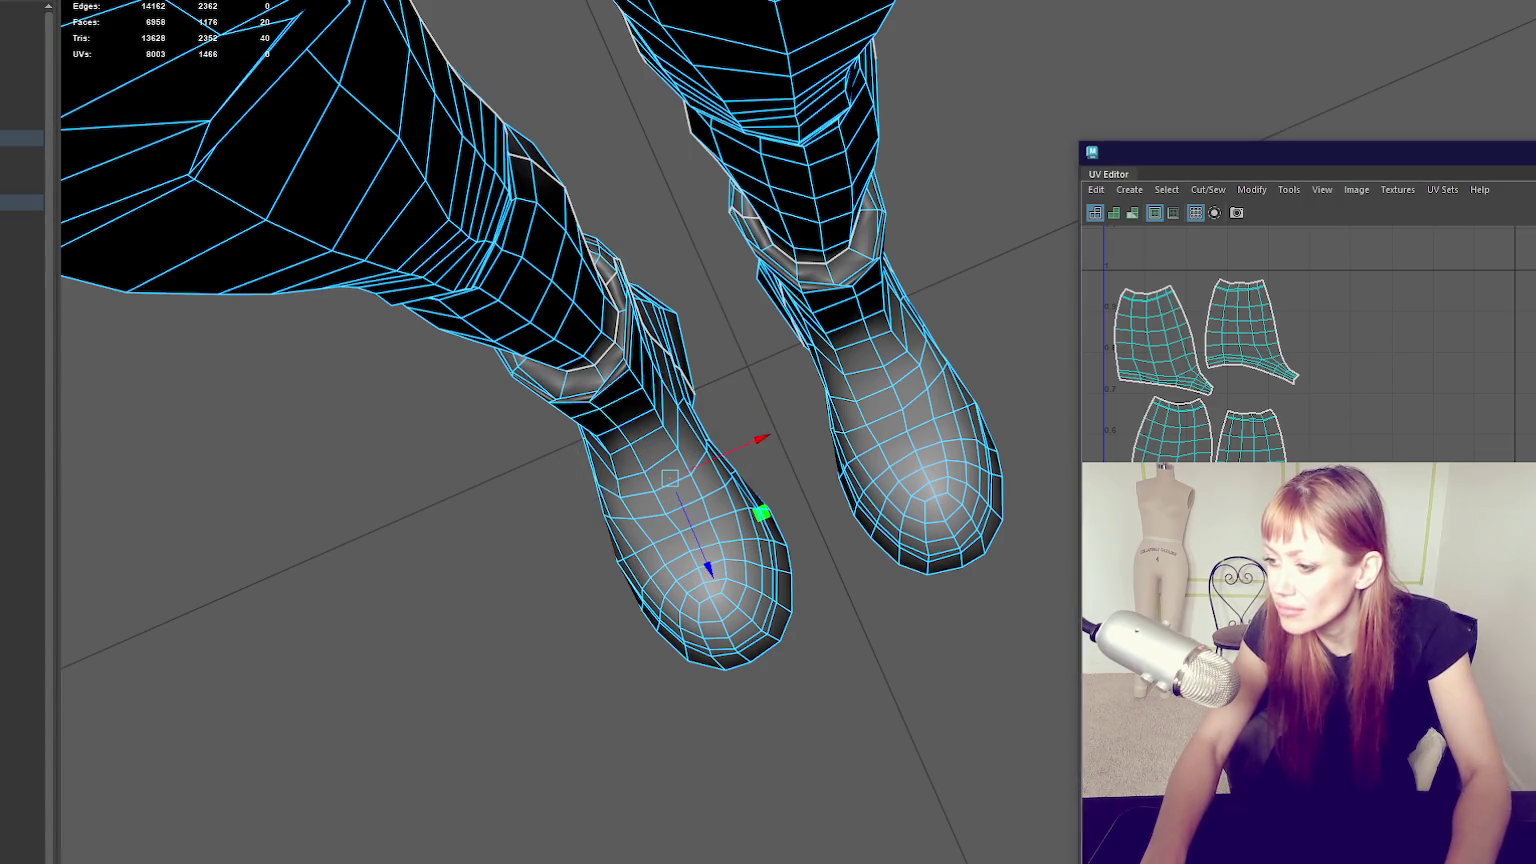
drag(1238, 373, 1322, 311)
key(e)
mouse_move(1452, 271)
mouse_down()
mouse_move(1458, 408)
mouse_move(1380, 450)
mouse_up()
key(w)
drag(1324, 305, 1305, 305)
key(e)
drag(1443, 251, 1410, 272)
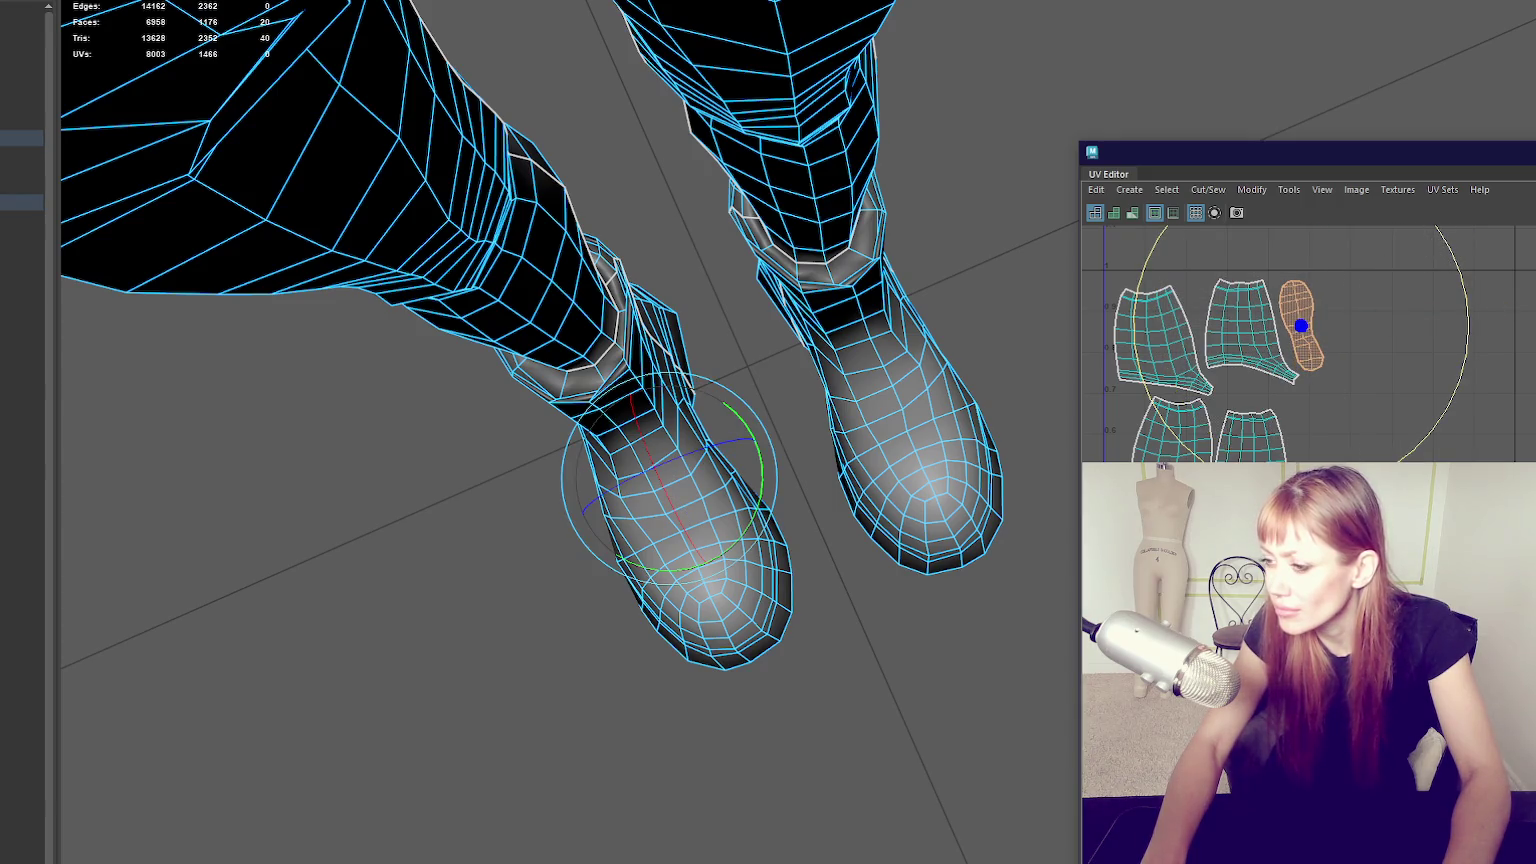
click(1320, 440)
key(w)
mouse_move(1322, 440)
mouse_down()
mouse_move(1348, 354)
mouse_move(1403, 343)
mouse_up()
Slide the strap shells left into place and move the left boot shell into the layout.
click(1354, 437)
click(1362, 432)
click(1452, 435)
key(e)
key(w)
drag(1452, 432, 1340, 432)
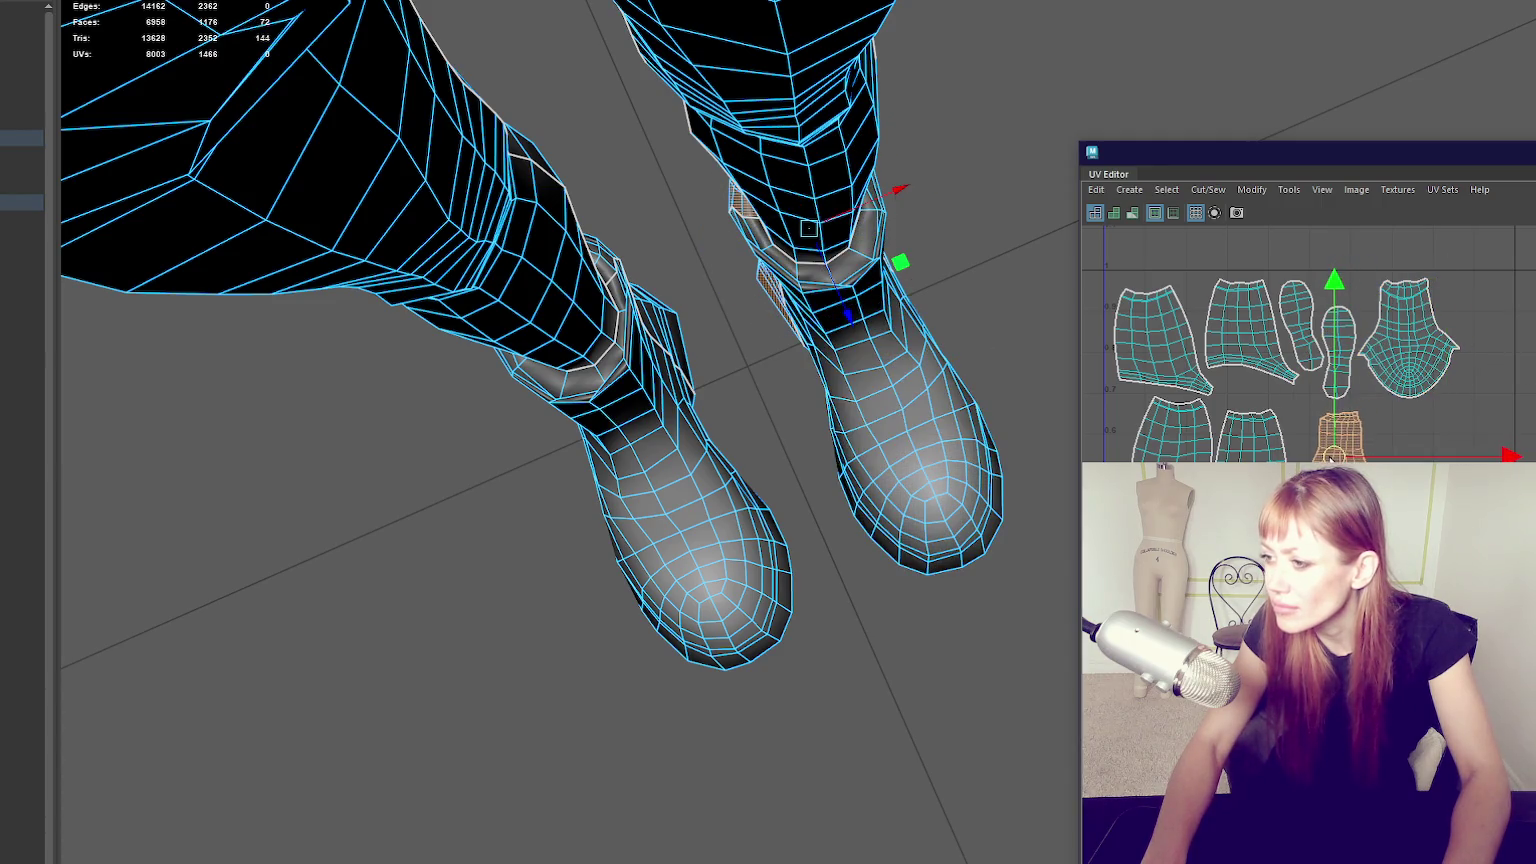
click(1163, 440)
key(e)
key(w)
click(1247, 445)
drag(1247, 455, 1447, 397)
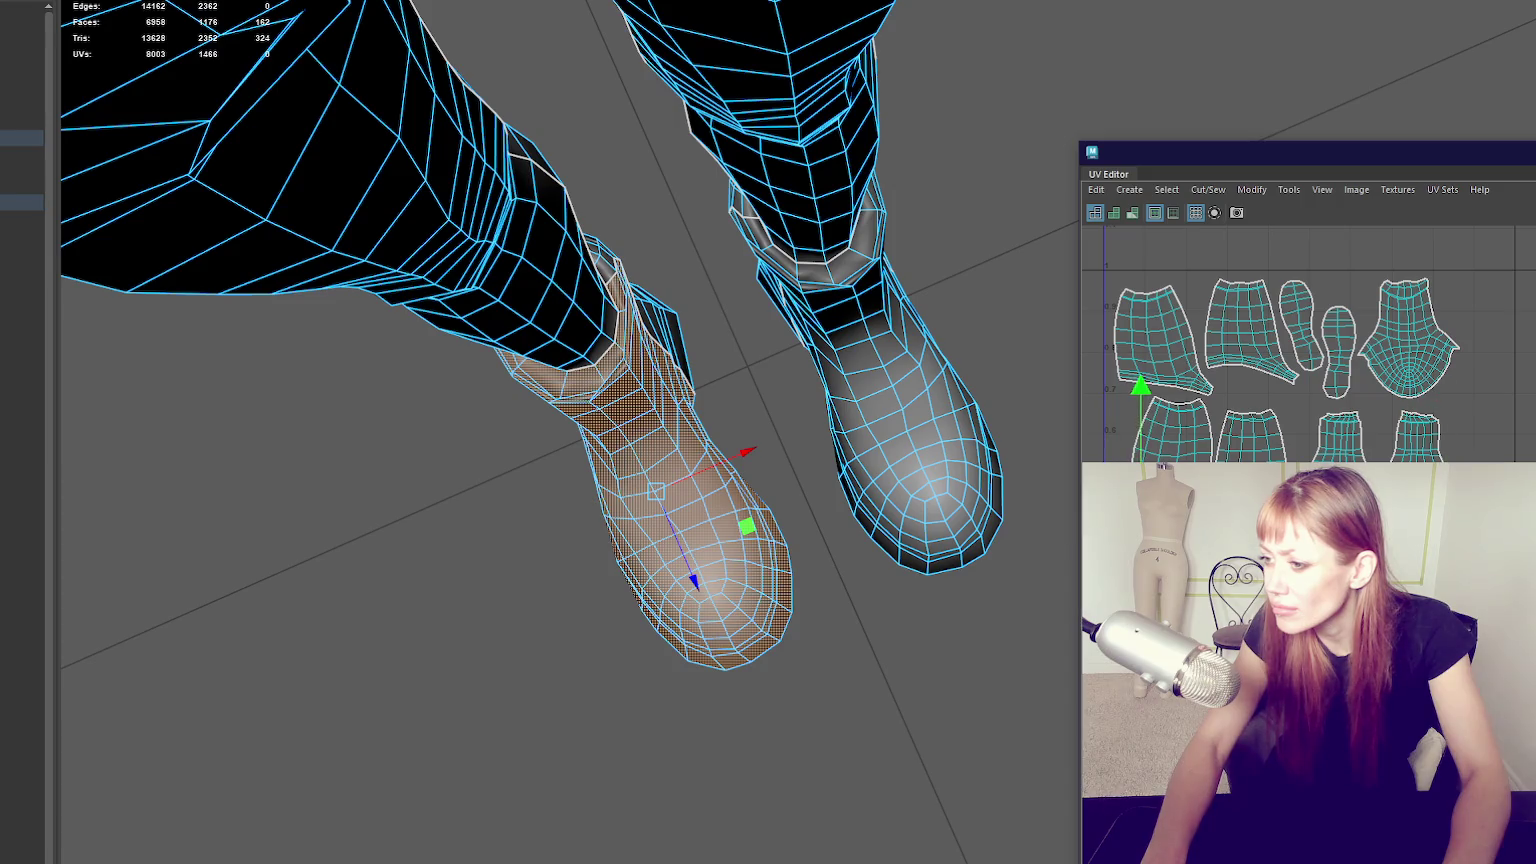
scroll(1309, 344, down, 2)
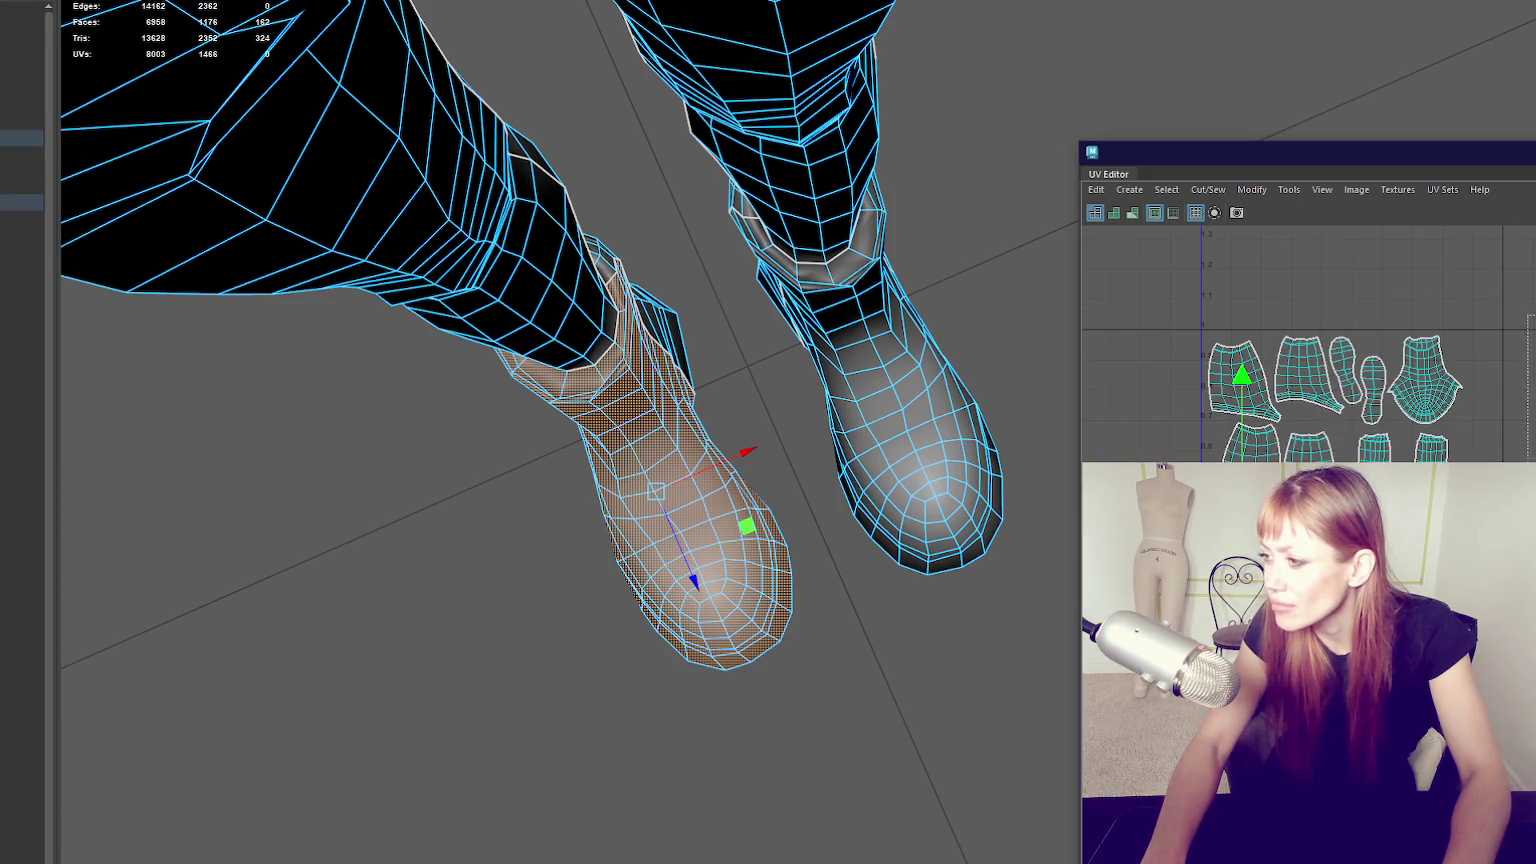
Select the first leg's upper-leg shell and shift it down and right.
click(400, 200)
click(790, 30)
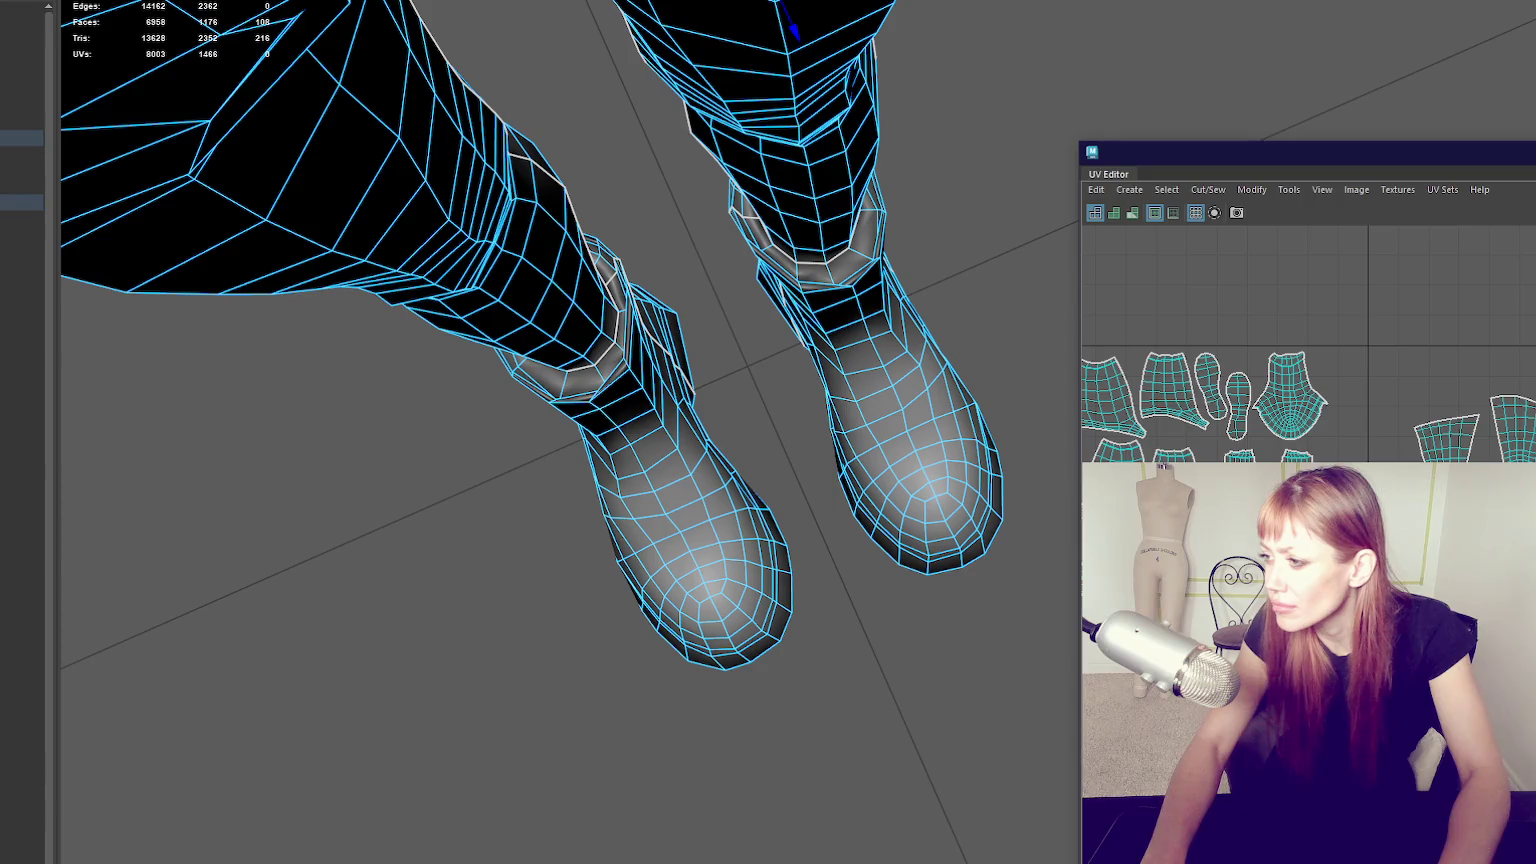
key(e)
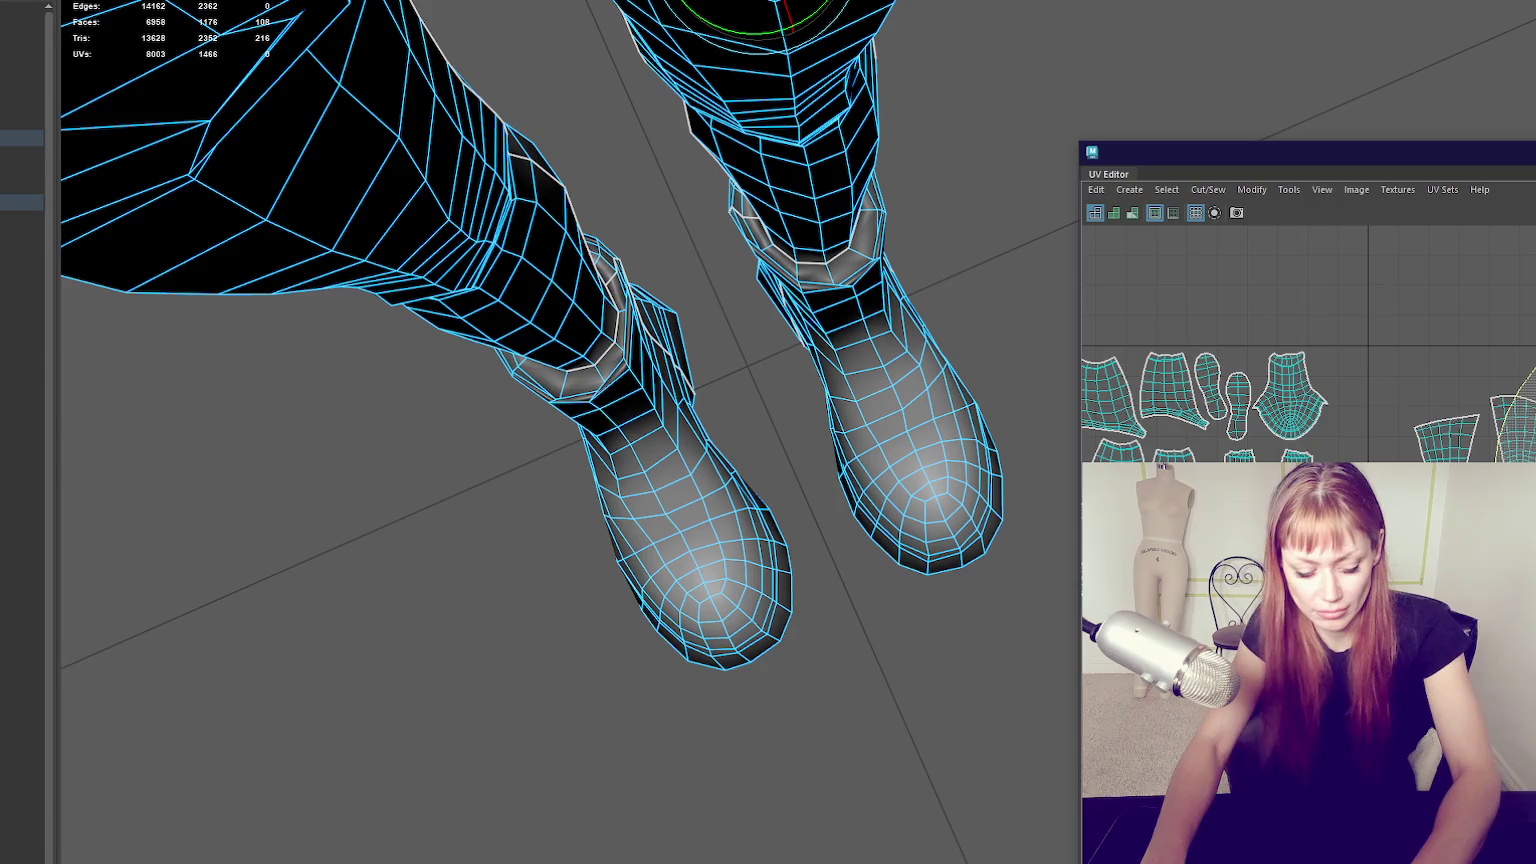
key(w)
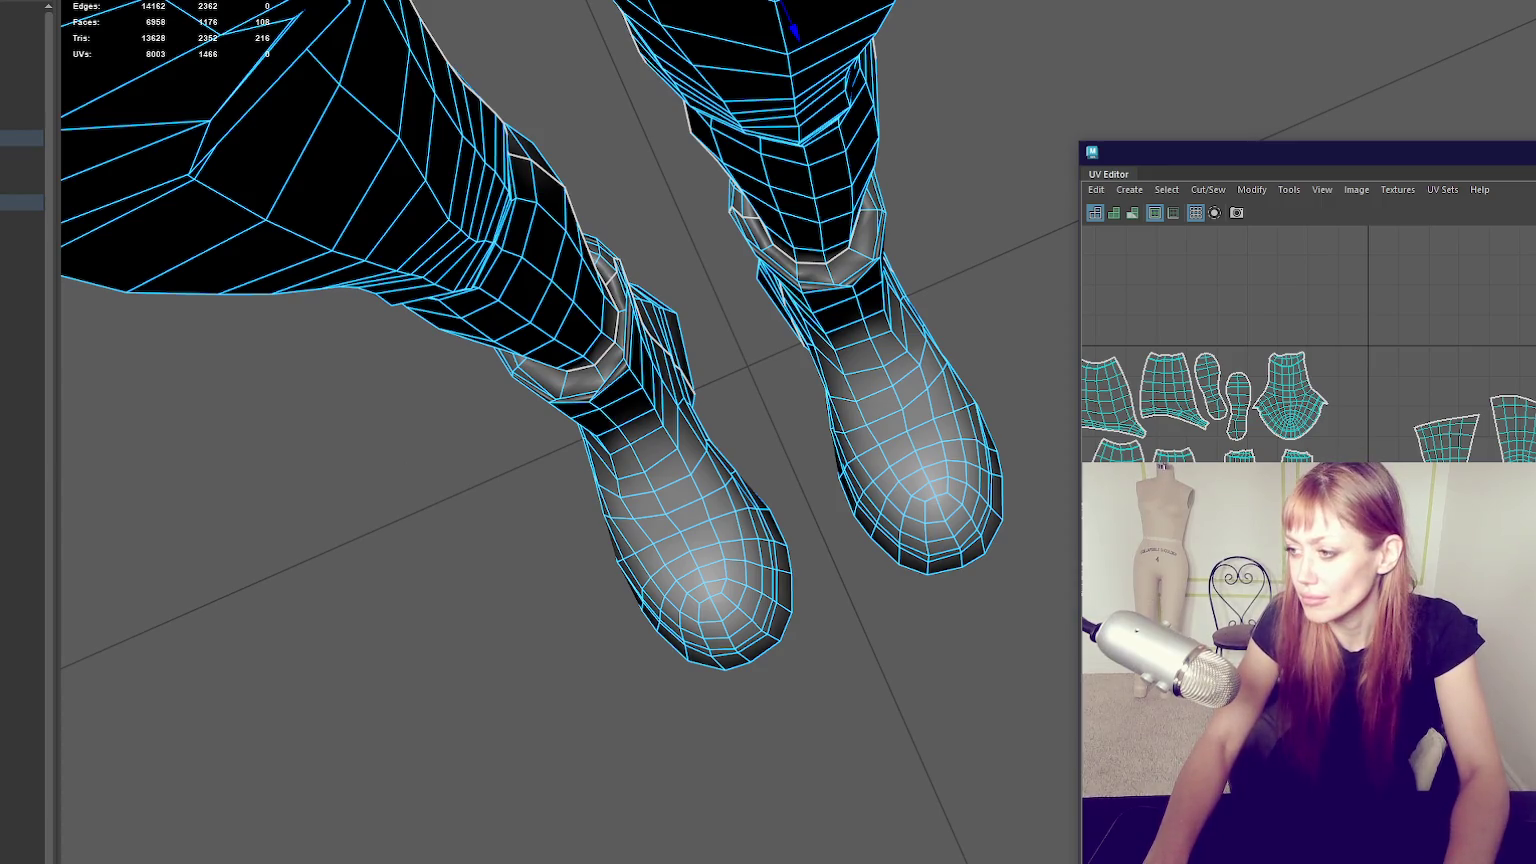
click(1515, 440)
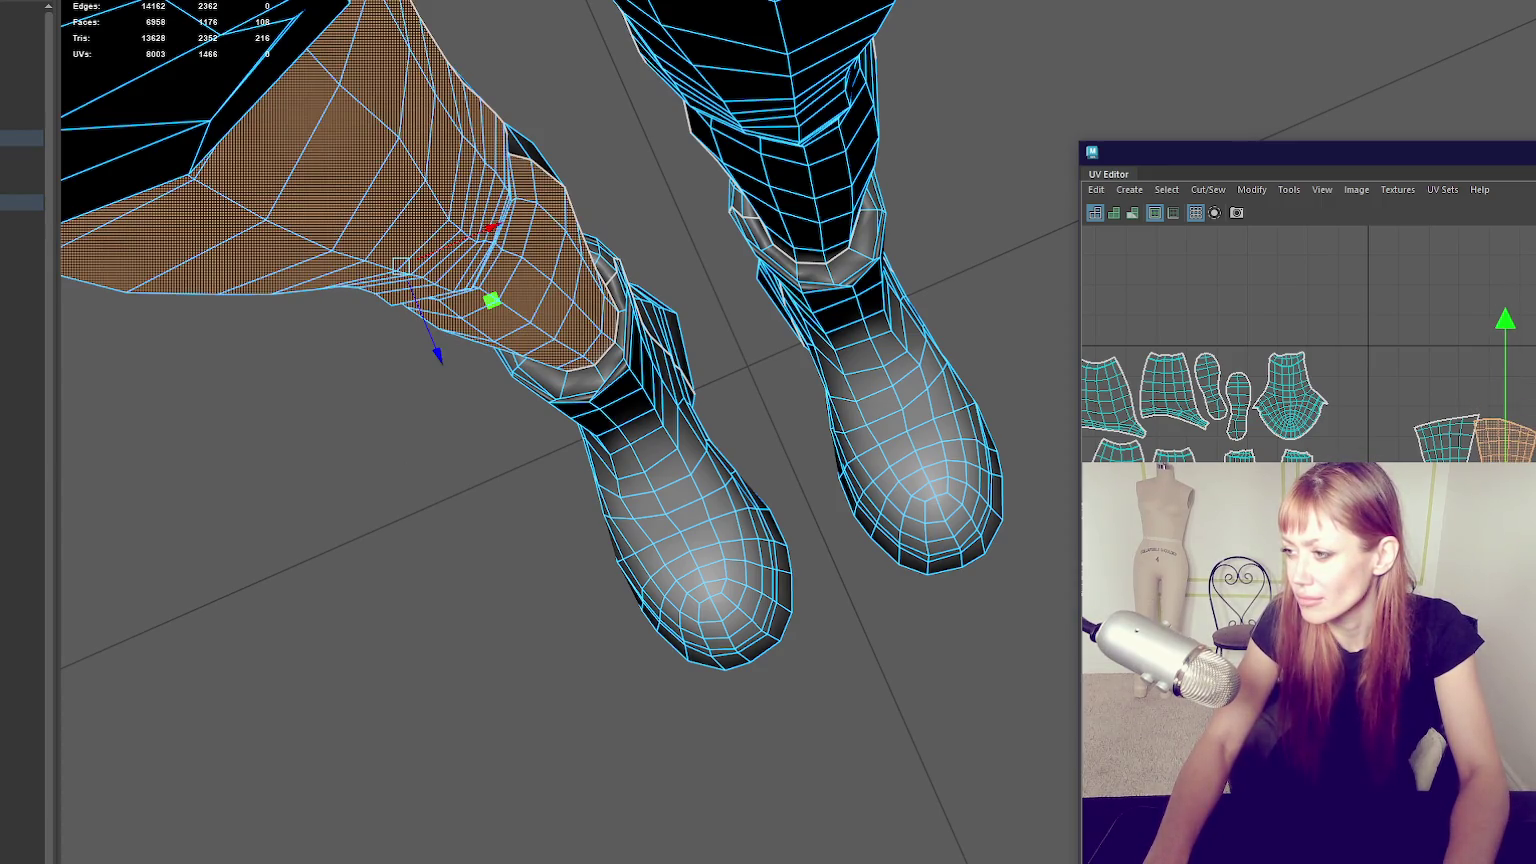
key(ctrl+z)
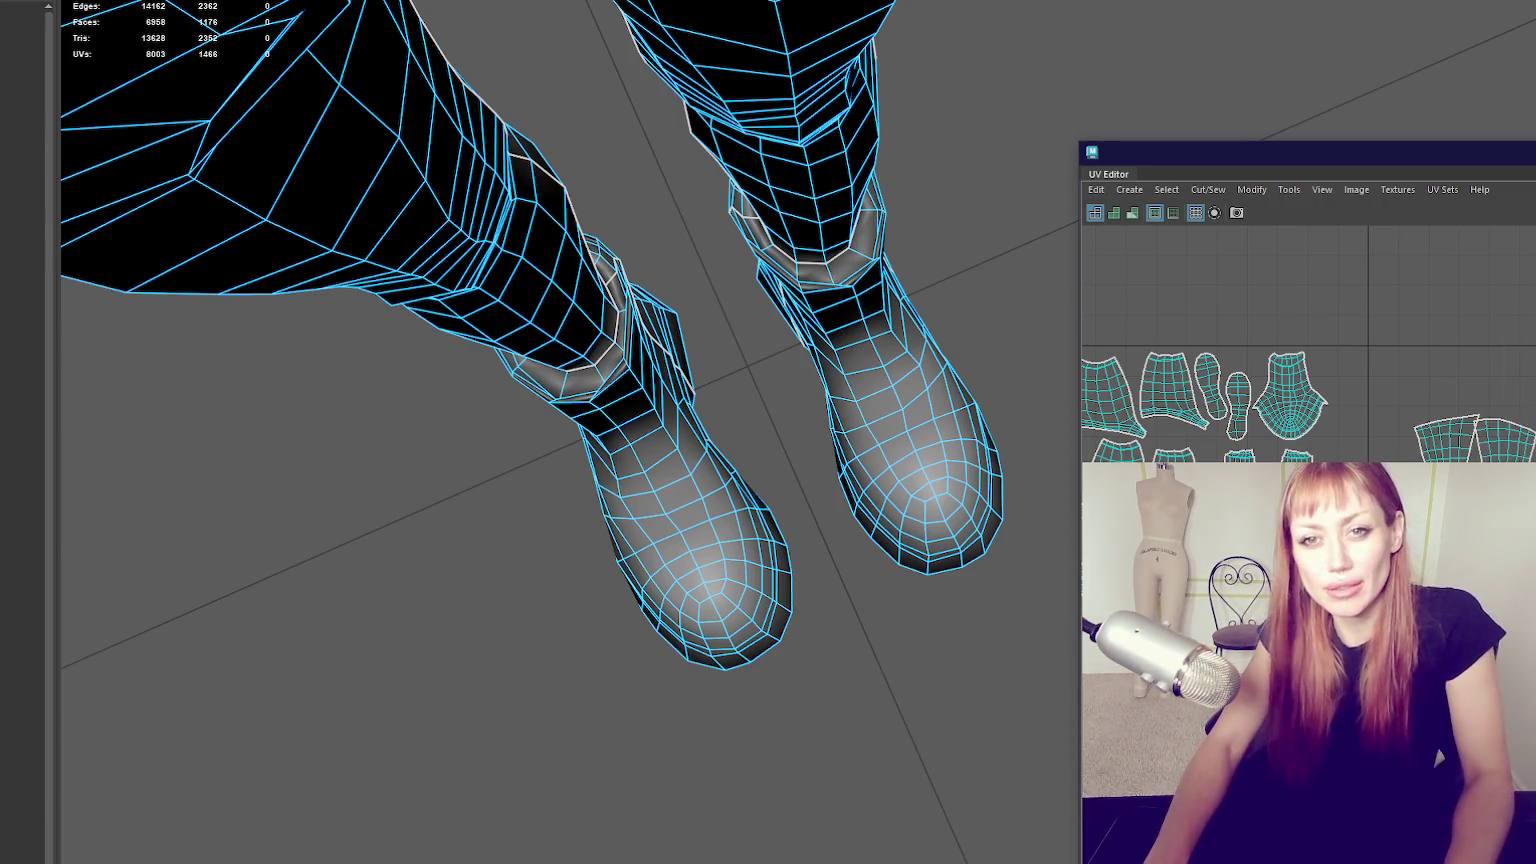
key(shift+z)
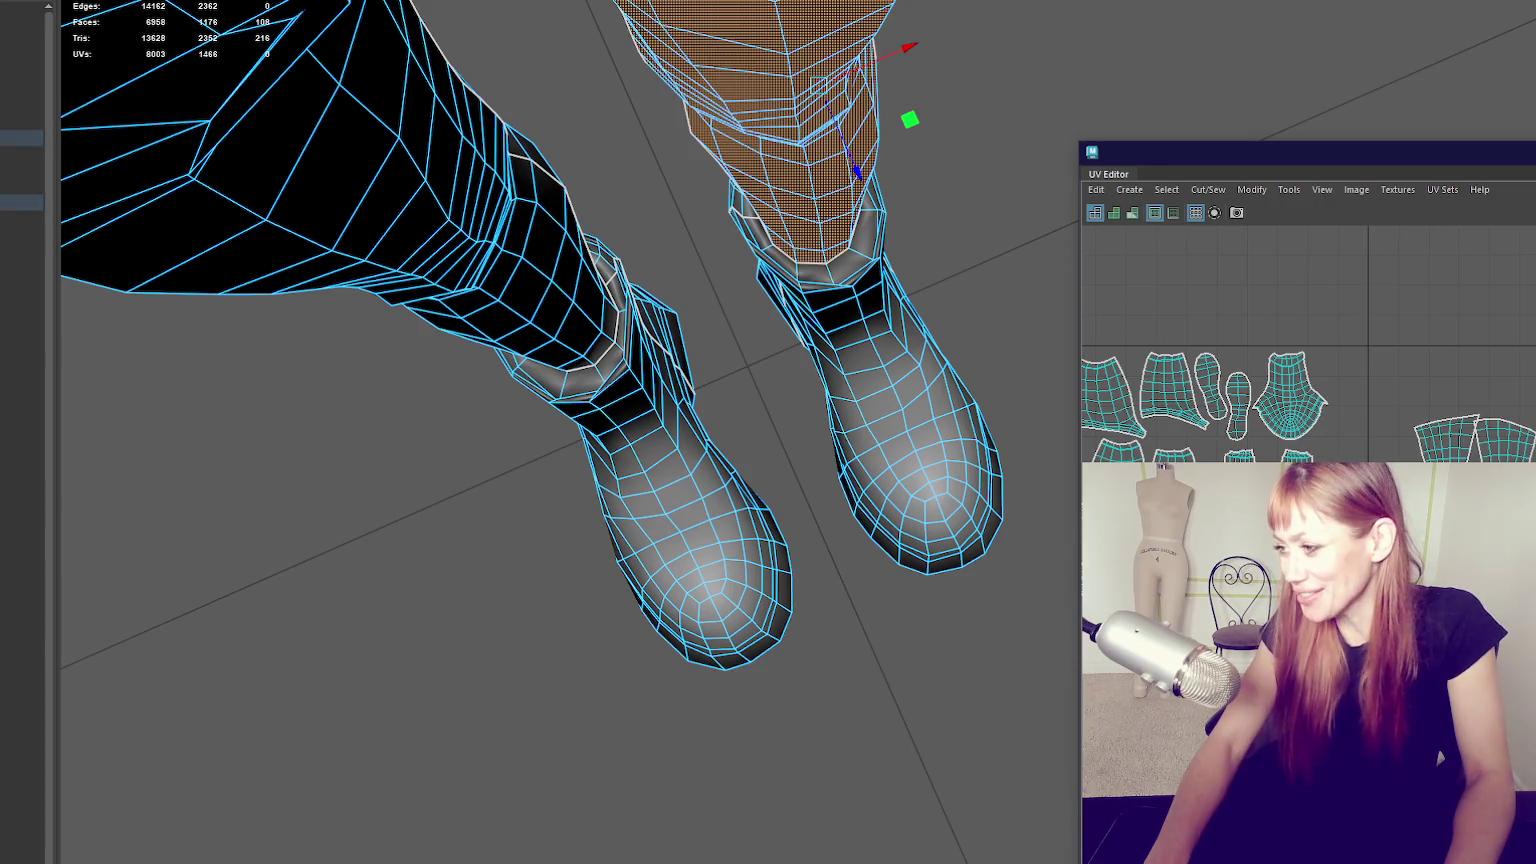
key(ctrl+z)
key(e)
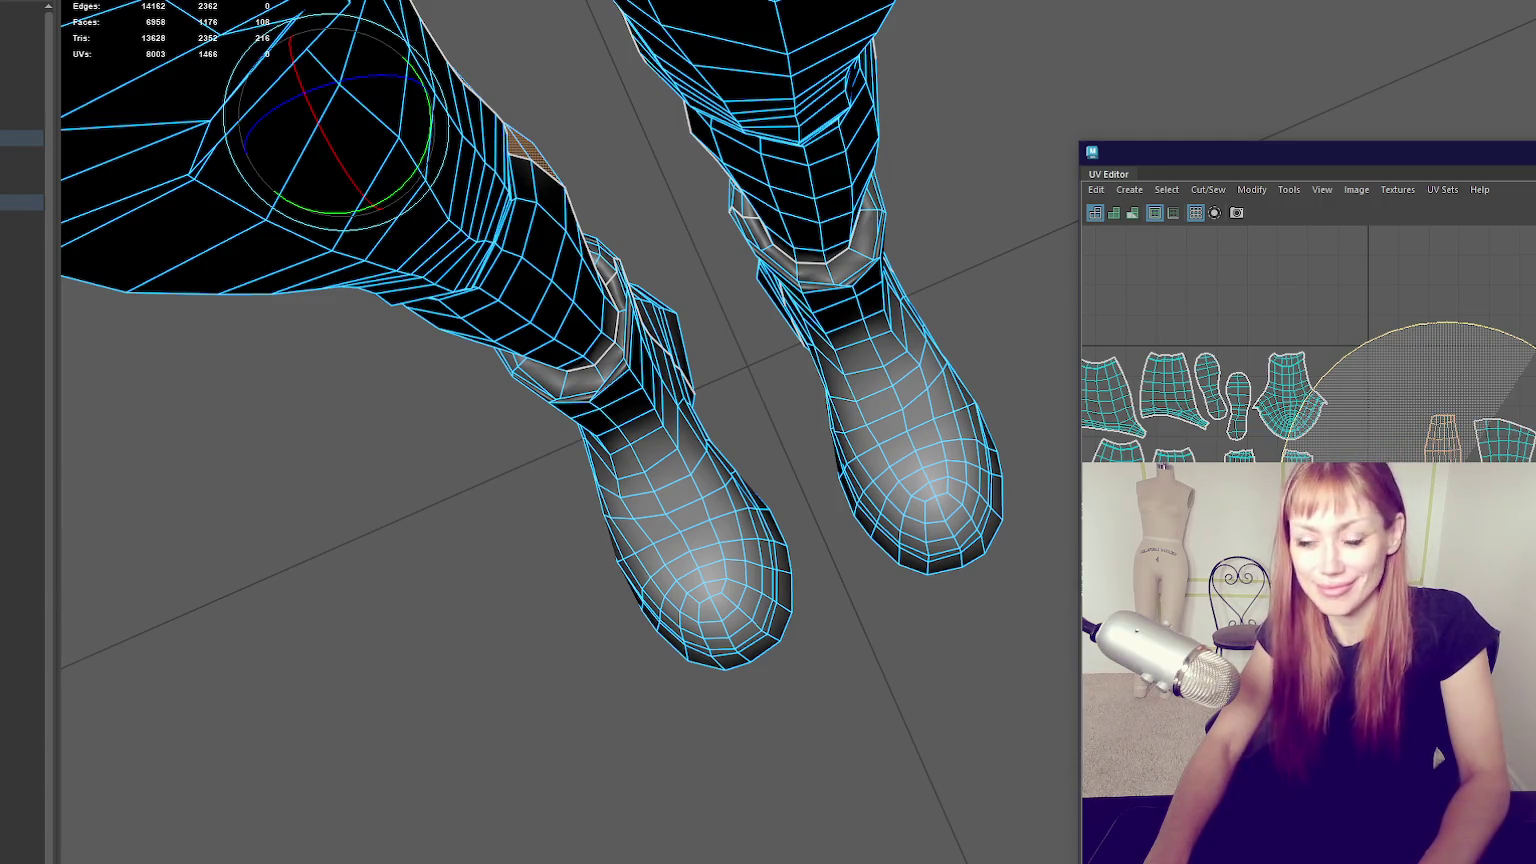
key(w)
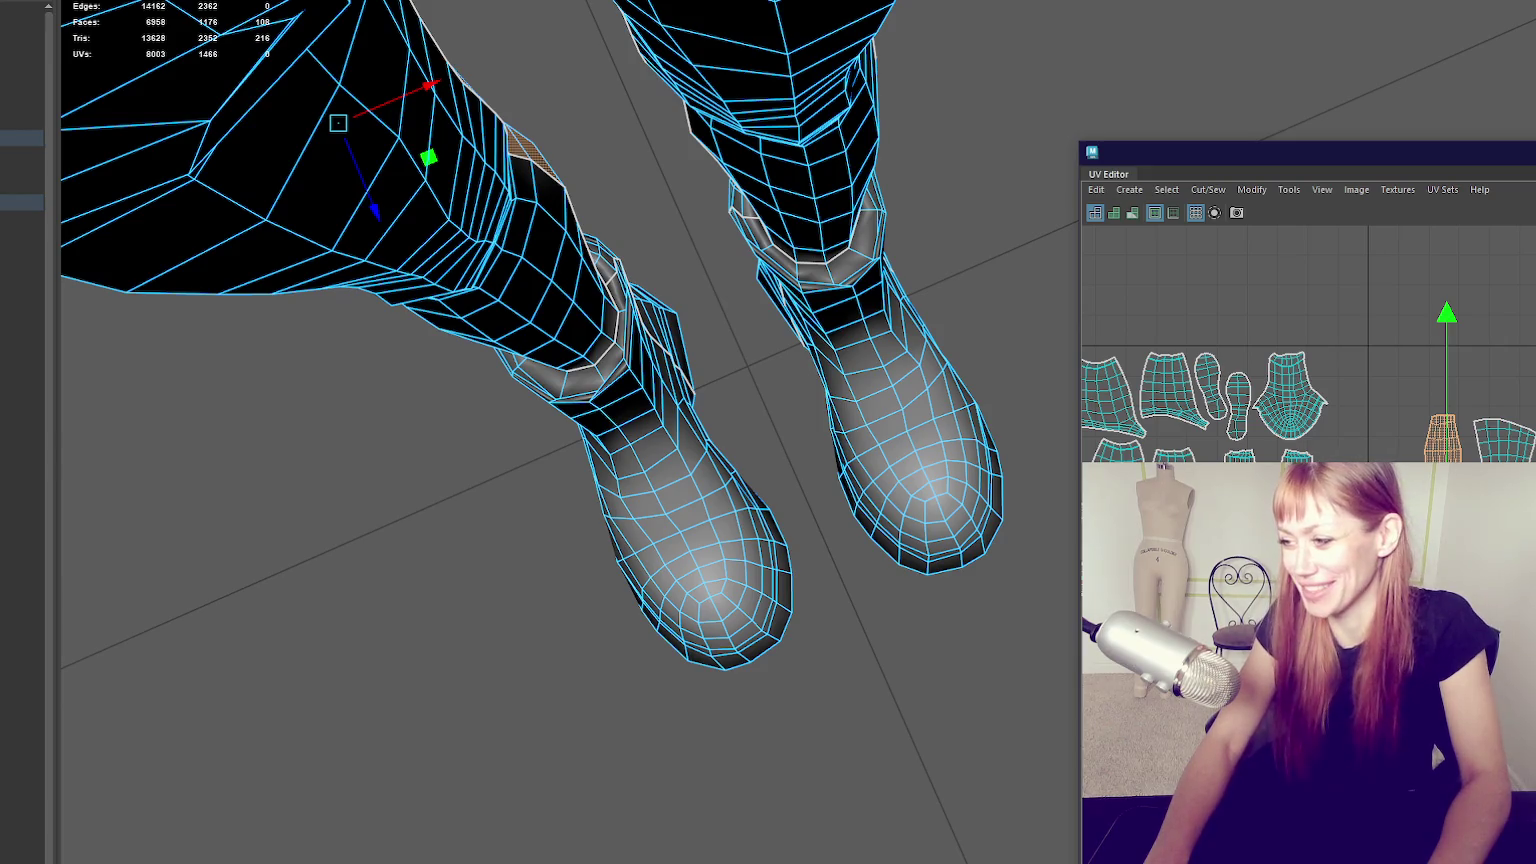
drag(1447, 437, 1460, 482)
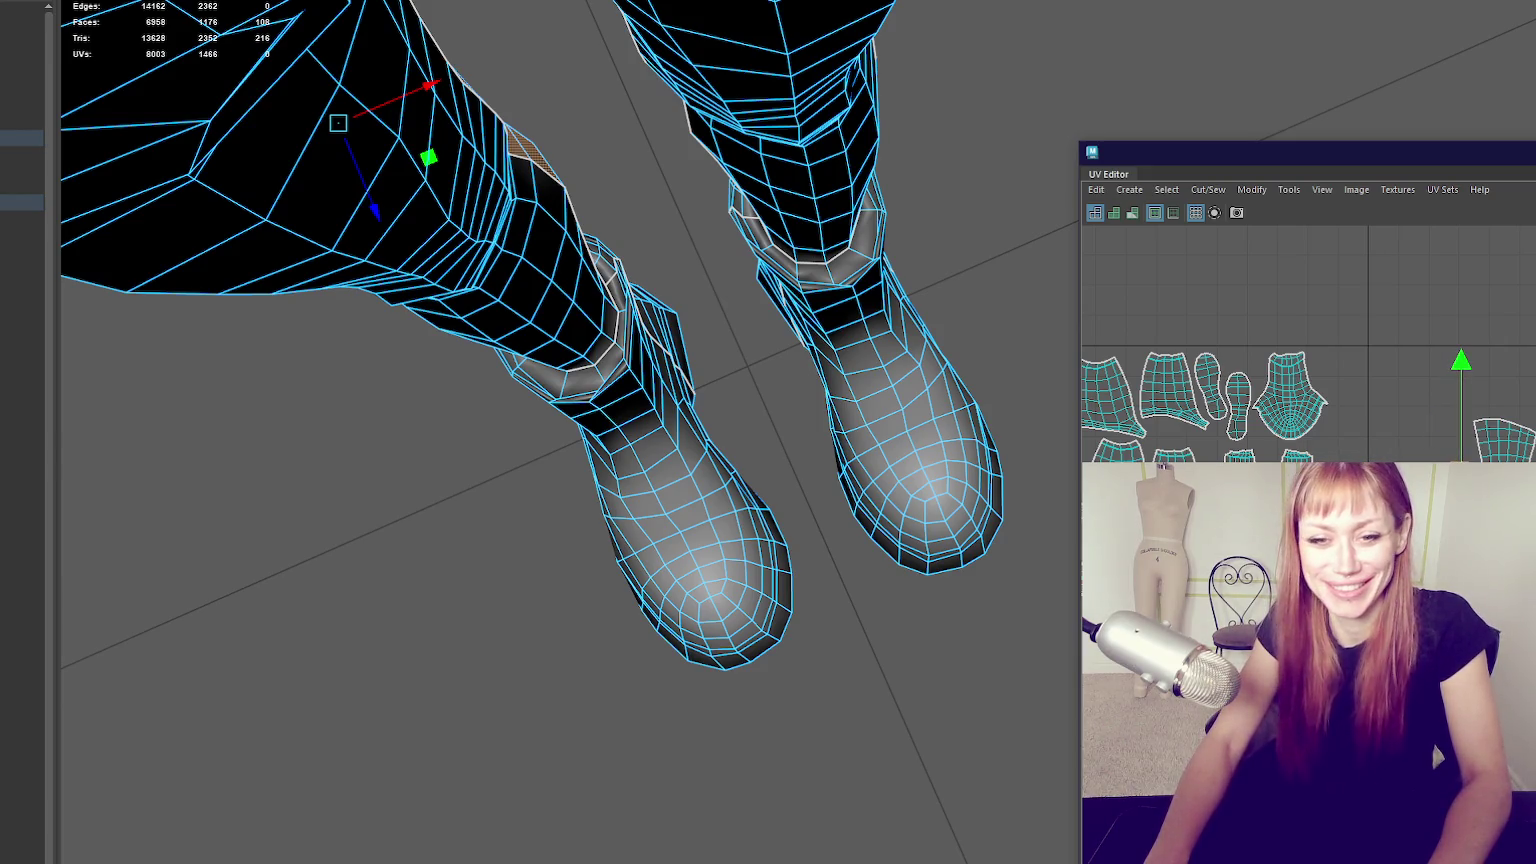
Add the other leg's upper-leg shell, nudge both up-left, and widen the UV view to check.
click(557, 404)
key(e)
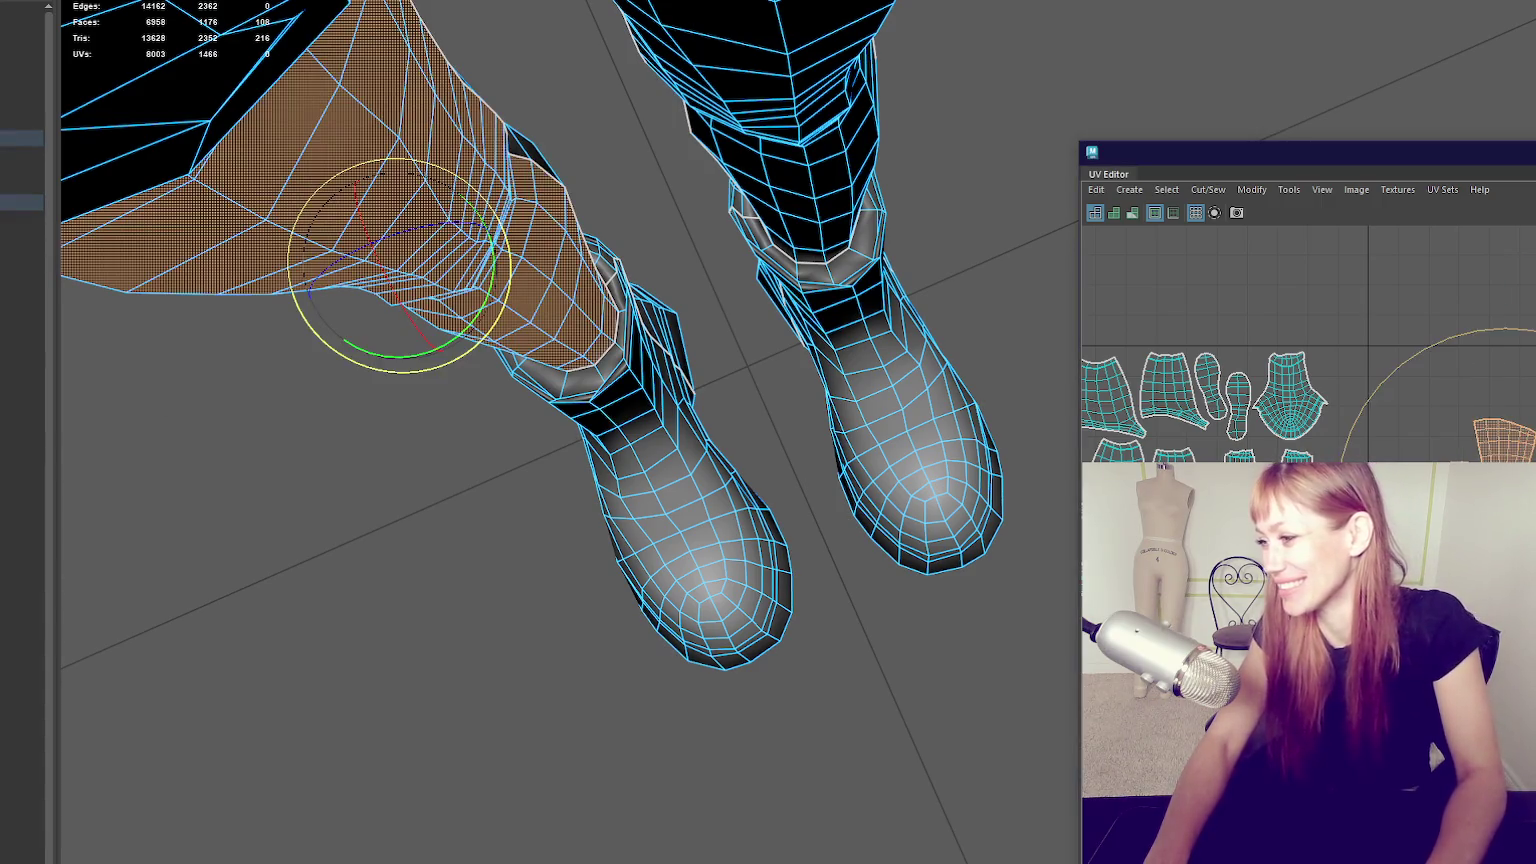
key(w)
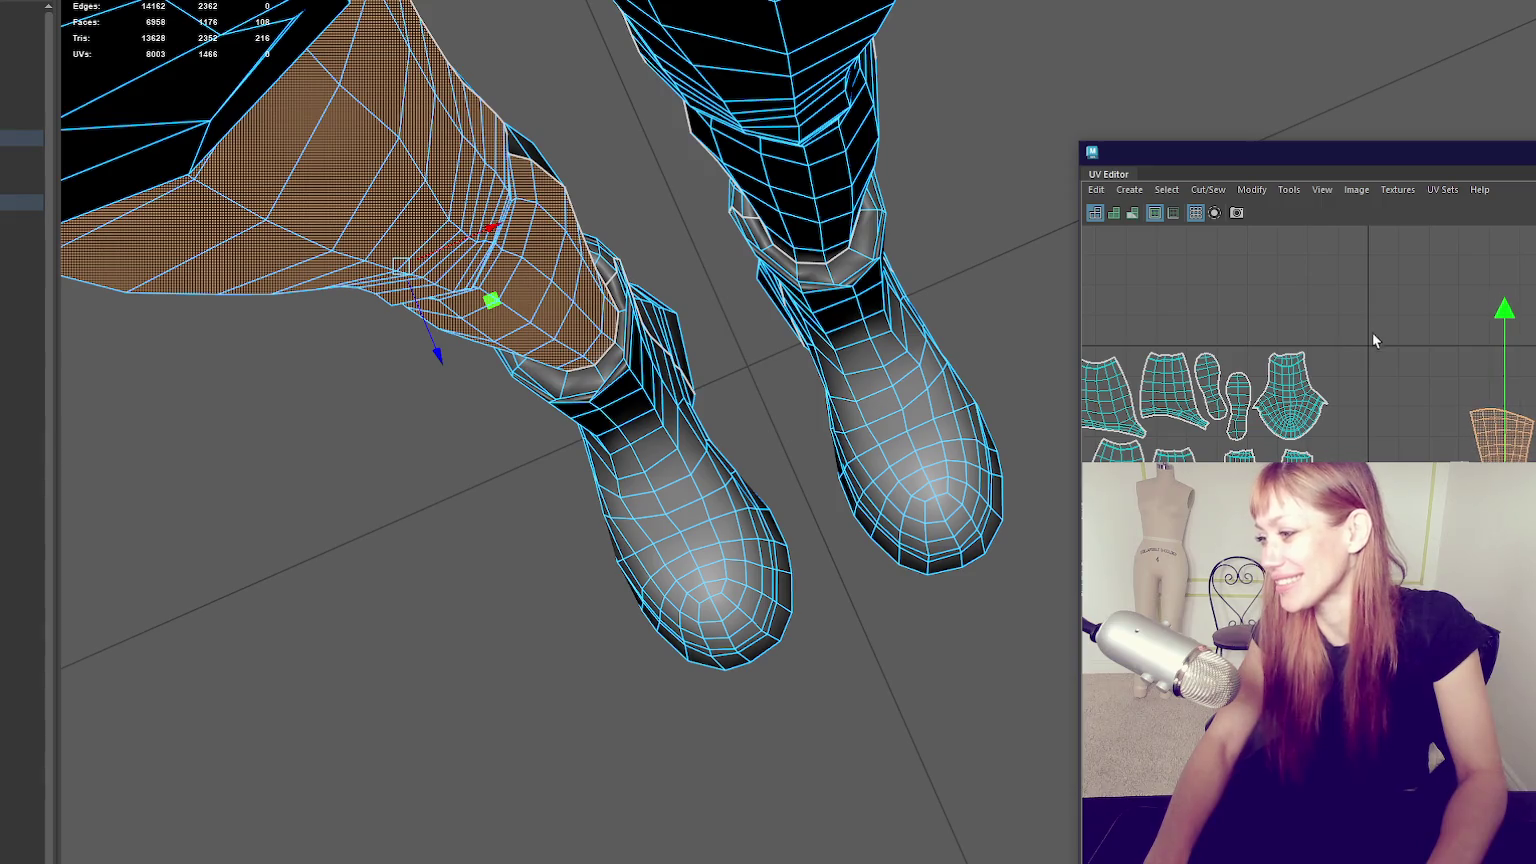
shift+click(1500, 440)
drag(1524, 343, 1516, 319)
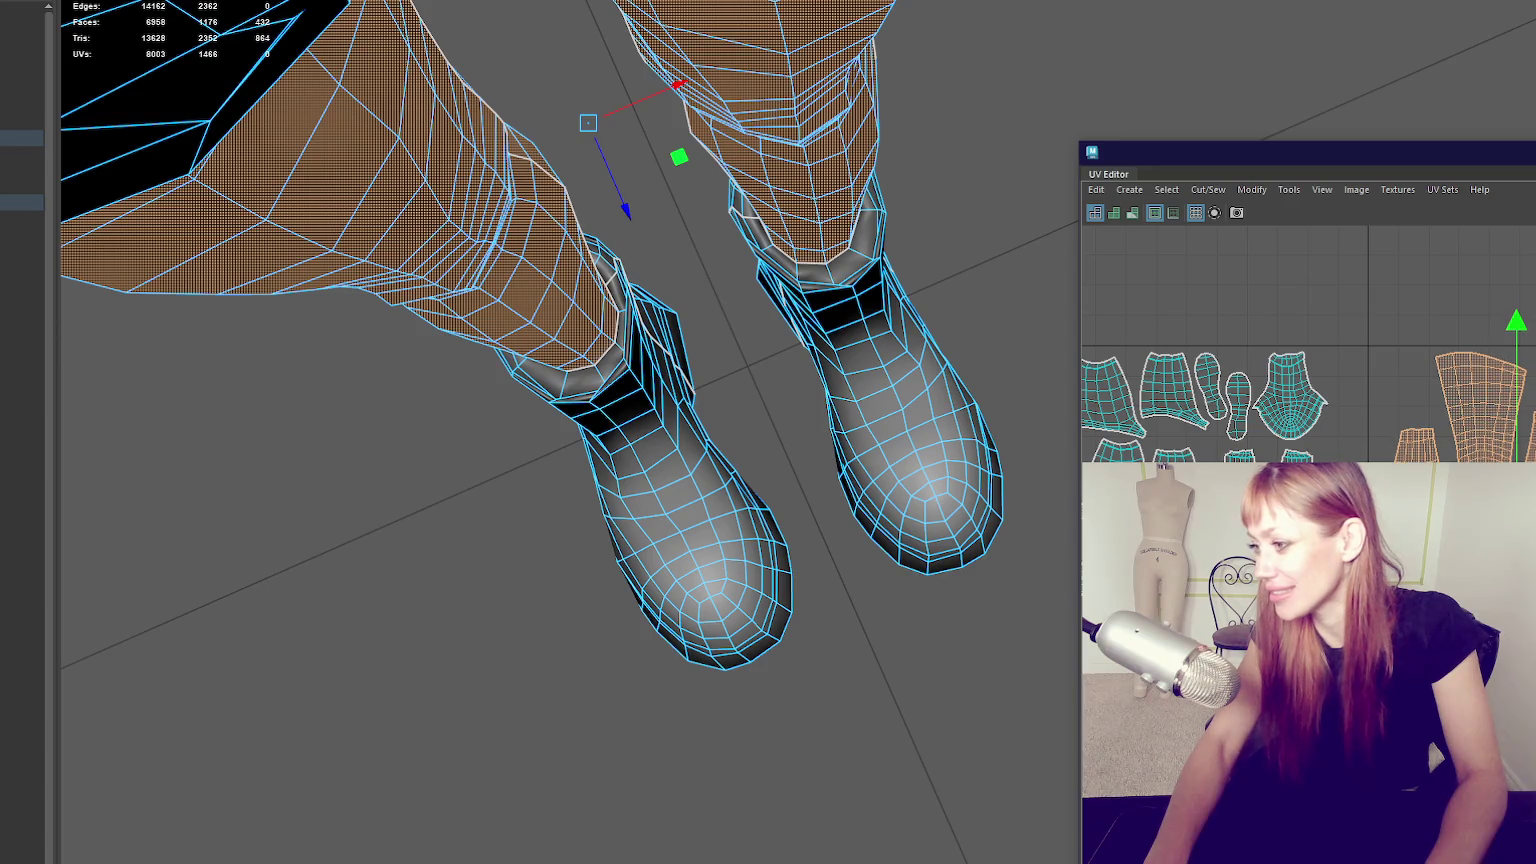
right_drag(1078, 32, 1070, 466)
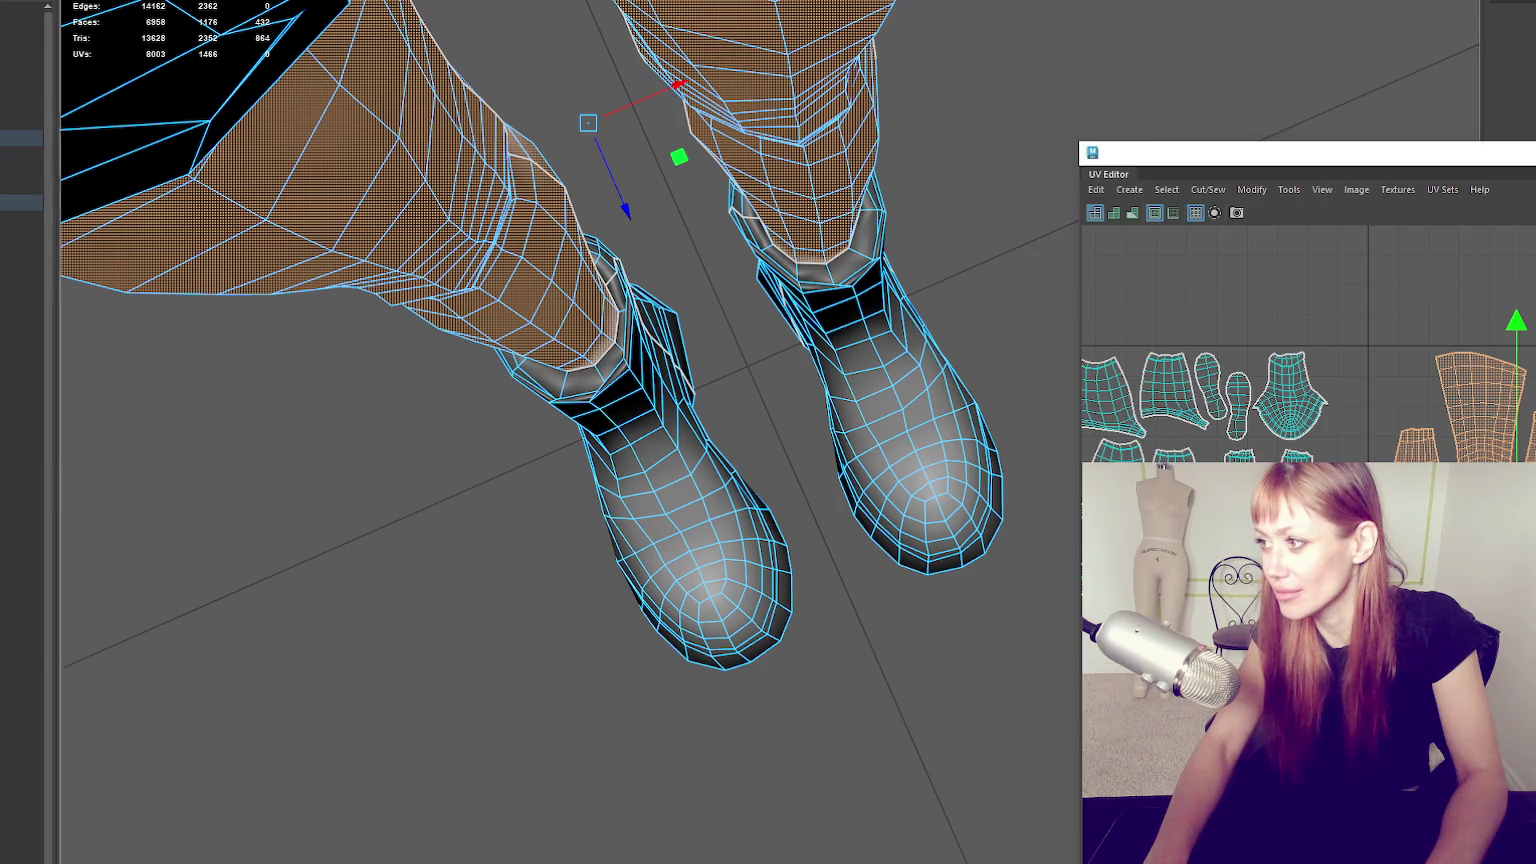
alt+drag(600, 400, 500, 420)
drag(1229, 166, 420, 88)
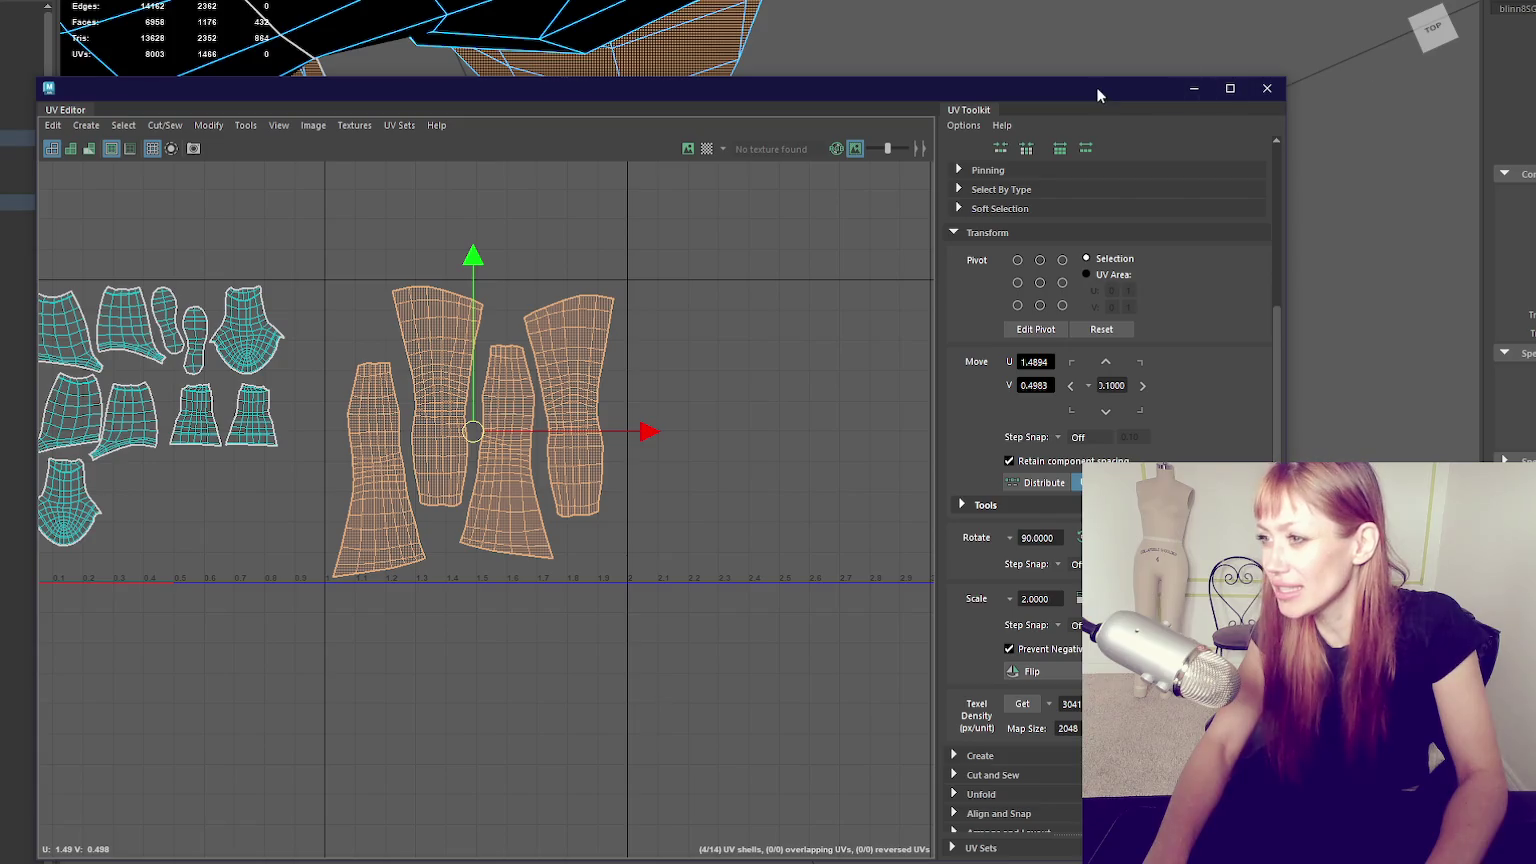
Assign an existing material to the legs mesh, return to Object mode, and view the character from the front.
drag(1096, 94, 1520, 40)
right_drag(778, 239, 812, 695)
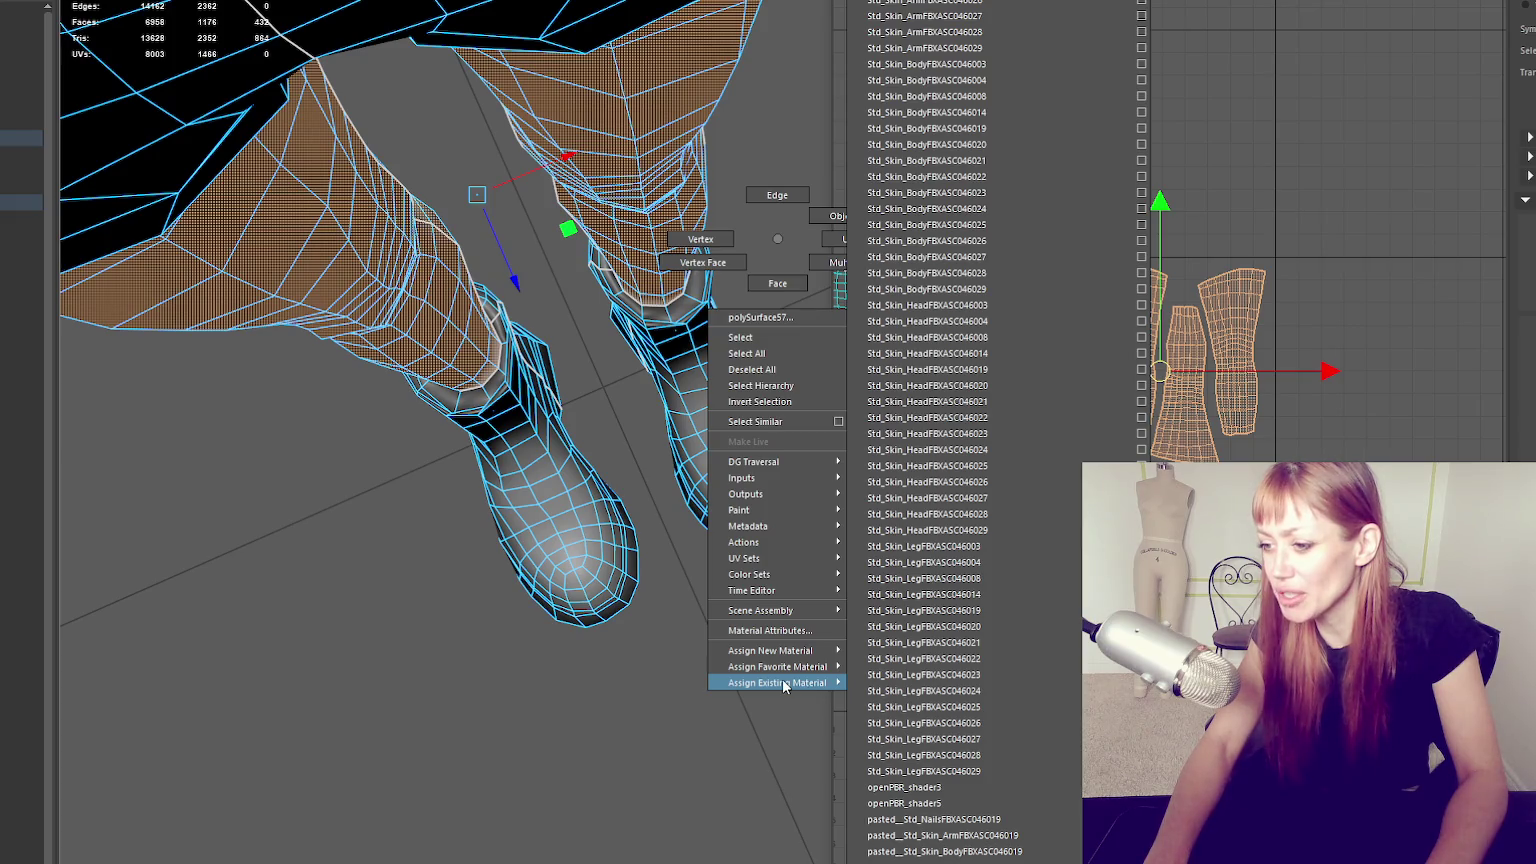
click(780, 672)
right_drag(196, 449, 404, 377)
scroll(550, 442, down, 3)
alt+drag(550, 442, 466, 457)
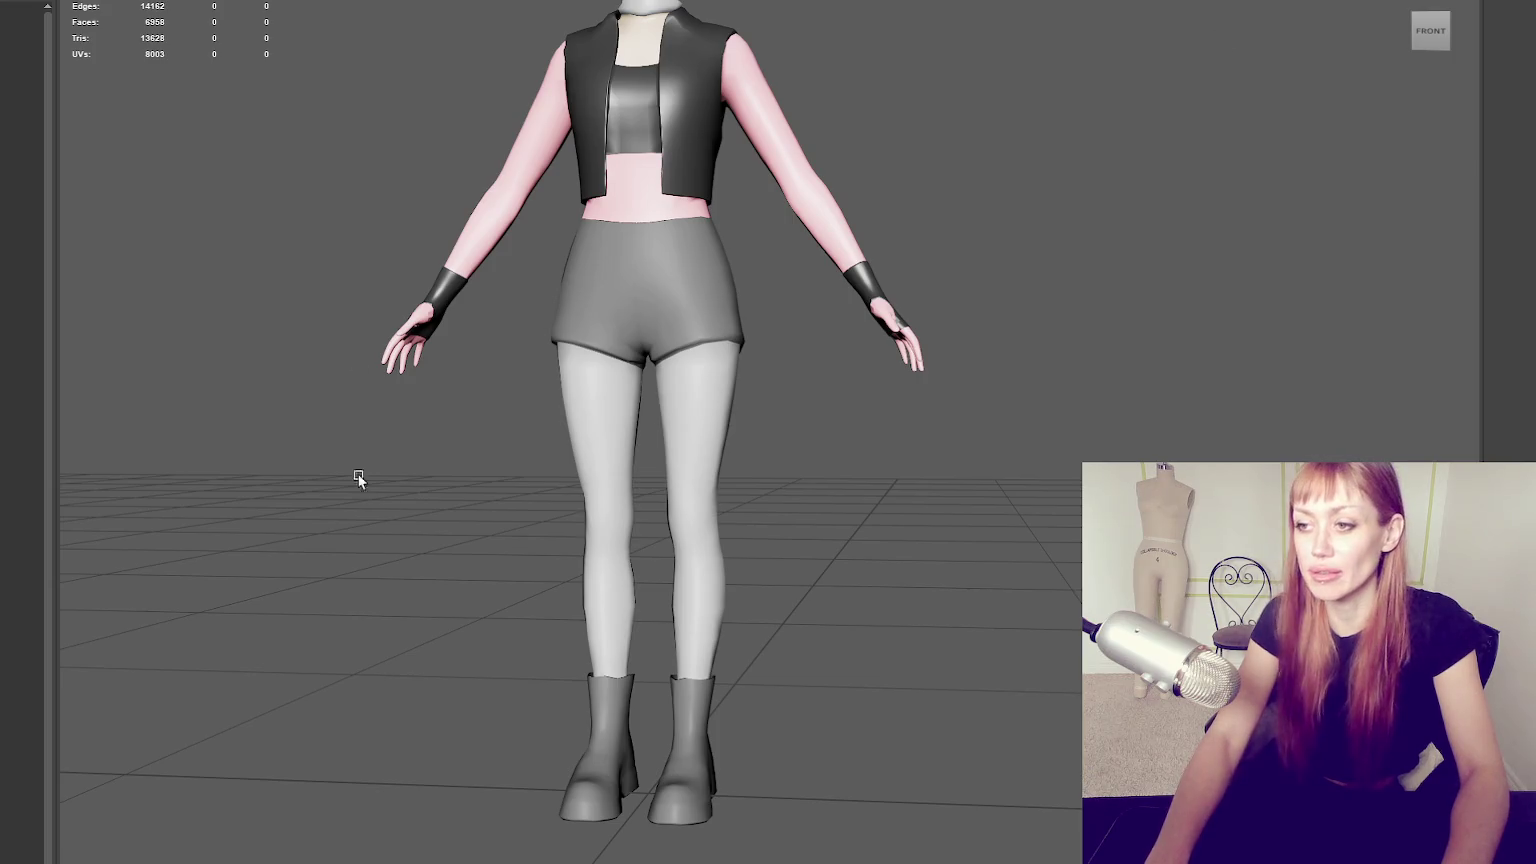
Rename the shorts, leggings and boots mesh to 'Legs' in the Outliner and deselect it.
scroll(898, 271, up, 3)
click(660, 620)
scroll(538, 177, up, 2)
alt+drag(538, 175, 302, 158)
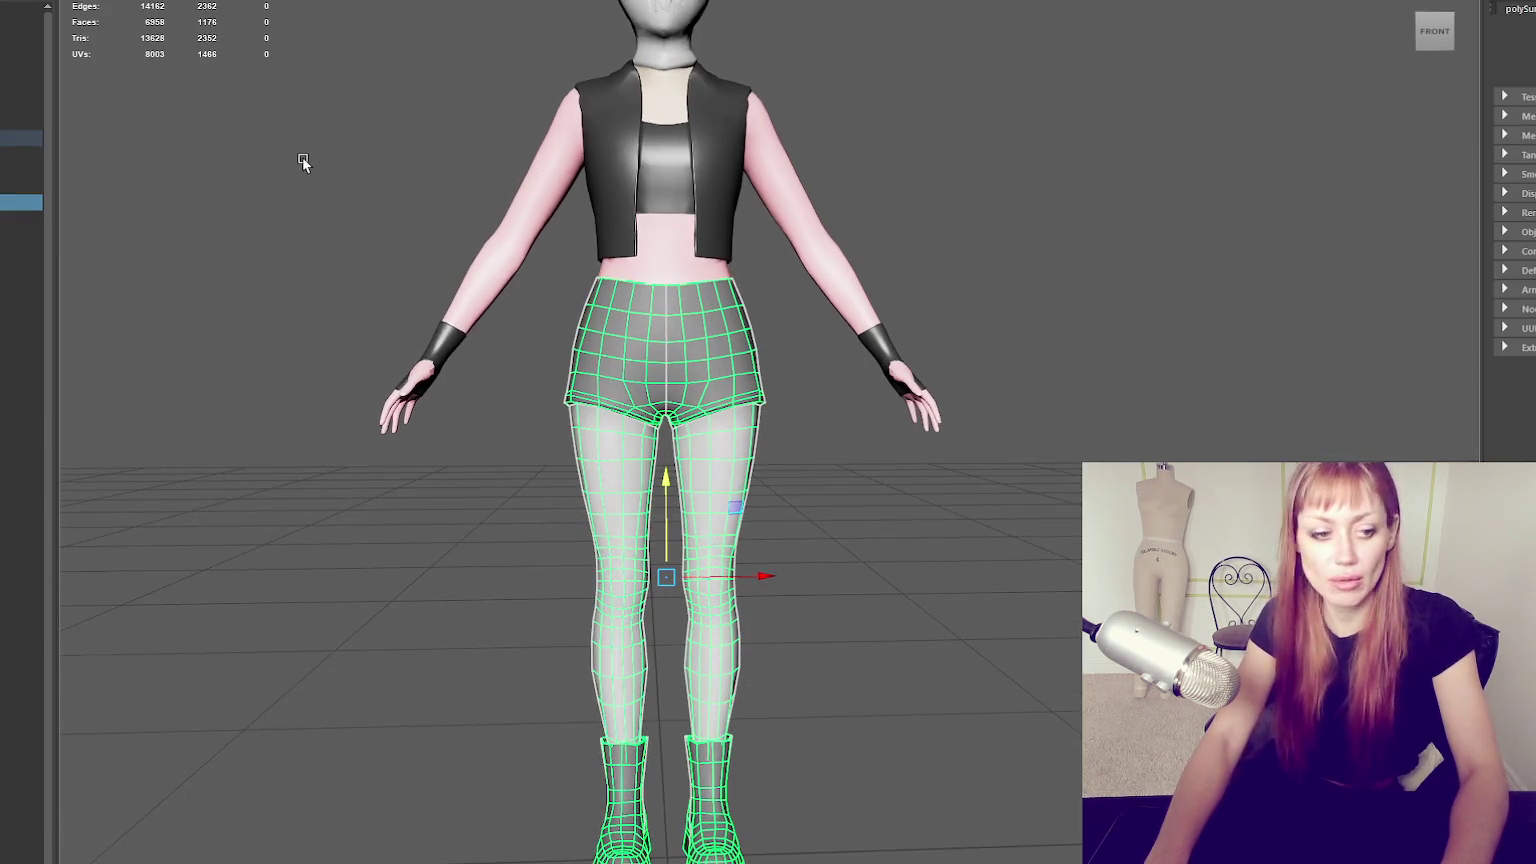
alt+middle_drag(598, 87, 680, 167)
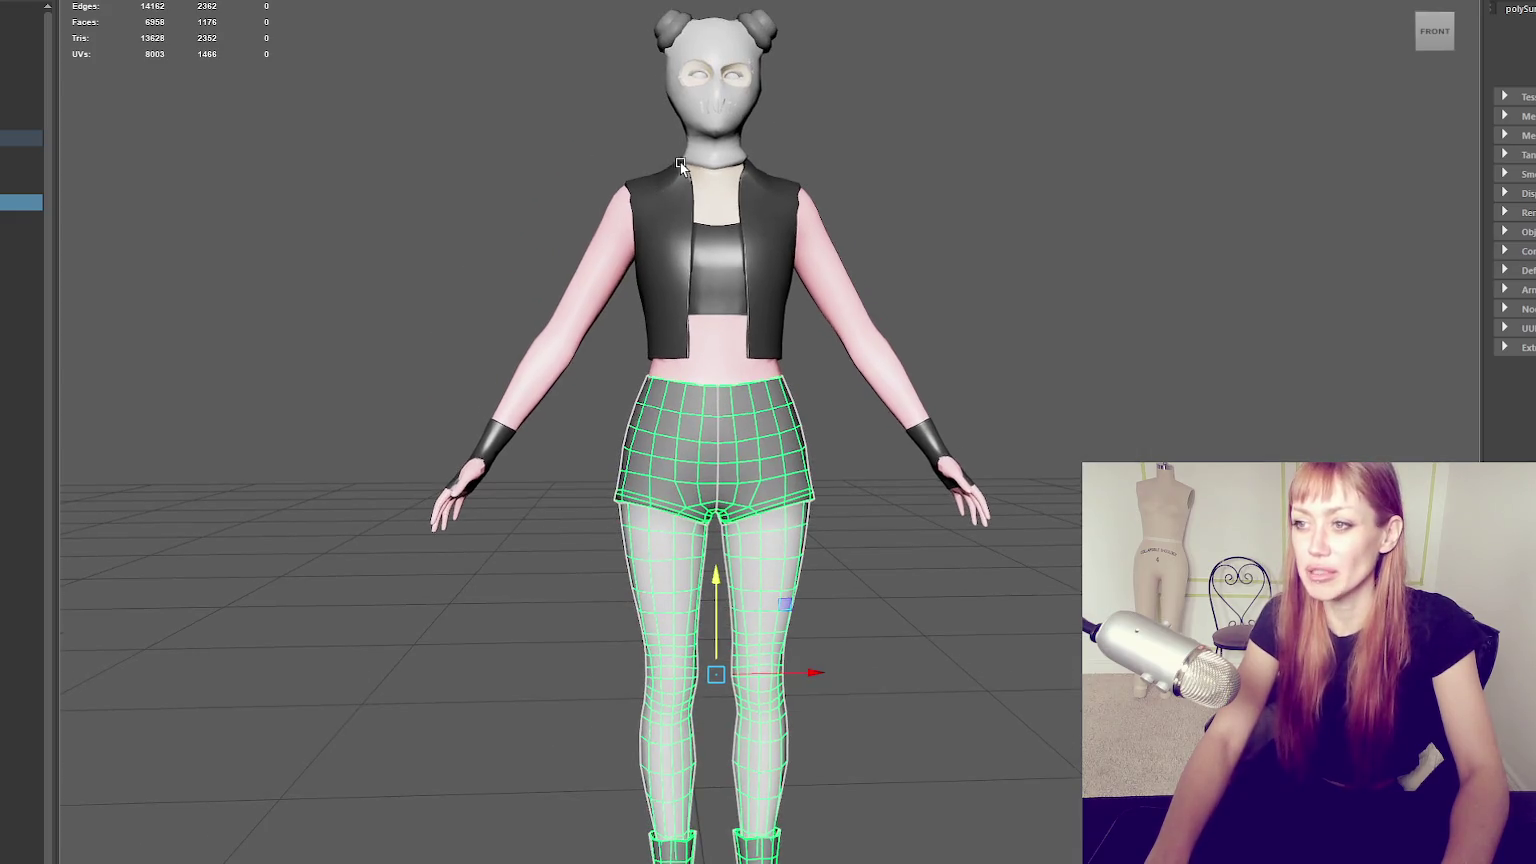
double_click(20, 202)
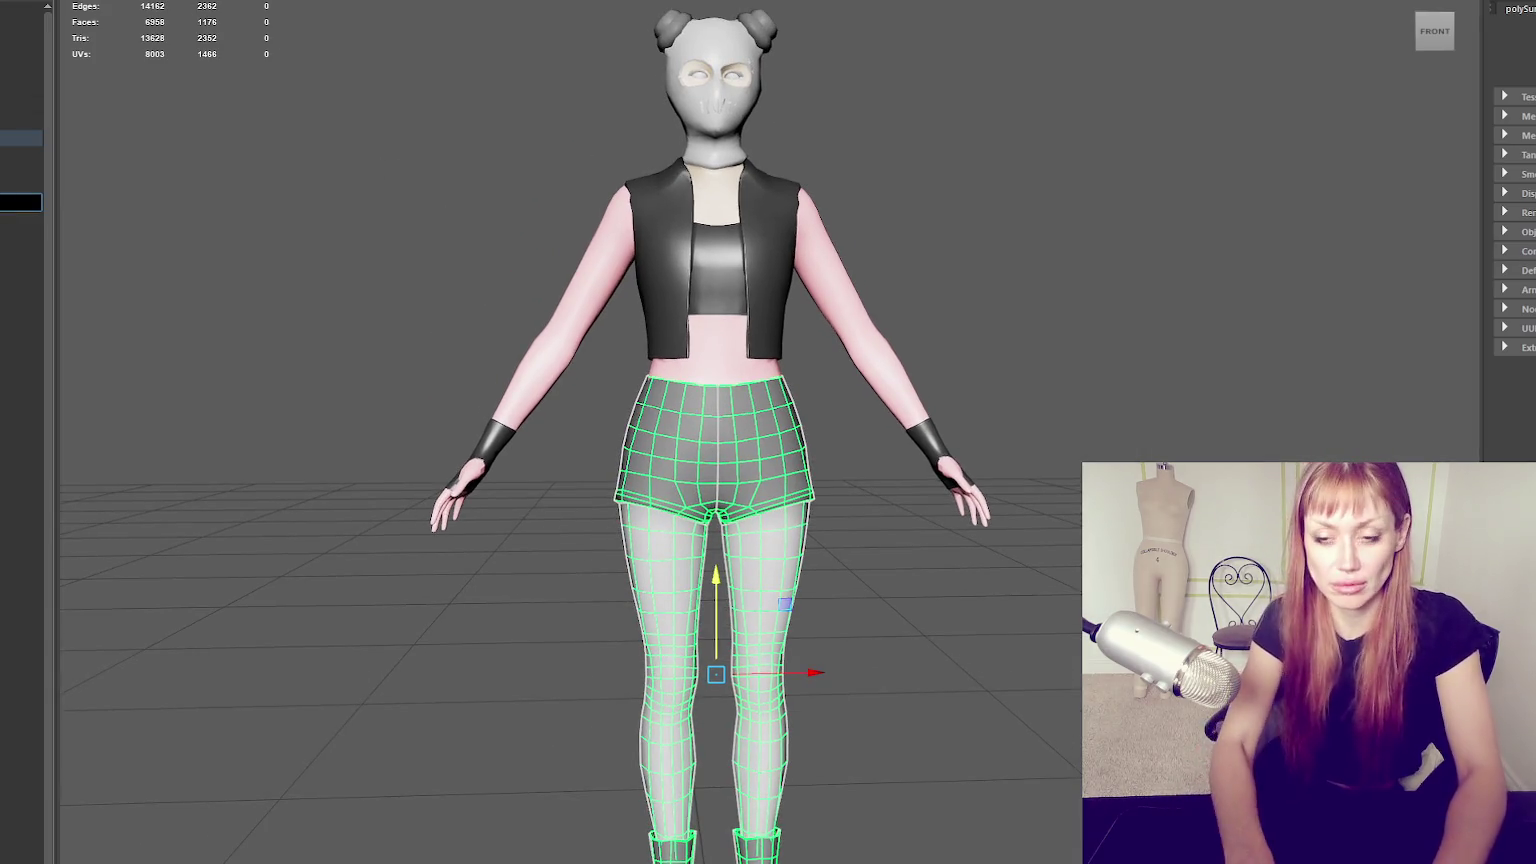
text(Legs)
key(Return)
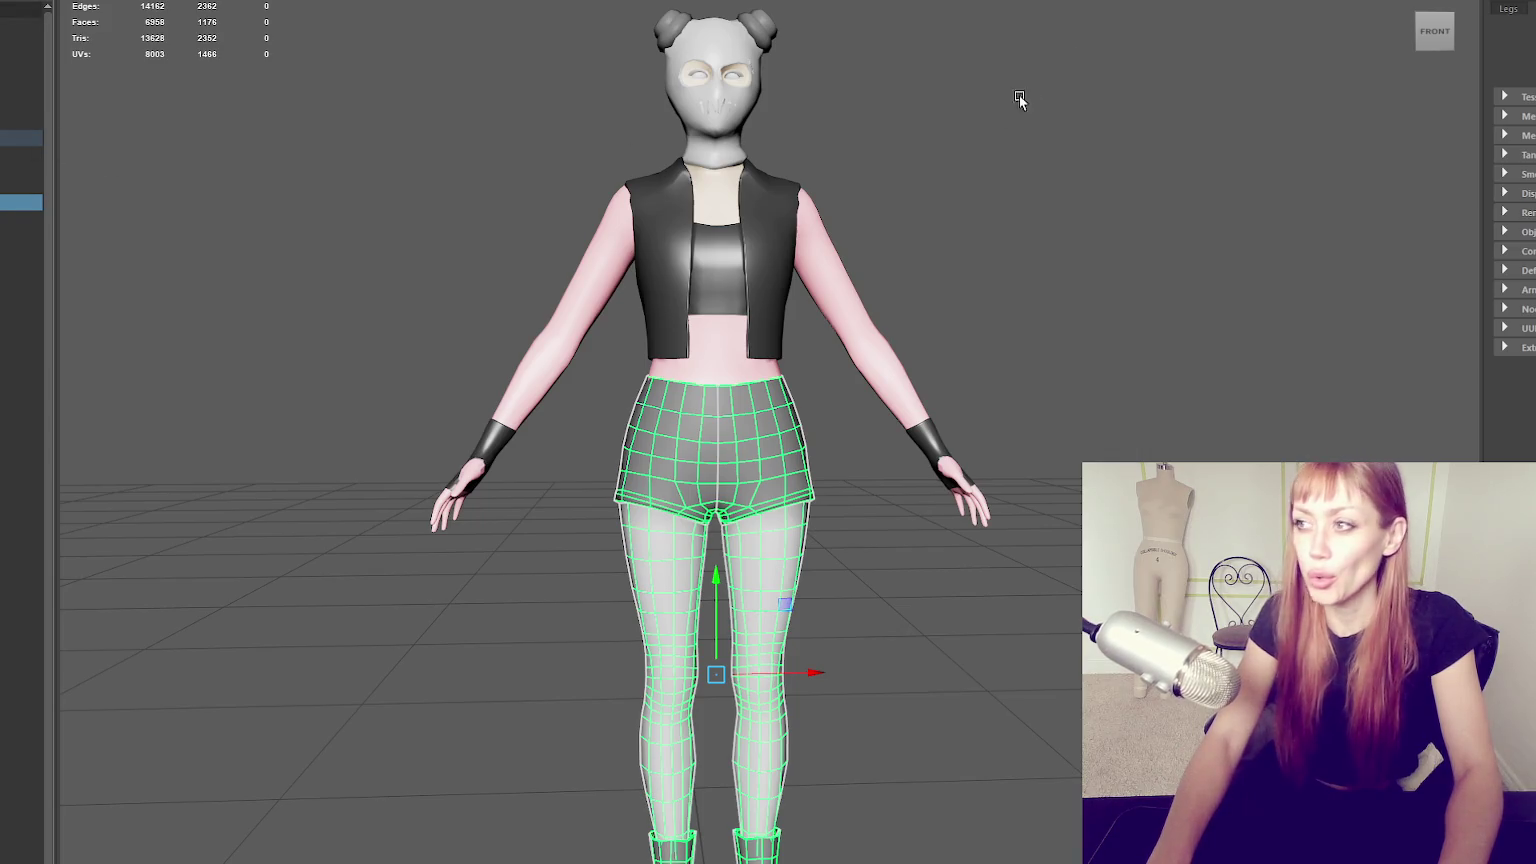
click(1265, 144)
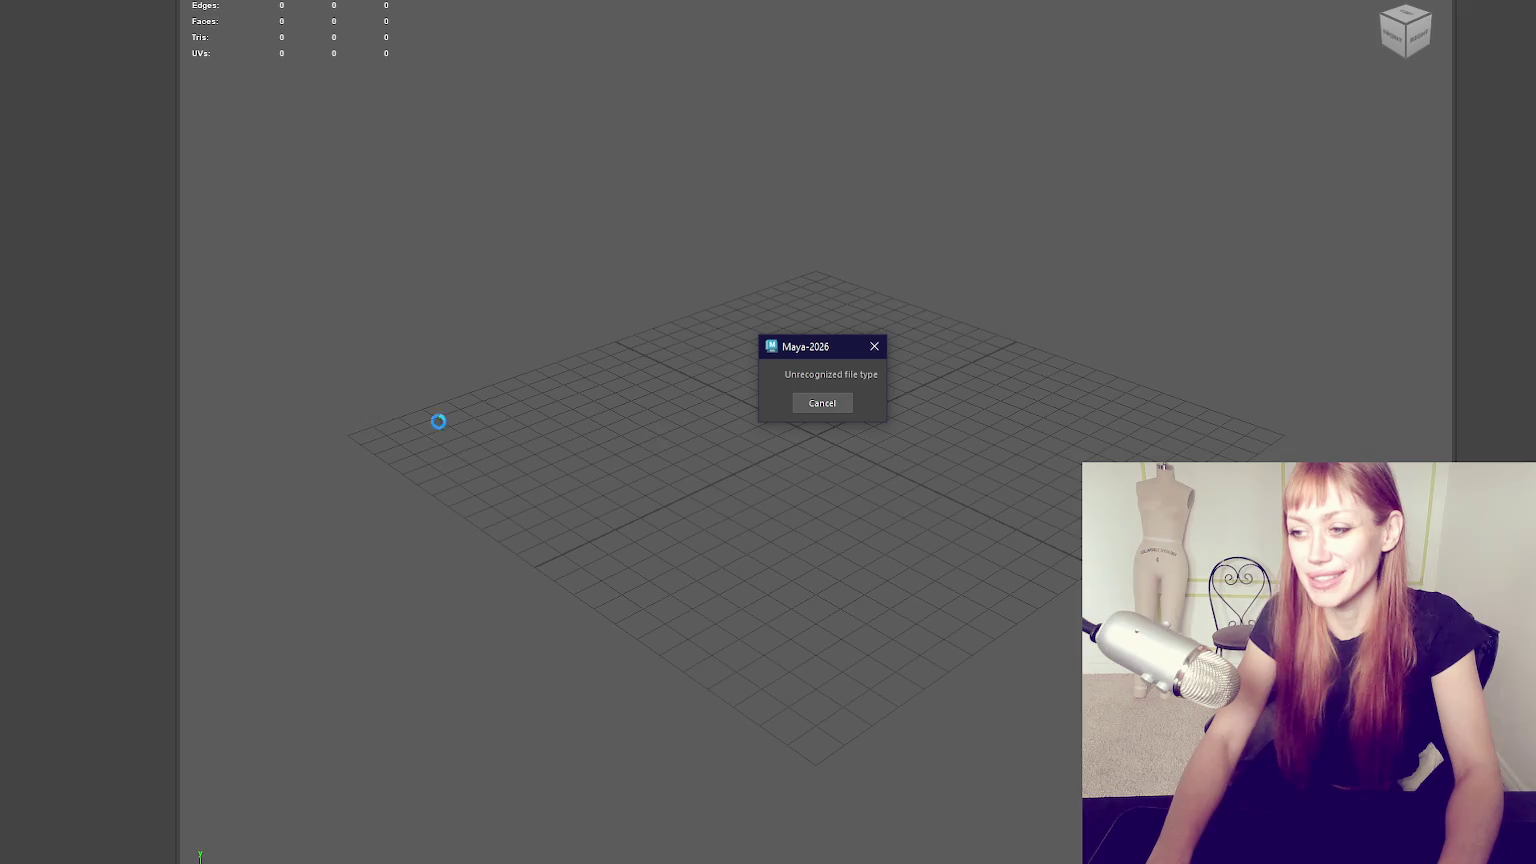
Cancel the Maya 'Unrecognized file type' warning dialog.
click(811, 403)
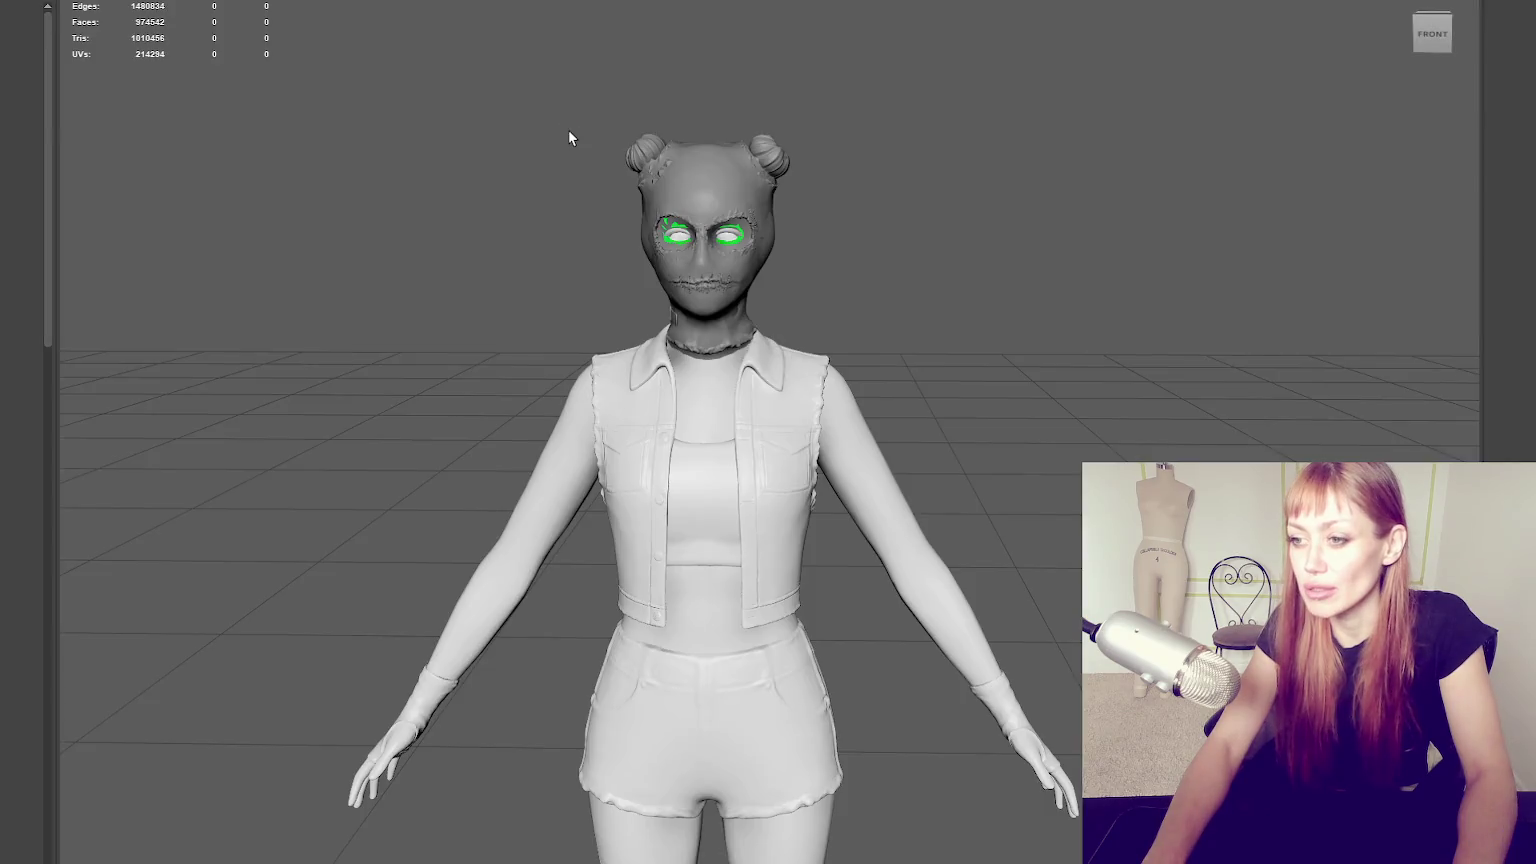
Import the low-poly file into the sculpt scene and select it for comparison.
scroll(800, 242, down, 3)
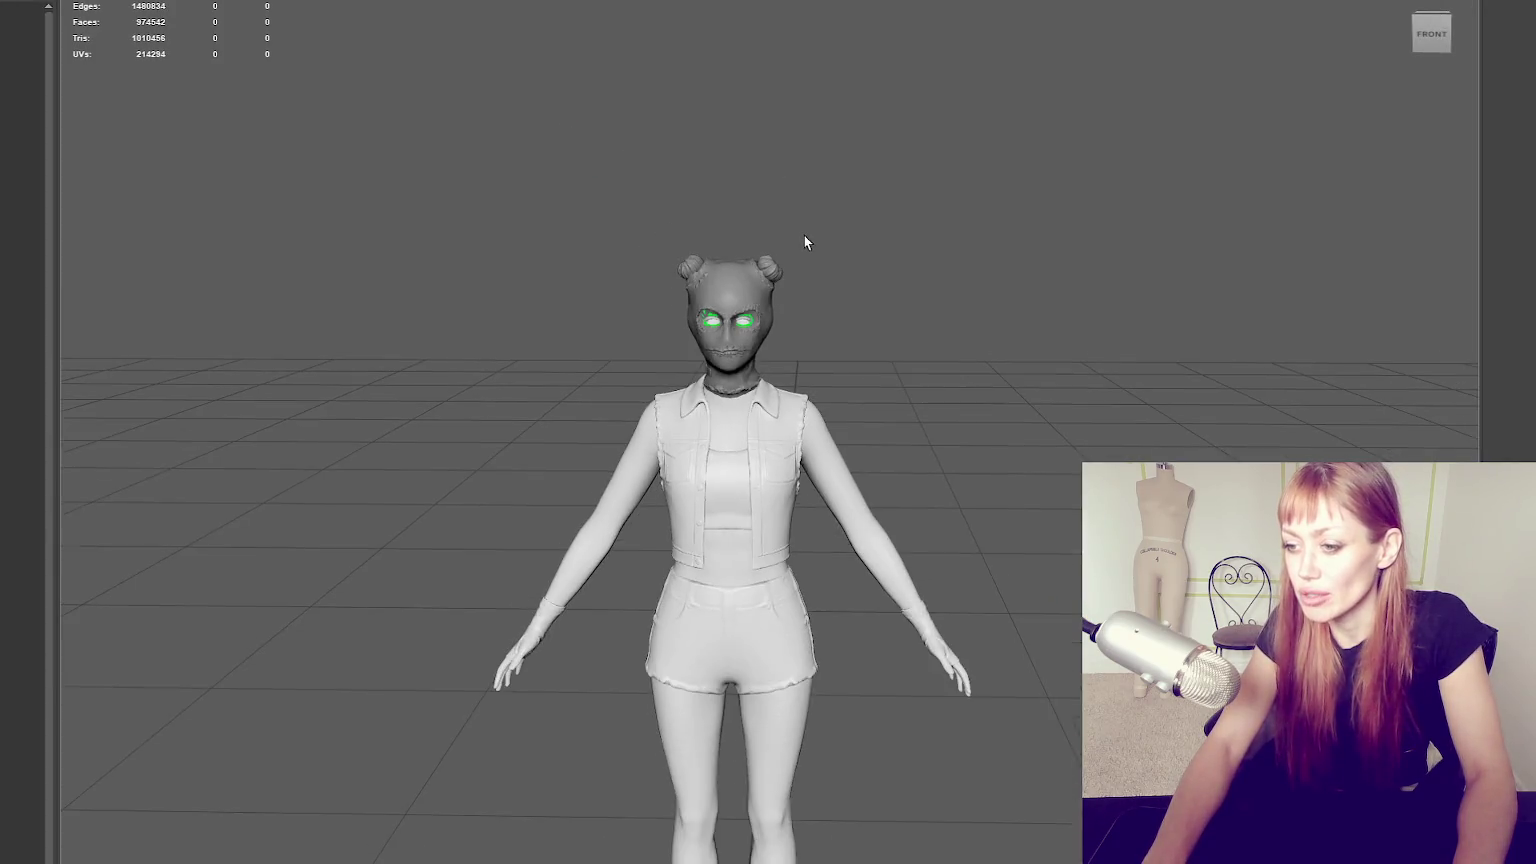
scroll(806, 236, down, 1)
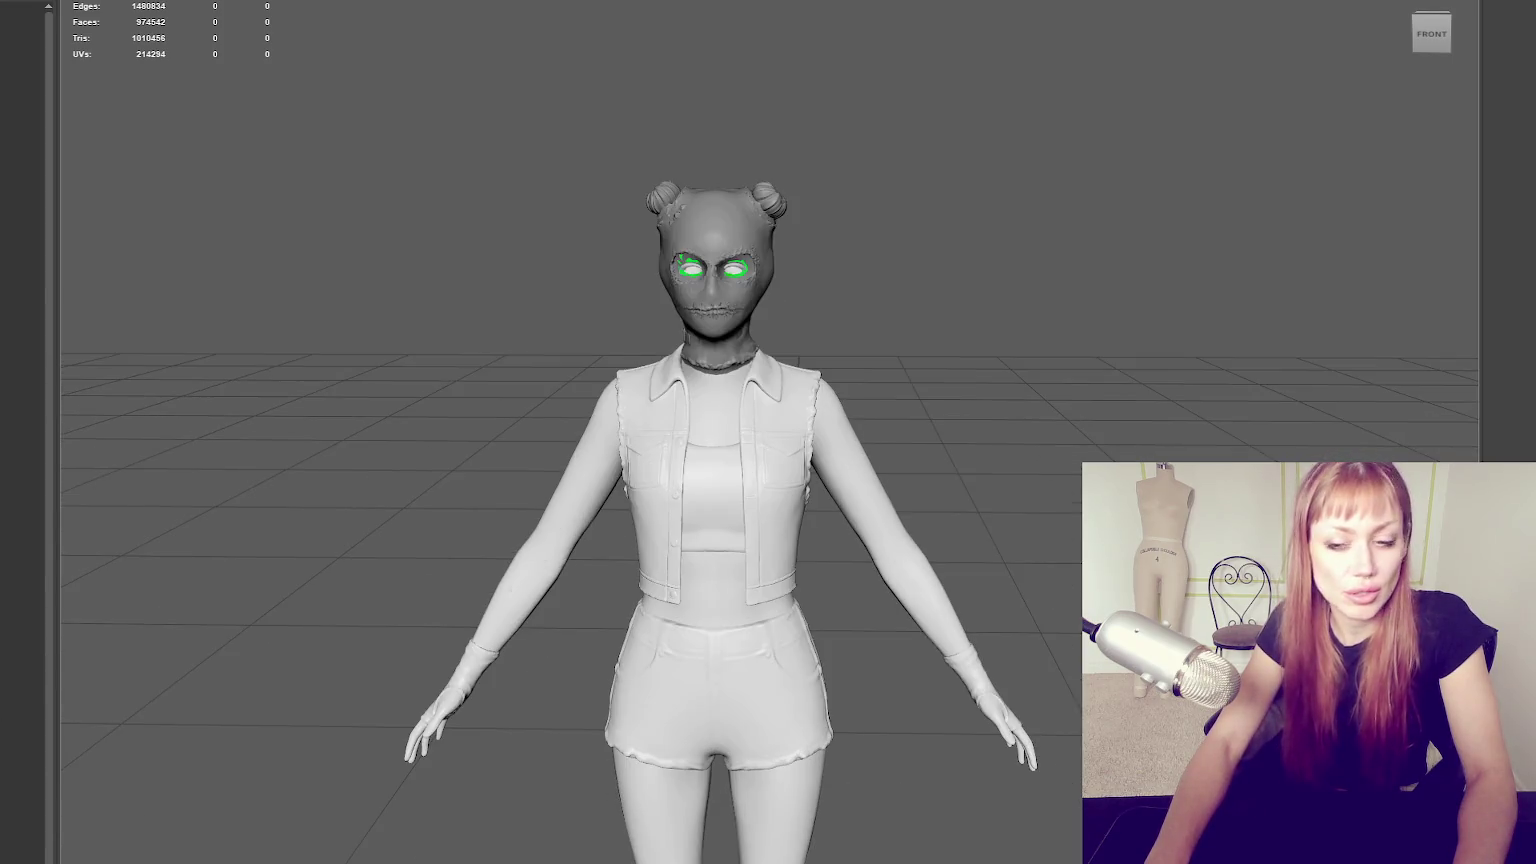
drag(250, 199, 308, 233)
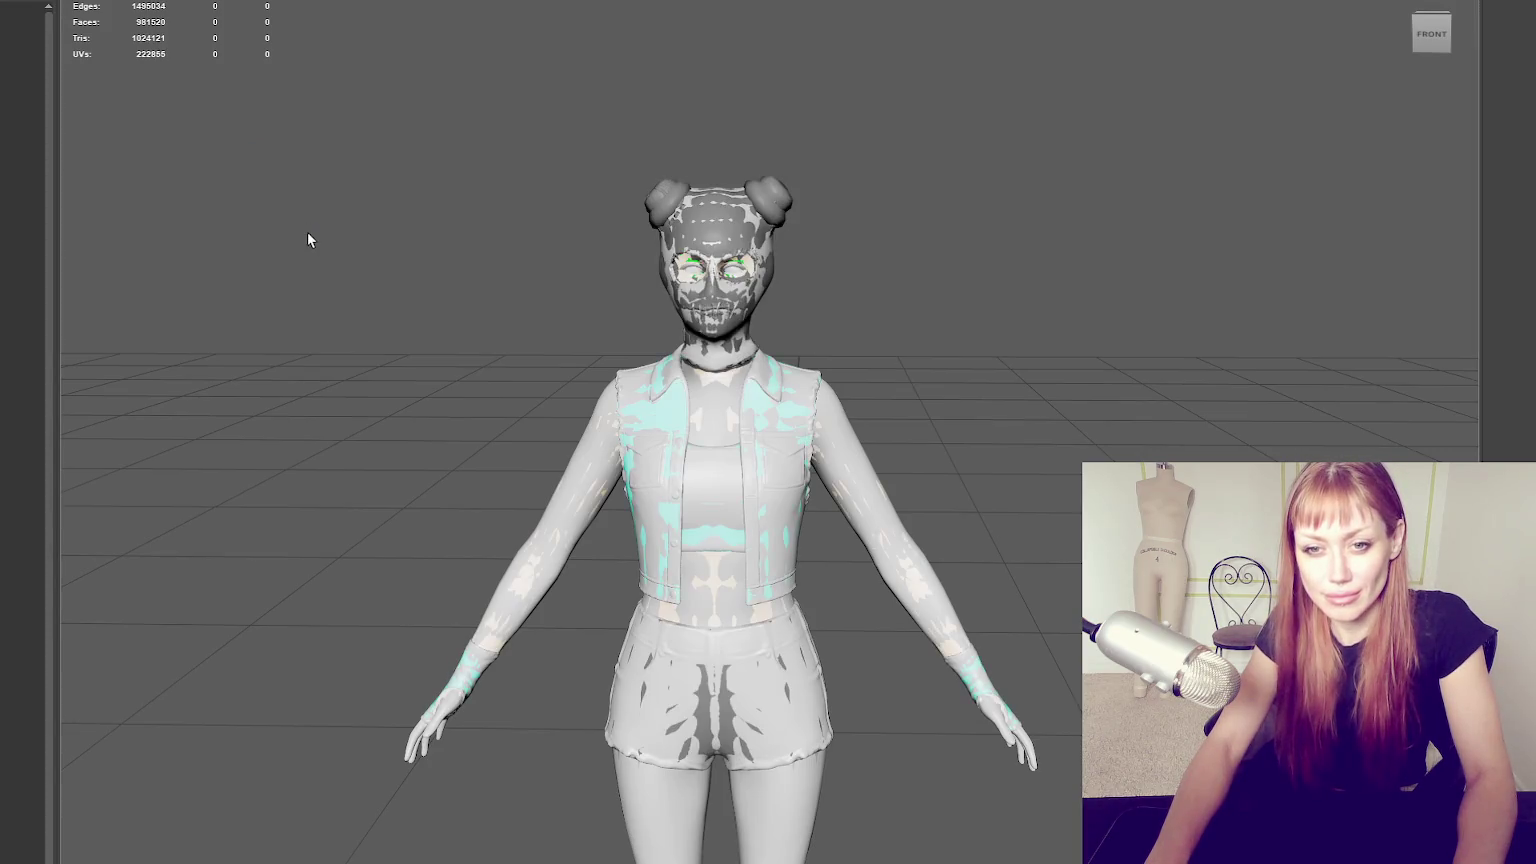
scroll(660, 308, down, 3)
scroll(673, 305, up, 3)
click(673, 305)
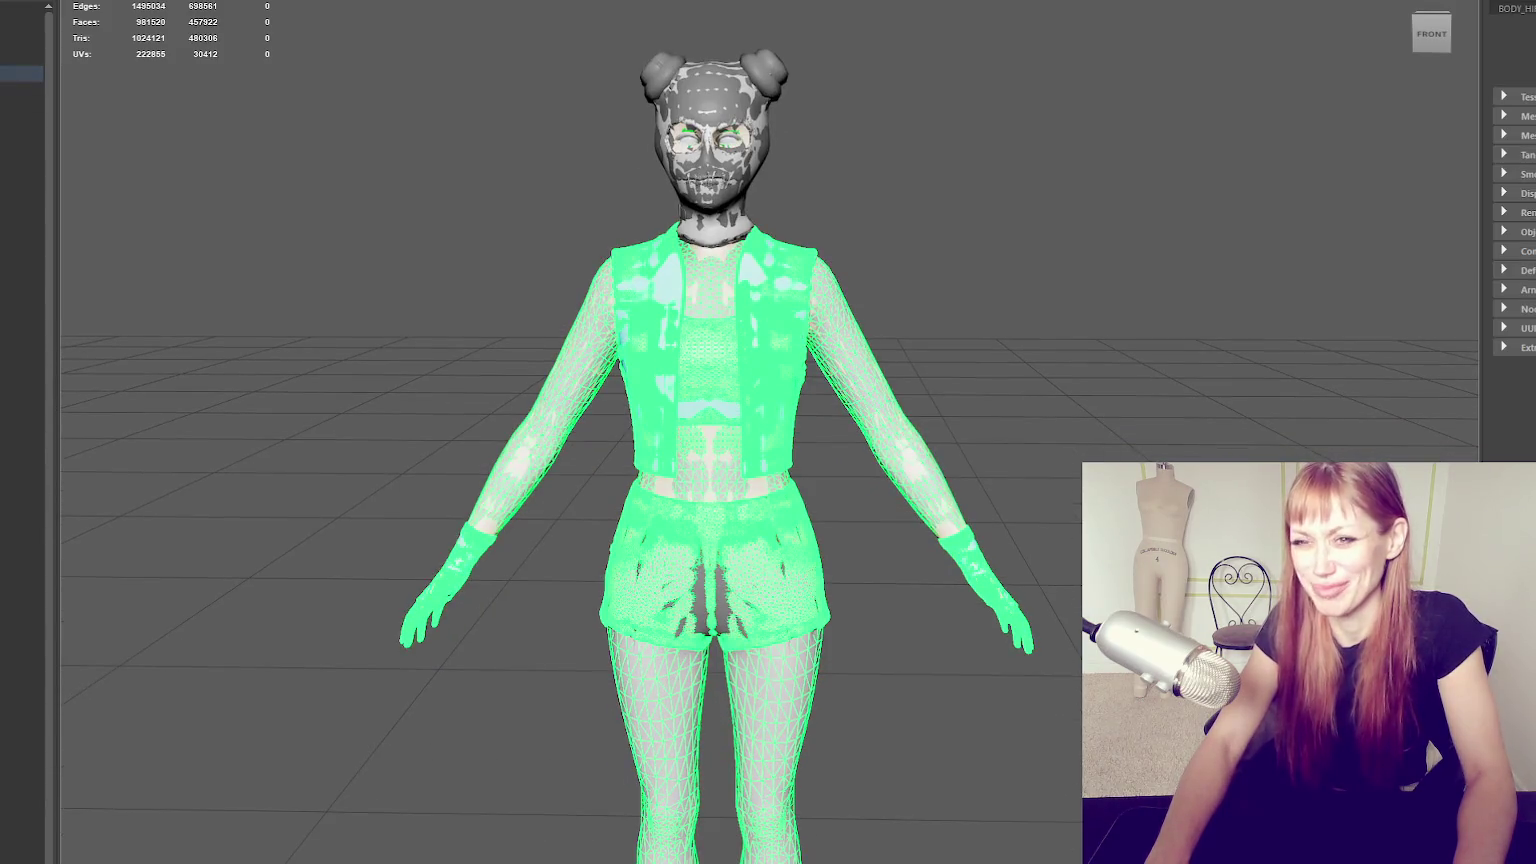
Hide the imported low-poly mesh and zoom out to the full sculpted character.
click(21, 89)
scroll(502, 312, down, 3)
scroll(572, 210, up, 1)
scroll(530, 236, up, 1)
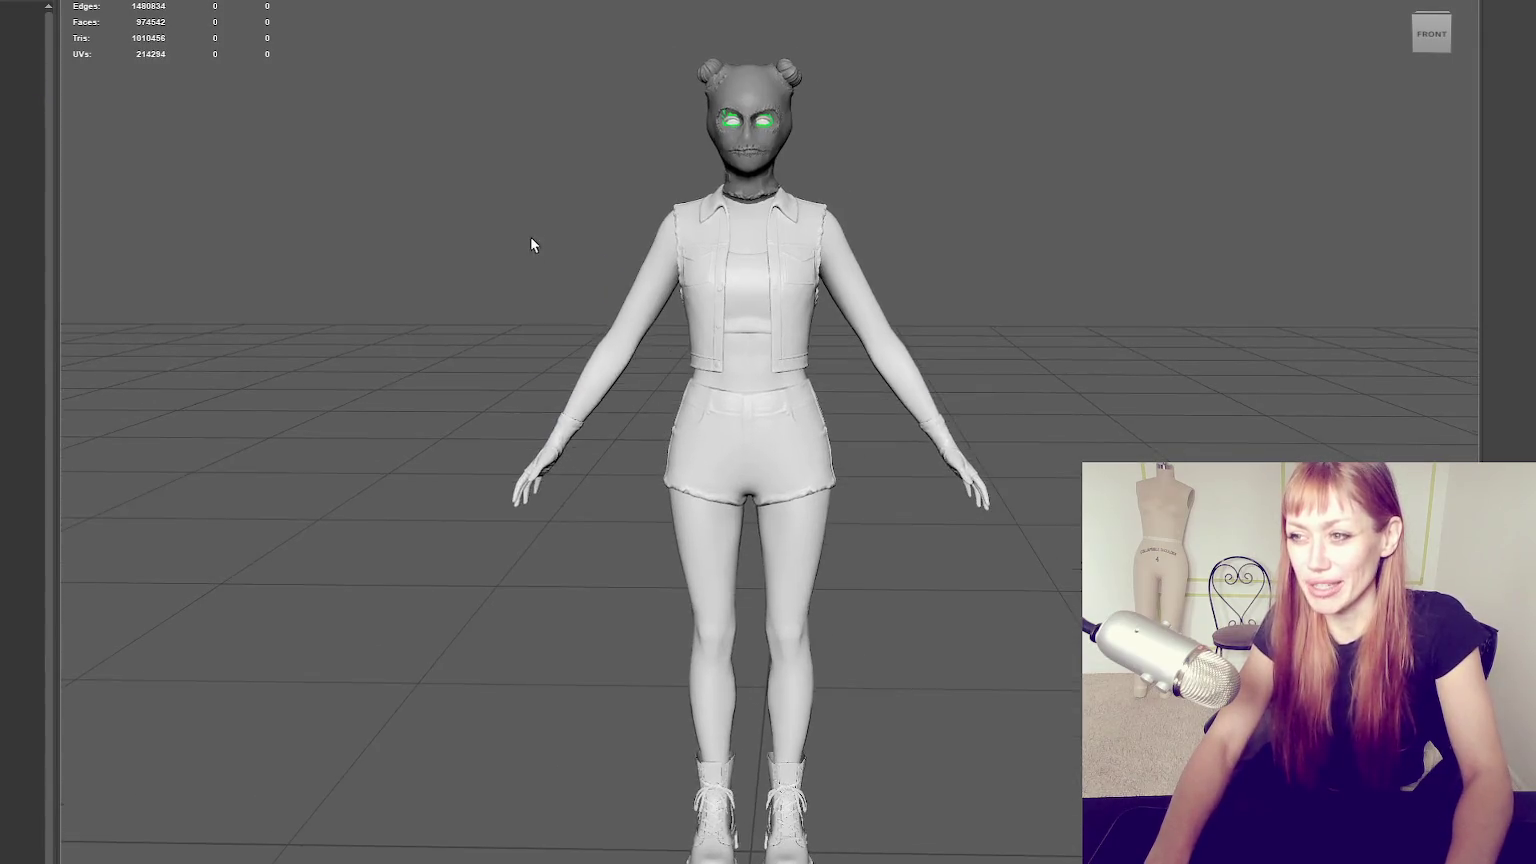
scroll(556, 239, up, 1)
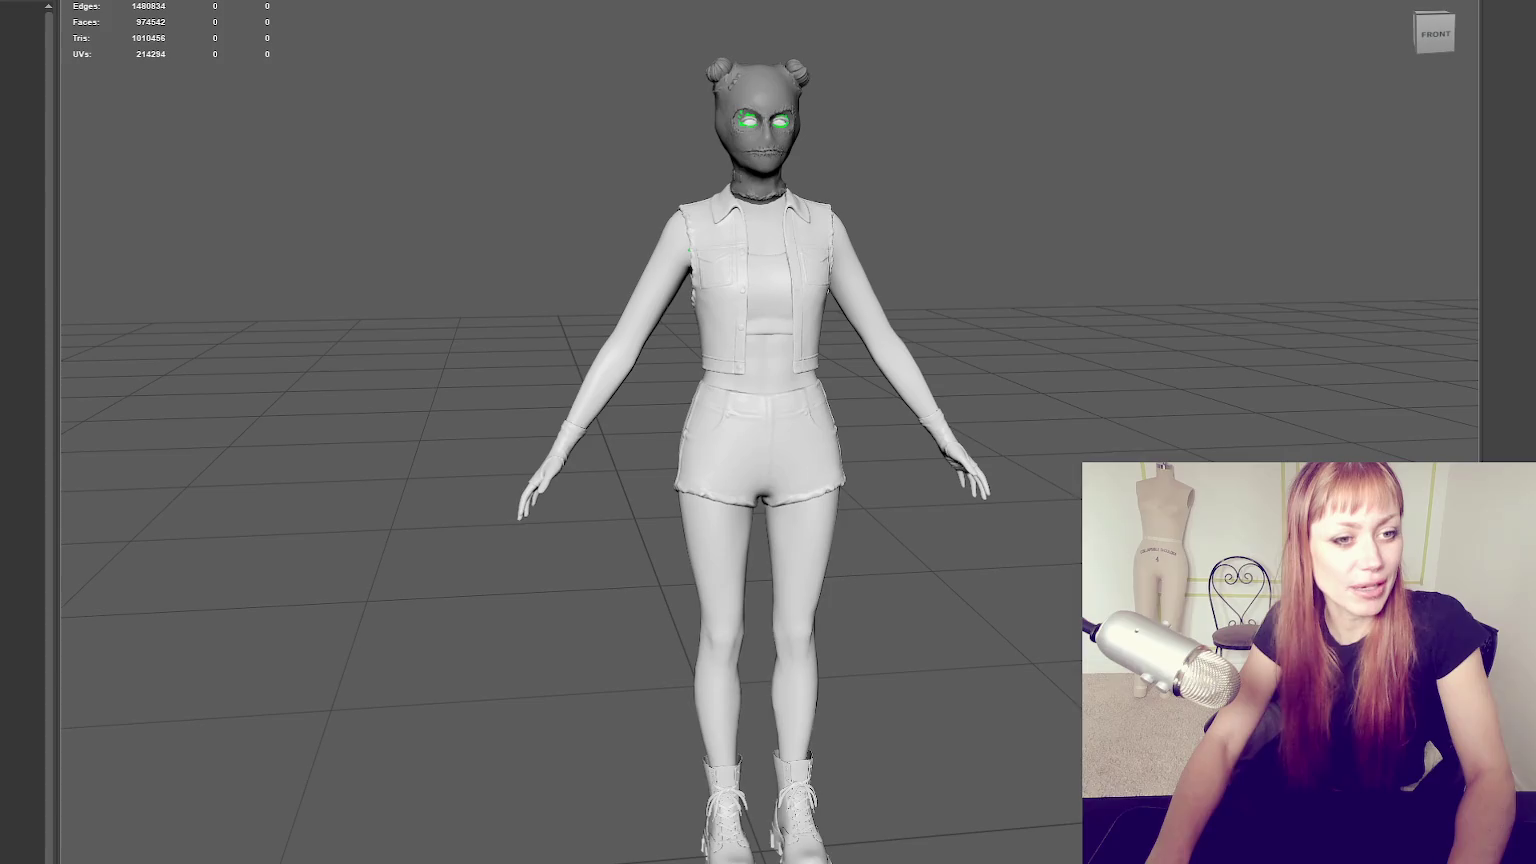